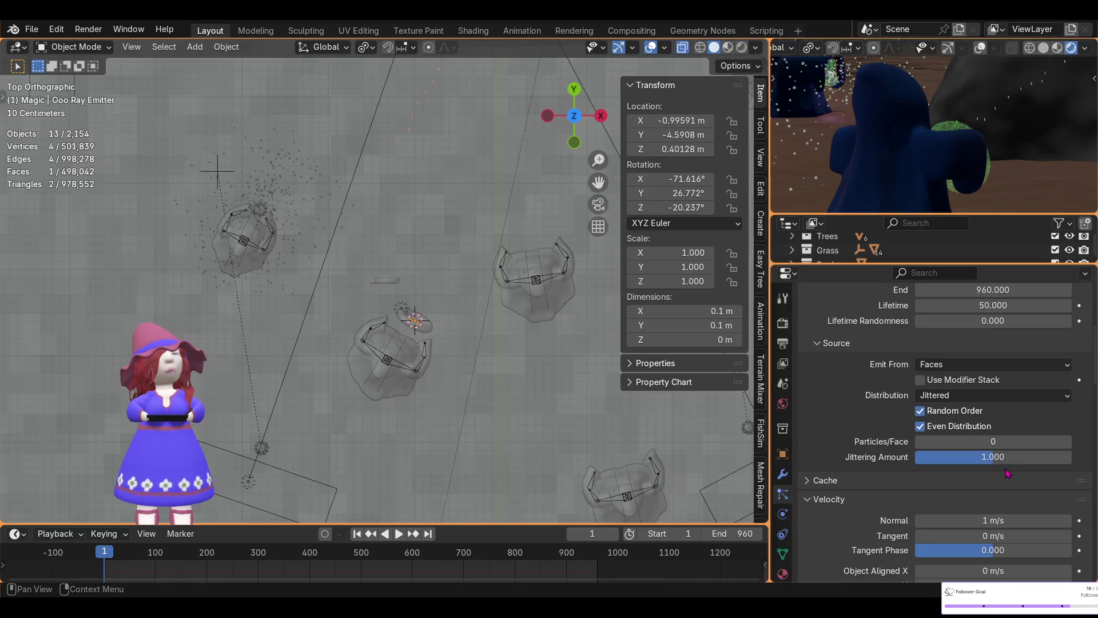
- Select Particle Ooooo and review its Modifiers, Object and Particles properties in turn
{"action": "left_click", "coordinate": [390, 285]}
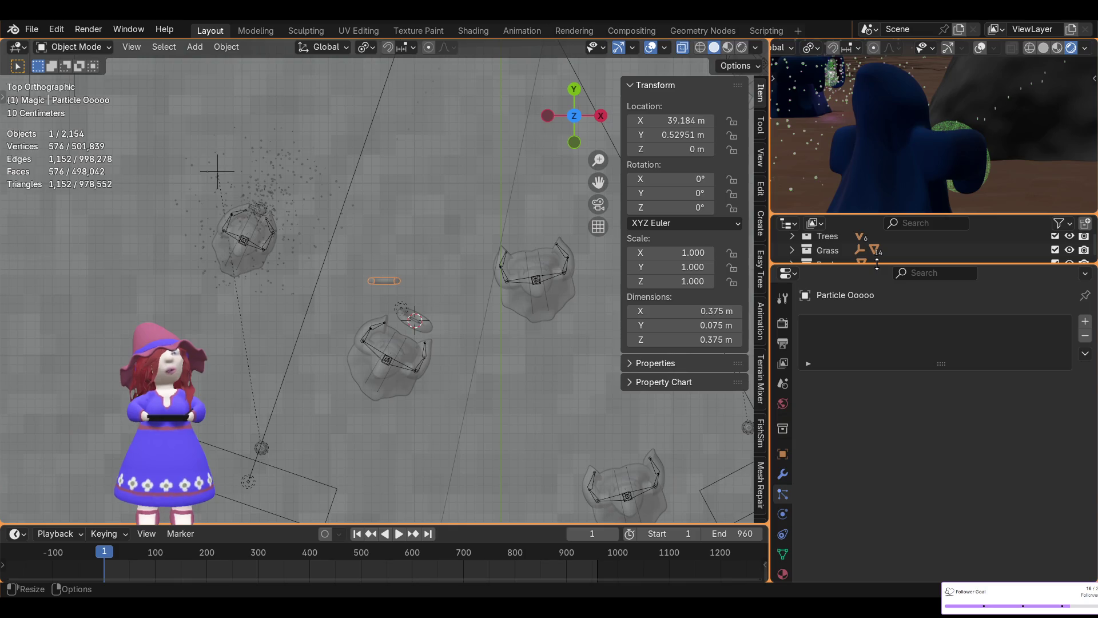
{"action": "left_click", "coordinate": [782, 474]}
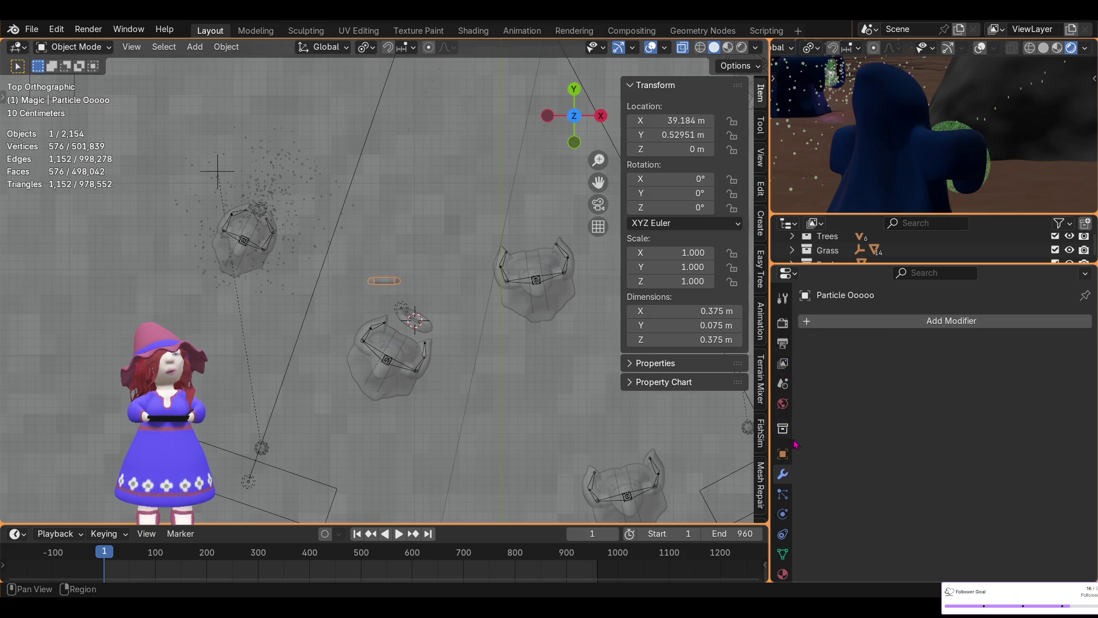
{"action": "left_click", "coordinate": [783, 456]}
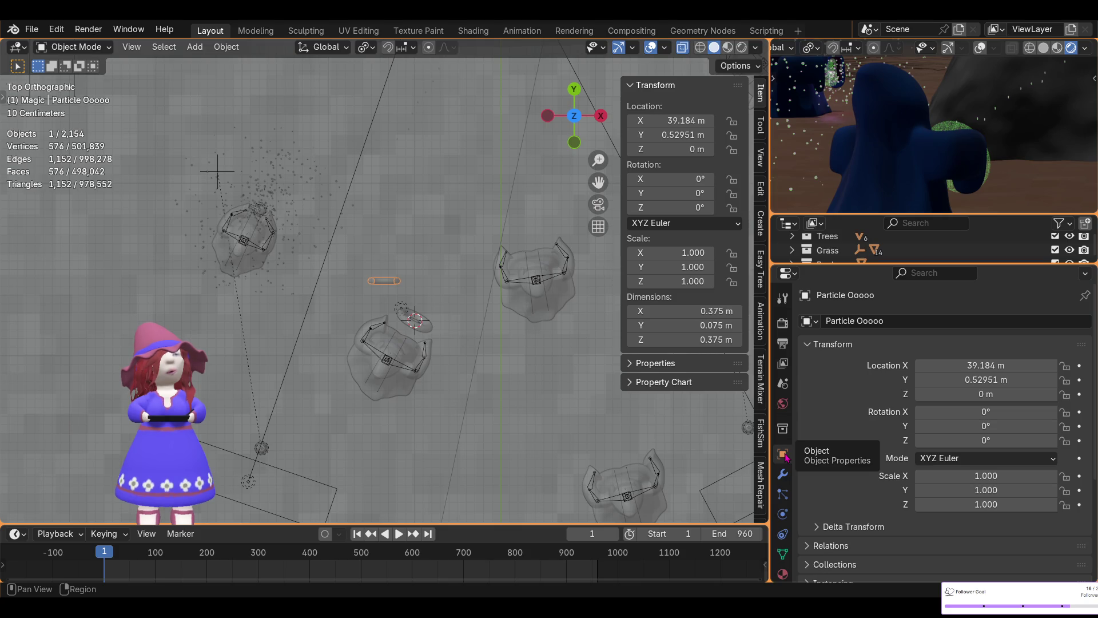
{"action": "left_click", "coordinate": [784, 495]}
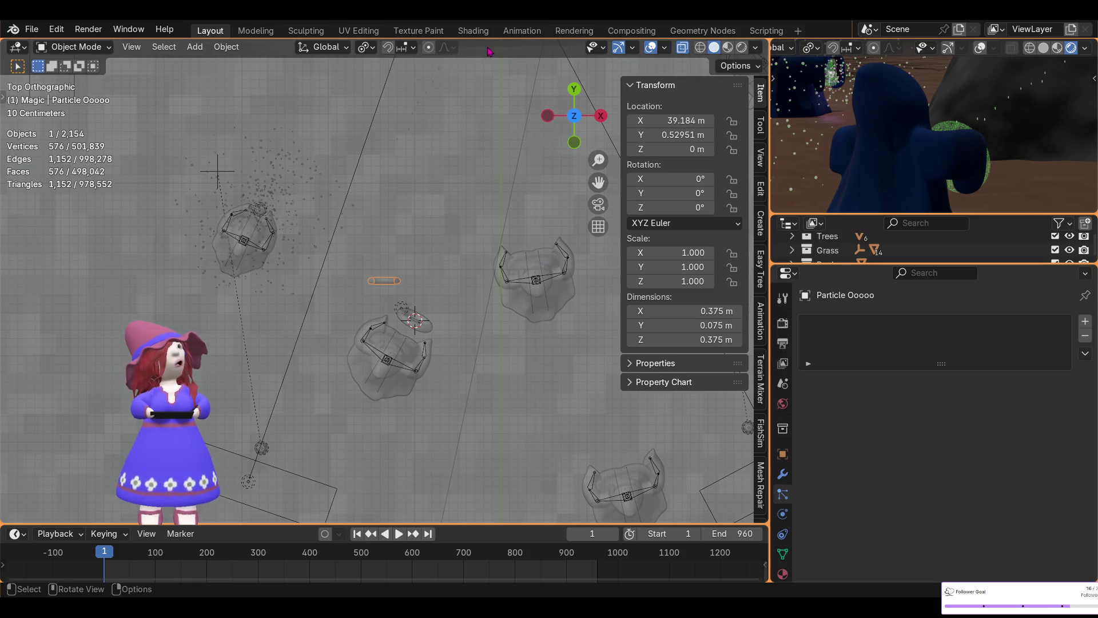
- In the Shading workspace with overlays on, select the Ooo Ray Emitter inside the green ring from above
{"action": "left_click", "coordinate": [473, 31]}
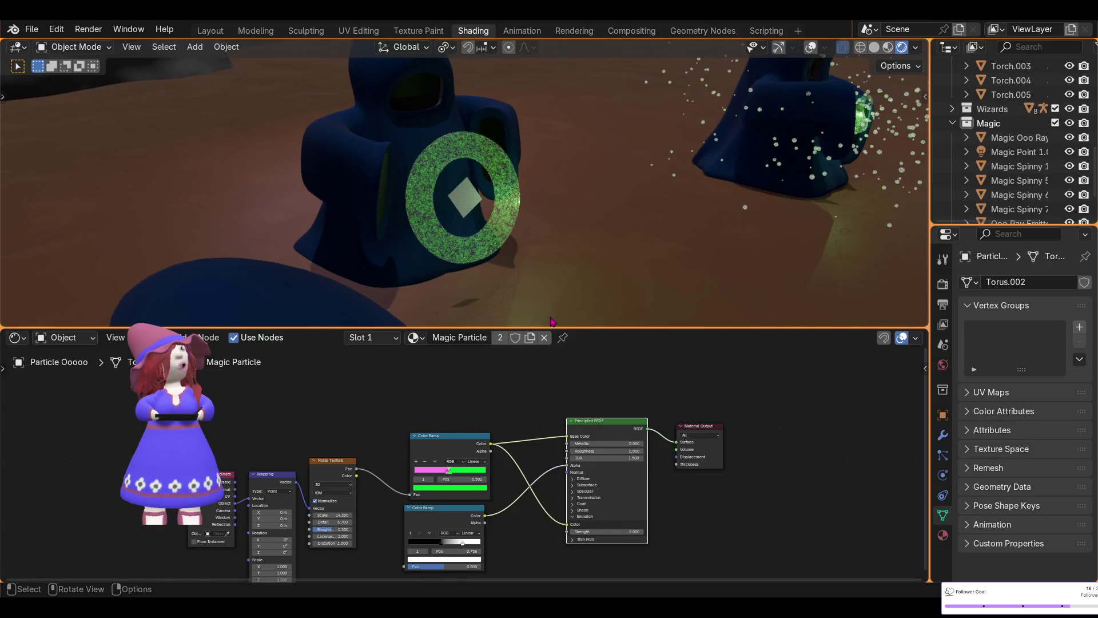
{"action": "middle_click_drag", "start_coordinate": [552, 322], "coordinate": [439, 167]}
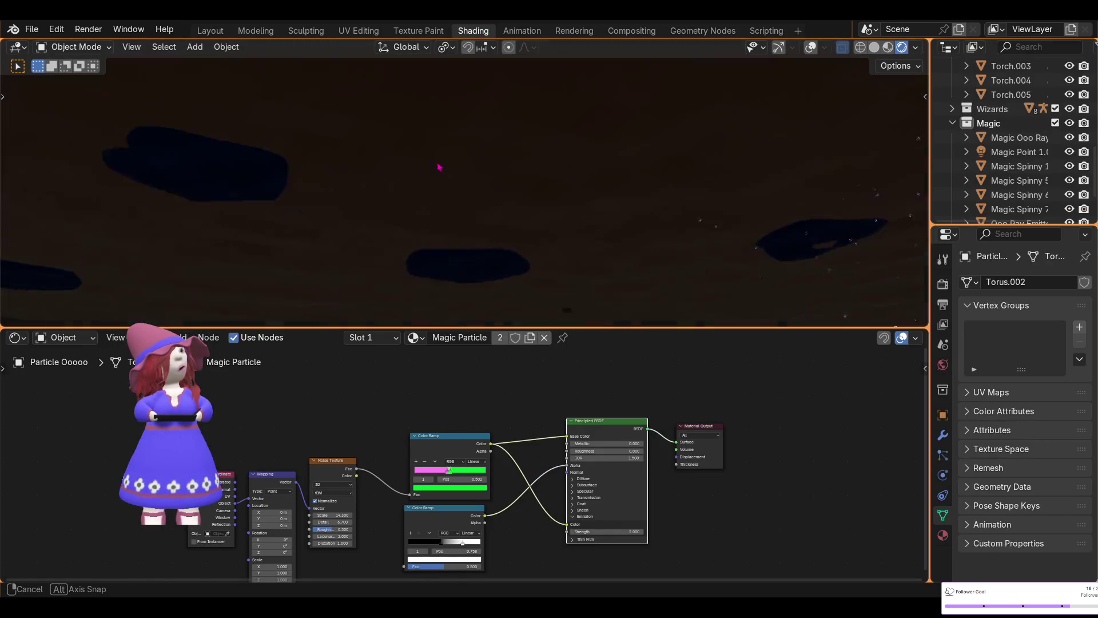
{"action": "mouse_move", "coordinate": [438, 167]}
{"action": "middle_mouse_down"}
{"action": "mouse_move", "coordinate": [530, 232]}
{"action": "mouse_move", "coordinate": [419, 268]}
{"action": "mouse_move", "coordinate": [494, 299]}
{"action": "middle_mouse_up"}
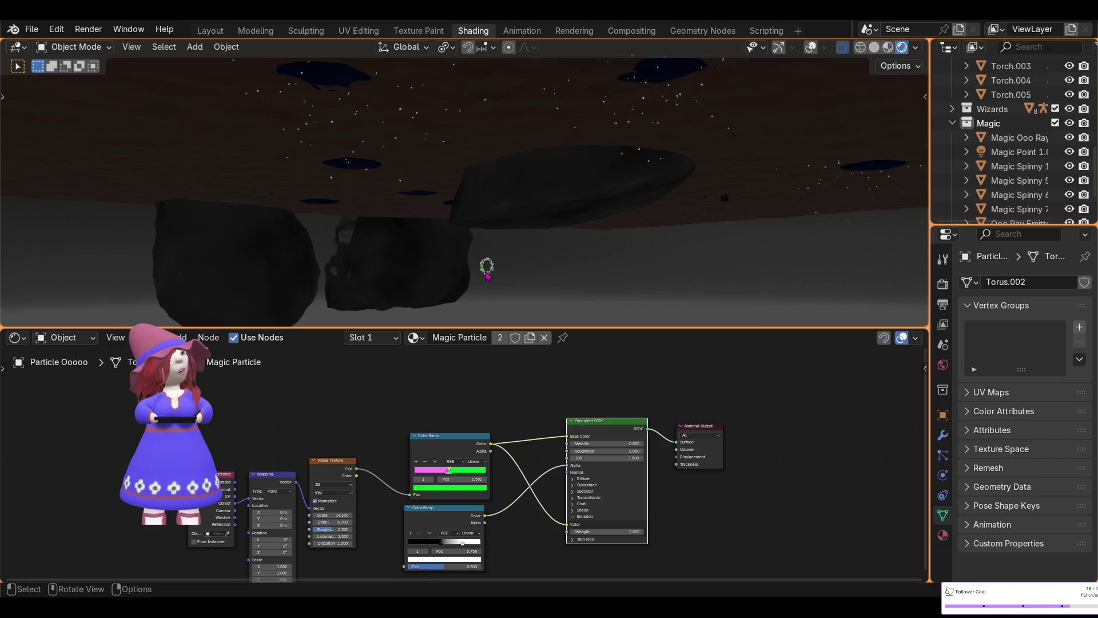
{"action": "left_click", "coordinate": [812, 47]}
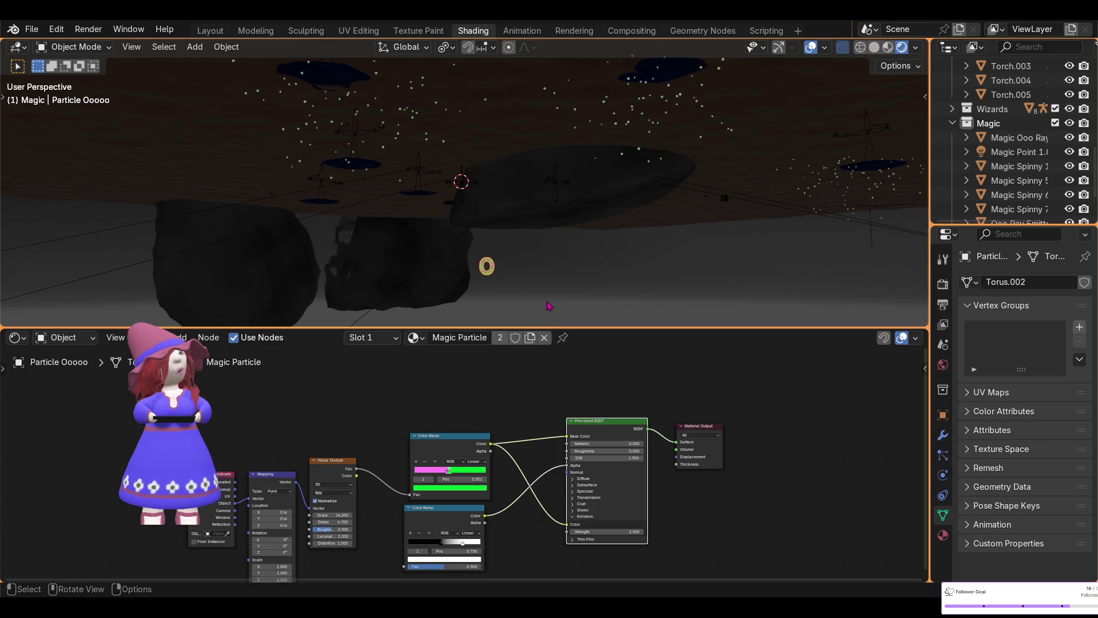
{"action": "scroll", "coordinate": [549, 305], "scroll_direction": "down", "scroll_amount": 2}
{"action": "middle_click_drag", "start_coordinate": [599, 300], "coordinate": [558, 294]}
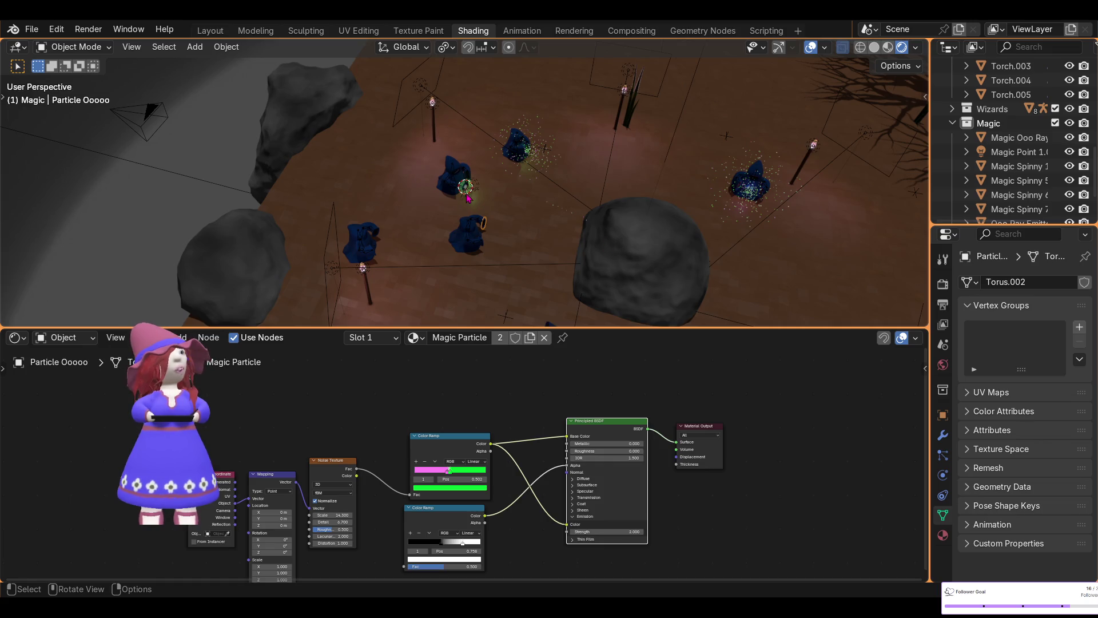
{"action": "scroll", "coordinate": [468, 198], "scroll_direction": "up", "scroll_amount": 3}
{"action": "scroll", "coordinate": [467, 199], "scroll_direction": "up", "scroll_amount": 4}
{"action": "left_click", "coordinate": [470, 207]}
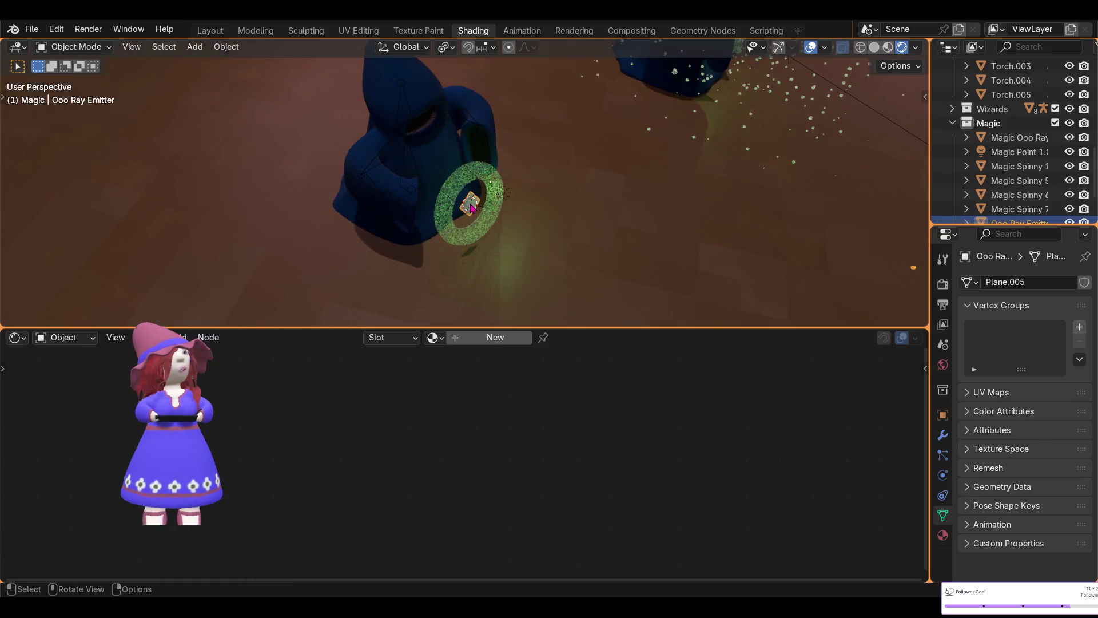
- Back in Layout, bring up the Instance Object choices in the emitter's particle Render settings
{"action": "left_click", "coordinate": [210, 30]}
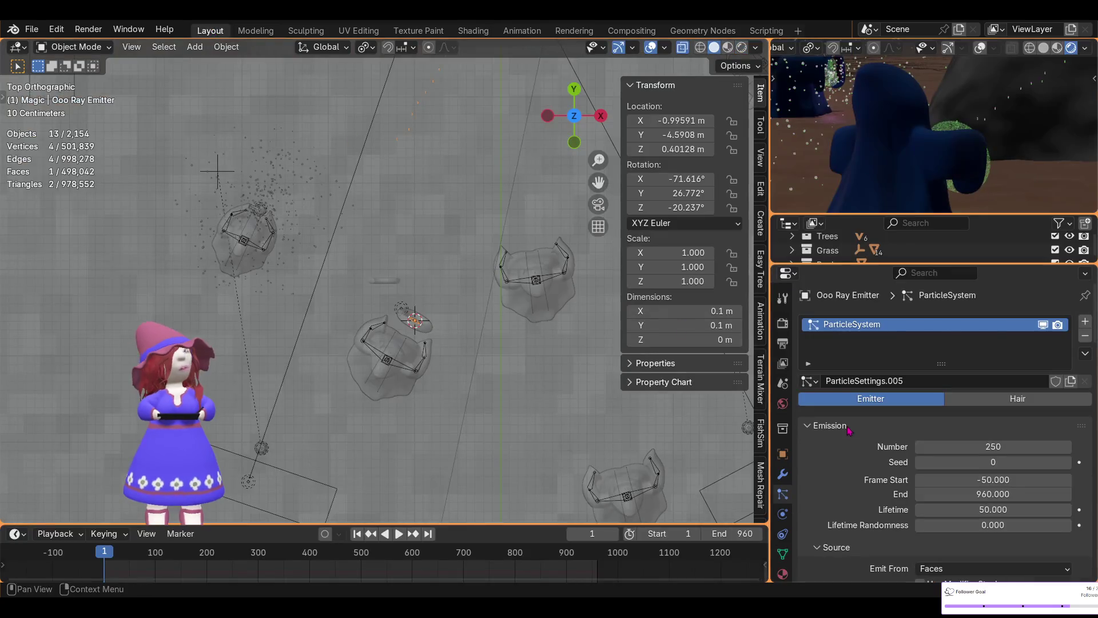
{"action": "scroll", "coordinate": [888, 472], "scroll_direction": "down", "scroll_amount": 5}
{"action": "scroll", "coordinate": [888, 466], "scroll_direction": "down", "scroll_amount": 3}
{"action": "scroll", "coordinate": [880, 445], "scroll_direction": "down", "scroll_amount": 3}
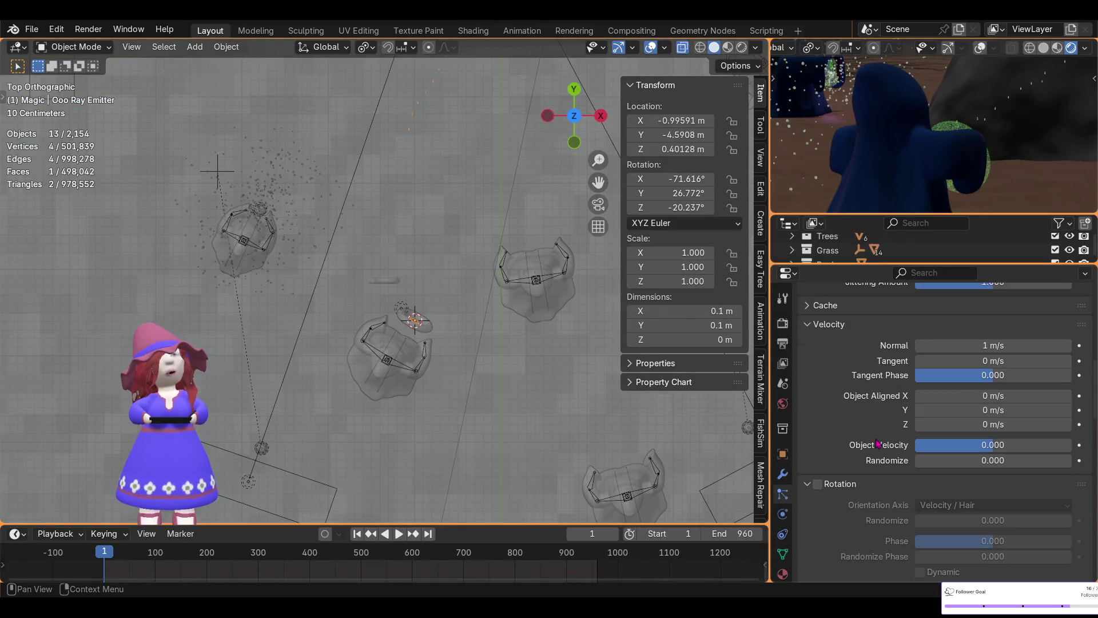
{"action": "scroll", "coordinate": [875, 433], "scroll_direction": "down", "scroll_amount": 3}
{"action": "scroll", "coordinate": [876, 433], "scroll_direction": "down", "scroll_amount": 3}
{"action": "scroll", "coordinate": [877, 429], "scroll_direction": "down", "scroll_amount": 2}
{"action": "scroll", "coordinate": [880, 425], "scroll_direction": "down", "scroll_amount": 2}
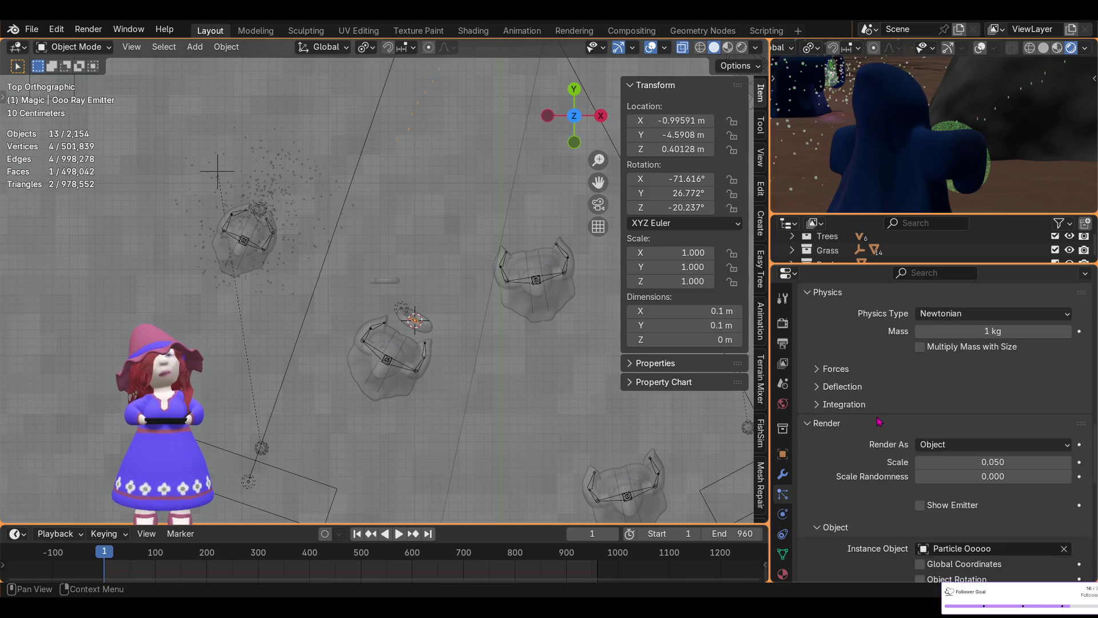
{"action": "scroll", "coordinate": [880, 423], "scroll_direction": "down", "scroll_amount": 2}
{"action": "scroll", "coordinate": [879, 420], "scroll_direction": "down", "scroll_amount": 3}
{"action": "left_click", "coordinate": [942, 351]}
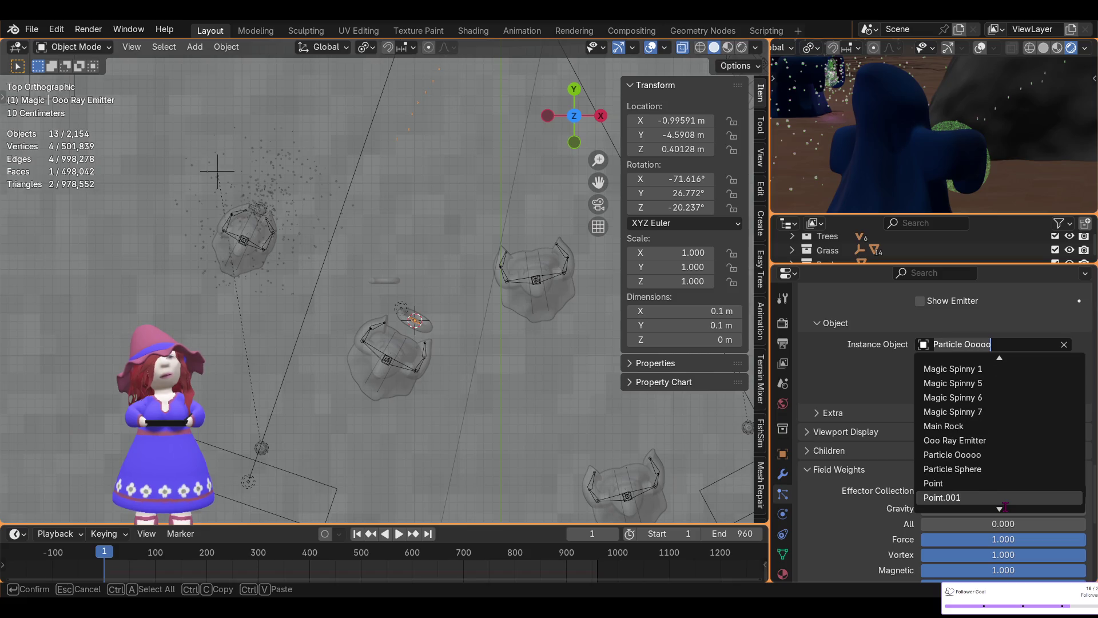
- Instance Particle Sphere on the emitter and raise the particle render scale to 0.5
{"action": "left_click", "coordinate": [969, 470]}
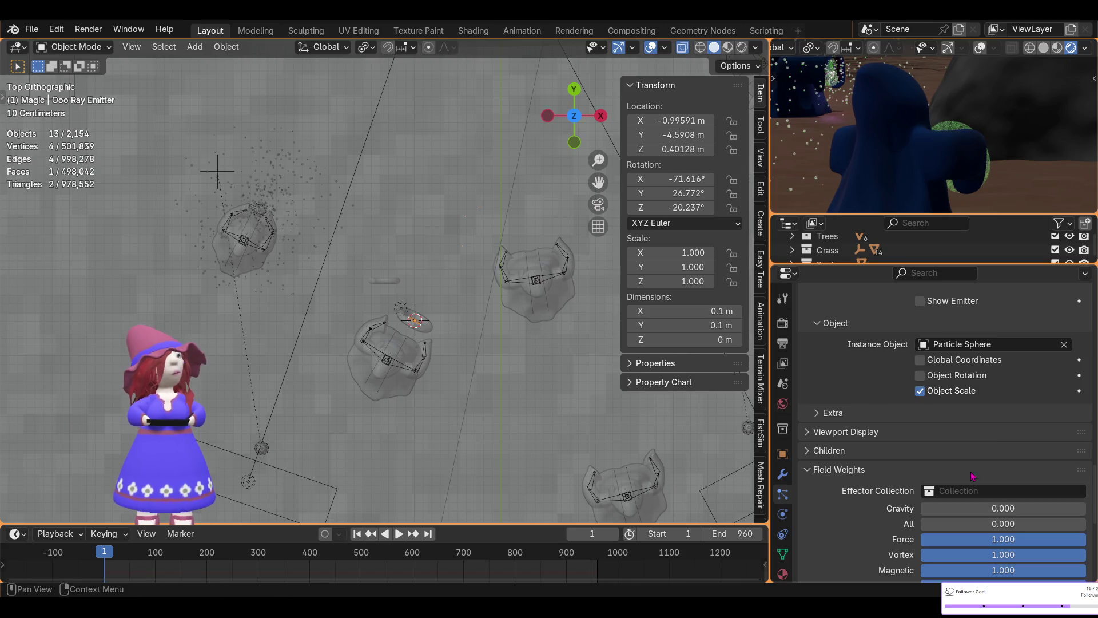
{"action": "scroll", "coordinate": [413, 290], "scroll_direction": "down", "scroll_amount": 2}
{"action": "scroll", "coordinate": [416, 291], "scroll_direction": "down", "scroll_amount": 2}
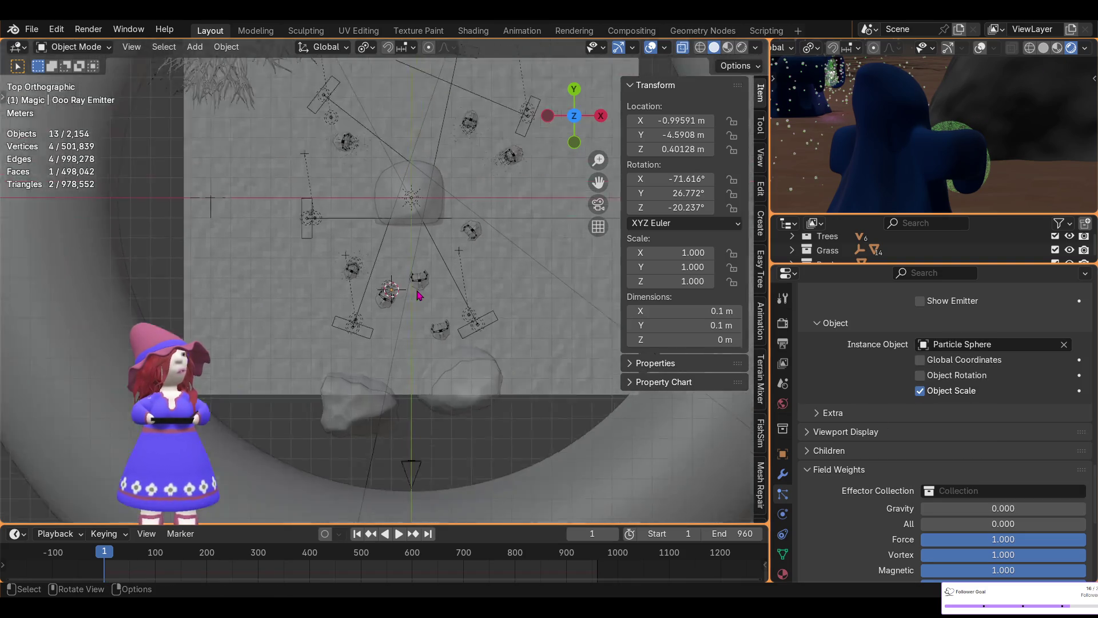
{"action": "scroll", "coordinate": [418, 296], "scroll_direction": "down", "scroll_amount": 2}
{"action": "scroll", "coordinate": [419, 295], "scroll_direction": "up", "scroll_amount": 2}
{"action": "scroll", "coordinate": [419, 296], "scroll_direction": "up", "scroll_amount": 2}
{"action": "scroll", "coordinate": [419, 296], "scroll_direction": "up", "scroll_amount": 1}
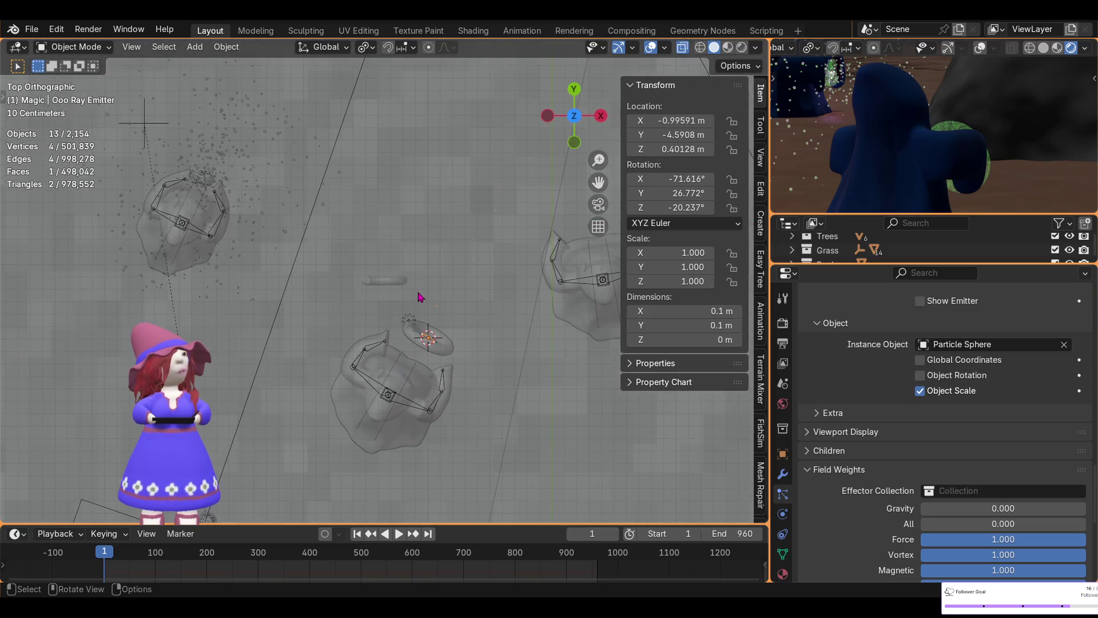
{"action": "scroll", "coordinate": [475, 317], "scroll_direction": "up", "scroll_amount": 1}
{"action": "scroll", "coordinate": [475, 317], "scroll_direction": "up", "scroll_amount": 4}
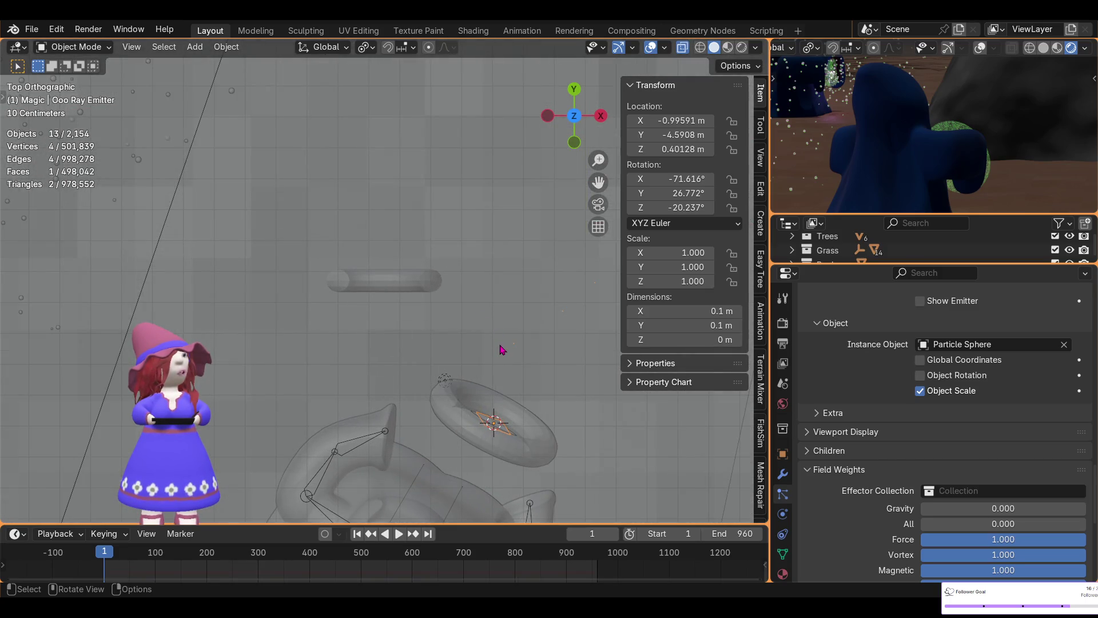
{"action": "scroll", "coordinate": [550, 344], "scroll_direction": "down", "scroll_amount": 2}
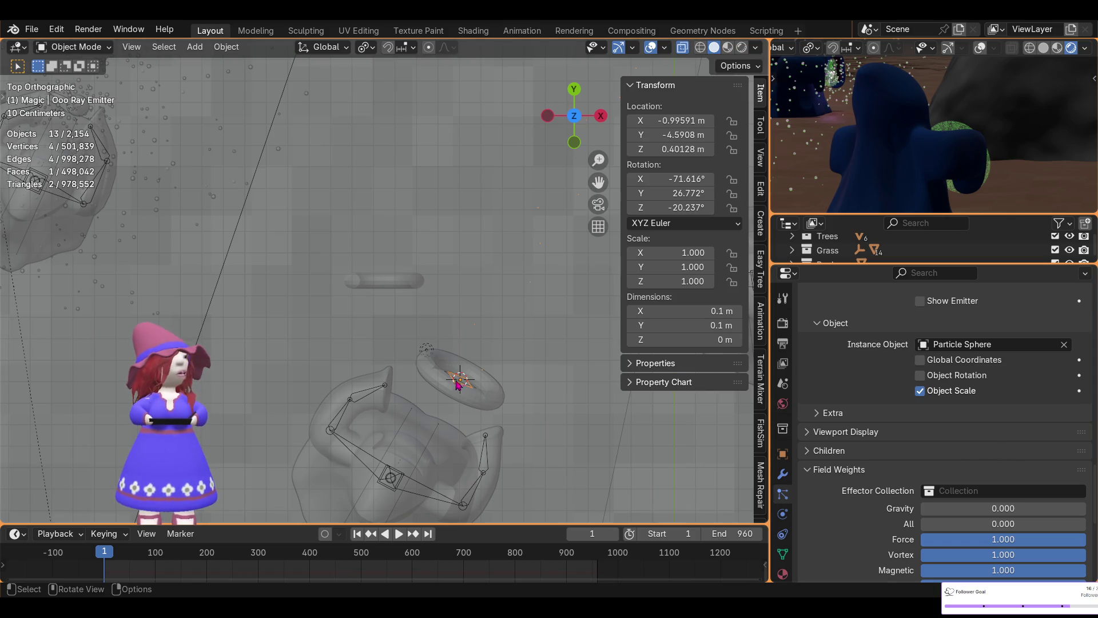
{"action": "scroll", "coordinate": [936, 473], "scroll_direction": "down", "scroll_amount": 3}
{"action": "scroll", "coordinate": [936, 468], "scroll_direction": "down", "scroll_amount": 4}
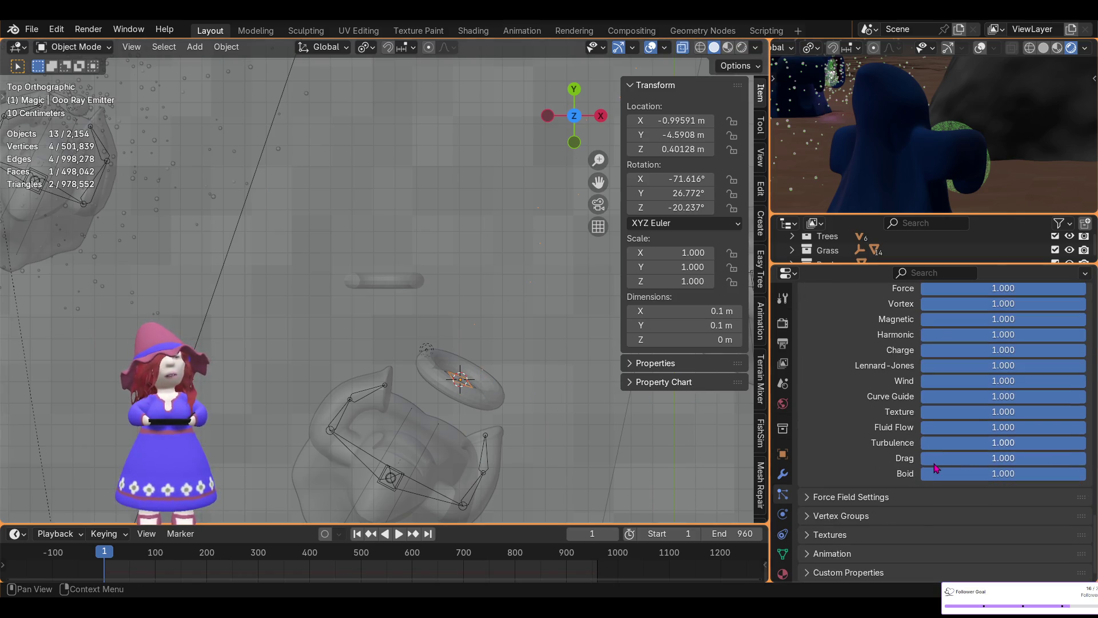
{"action": "scroll", "coordinate": [936, 464], "scroll_direction": "up", "scroll_amount": 4}
{"action": "scroll", "coordinate": [937, 463], "scroll_direction": "up", "scroll_amount": 4}
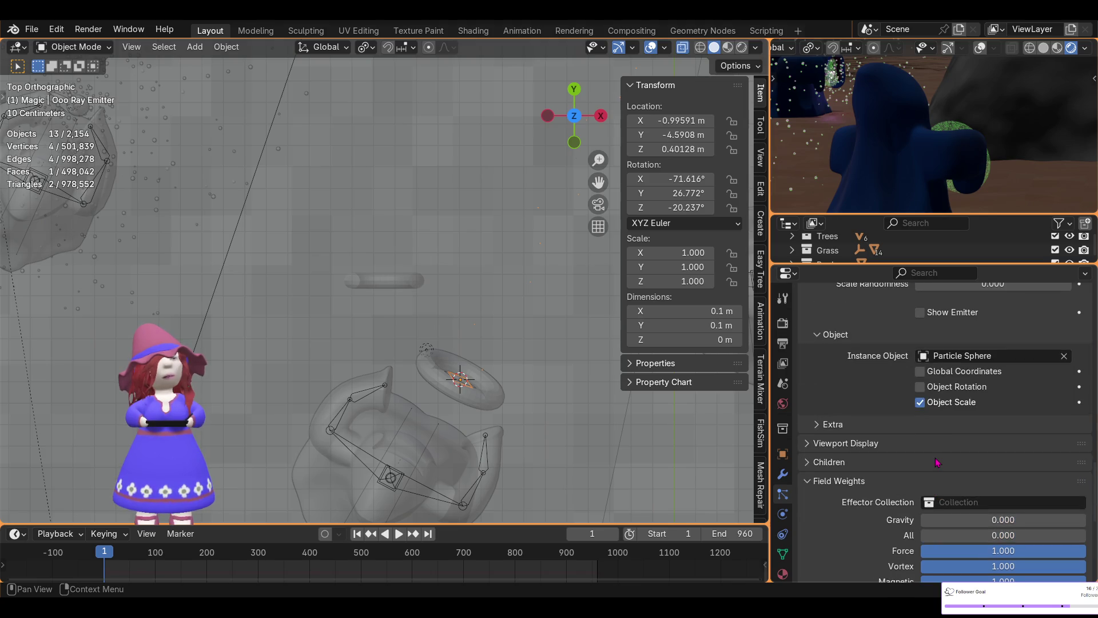
{"action": "scroll", "coordinate": [937, 462], "scroll_direction": "up", "scroll_amount": 2}
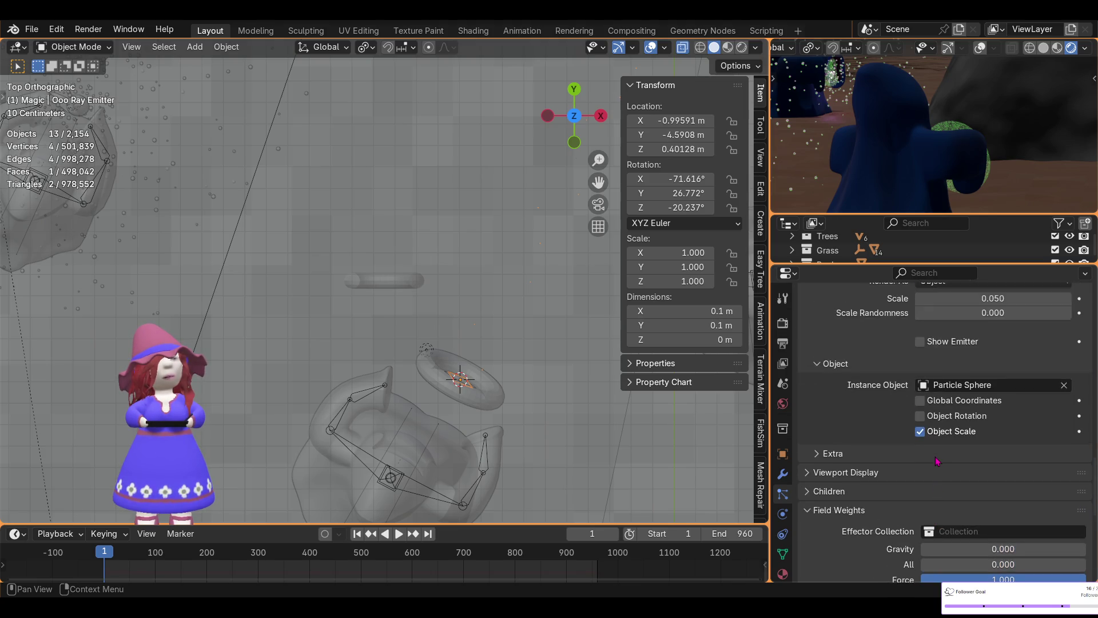
{"action": "scroll", "coordinate": [938, 462], "scroll_direction": "up", "scroll_amount": 2}
{"action": "scroll", "coordinate": [938, 462], "scroll_direction": "up", "scroll_amount": 1}
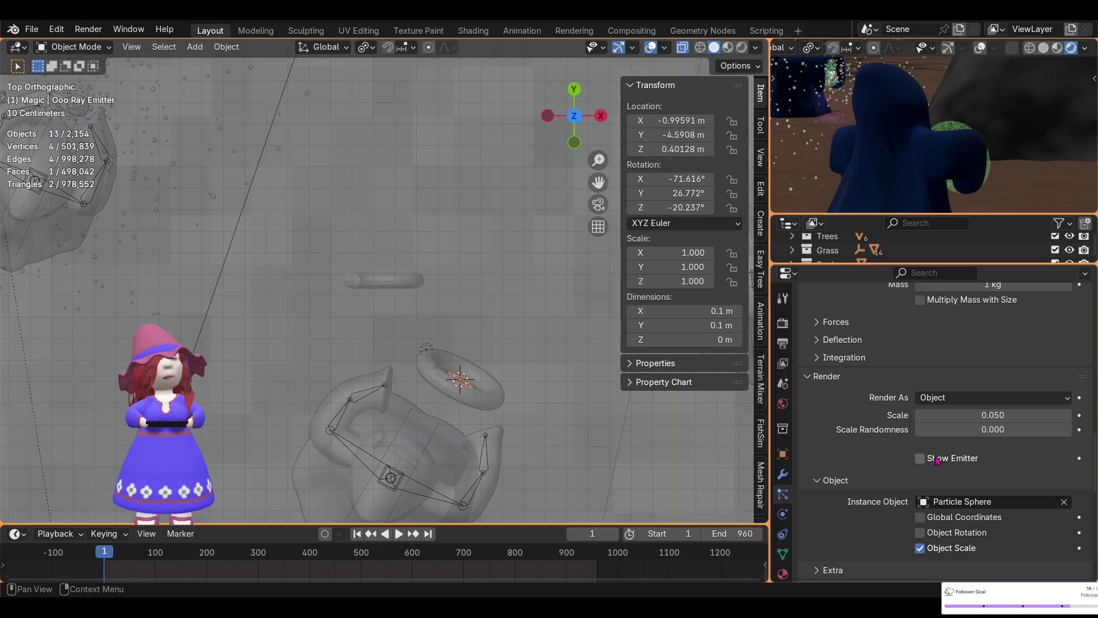
{"action": "left_click", "coordinate": [981, 415]}
{"action": "type", "text": ".5"}
{"action": "key", "text": "Return"}
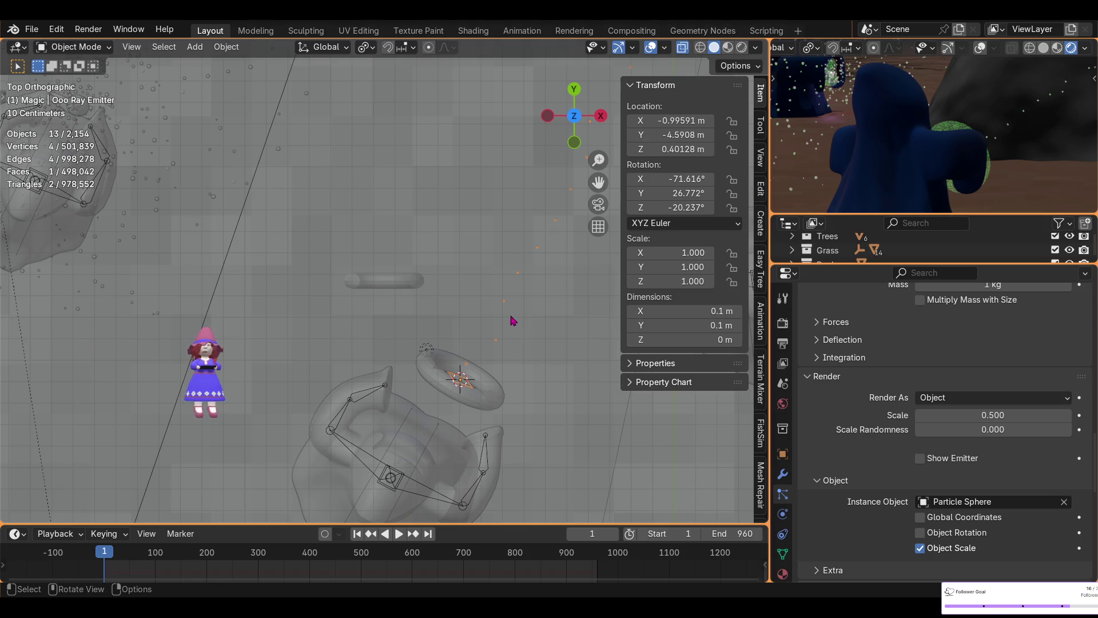
- Try Particle Ooooo as the instanced object, then settle back on Particle Sphere
{"action": "mouse_move", "coordinate": [524, 311]}
{"action": "middle_mouse_down"}
{"action": "mouse_move", "coordinate": [408, 278]}
{"action": "mouse_move", "coordinate": [384, 282]}
{"action": "middle_mouse_up"}
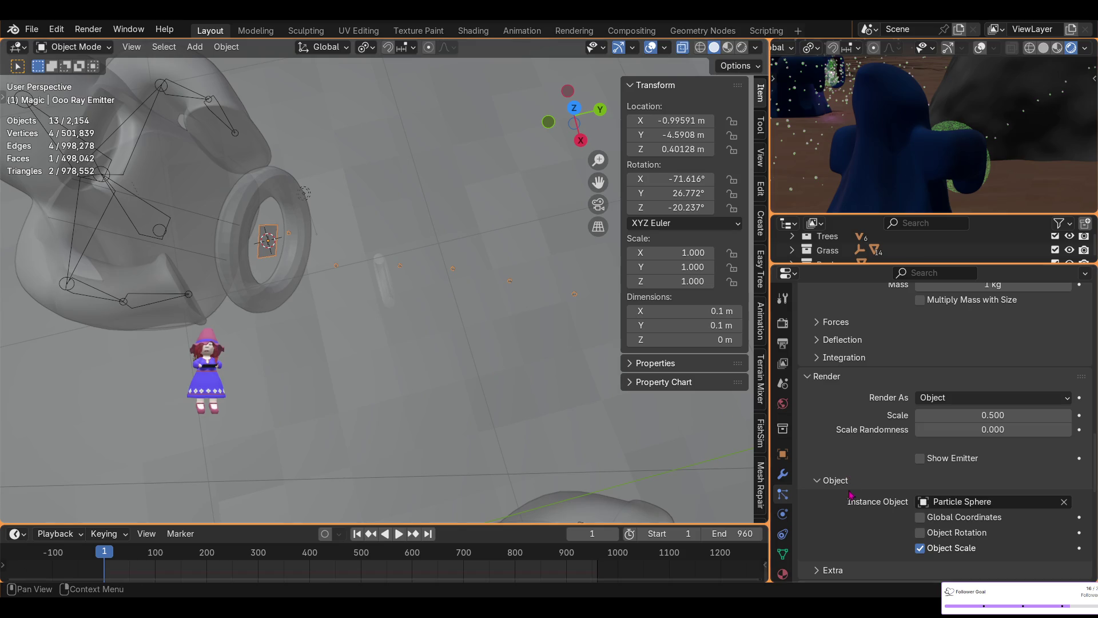
{"action": "scroll", "coordinate": [885, 521], "scroll_direction": "down", "scroll_amount": 3}
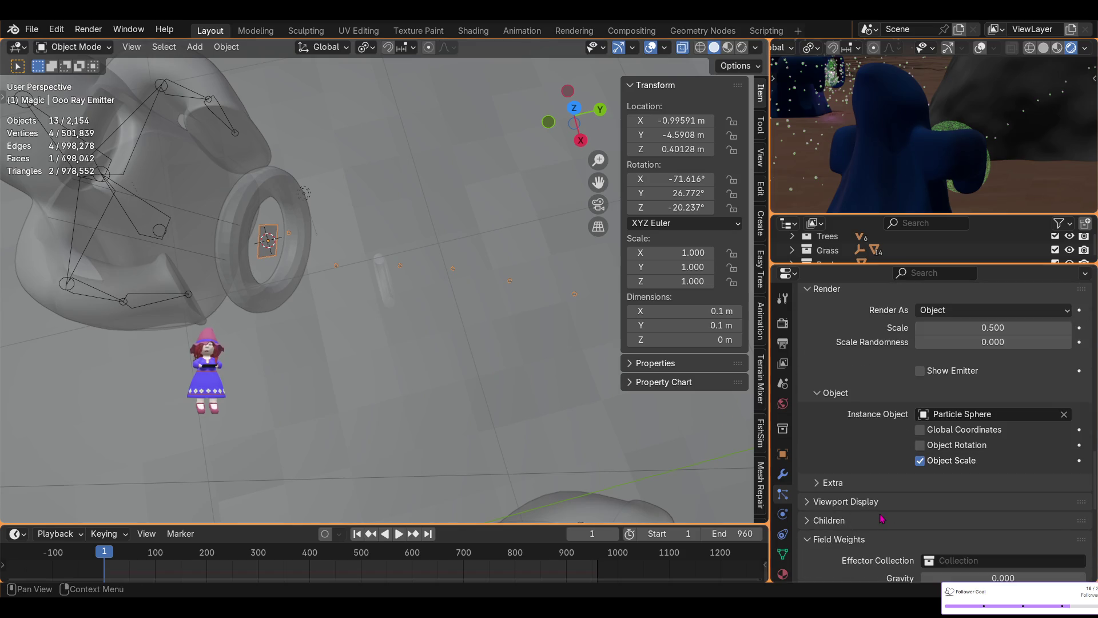
{"action": "left_click", "coordinate": [950, 413]}
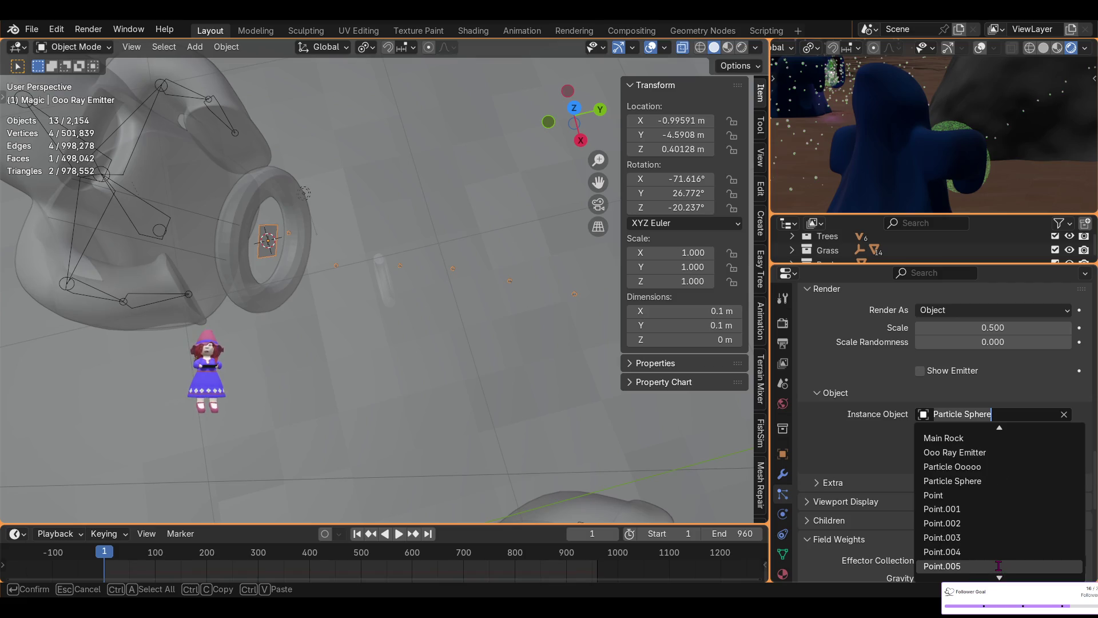
{"action": "left_click", "coordinate": [961, 468]}
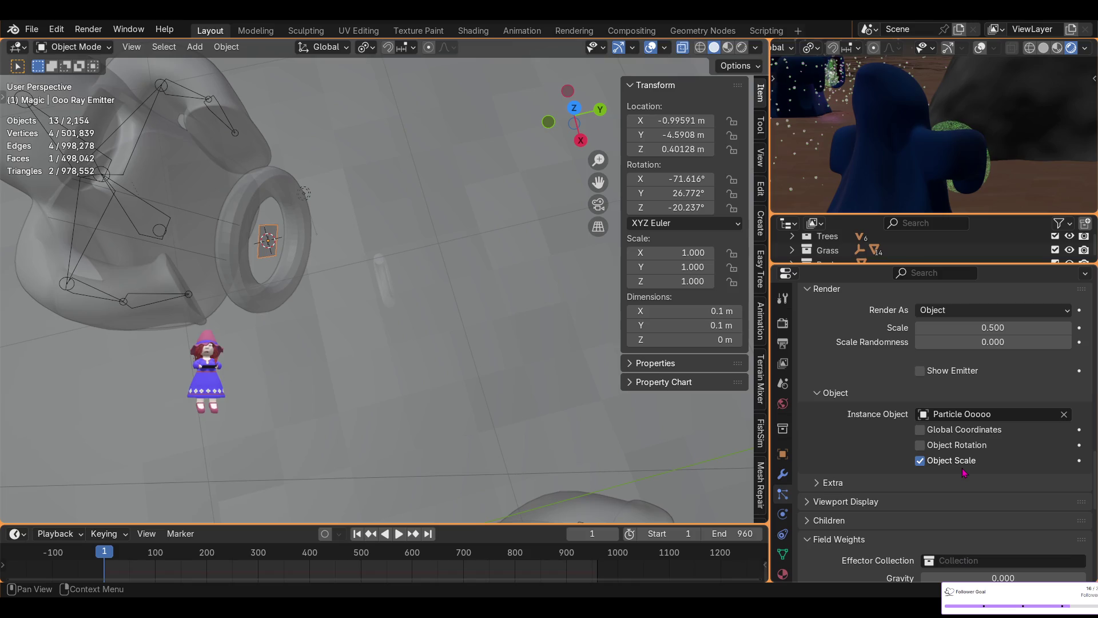
{"action": "scroll", "coordinate": [471, 336], "scroll_direction": "down", "scroll_amount": 3}
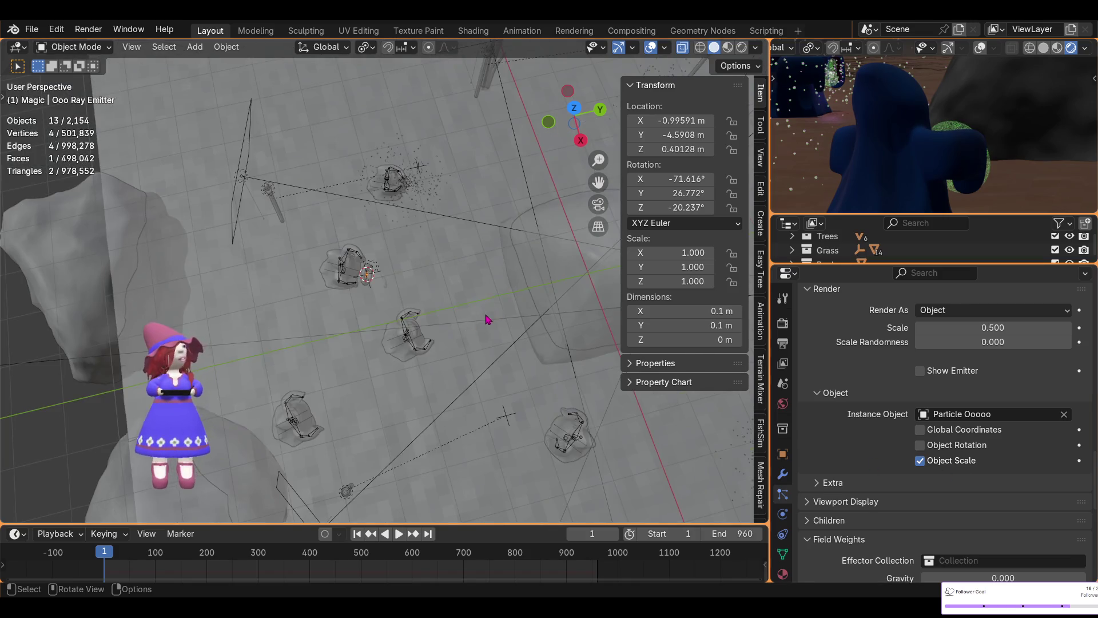
{"action": "scroll", "coordinate": [488, 318], "scroll_direction": "down", "scroll_amount": 2}
{"action": "scroll", "coordinate": [490, 335], "scroll_direction": "down", "scroll_amount": 2}
{"action": "scroll", "coordinate": [492, 348], "scroll_direction": "down", "scroll_amount": 2}
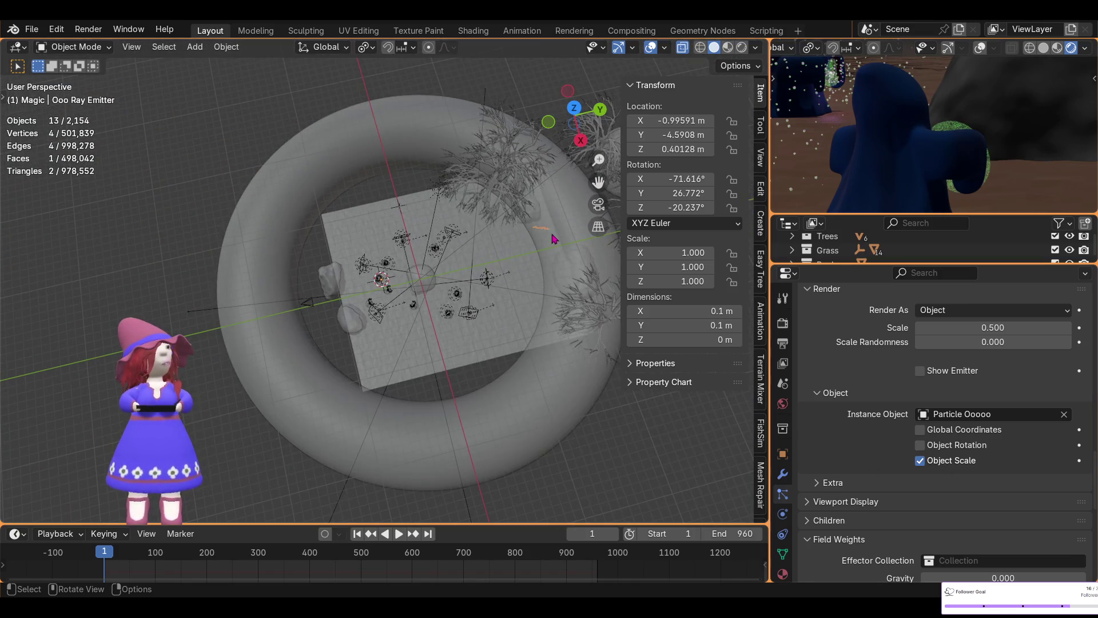
{"action": "left_click", "coordinate": [974, 415]}
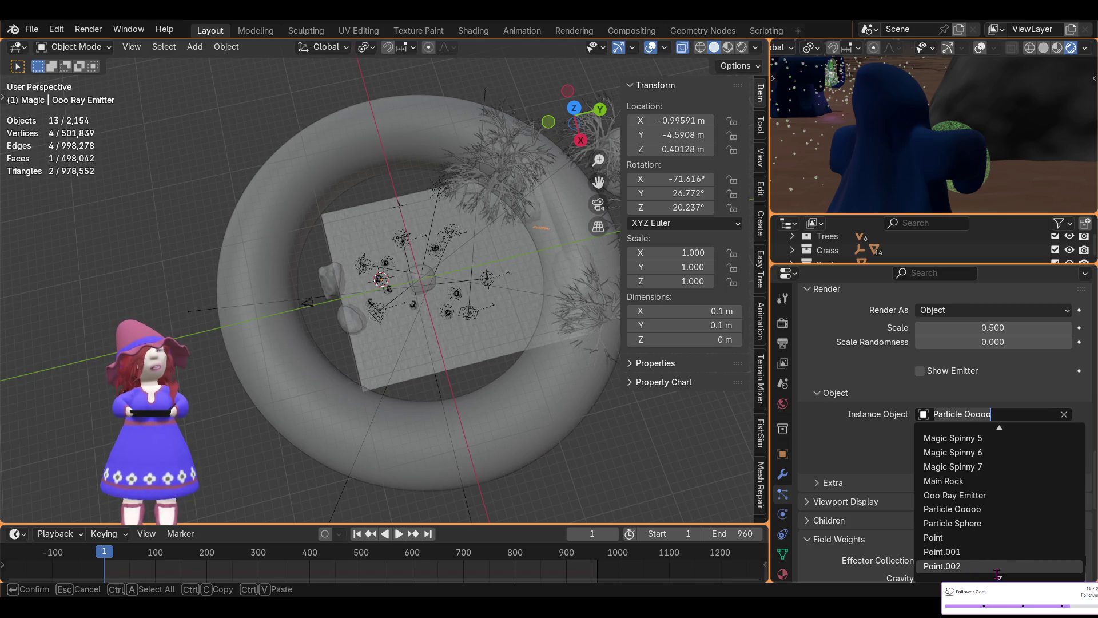
{"action": "left_click", "coordinate": [975, 526]}
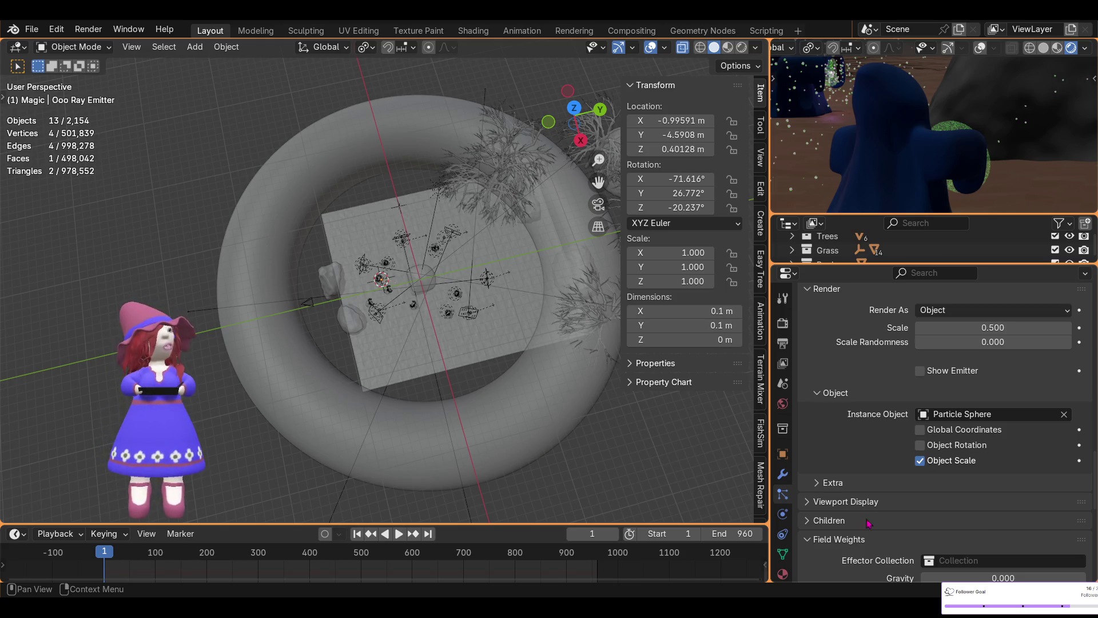
- Select the Particle Ooooo ring, frame it and set its origin to the 3D cursor
{"action": "left_click_drag", "start_coordinate": [896, 264], "coordinate": [897, 506]}
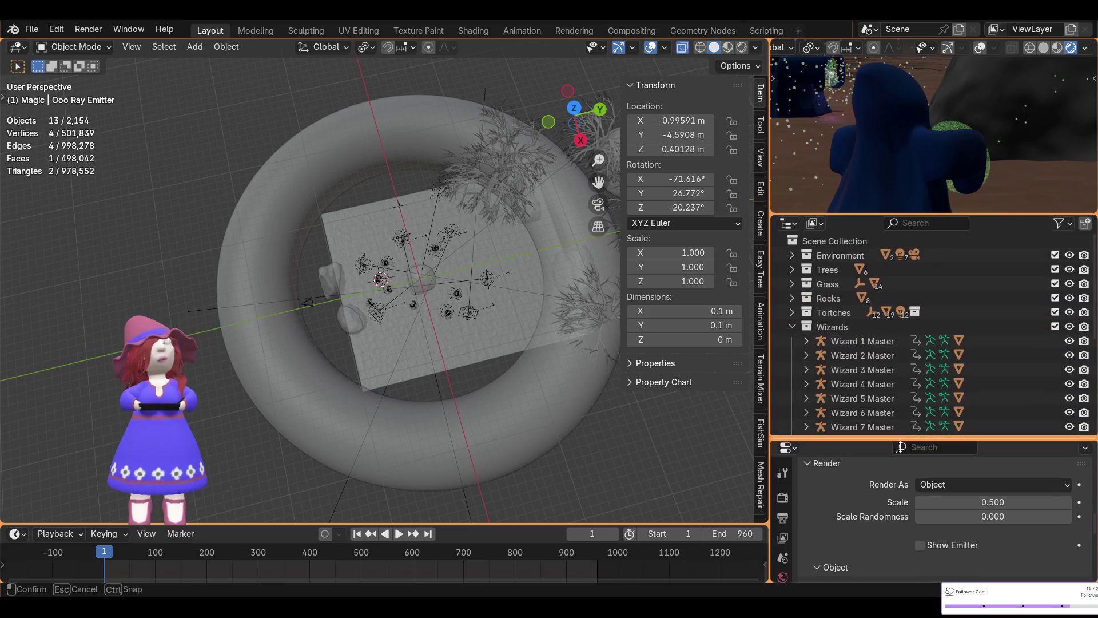
{"action": "scroll", "coordinate": [903, 428], "scroll_direction": "down", "scroll_amount": 3}
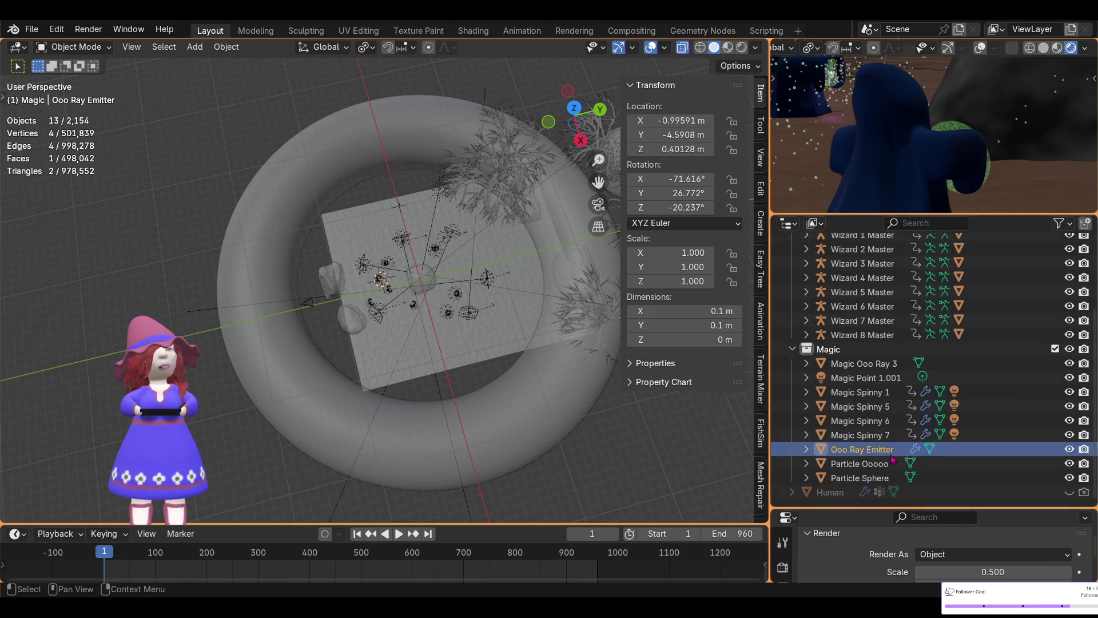
{"action": "left_click", "coordinate": [866, 464]}
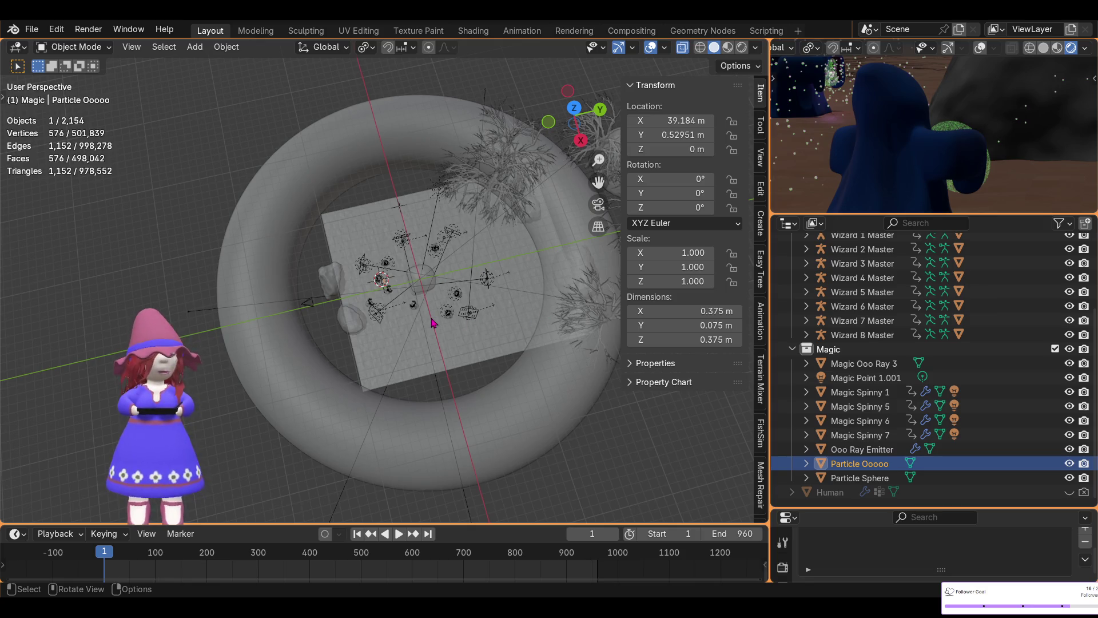
{"action": "key", "text": "KP_Decimal"}
{"action": "mouse_move", "coordinate": [399, 301]}
{"action": "middle_mouse_down"}
{"action": "mouse_move", "coordinate": [552, 164]}
{"action": "mouse_move", "coordinate": [563, 240]}
{"action": "middle_mouse_up"}
{"action": "right_click", "coordinate": [493, 193]}
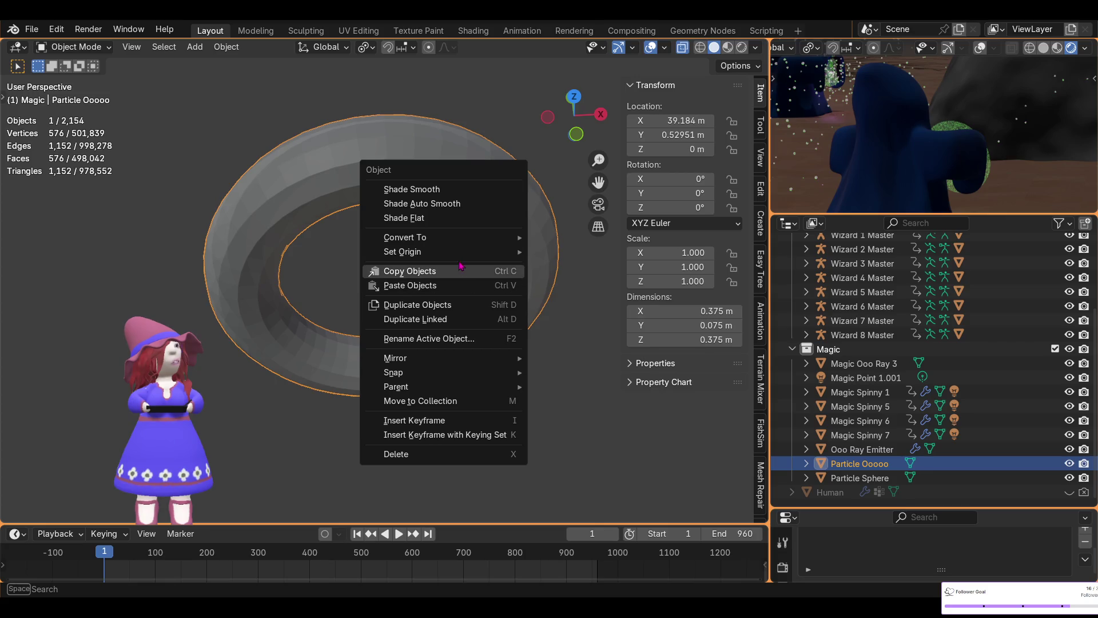
{"action": "mouse_move", "coordinate": [402, 251]}
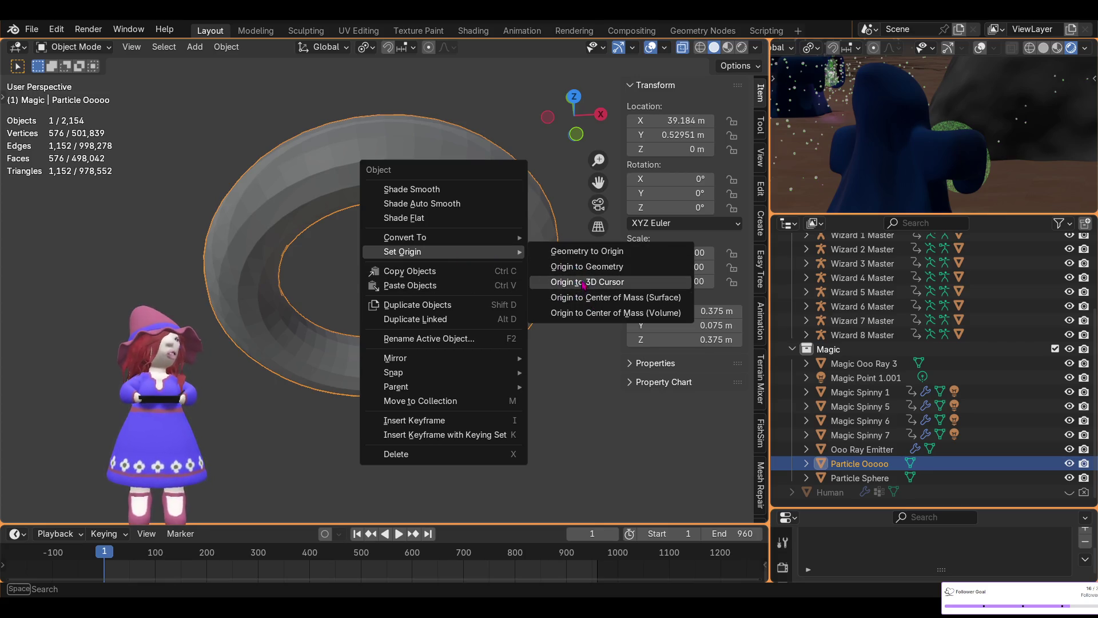
{"action": "left_click", "coordinate": [575, 266]}
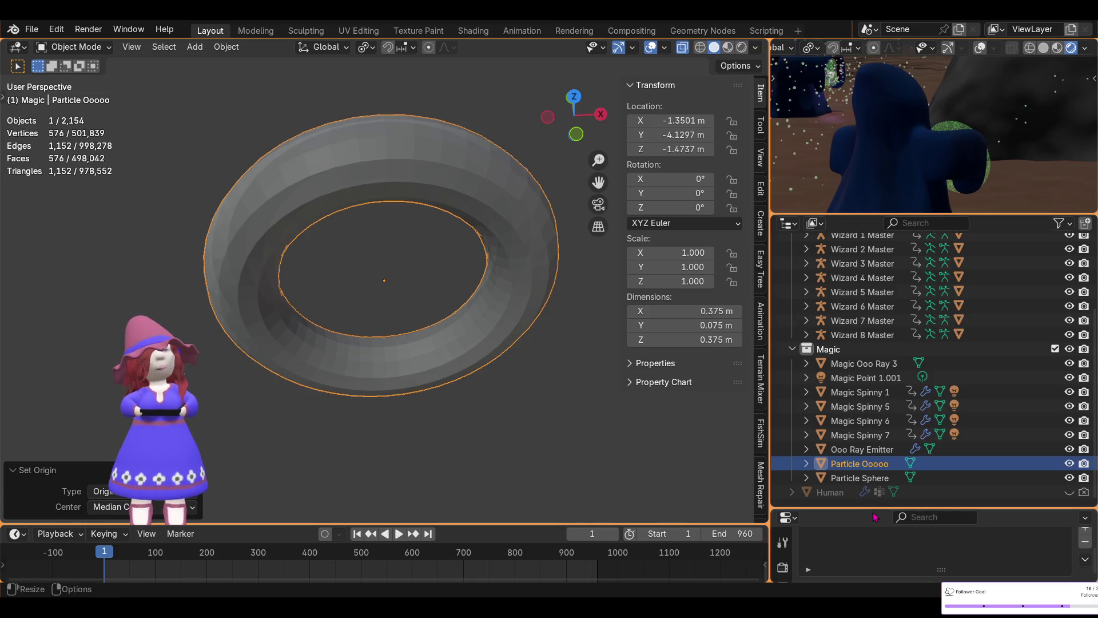
{"action": "left_click_drag", "start_coordinate": [876, 510], "coordinate": [858, 269]}
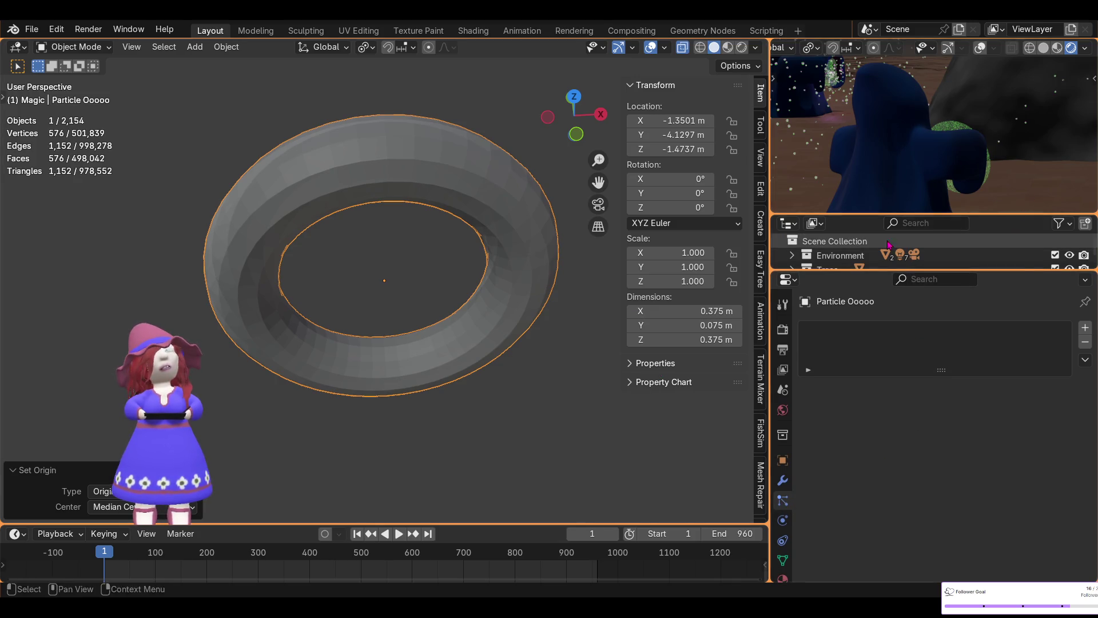
{"action": "left_click_drag", "start_coordinate": [864, 272], "coordinate": [864, 507]}
{"action": "scroll", "coordinate": [876, 429], "scroll_direction": "down", "scroll_amount": 5}
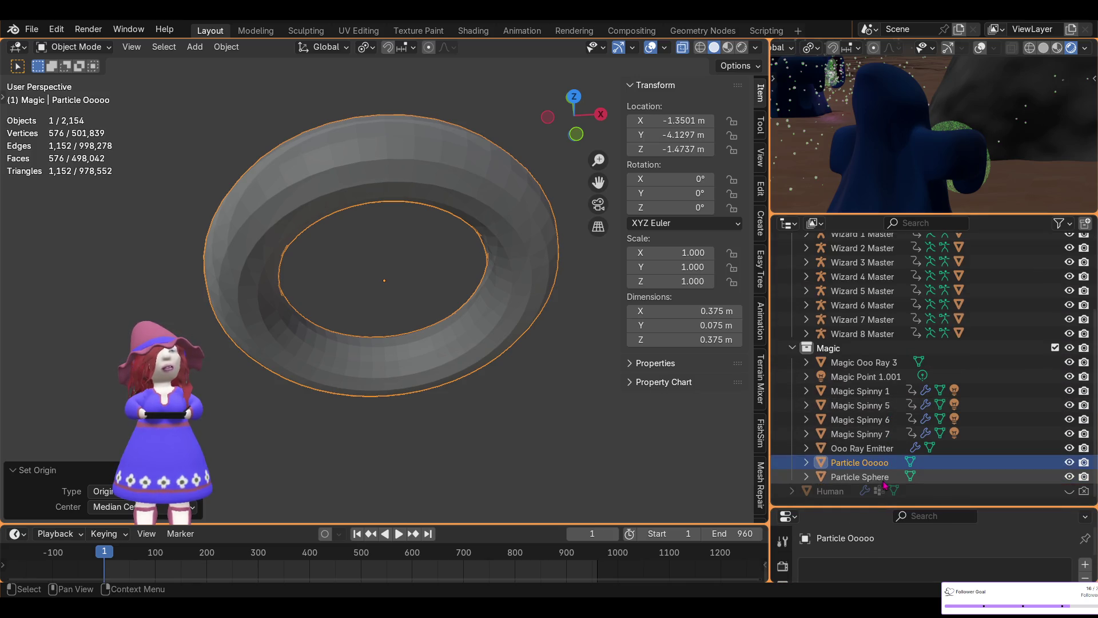
- Select Ooo Ray Emitter and set its Instance Object back to the recentred Particle Ooooo ring
{"action": "left_click", "coordinate": [874, 452]}
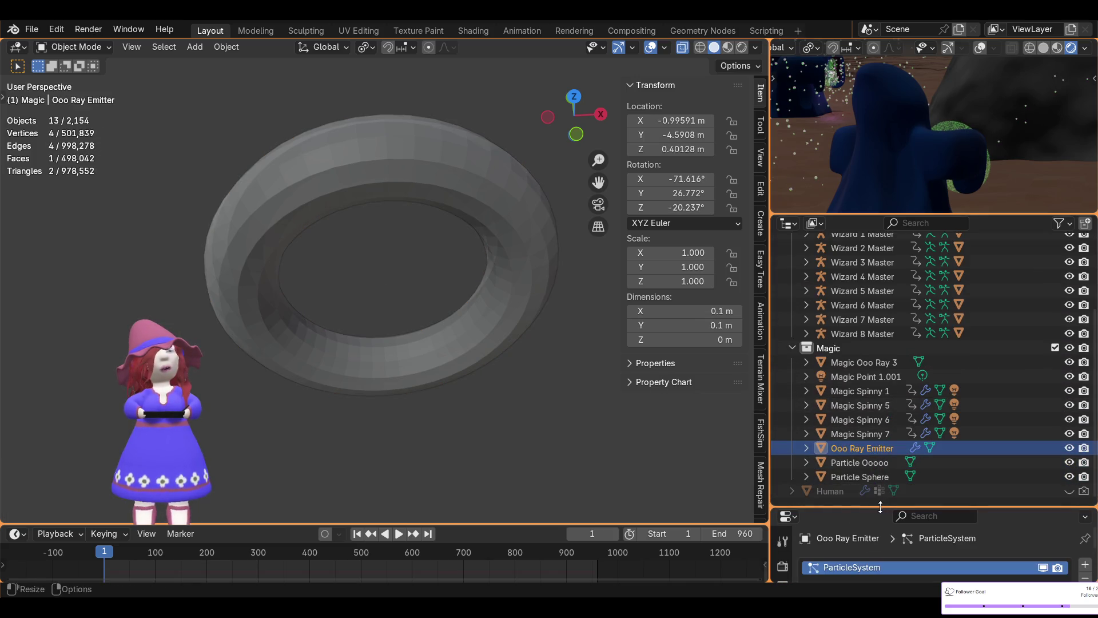
{"action": "left_click_drag", "start_coordinate": [874, 507], "coordinate": [874, 250]}
{"action": "scroll", "coordinate": [908, 411], "scroll_direction": "down", "scroll_amount": 4}
{"action": "scroll", "coordinate": [907, 412], "scroll_direction": "down", "scroll_amount": 3}
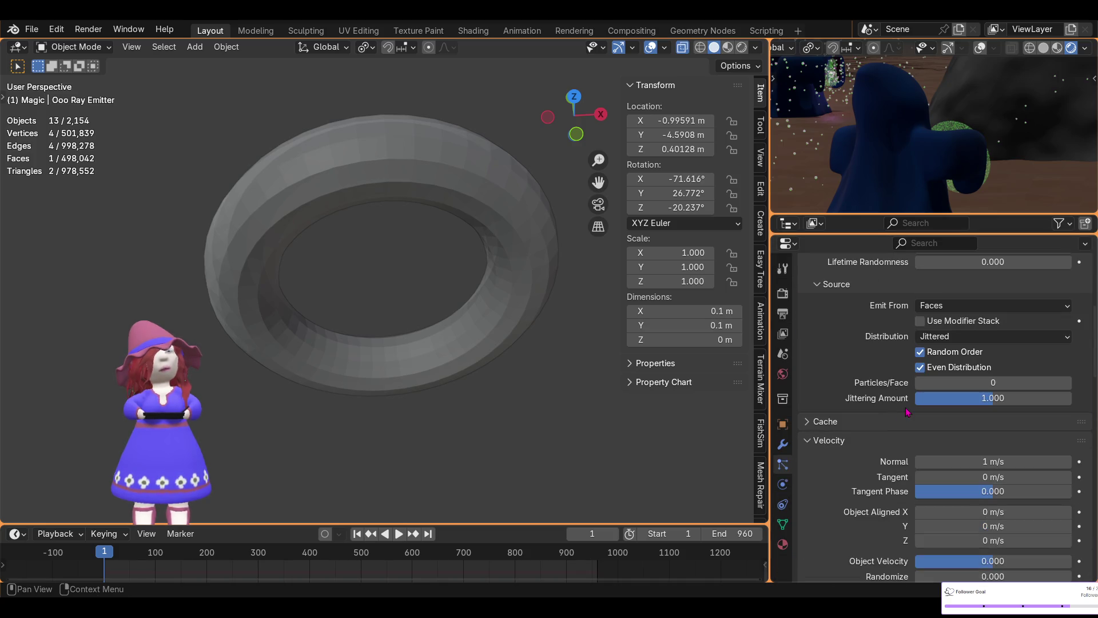
{"action": "scroll", "coordinate": [907, 413], "scroll_direction": "up", "scroll_amount": 4}
{"action": "scroll", "coordinate": [903, 410], "scroll_direction": "down", "scroll_amount": 6}
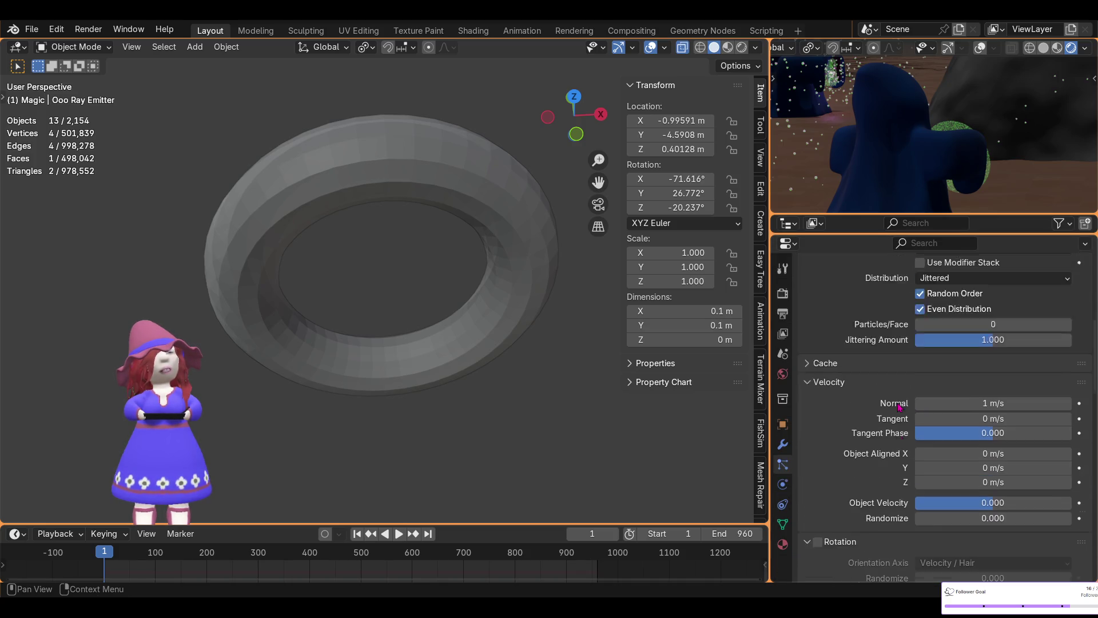
{"action": "scroll", "coordinate": [899, 406], "scroll_direction": "down", "scroll_amount": 5}
{"action": "scroll", "coordinate": [893, 400], "scroll_direction": "down", "scroll_amount": 3}
{"action": "scroll", "coordinate": [893, 401], "scroll_direction": "down", "scroll_amount": 3}
{"action": "scroll", "coordinate": [898, 412], "scroll_direction": "down", "scroll_amount": 4}
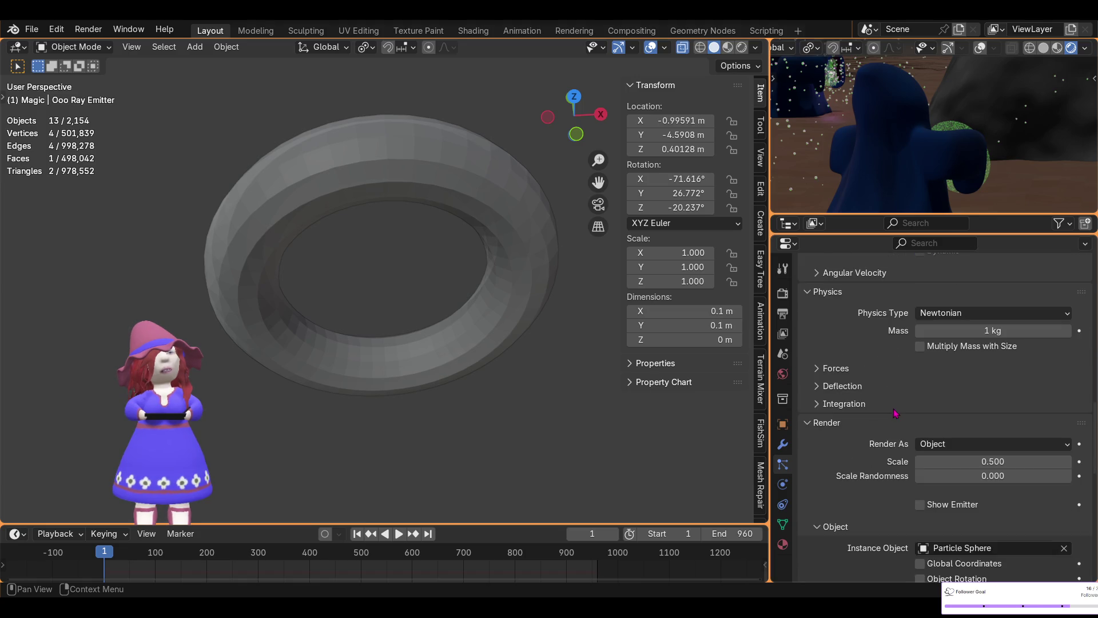
{"action": "scroll", "coordinate": [896, 412], "scroll_direction": "down", "scroll_amount": 3}
{"action": "scroll", "coordinate": [895, 413], "scroll_direction": "down", "scroll_amount": 2}
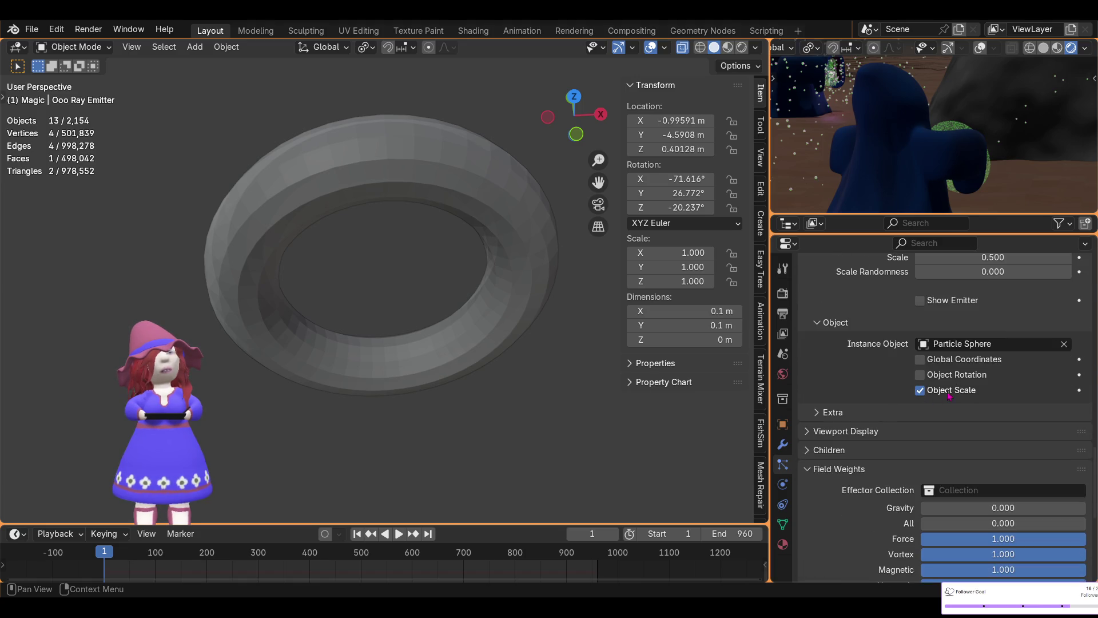
{"action": "left_click", "coordinate": [924, 345]}
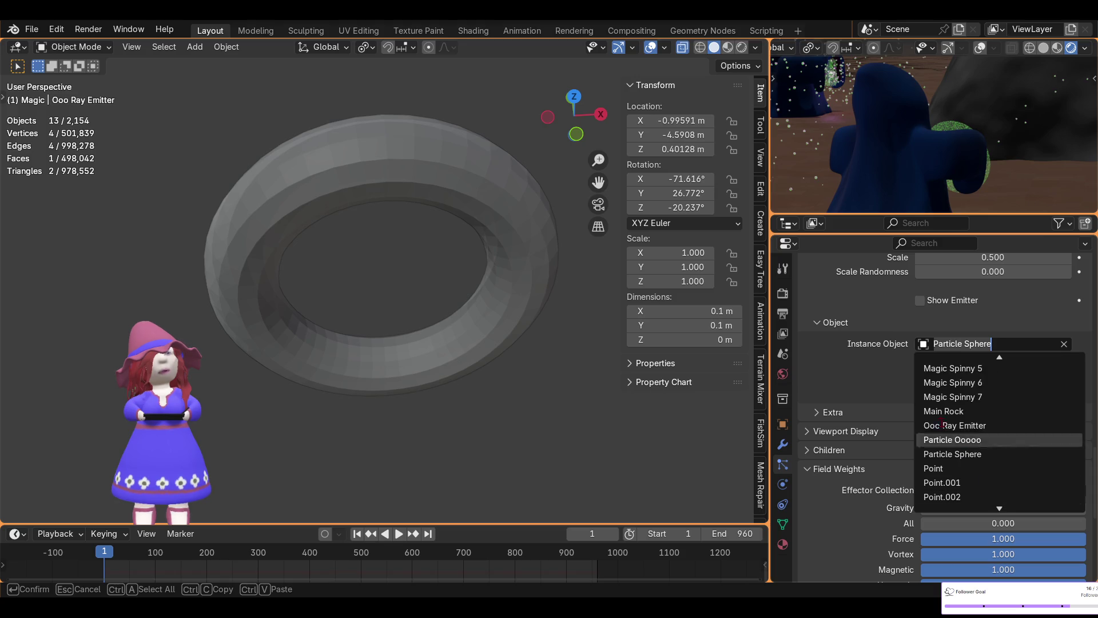
{"action": "left_click", "coordinate": [956, 439]}
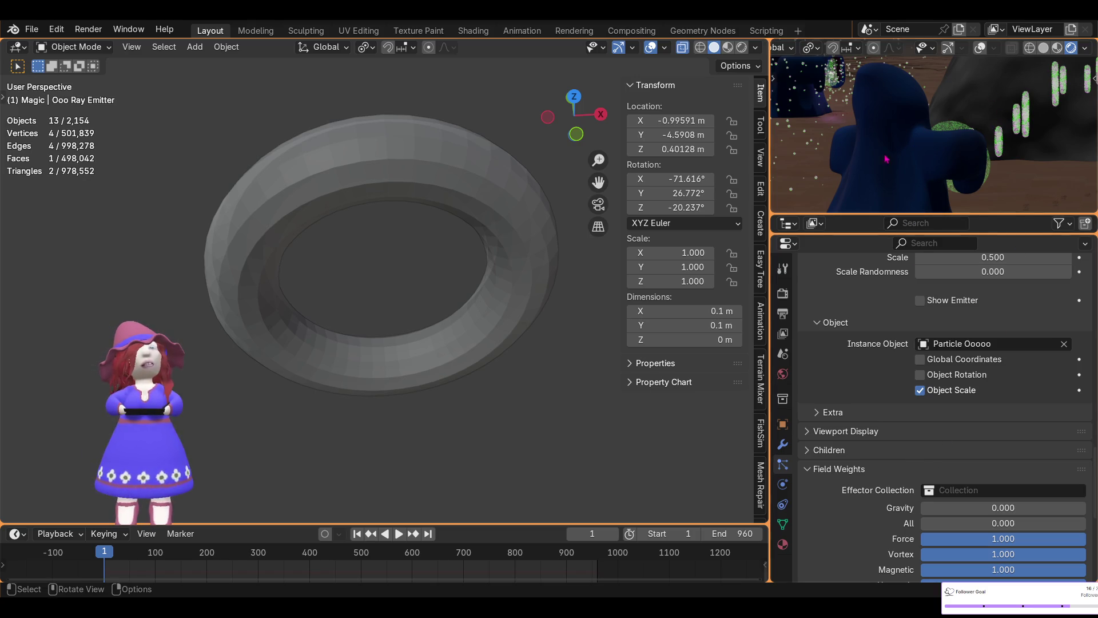
{"action": "scroll", "coordinate": [942, 114], "scroll_direction": "down", "scroll_amount": 3}
{"action": "scroll", "coordinate": [944, 115], "scroll_direction": "down", "scroll_amount": 3}
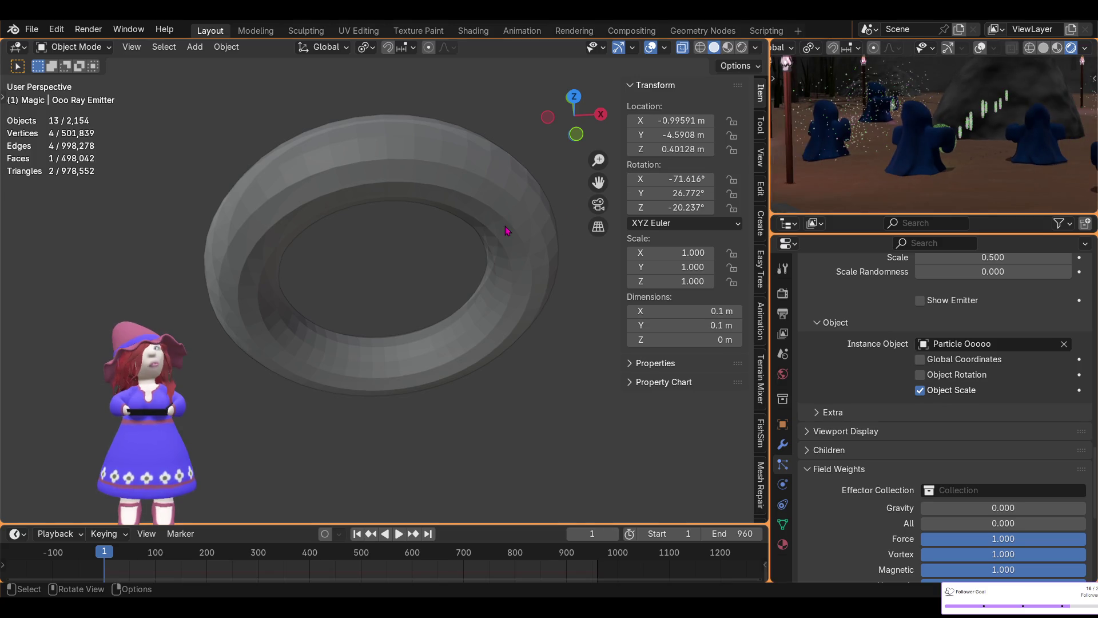
{"action": "scroll", "coordinate": [459, 340], "scroll_direction": "down", "scroll_amount": 4}
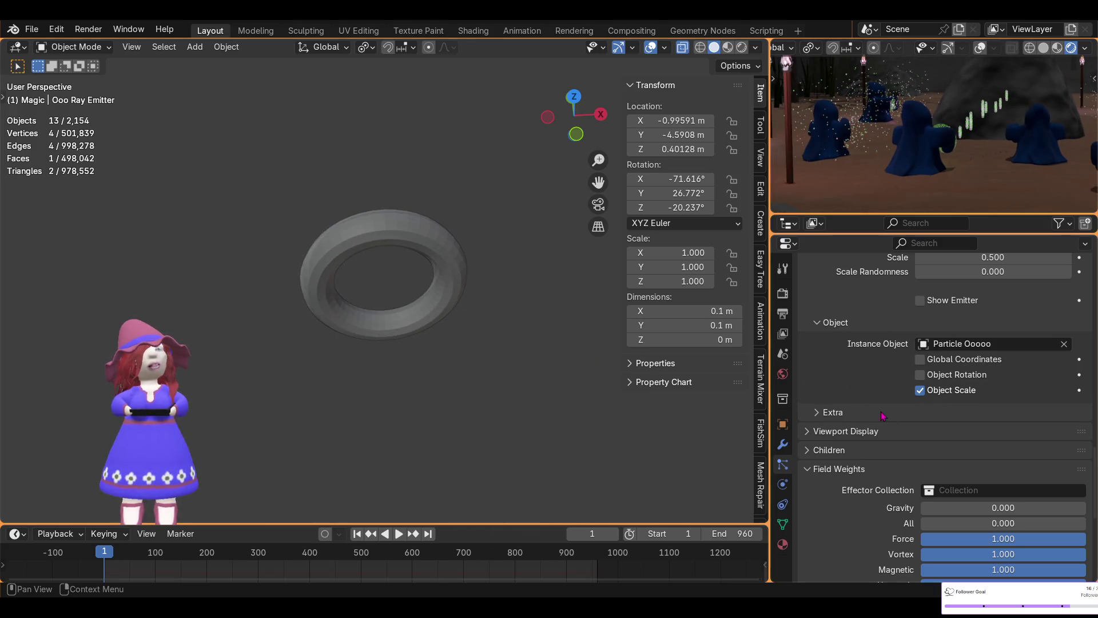
{"action": "scroll", "coordinate": [868, 418], "scroll_direction": "up", "scroll_amount": 3}
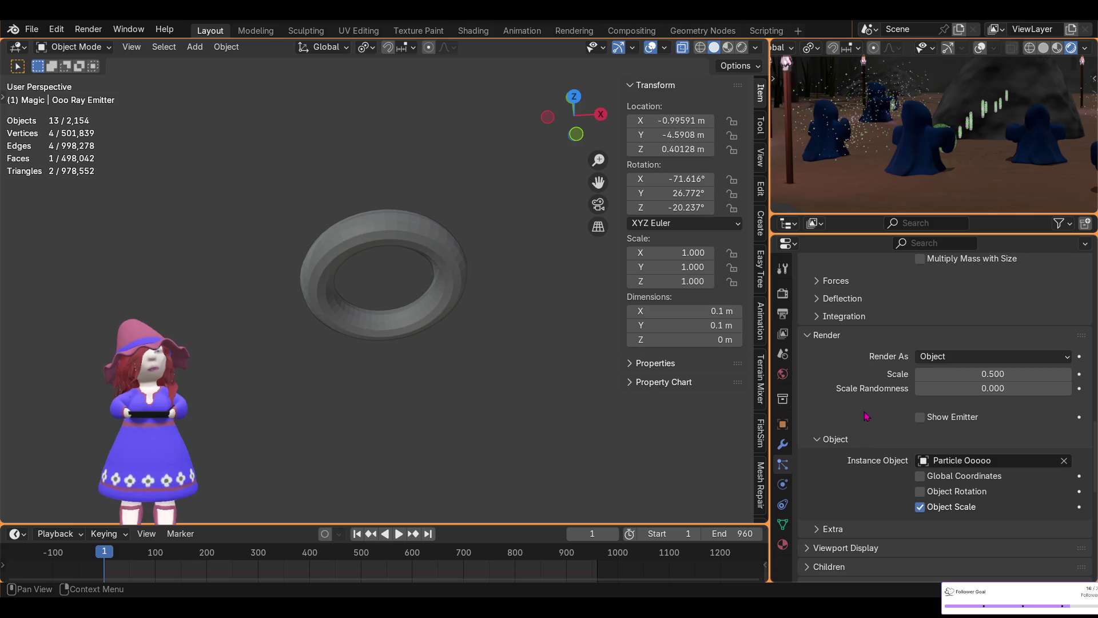
{"action": "scroll", "coordinate": [867, 416], "scroll_direction": "up", "scroll_amount": 3}
{"action": "scroll", "coordinate": [864, 414], "scroll_direction": "up", "scroll_amount": 1}
{"action": "scroll", "coordinate": [865, 415], "scroll_direction": "up", "scroll_amount": 3}
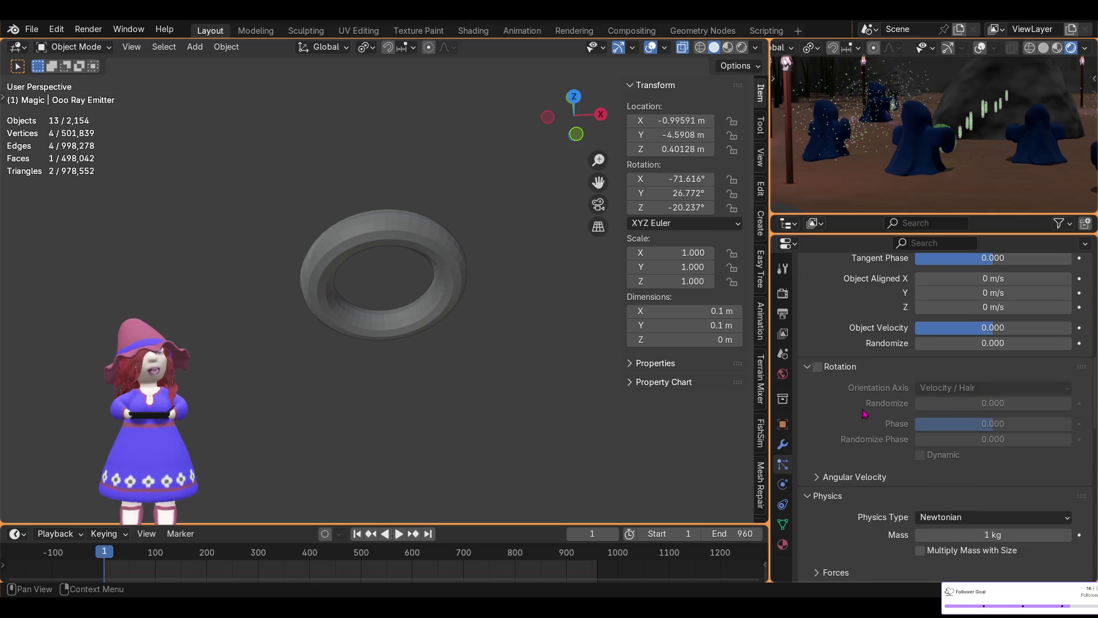
- Enable particle Rotation, review the Angular Velocity panel unchanged, then select Magic Ooo Ray 3
{"action": "left_click", "coordinate": [818, 367]}
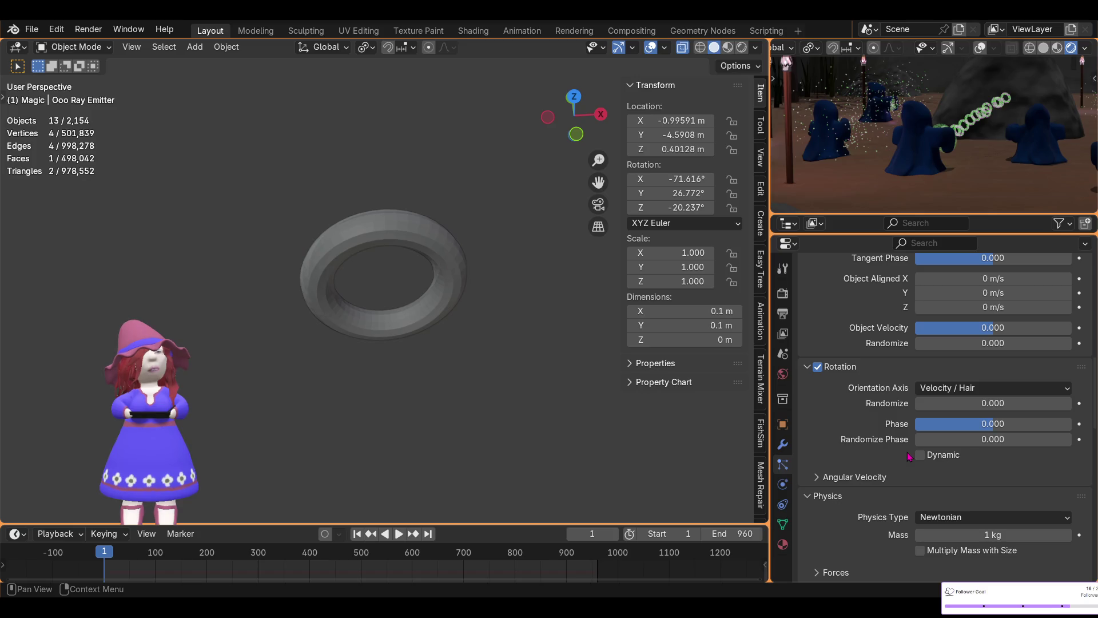
{"action": "left_click", "coordinate": [818, 478]}
{"action": "left_click", "coordinate": [816, 478]}
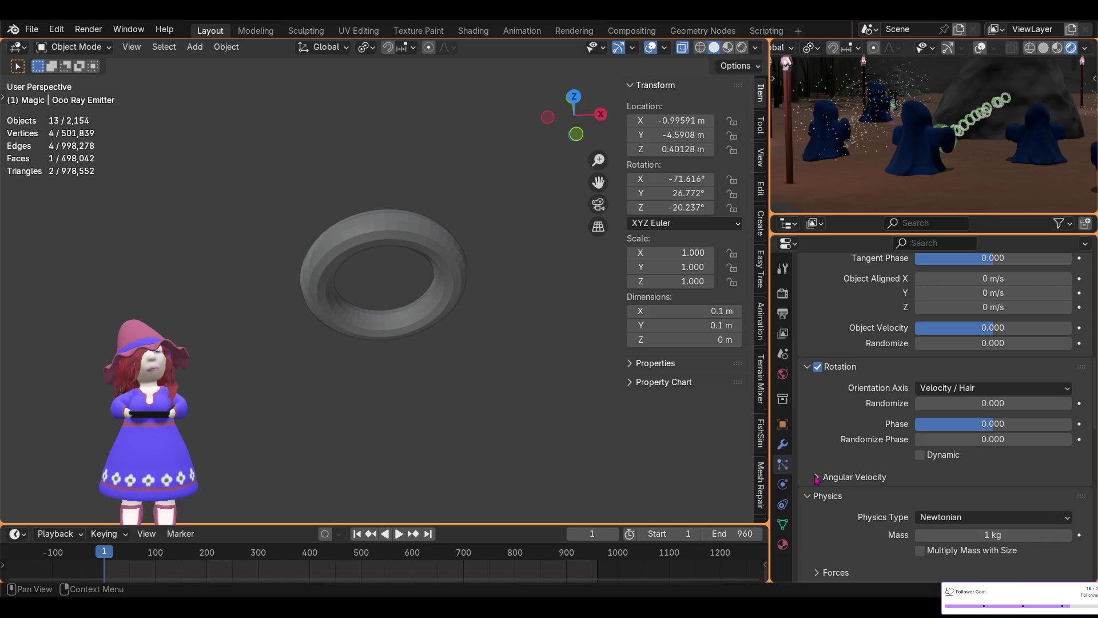
{"action": "left_click", "coordinate": [817, 479]}
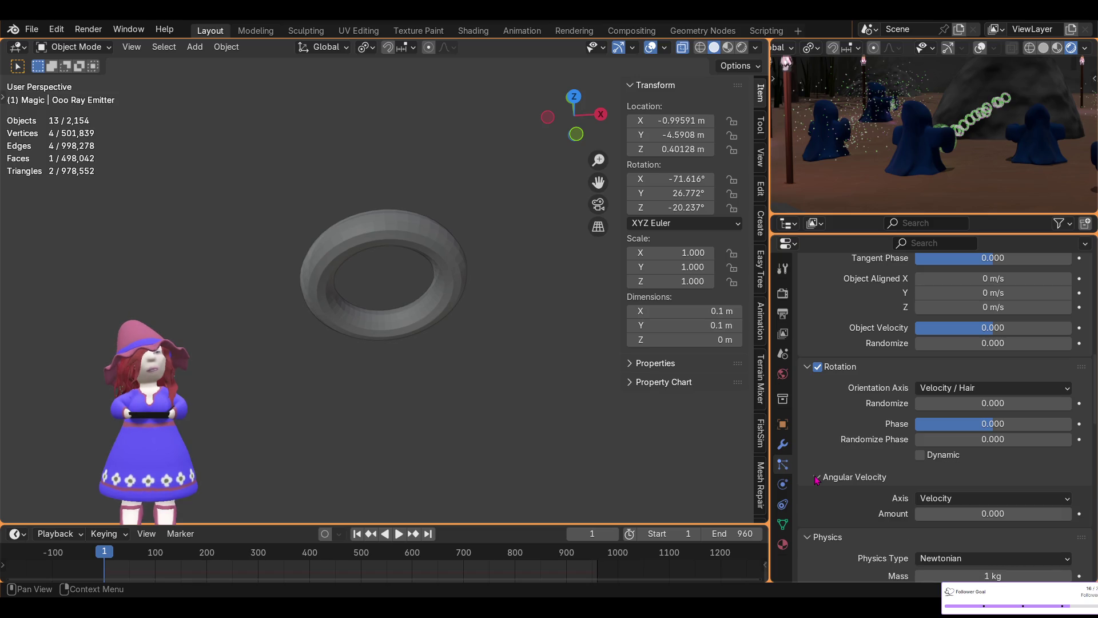
{"action": "left_click", "coordinate": [817, 478]}
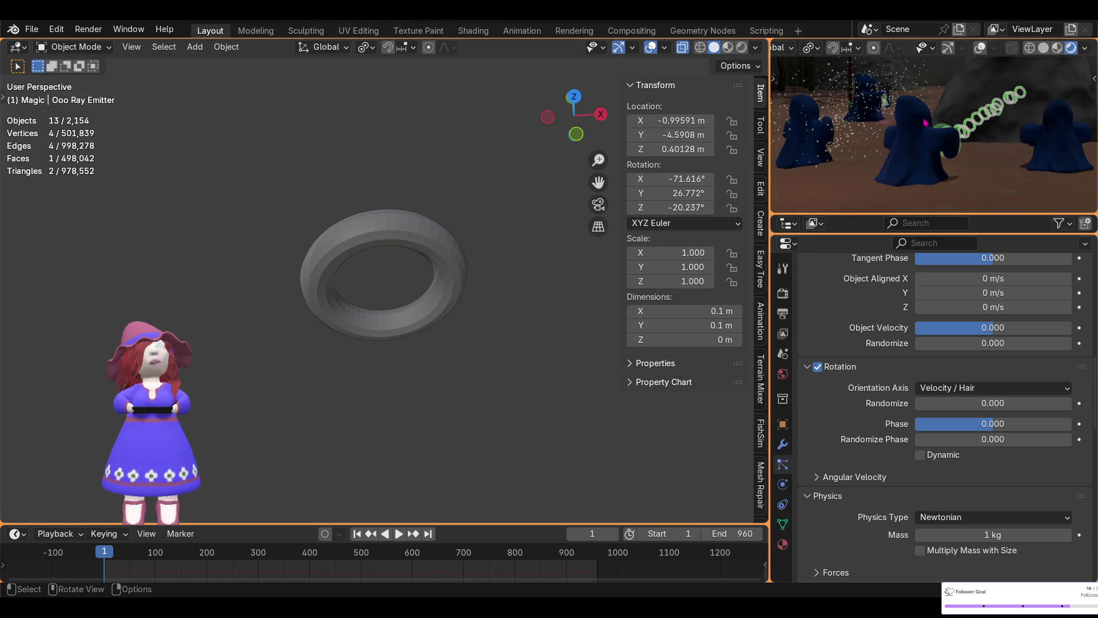
{"action": "left_click", "coordinate": [945, 129]}
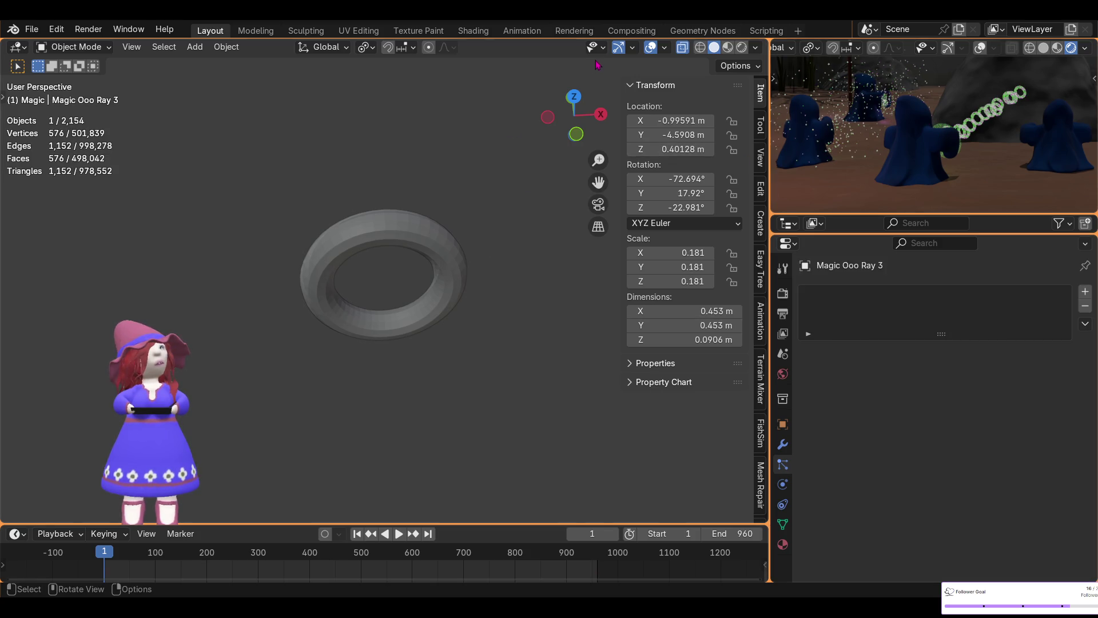
- Frame Magic Ooo Ray 3, select the Ooo Ray Emitter and view its ring trail from the top
{"action": "left_click", "coordinate": [578, 101]}
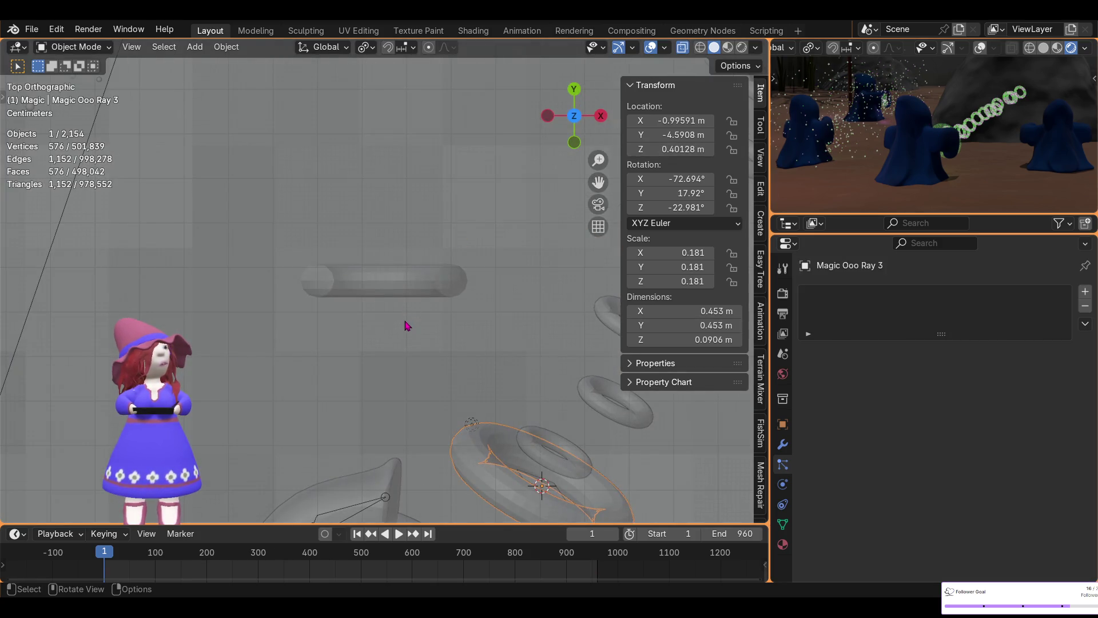
{"action": "mouse_move", "coordinate": [408, 320]}
{"action": "middle_mouse_down"}
{"action": "mouse_move", "coordinate": [323, 352]}
{"action": "mouse_move", "coordinate": [344, 283]}
{"action": "mouse_move", "coordinate": [369, 279]}
{"action": "middle_mouse_up"}
{"action": "key", "text": "KP_Decimal"}
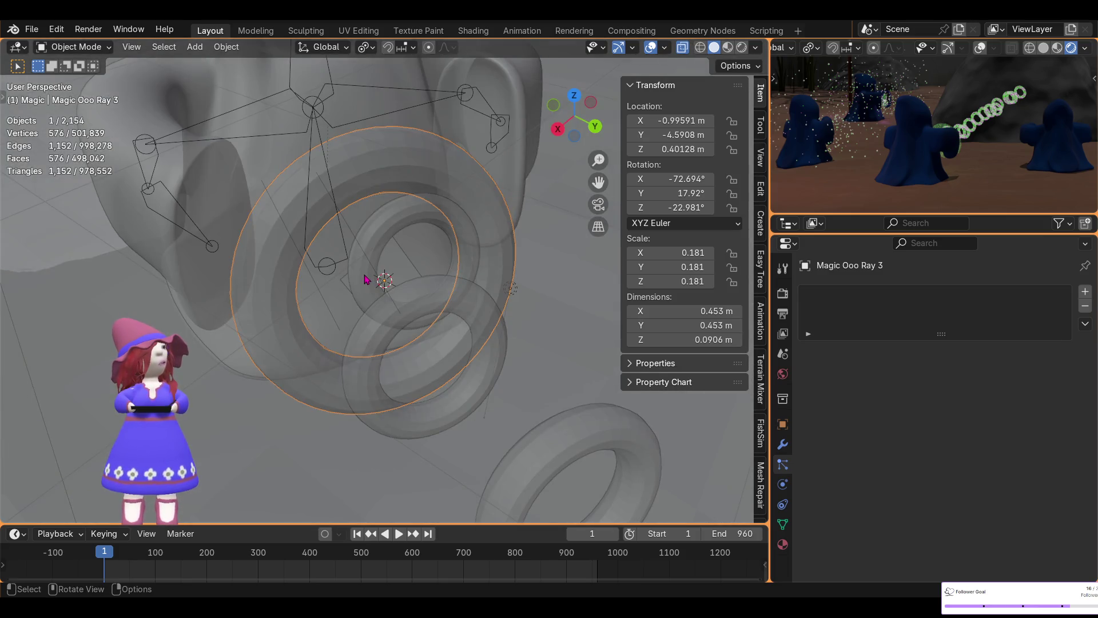
{"action": "left_click", "coordinate": [381, 284]}
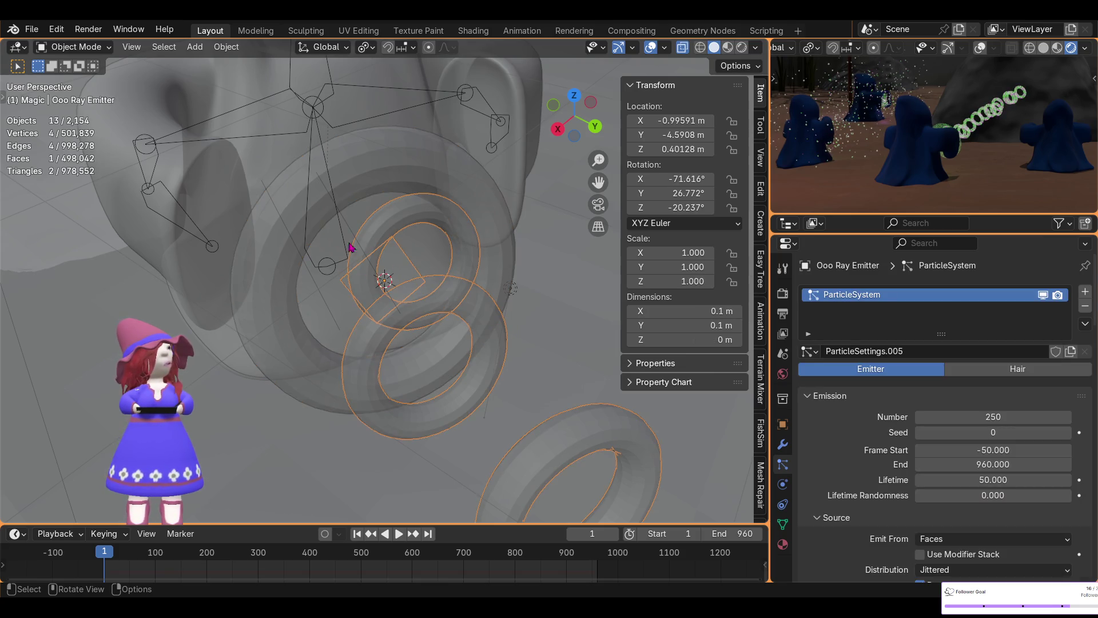
{"action": "left_click", "coordinate": [576, 96]}
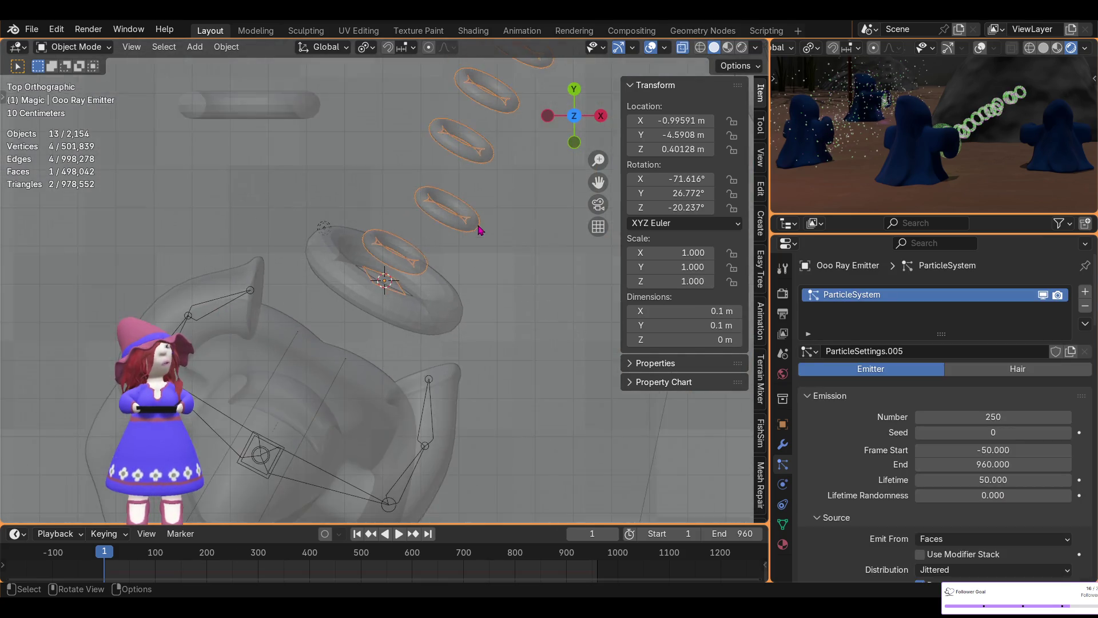
{"action": "scroll", "coordinate": [478, 228], "scroll_direction": "down", "scroll_amount": 3}
{"action": "scroll", "coordinate": [486, 238], "scroll_direction": "down", "scroll_amount": 3}
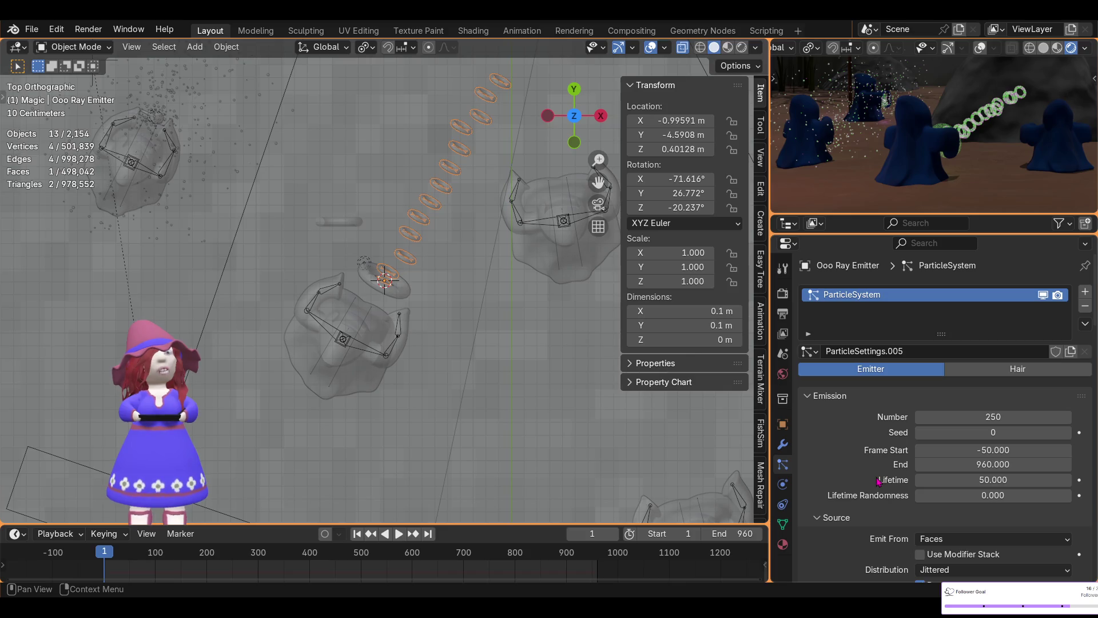
{"action": "scroll", "coordinate": [886, 489], "scroll_direction": "down", "scroll_amount": 2}
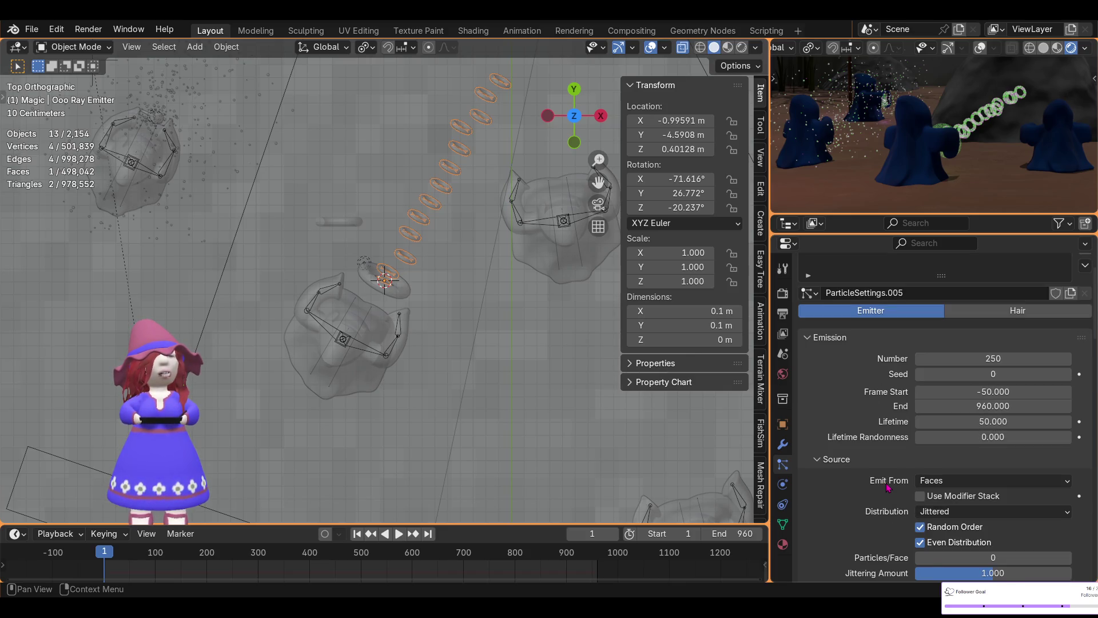
{"action": "scroll", "coordinate": [888, 488], "scroll_direction": "down", "scroll_amount": 4}
{"action": "scroll", "coordinate": [886, 482], "scroll_direction": "down", "scroll_amount": 3}
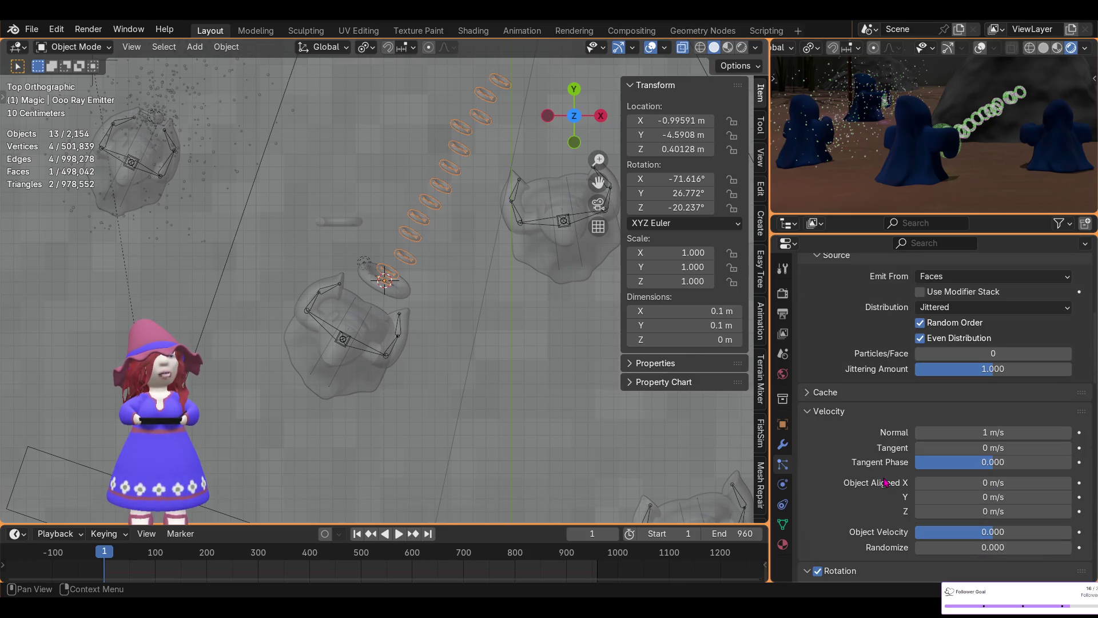
- Expand the Cache panel and bake the emitter's 960-frame particle simulation to memory
{"action": "left_click", "coordinate": [808, 393]}
{"action": "scroll", "coordinate": [896, 454], "scroll_direction": "down", "scroll_amount": 3}
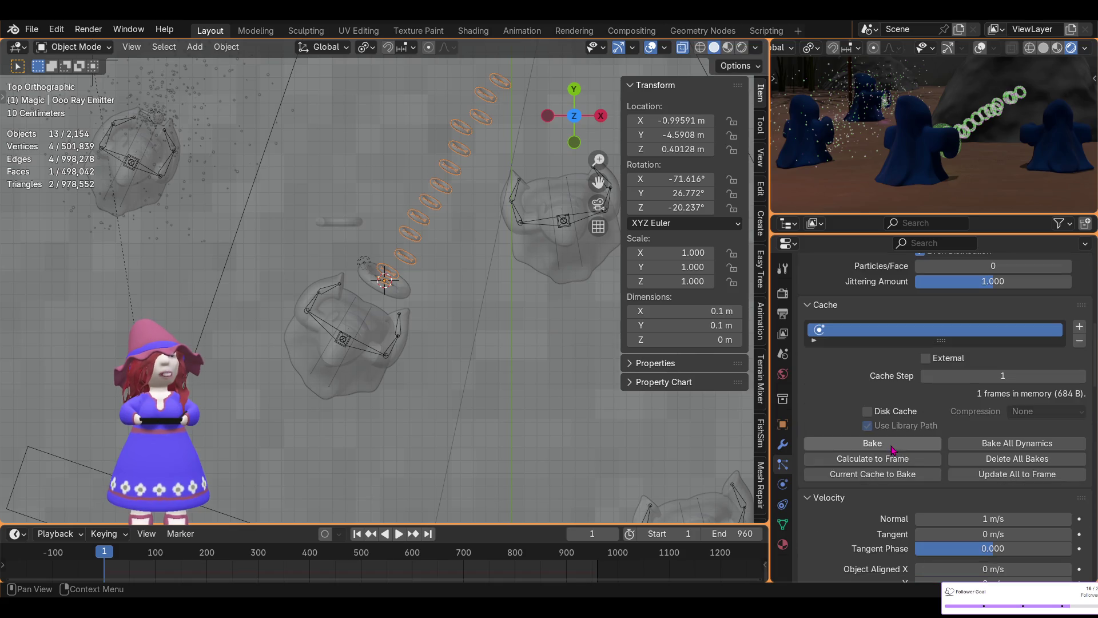
{"action": "left_click", "coordinate": [873, 444]}
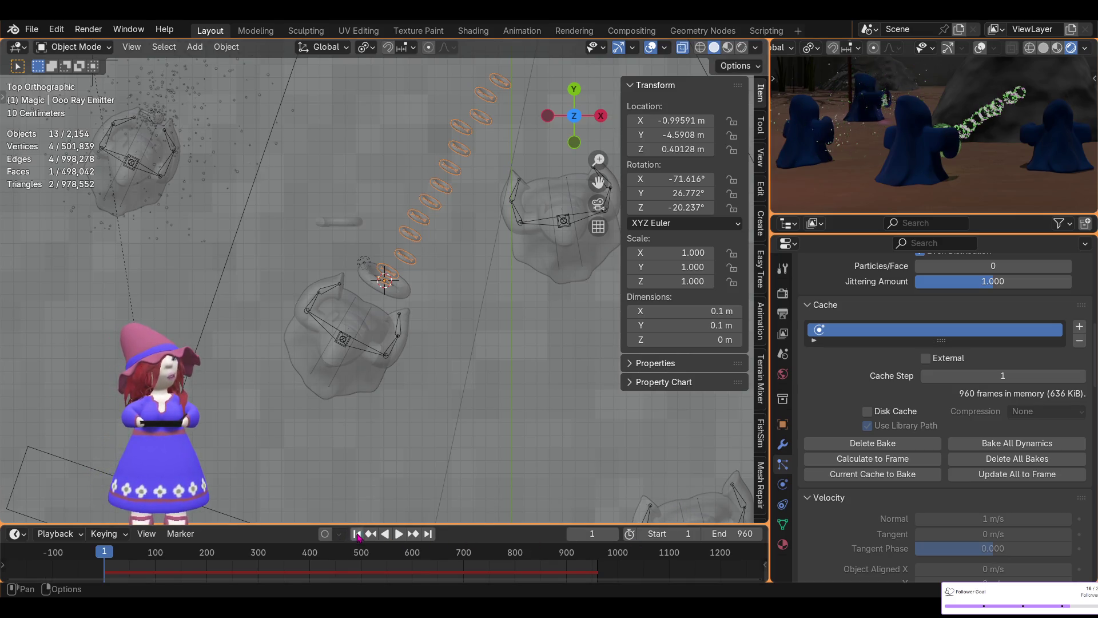
{"action": "left_click", "coordinate": [399, 534]}
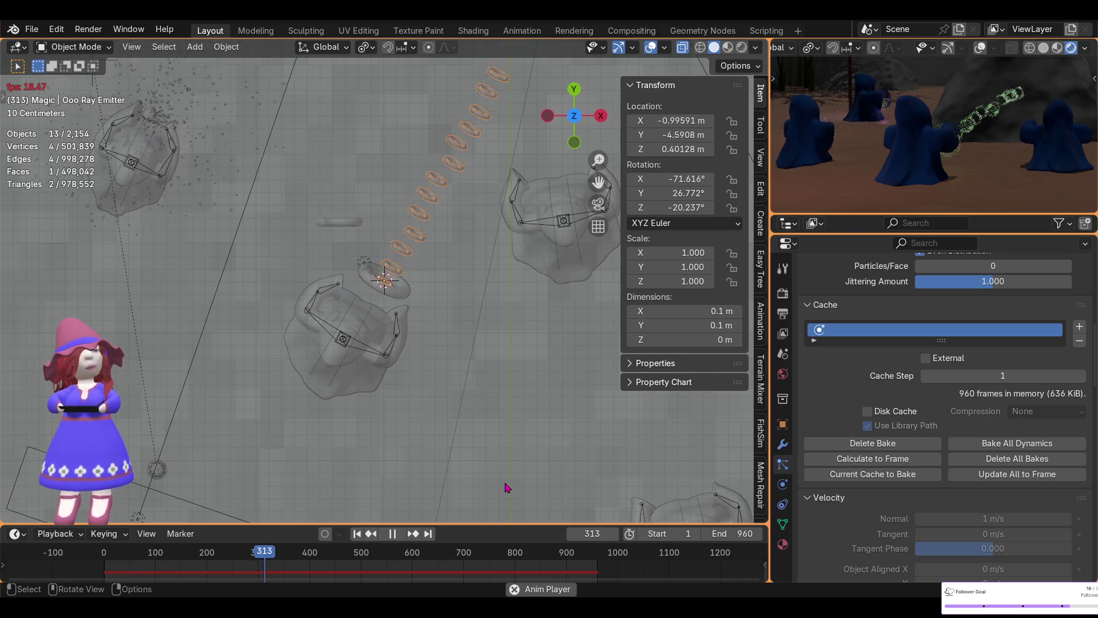
{"action": "left_click", "coordinate": [393, 534]}
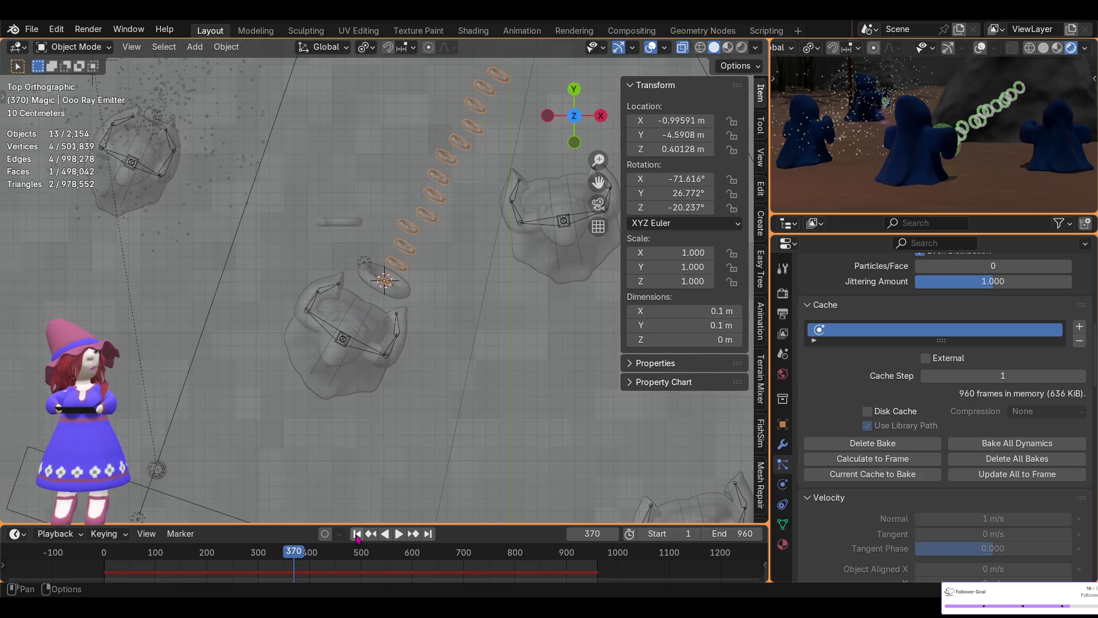
{"action": "left_click", "coordinate": [357, 533]}
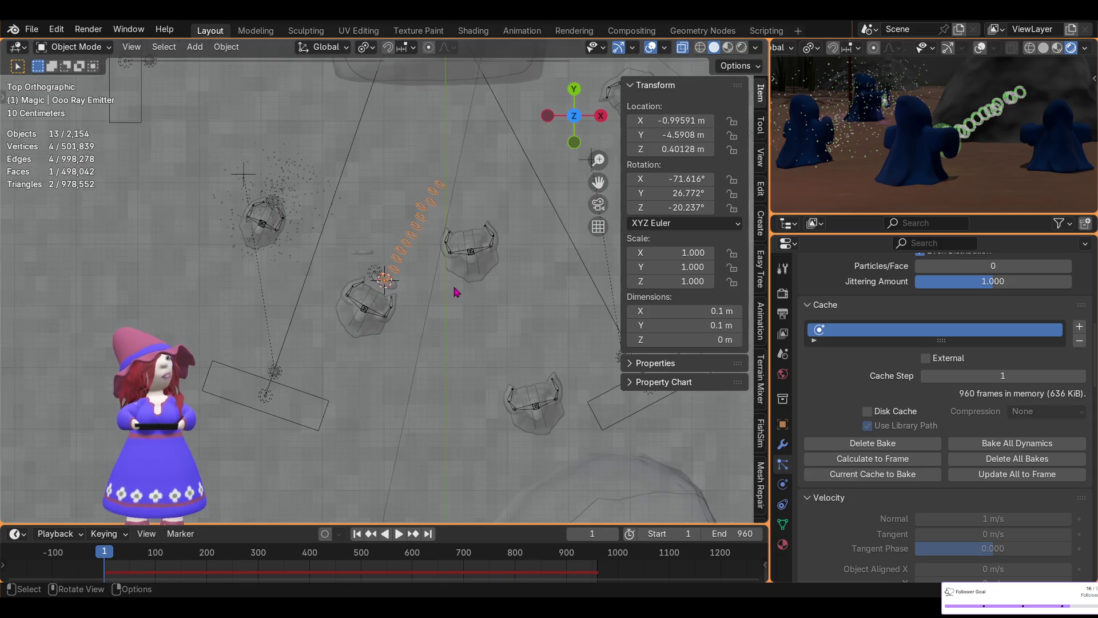
- Orbit to a low side view across the scene and select the Fog volume object
{"action": "middle_click_drag", "start_coordinate": [457, 290], "coordinate": [564, 262]}
{"action": "mouse_move", "coordinate": [593, 174]}
{"action": "middle_mouse_down"}
{"action": "mouse_move", "coordinate": [461, 254]}
{"action": "mouse_move", "coordinate": [441, 236]}
{"action": "middle_mouse_up"}
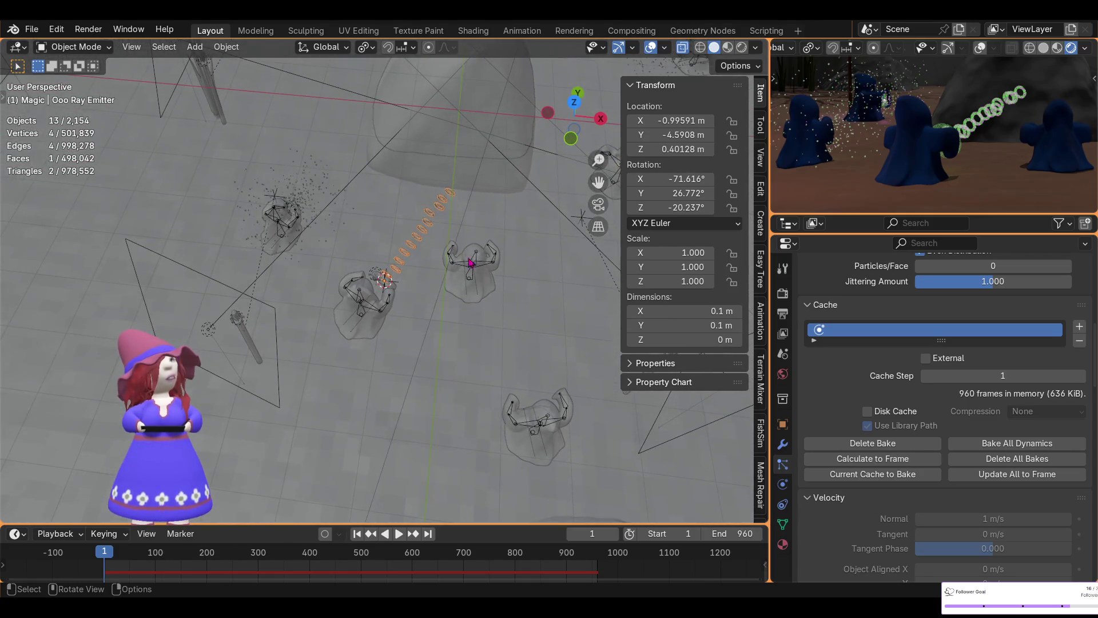
{"action": "scroll", "coordinate": [972, 173], "scroll_direction": "down", "scroll_amount": 3}
{"action": "scroll", "coordinate": [972, 172], "scroll_direction": "down", "scroll_amount": 2}
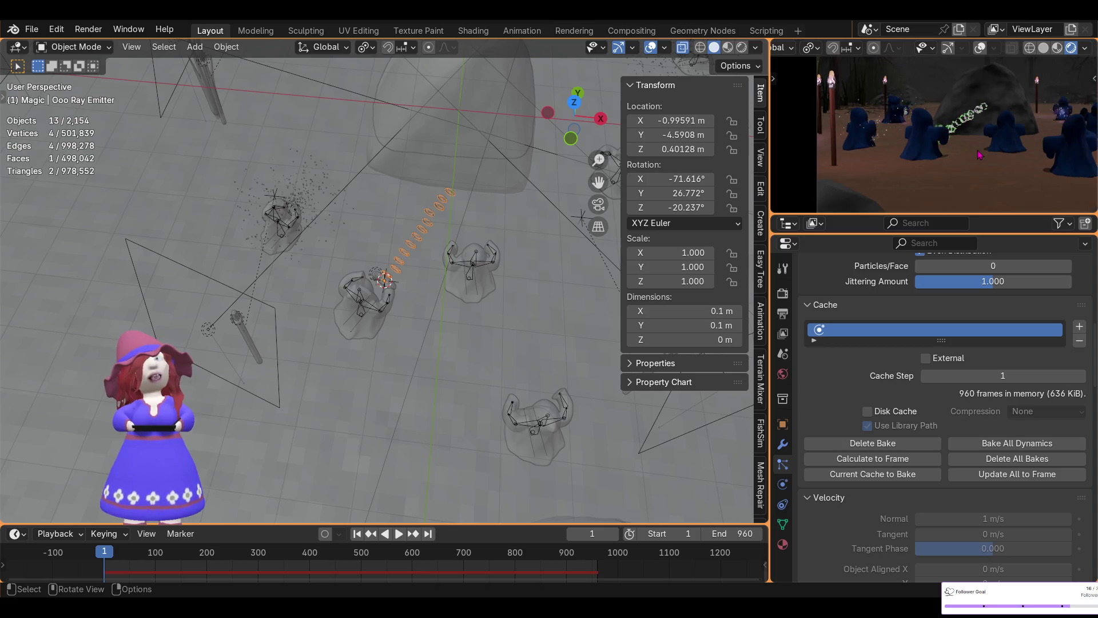
{"action": "scroll", "coordinate": [987, 153], "scroll_direction": "down", "scroll_amount": 2}
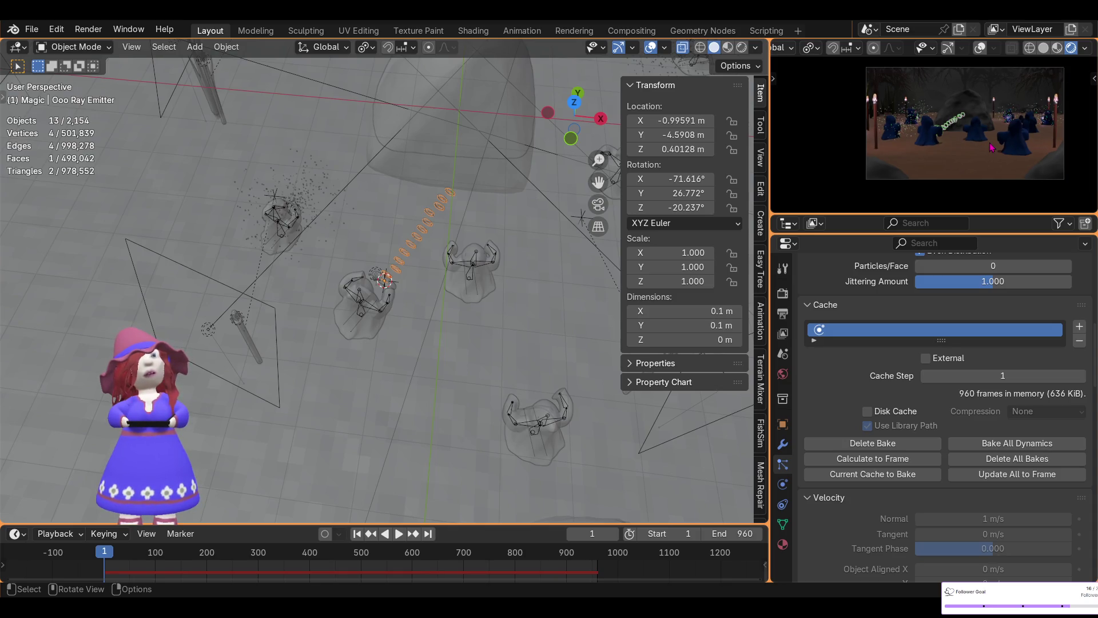
{"action": "mouse_move", "coordinate": [990, 151]}
{"action": "middle_mouse_down", "text": "ctrl"}
{"action": "mouse_move", "coordinate": [958, 155]}
{"action": "mouse_move", "coordinate": [969, 148]}
{"action": "middle_mouse_up", "text": "ctrl"}
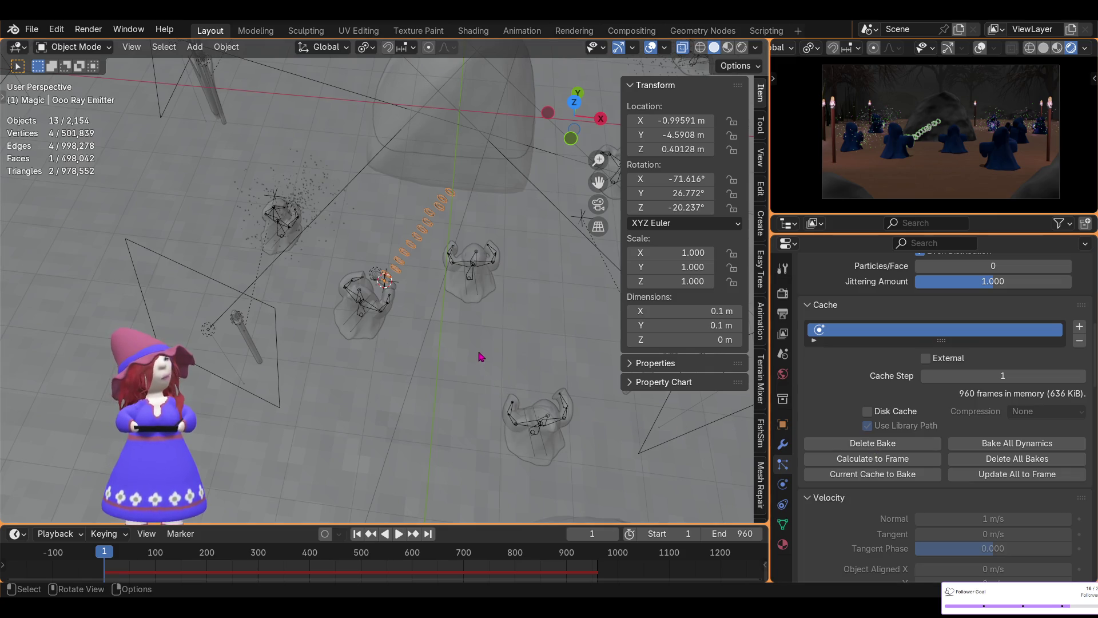
{"action": "middle_click_drag", "start_coordinate": [486, 319], "coordinate": [562, 235]}
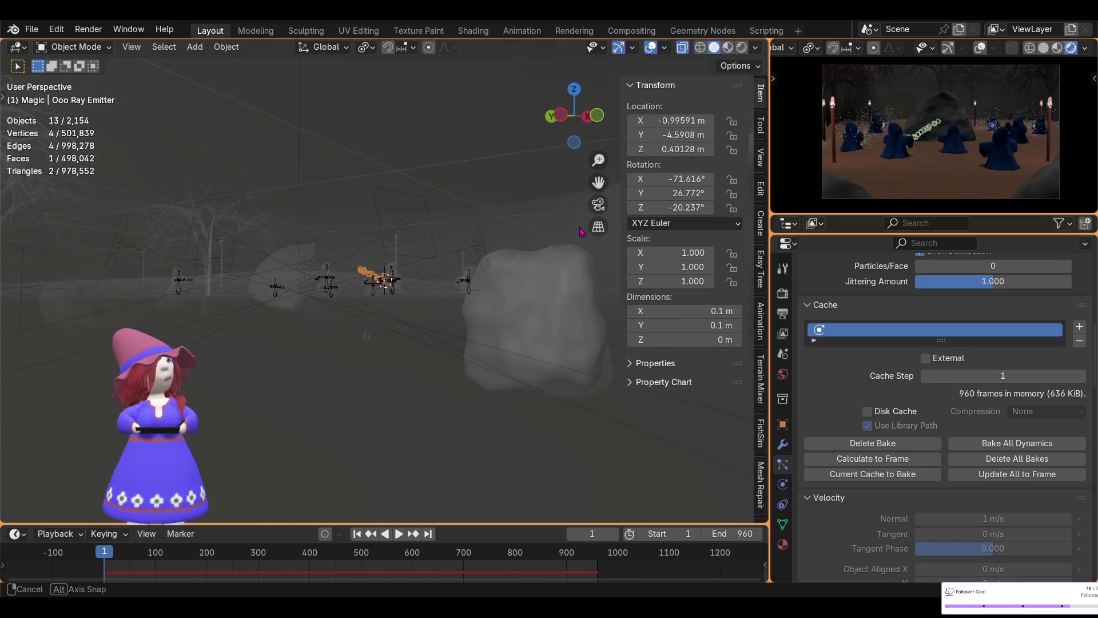
{"action": "middle_click_drag", "start_coordinate": [562, 235], "coordinate": [515, 292]}
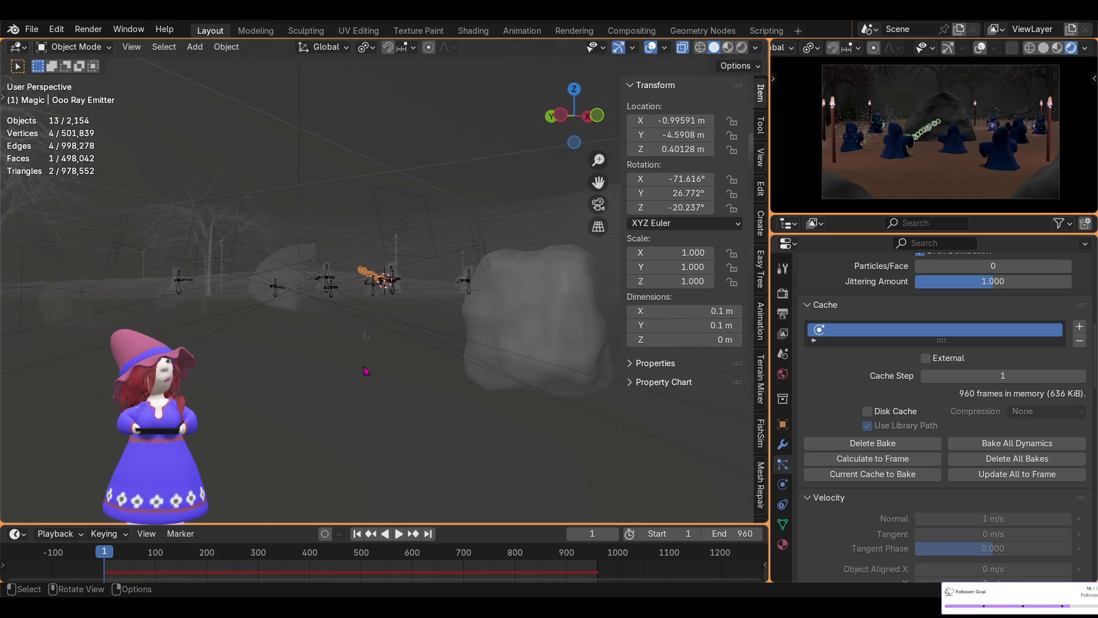
{"action": "left_click", "coordinate": [348, 391]}
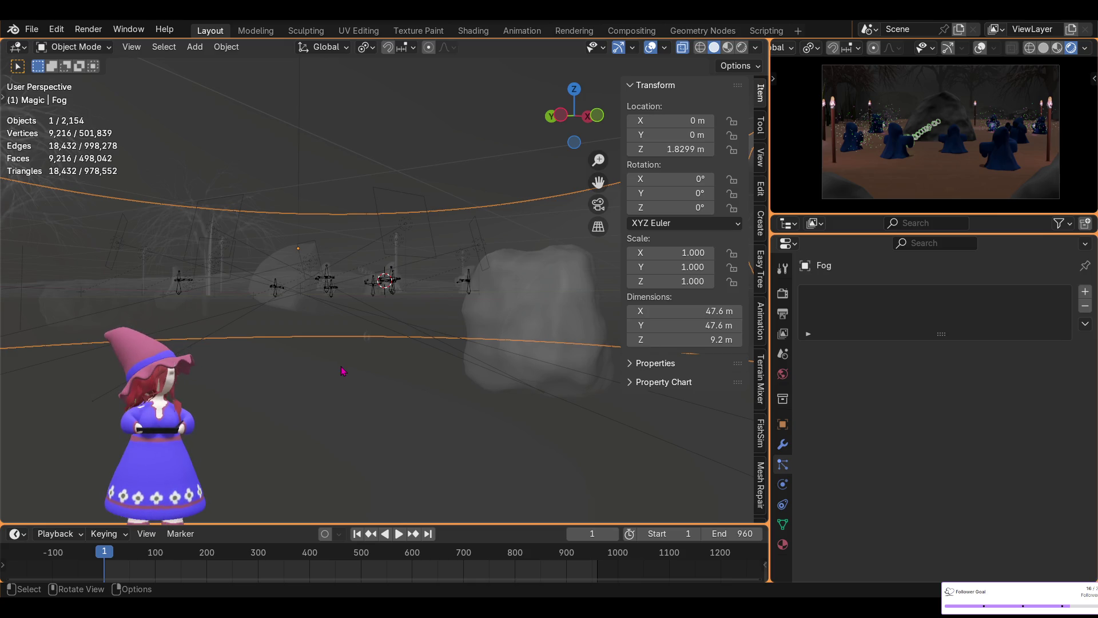
- Select Wizard 2, snap the 3D cursor to it, and bring up the Add menu for meshes
{"action": "mouse_move", "coordinate": [375, 314]}
{"action": "middle_mouse_down"}
{"action": "mouse_move", "coordinate": [391, 445]}
{"action": "mouse_move", "coordinate": [387, 437]}
{"action": "middle_mouse_up"}
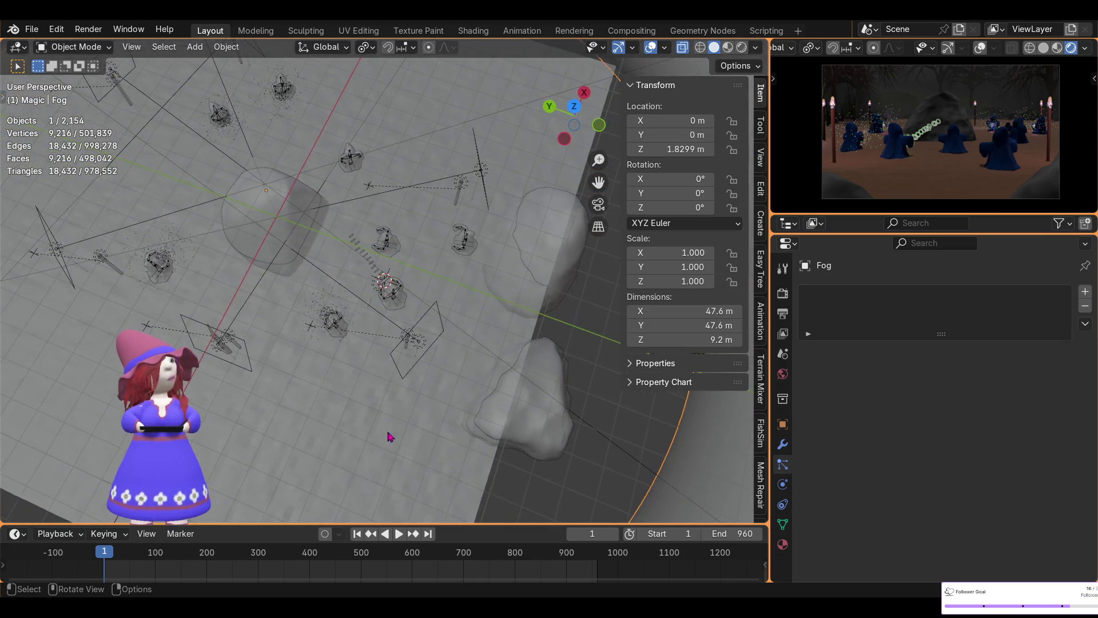
{"action": "left_click", "coordinate": [385, 243]}
{"action": "key", "text": "shift+s"}
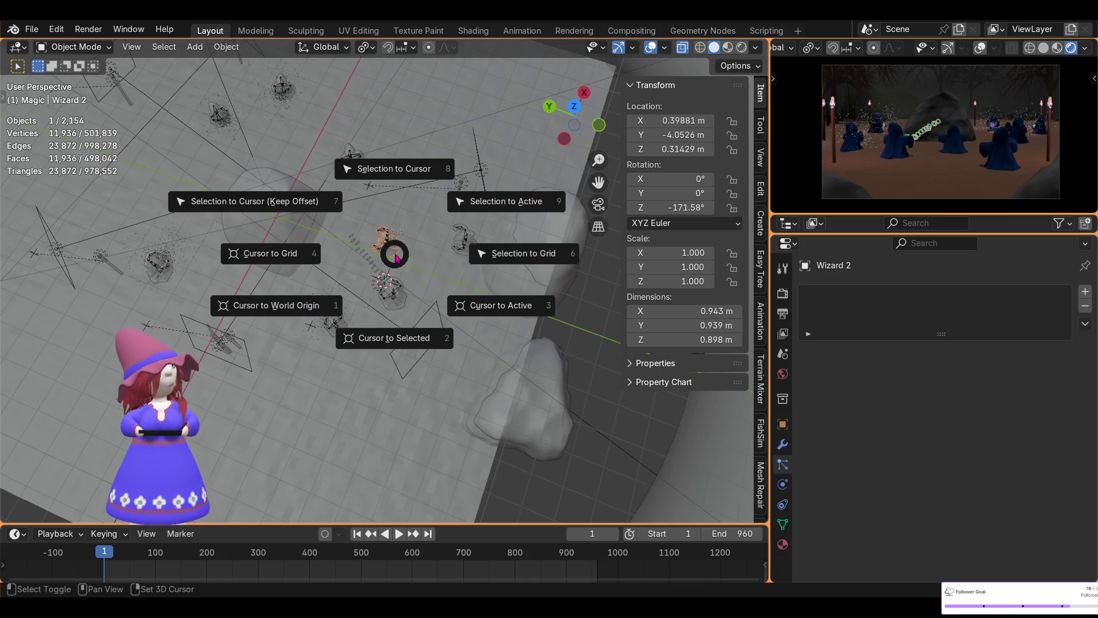
{"action": "left_click", "coordinate": [400, 343]}
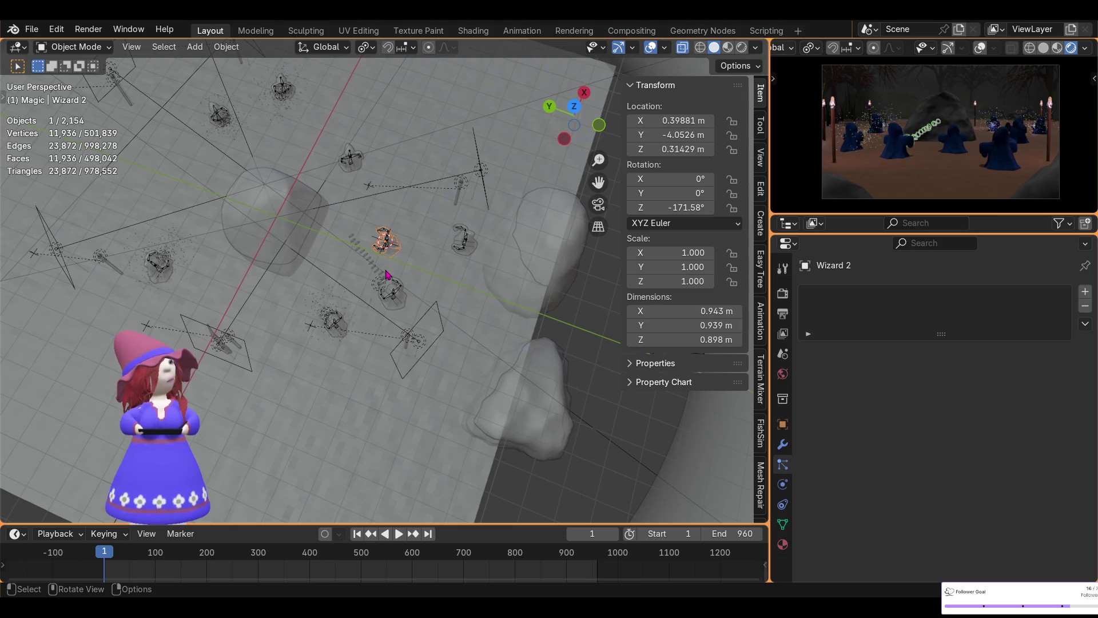
{"action": "scroll", "coordinate": [389, 266], "scroll_direction": "up", "scroll_amount": 4}
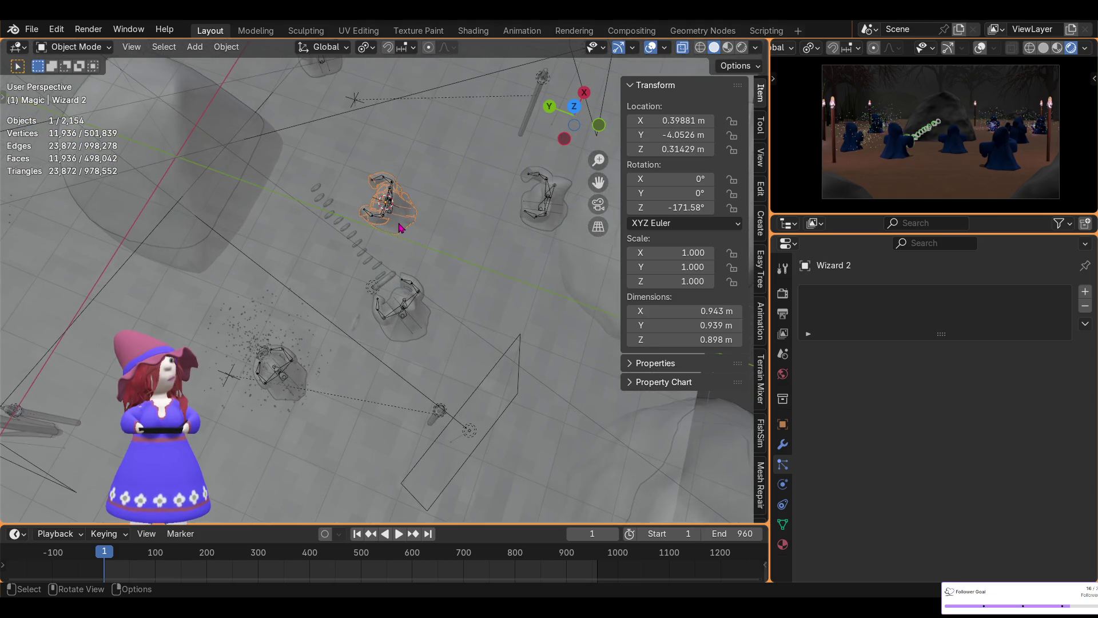
{"action": "scroll", "coordinate": [400, 227], "scroll_direction": "down", "scroll_amount": 3}
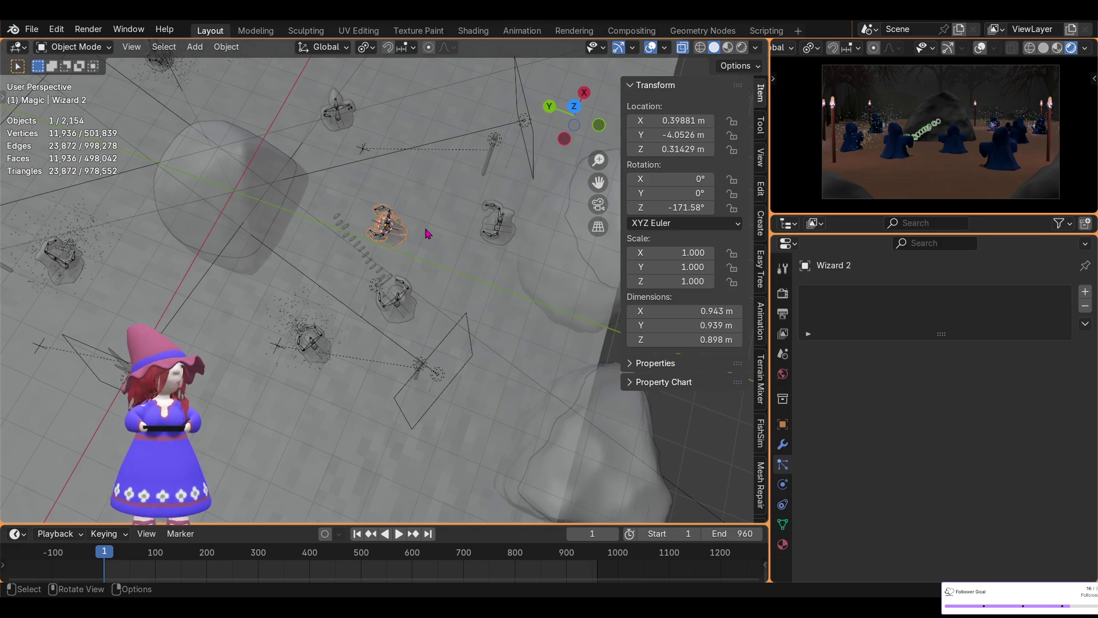
{"action": "key", "text": "shift+a"}
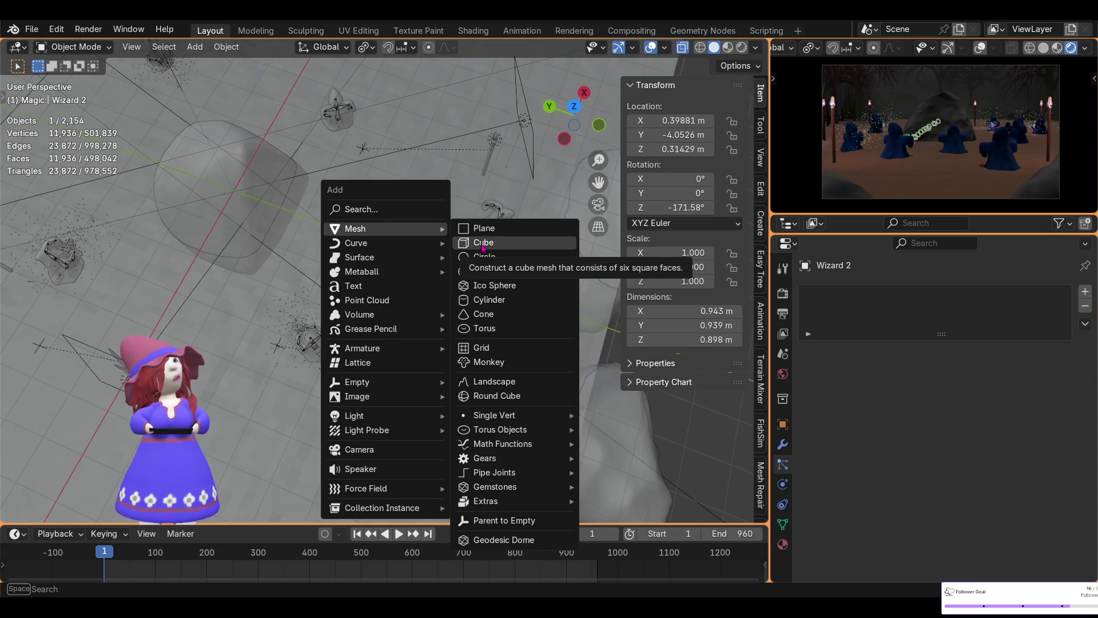
- Add a cylinder at the cursor and scale its X/Y to 0.064, leaving a thin 2 m pole
{"action": "left_click", "coordinate": [489, 301]}
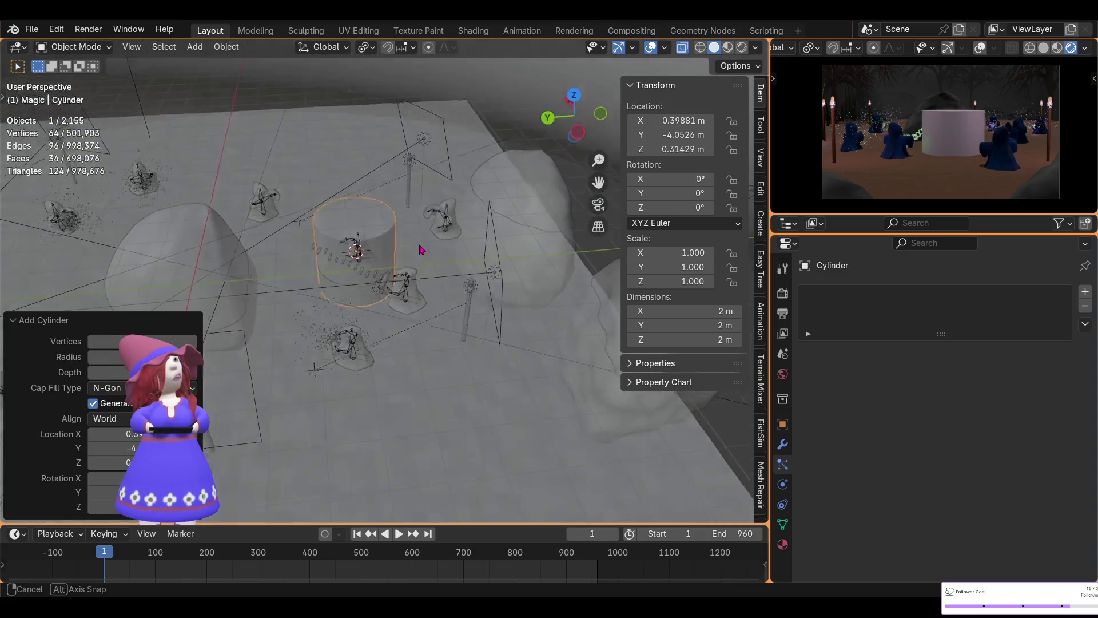
{"action": "middle_click_drag", "start_coordinate": [489, 304], "coordinate": [446, 313]}
{"action": "key", "text": "s"}
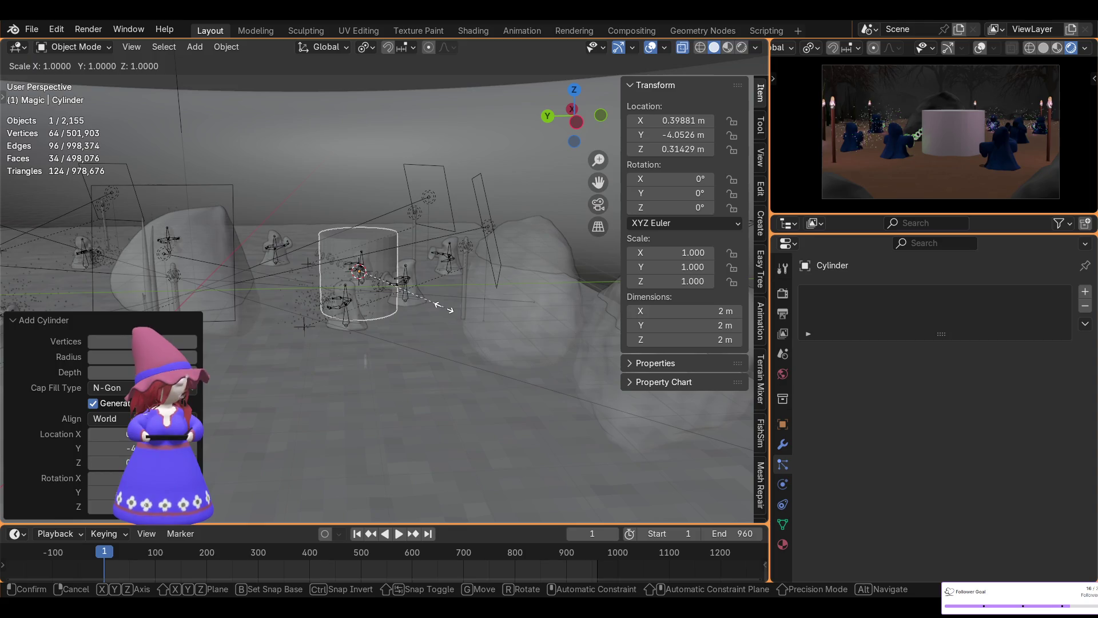
{"action": "key", "text": "shift+z"}
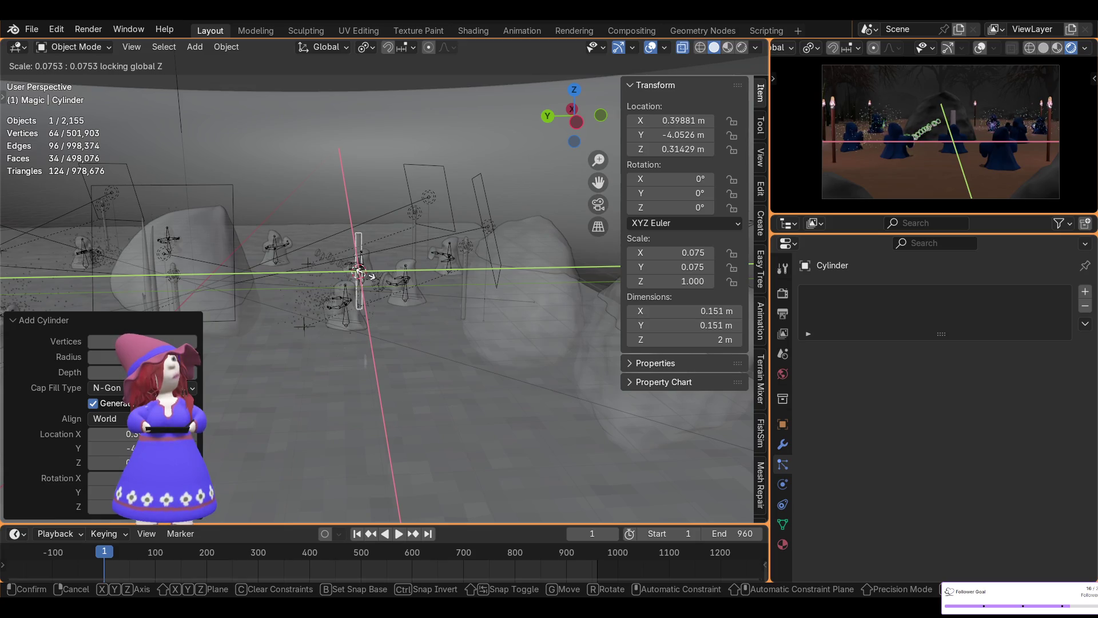
{"action": "left_click", "coordinate": [366, 276]}
{"action": "key", "text": "KP_Decimal"}
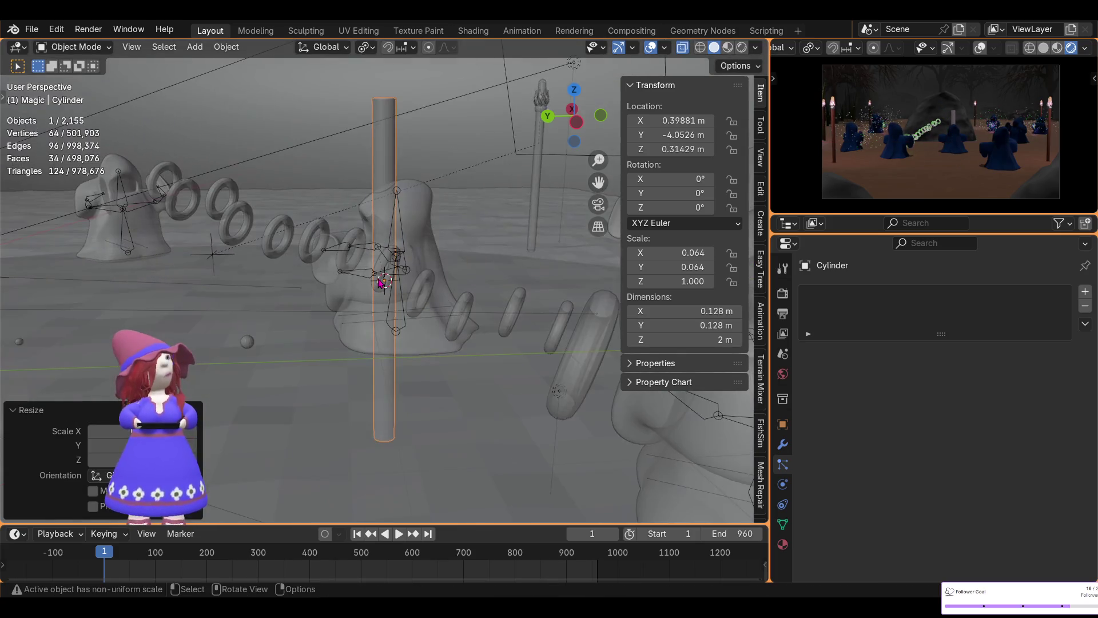
{"action": "left_click", "coordinate": [73, 47]}
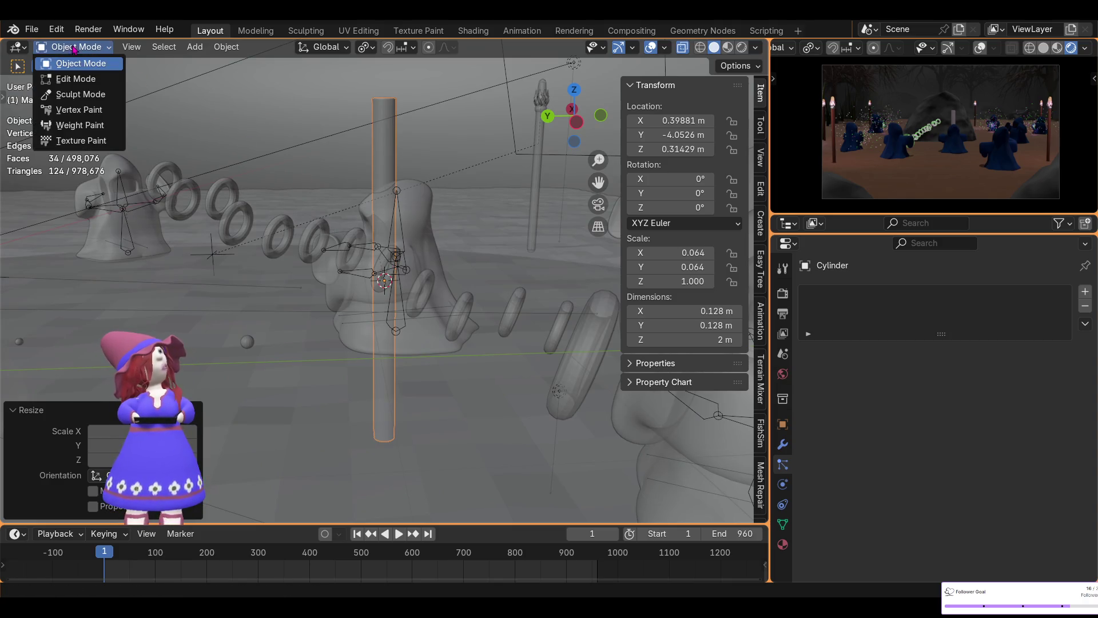
- In Edit Mode, add two loop cuts around the cylinder and enable proportional editing
{"action": "left_click", "coordinate": [69, 77]}
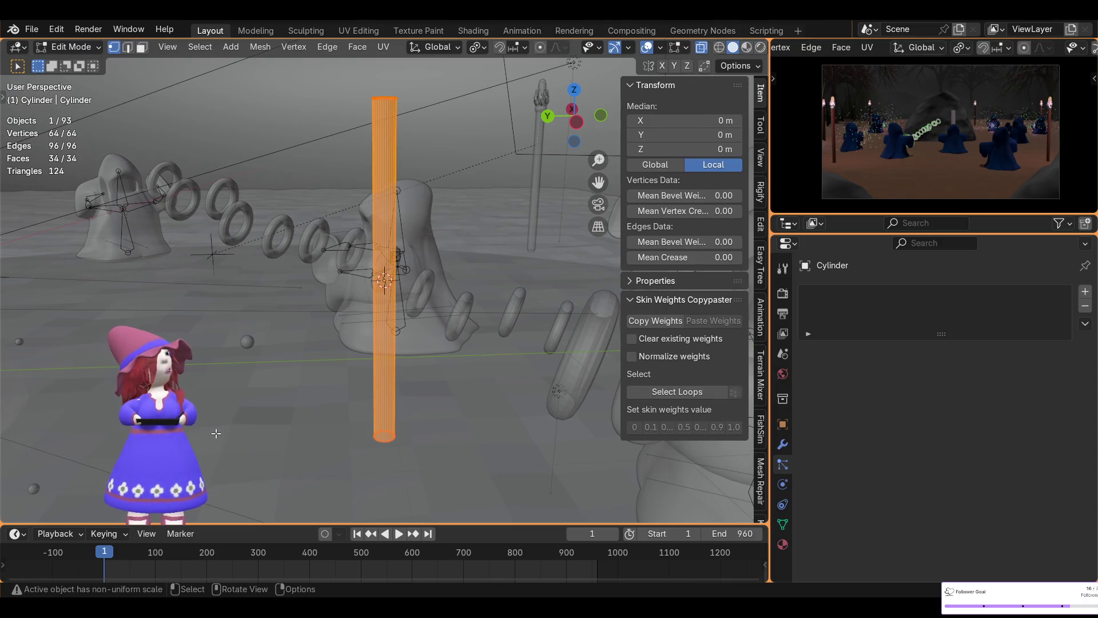
{"action": "key", "text": "t"}
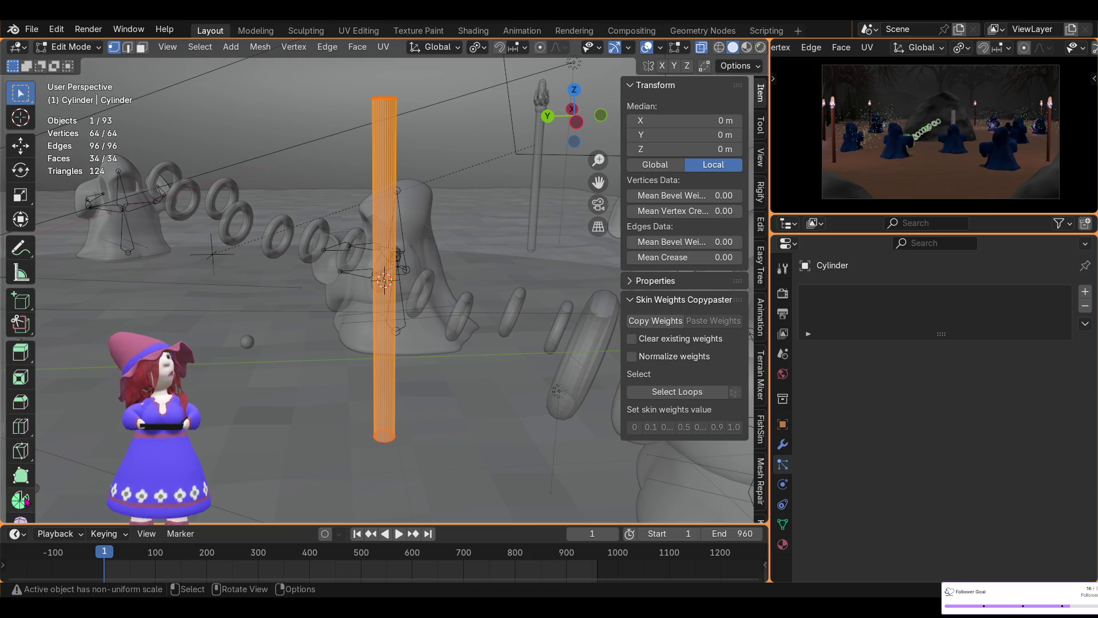
{"action": "left_click", "coordinate": [21, 425]}
{"action": "left_click", "coordinate": [384, 283]}
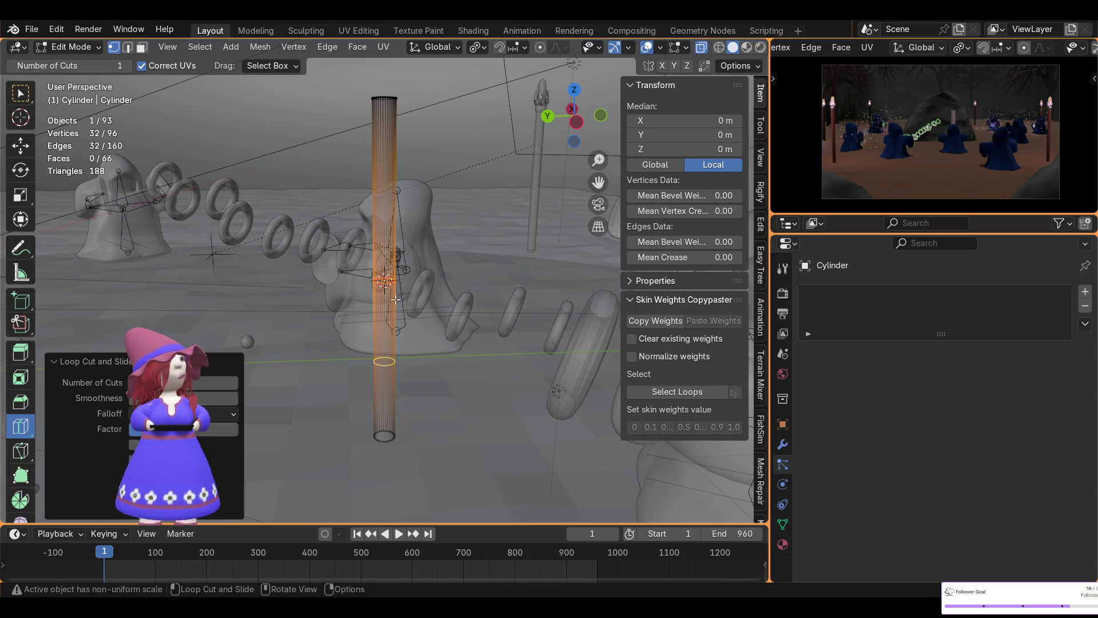
{"action": "left_click", "coordinate": [233, 383]}
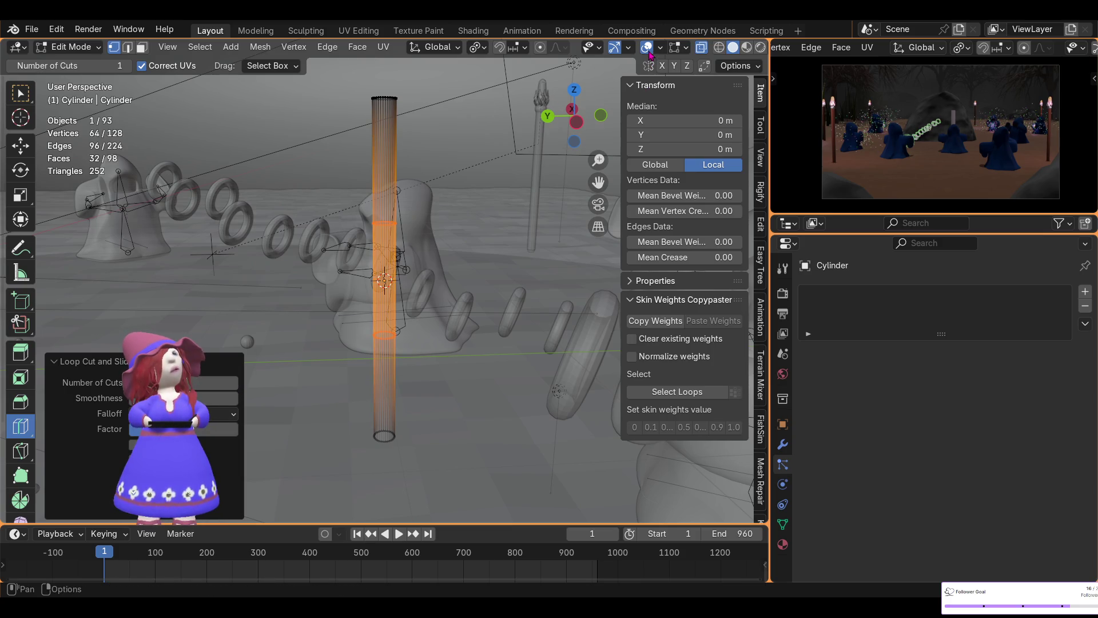
{"action": "key", "text": "o"}
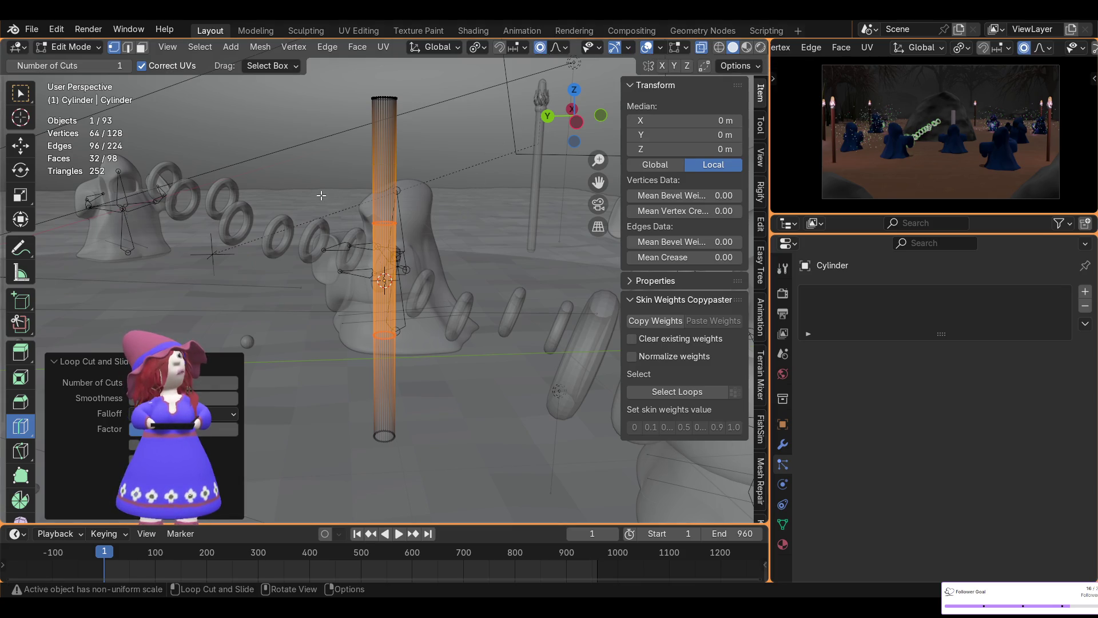
- Bend the upper vertex ring along Y with soft falloff for the first kink
{"action": "left_click", "coordinate": [18, 94]}
{"action": "left_click_drag", "start_coordinate": [244, 157], "coordinate": [503, 280]}
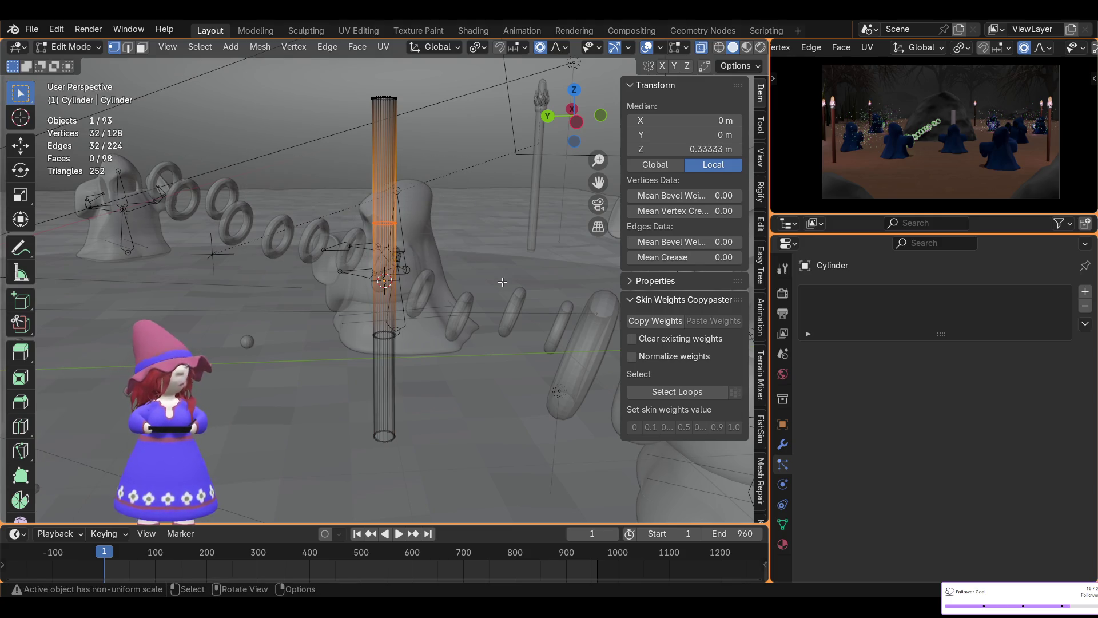
{"action": "key", "text": "g"}
{"action": "key", "text": "y"}
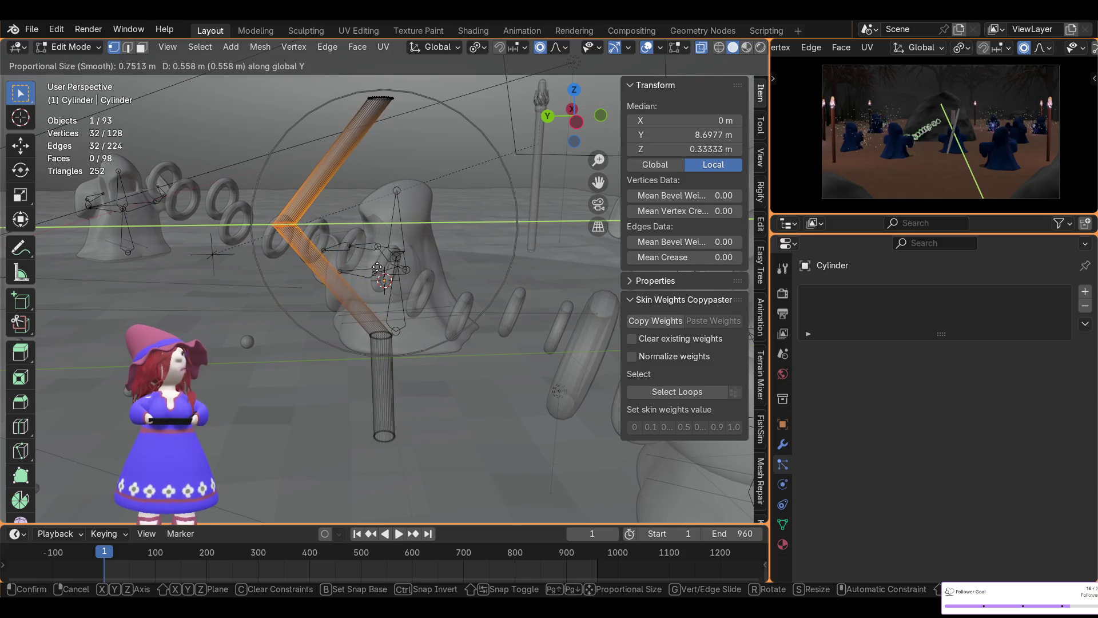
{"action": "left_click", "coordinate": [383, 310]}
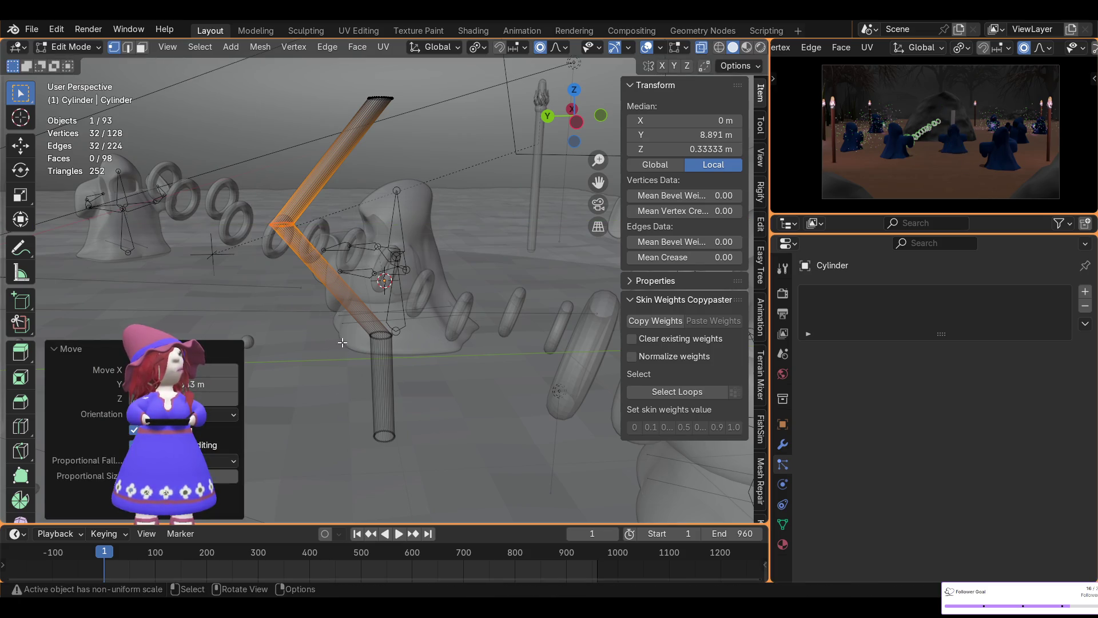
- Bend the lower ring along Y, undoing the bad attempt, to finish the zigzag bolt shape
{"action": "left_click_drag", "start_coordinate": [335, 306], "coordinate": [434, 374]}
{"action": "key", "text": "g"}
{"action": "key", "text": "y"}
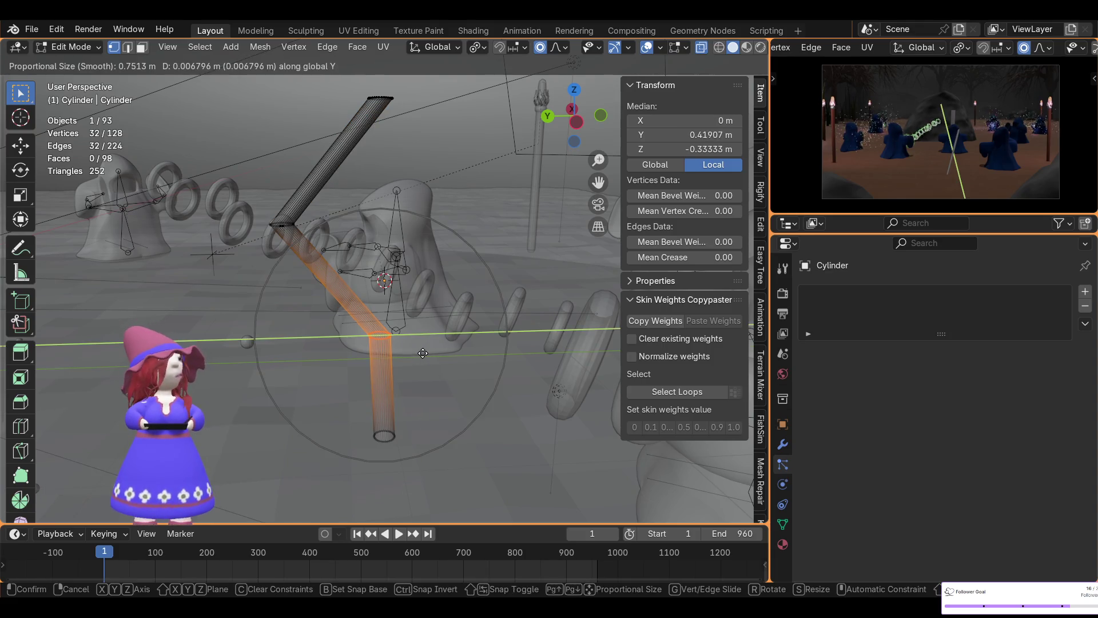
{"action": "left_click", "coordinate": [457, 352]}
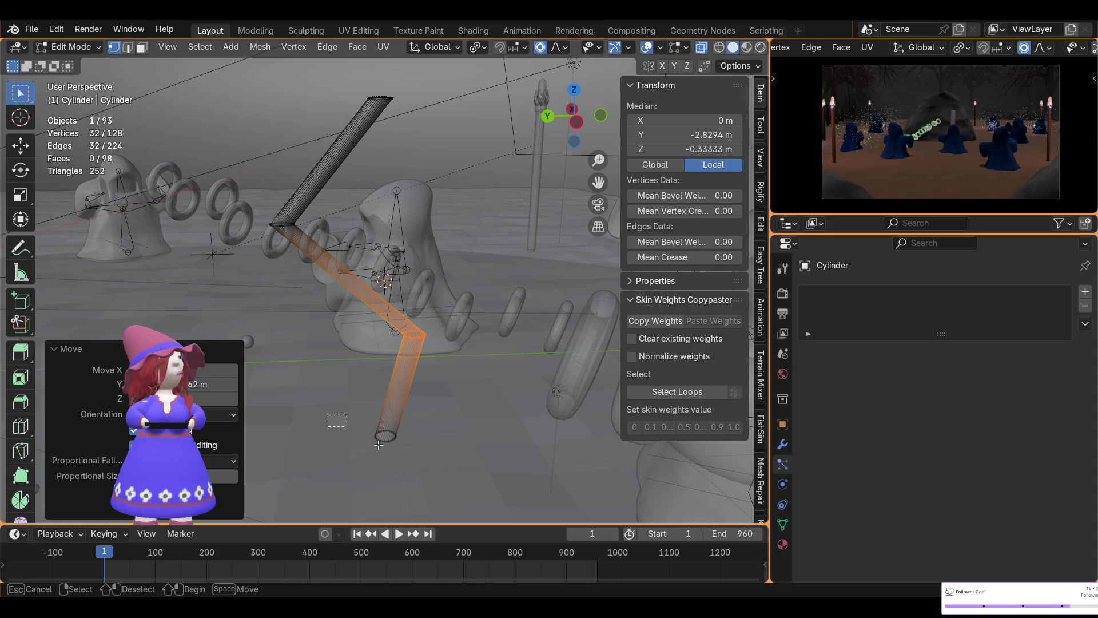
{"action": "key", "text": "ctrl+z"}
{"action": "key", "text": "g"}
{"action": "key", "text": "y"}
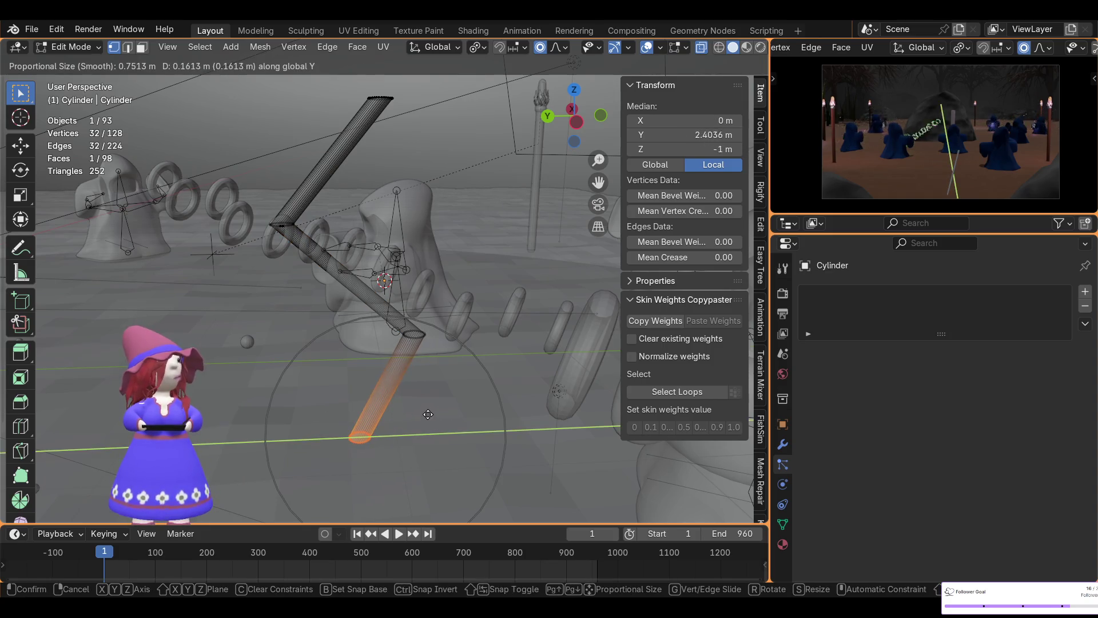
{"action": "left_click", "coordinate": [407, 346]}
{"action": "mouse_move", "coordinate": [460, 268]}
{"action": "middle_mouse_down"}
{"action": "mouse_move", "coordinate": [431, 248]}
{"action": "mouse_move", "coordinate": [430, 280]}
{"action": "mouse_move", "coordinate": [458, 342]}
{"action": "middle_mouse_up"}
{"action": "key", "text": "s"}
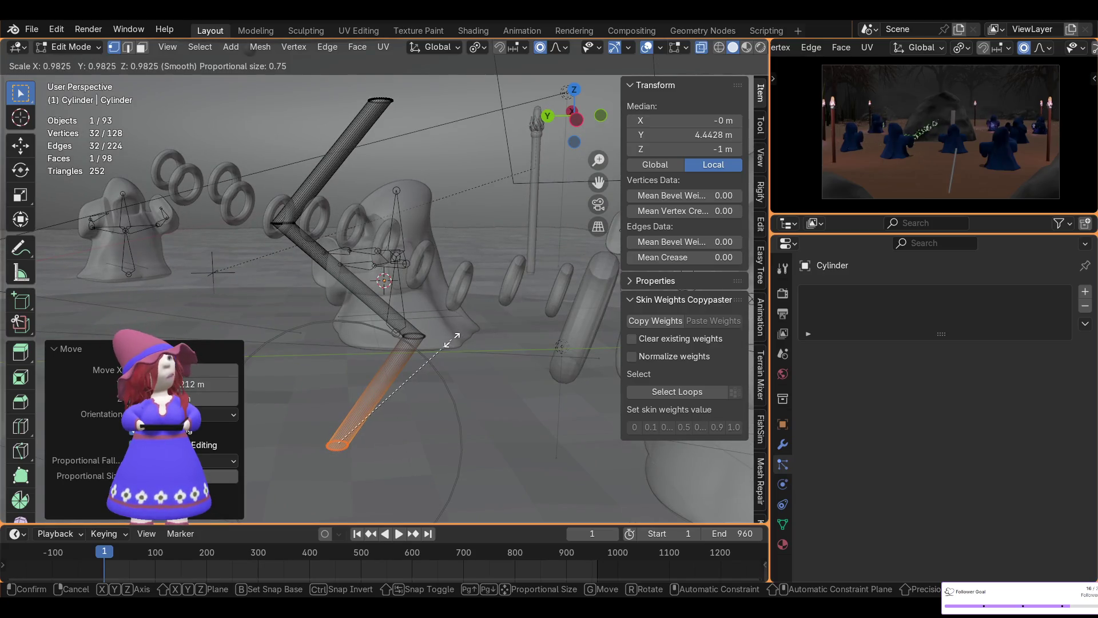
{"action": "key", "text": "Escape"}
- Select the whole bolt mesh and shrink it to about 0.673 of its size
{"action": "key", "text": "a"}
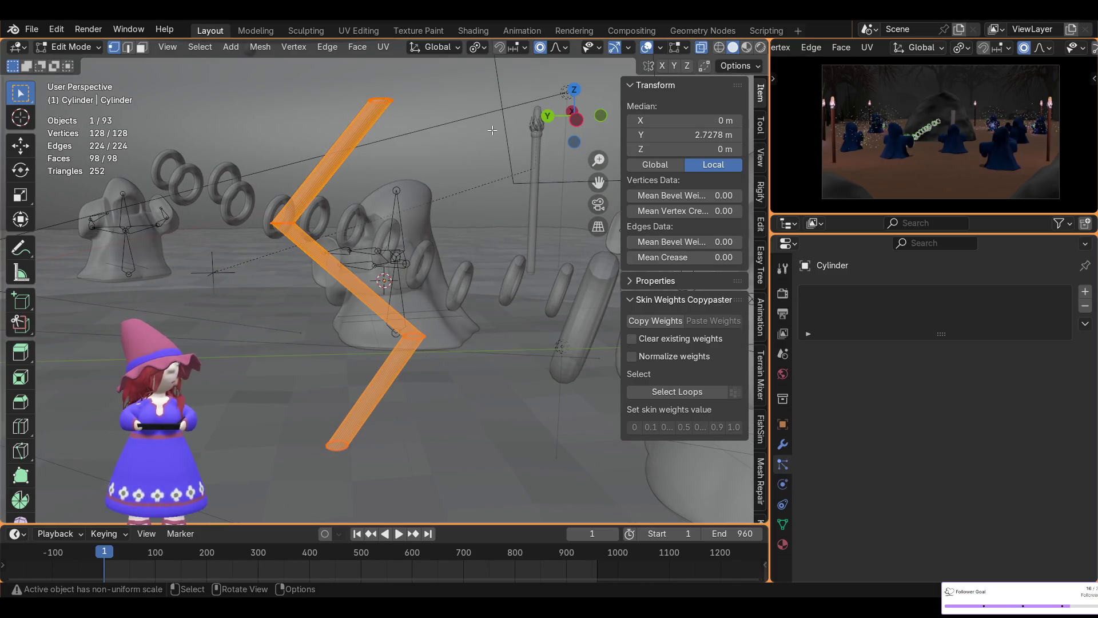
{"action": "key", "text": "s"}
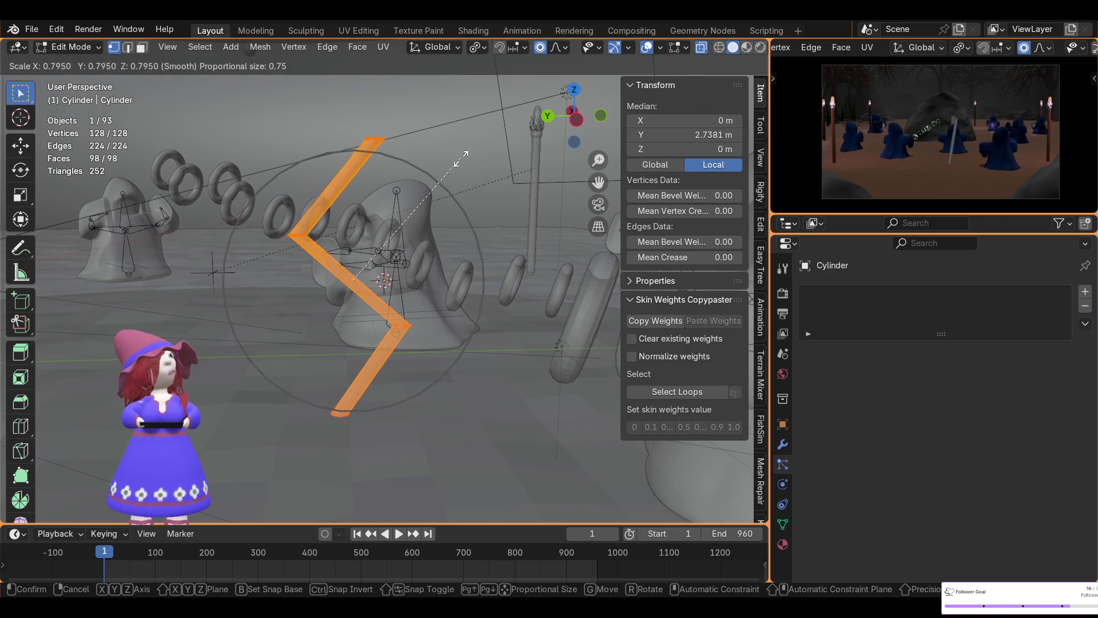
{"action": "left_click", "coordinate": [443, 174]}
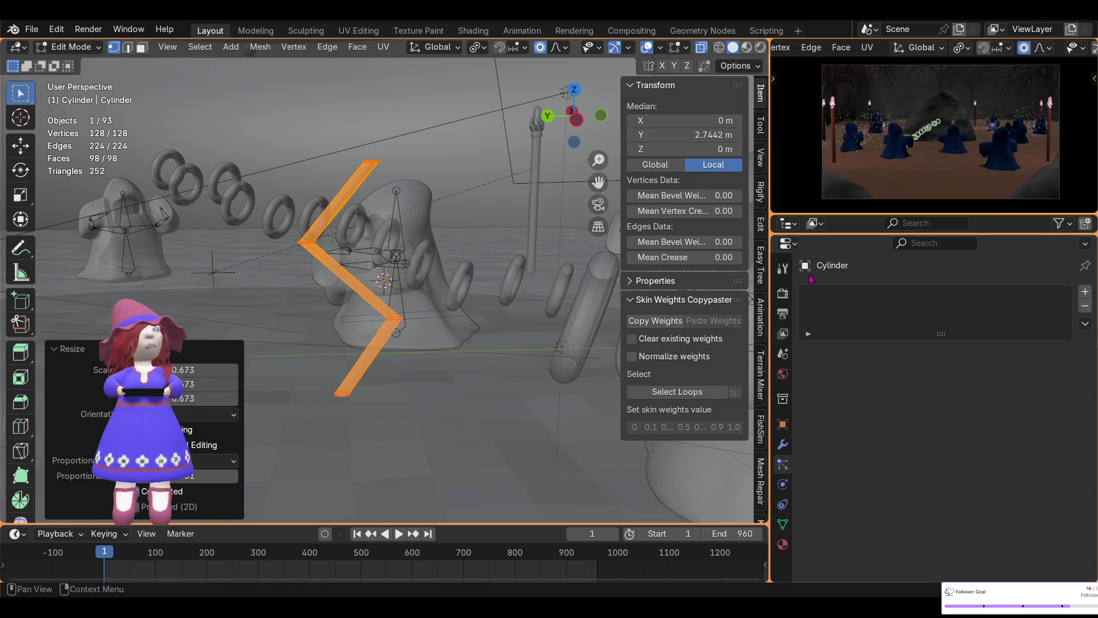
{"action": "middle_click_drag", "start_coordinate": [404, 338], "coordinate": [447, 326]}
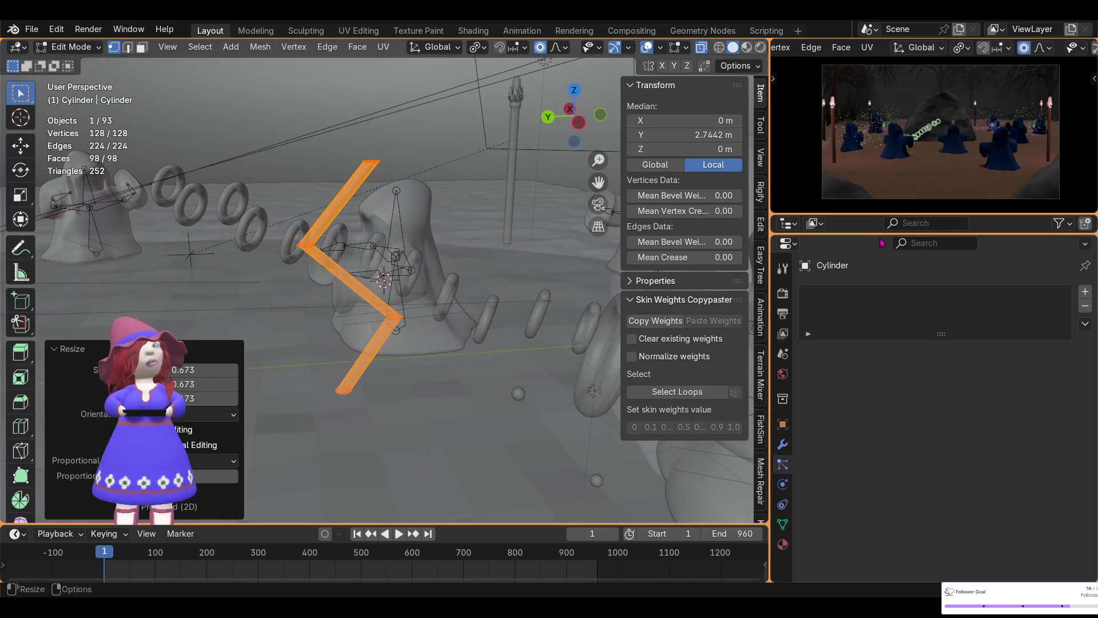
{"action": "left_click_drag", "start_coordinate": [880, 233], "coordinate": [880, 249]}
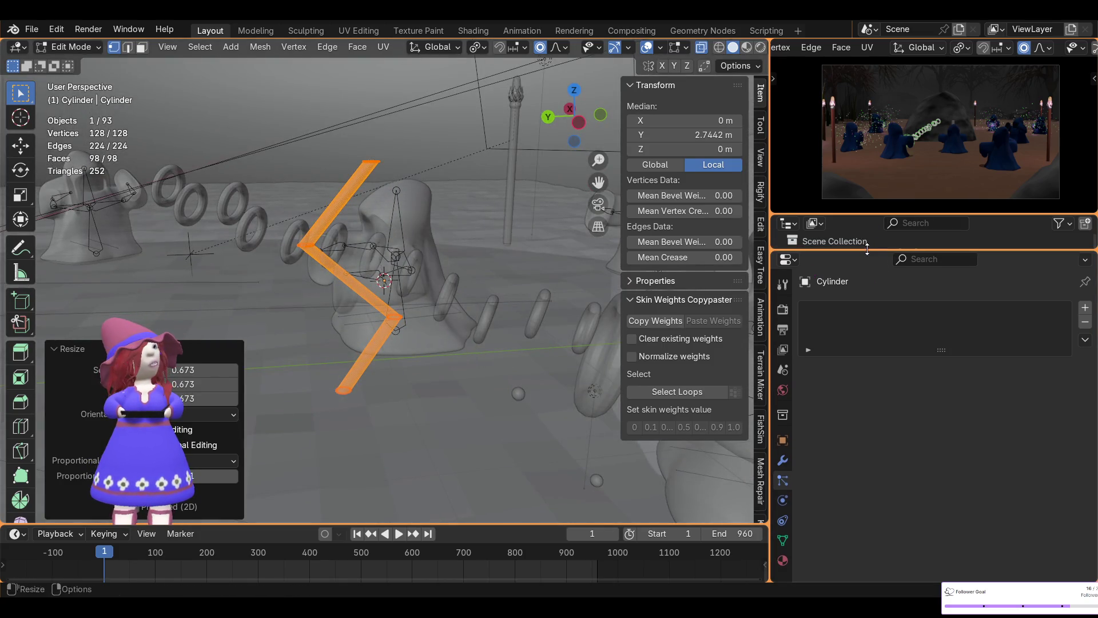
- From Left and Front views, rotate the bolt about -90° so it lies flat above Wizard 2
{"action": "left_click", "coordinate": [575, 125]}
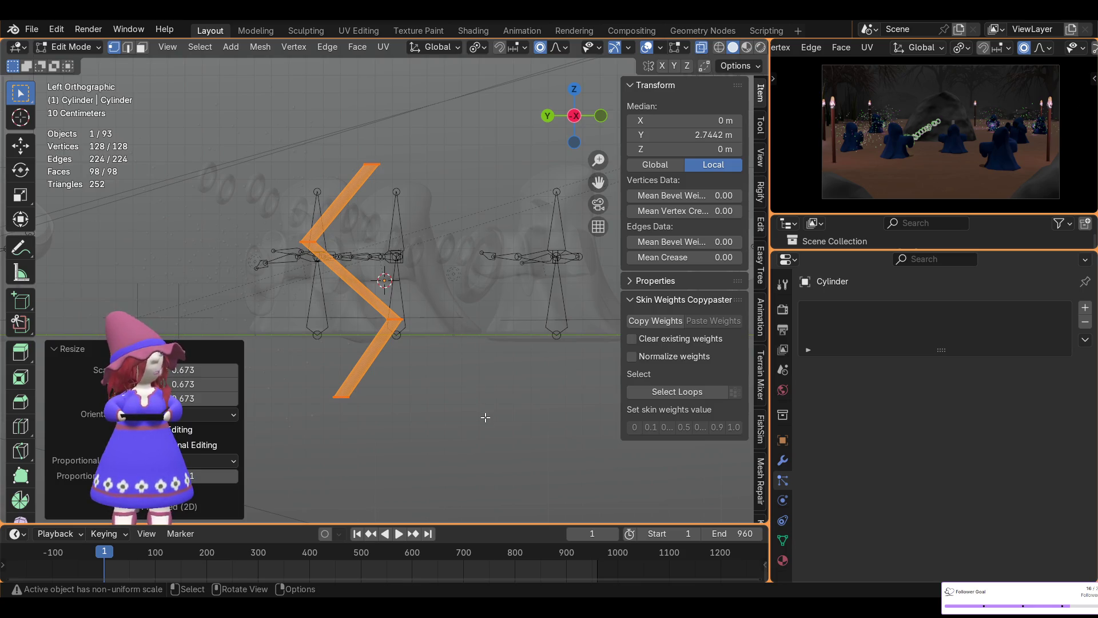
{"action": "key", "text": "r"}
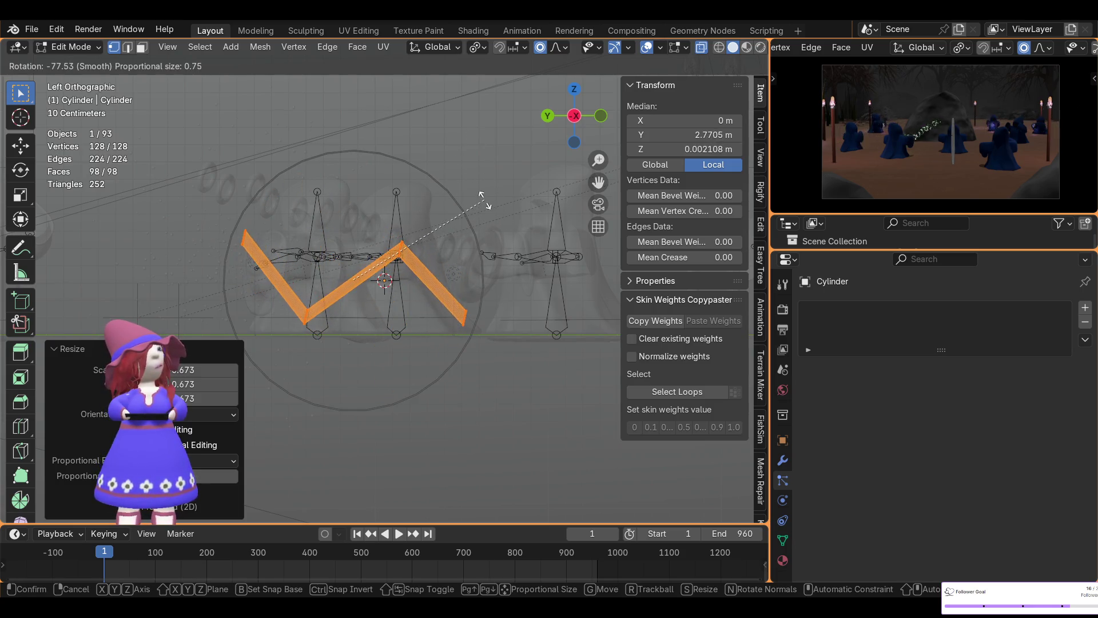
{"action": "left_click", "coordinate": [482, 190]}
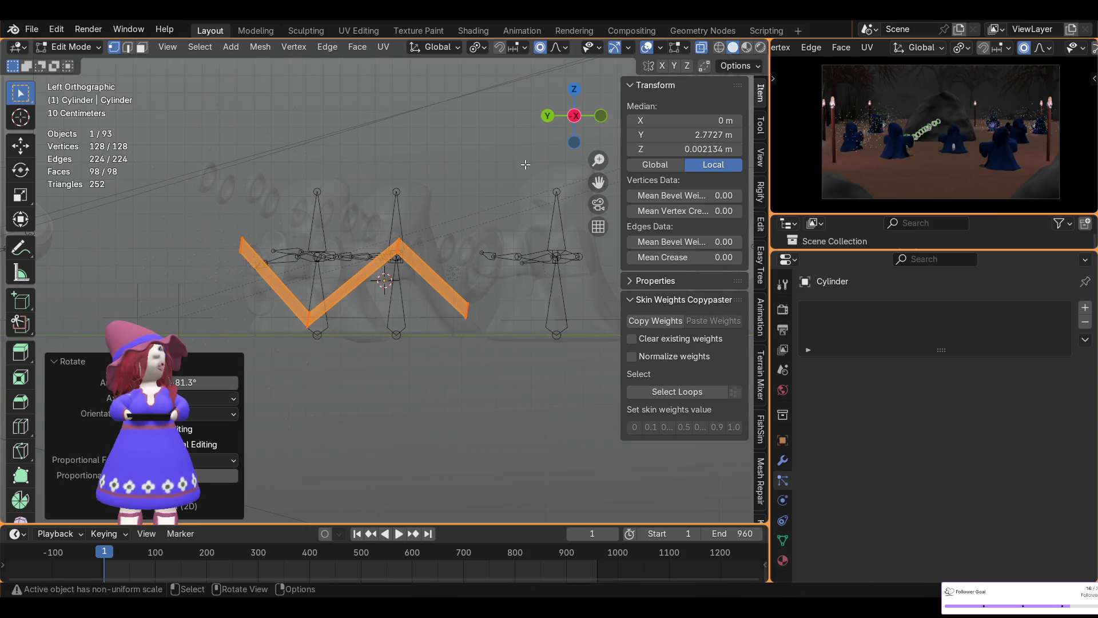
{"action": "left_click", "coordinate": [601, 121]}
{"action": "key", "text": "r"}
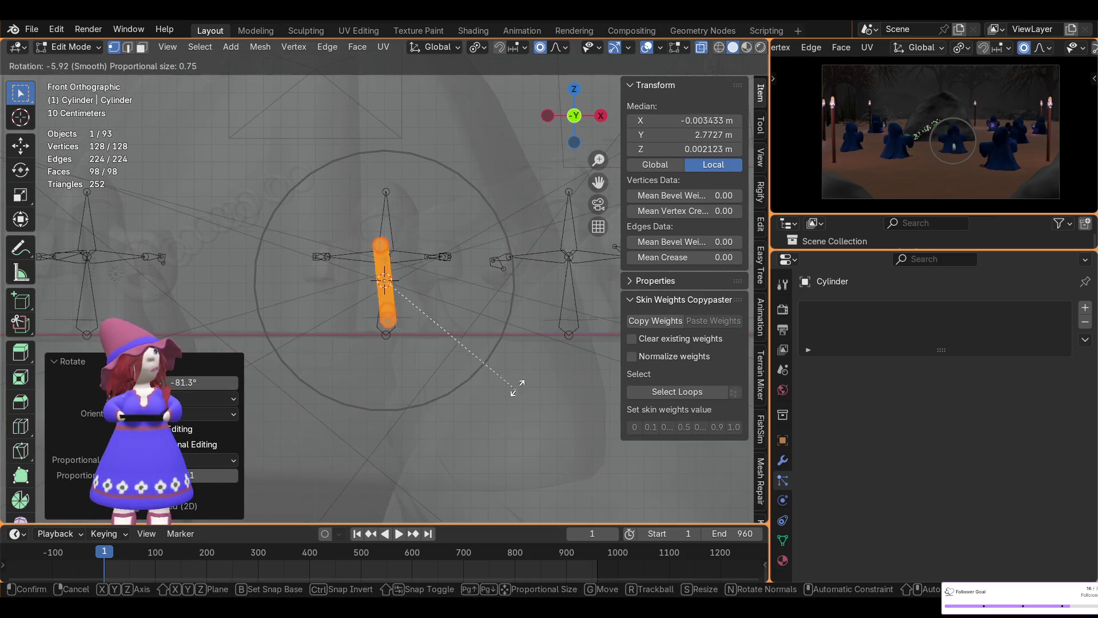
{"action": "left_click", "coordinate": [522, 147]}
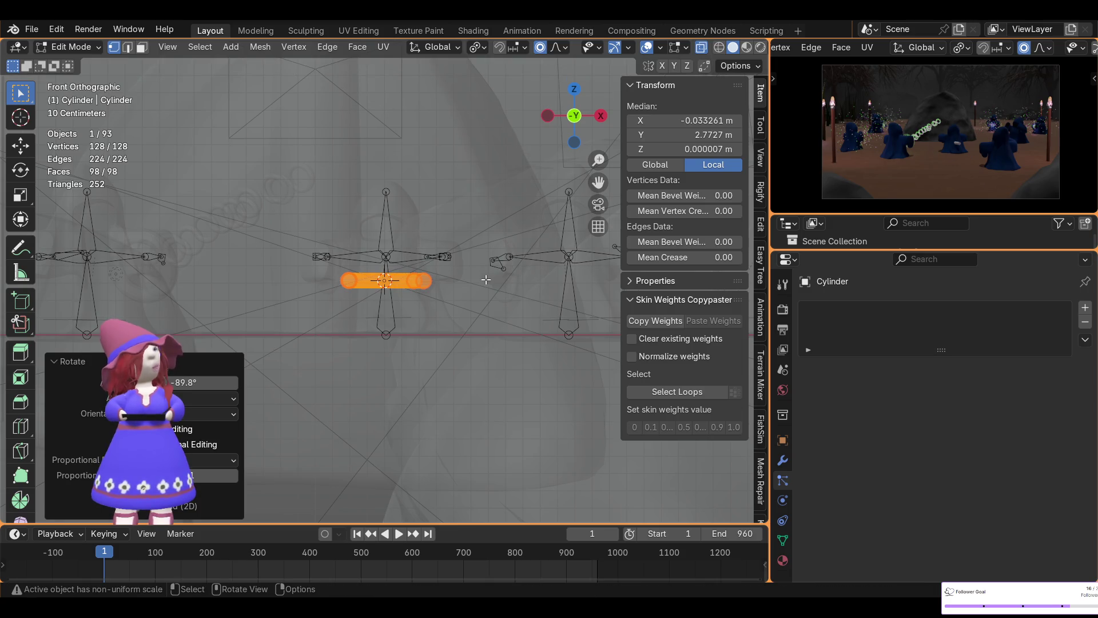
{"action": "mouse_move", "coordinate": [407, 246]}
{"action": "middle_mouse_down"}
{"action": "mouse_move", "coordinate": [410, 404]}
{"action": "mouse_move", "coordinate": [387, 302]}
{"action": "middle_mouse_up"}
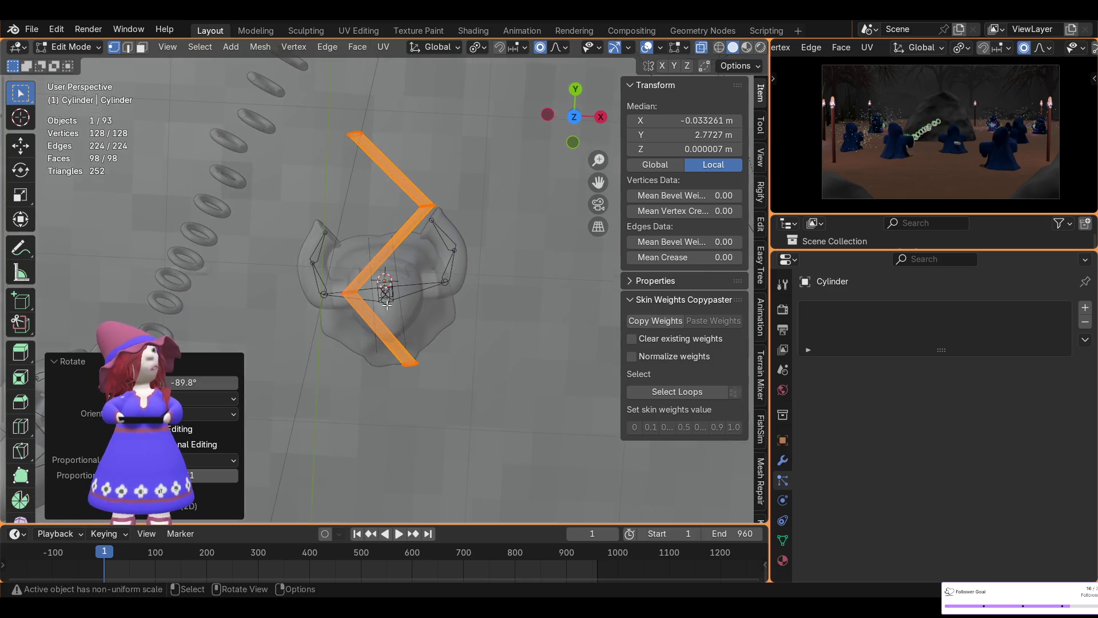
{"action": "left_click", "coordinate": [575, 117]}
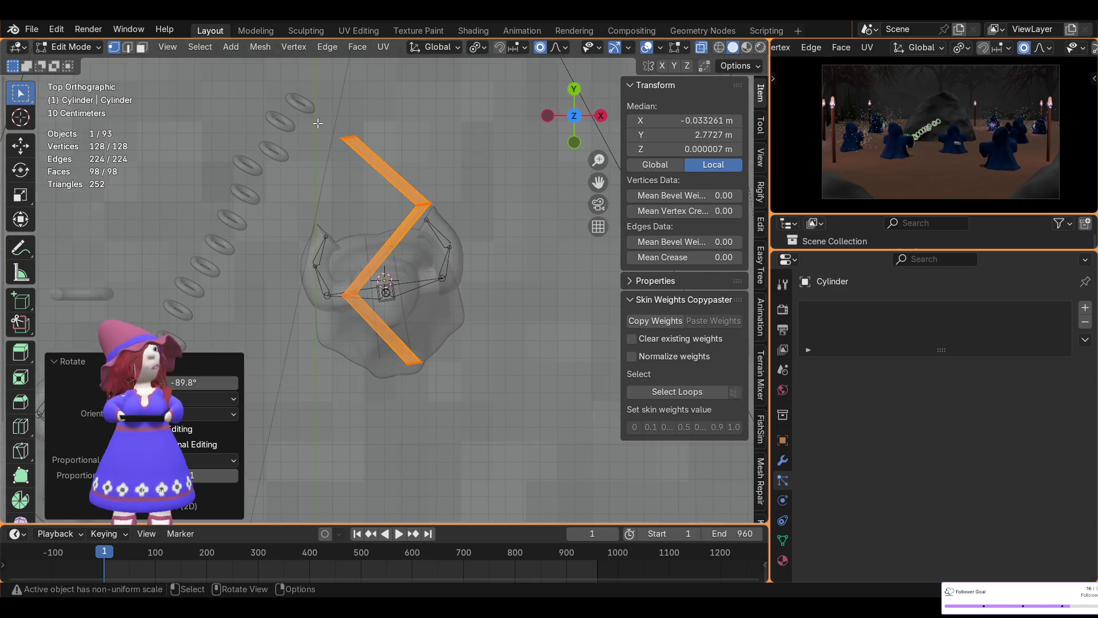
- In Top view, shift the bolt's top end within the horizontal plane
{"action": "left_click", "coordinate": [386, 167]}
{"action": "key", "text": "g"}
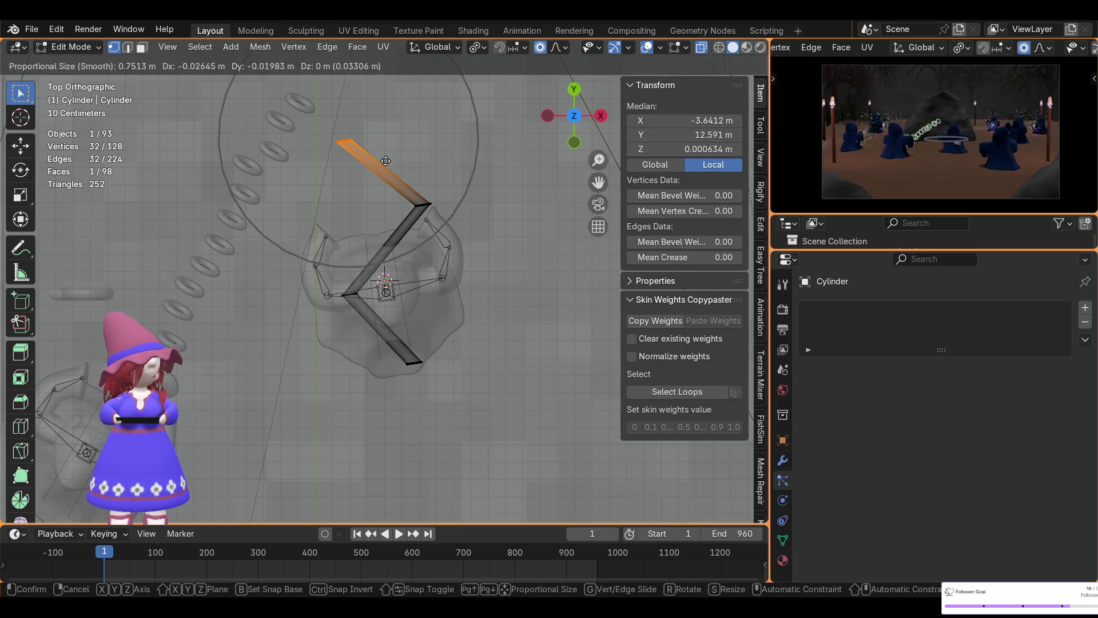
{"action": "key", "text": "shift+z"}
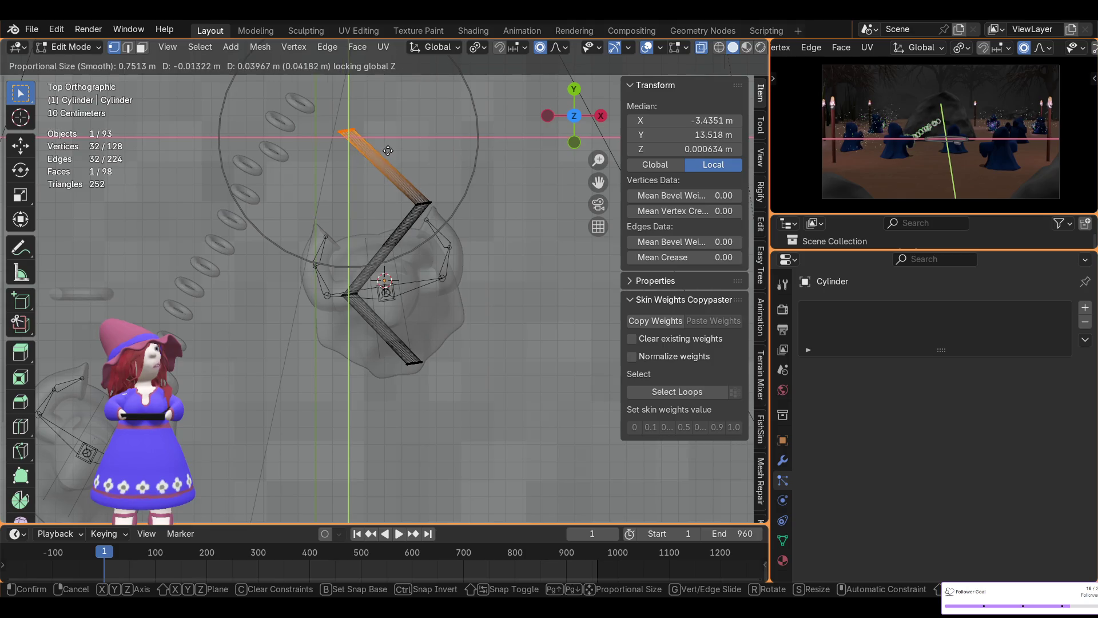
{"action": "left_click", "coordinate": [337, 205]}
- Select the whole bolt and squash it along Y to about 0.655 of its length
{"action": "left_click_drag", "start_coordinate": [281, 174], "coordinate": [516, 316], "text": "shift"}
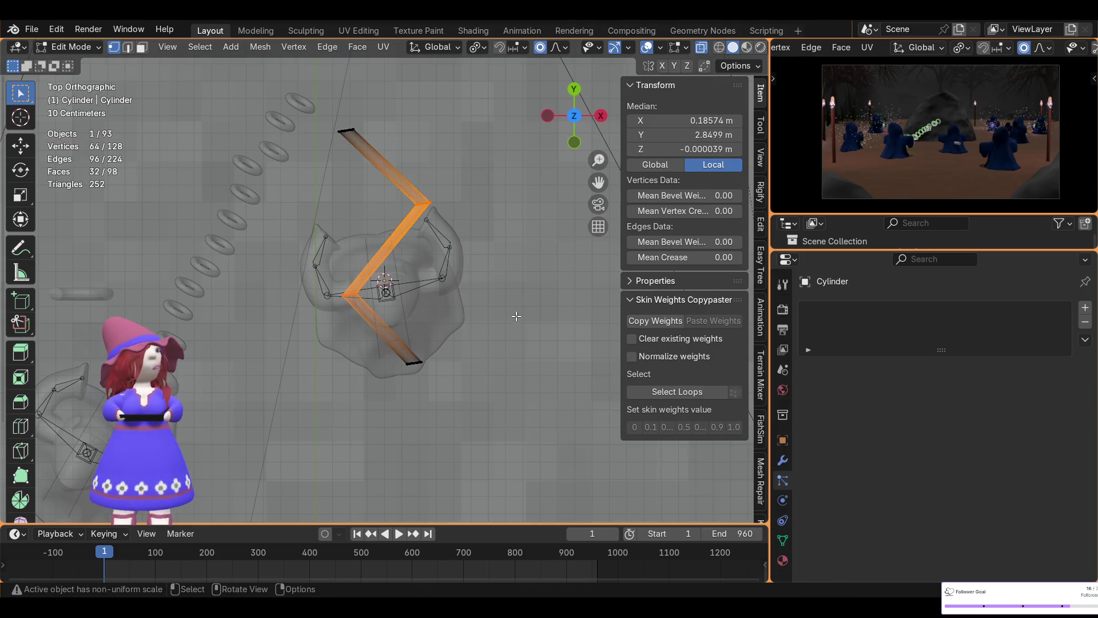
{"action": "key", "text": "s"}
{"action": "key", "text": "y"}
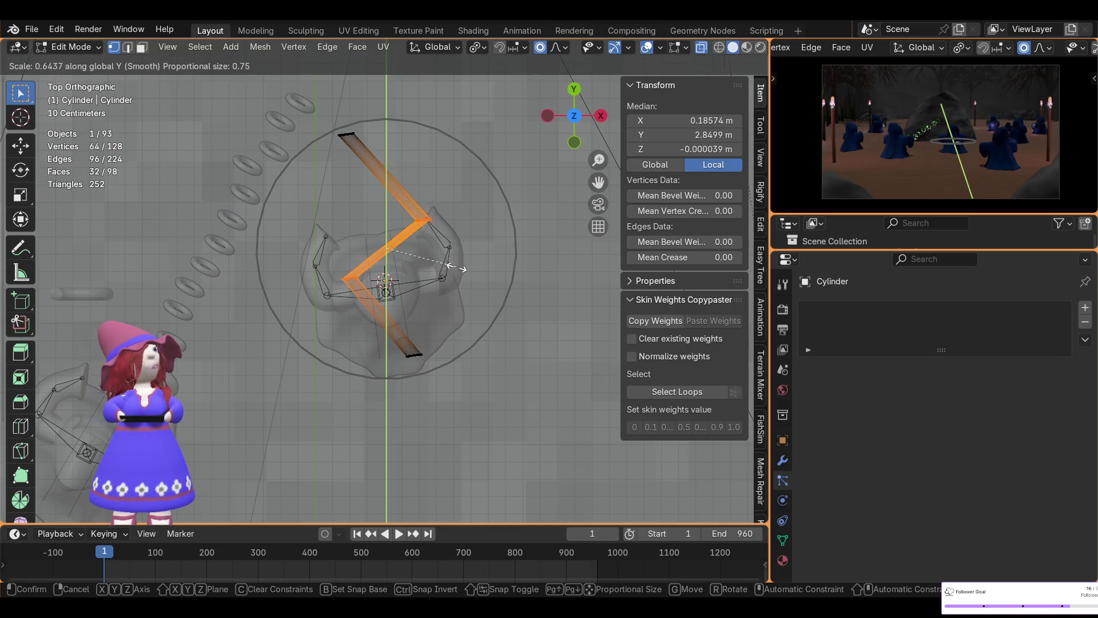
{"action": "left_click", "coordinate": [458, 267]}
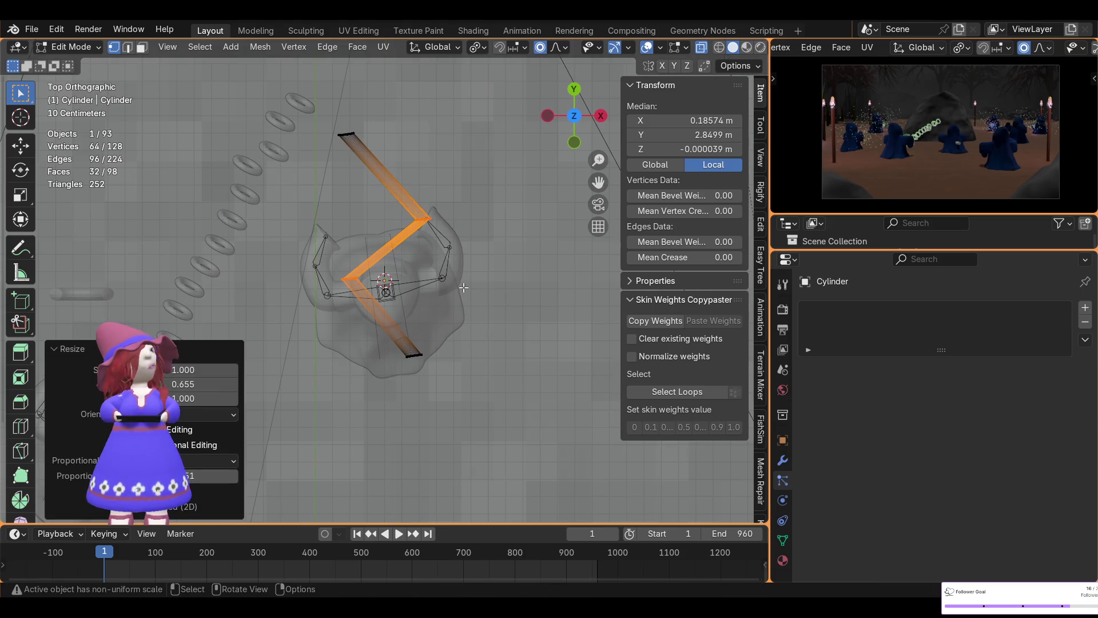
{"action": "left_click", "coordinate": [501, 283]}
{"action": "mouse_move", "coordinate": [502, 277]}
{"action": "middle_mouse_down"}
{"action": "mouse_move", "coordinate": [476, 150]}
{"action": "mouse_move", "coordinate": [457, 230]}
{"action": "middle_mouse_up"}
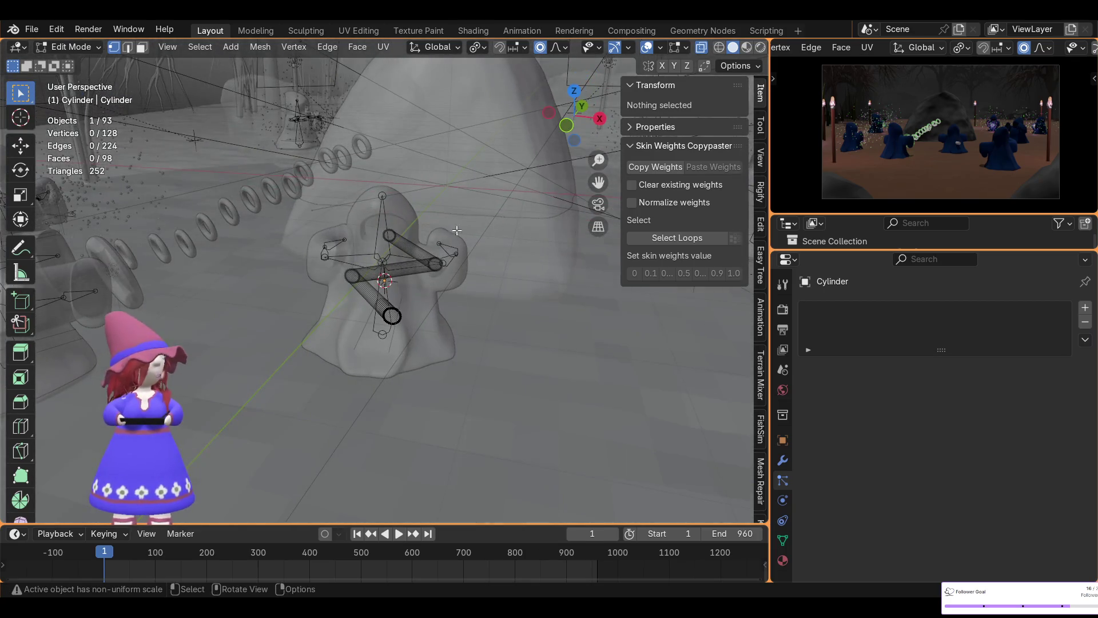
- Back in Object Mode, lower the bolt to about Z −1.46 m and slide it to X 1.26 m
{"action": "left_click", "coordinate": [85, 46]}
{"action": "left_click", "coordinate": [84, 64]}
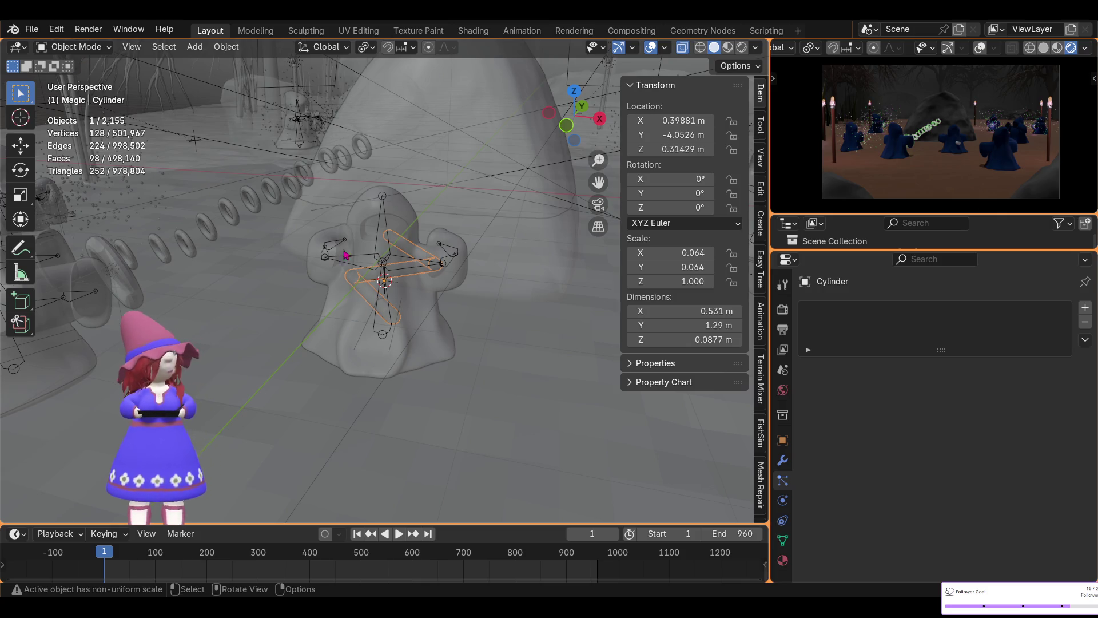
{"action": "key", "text": "g"}
{"action": "key", "text": "z"}
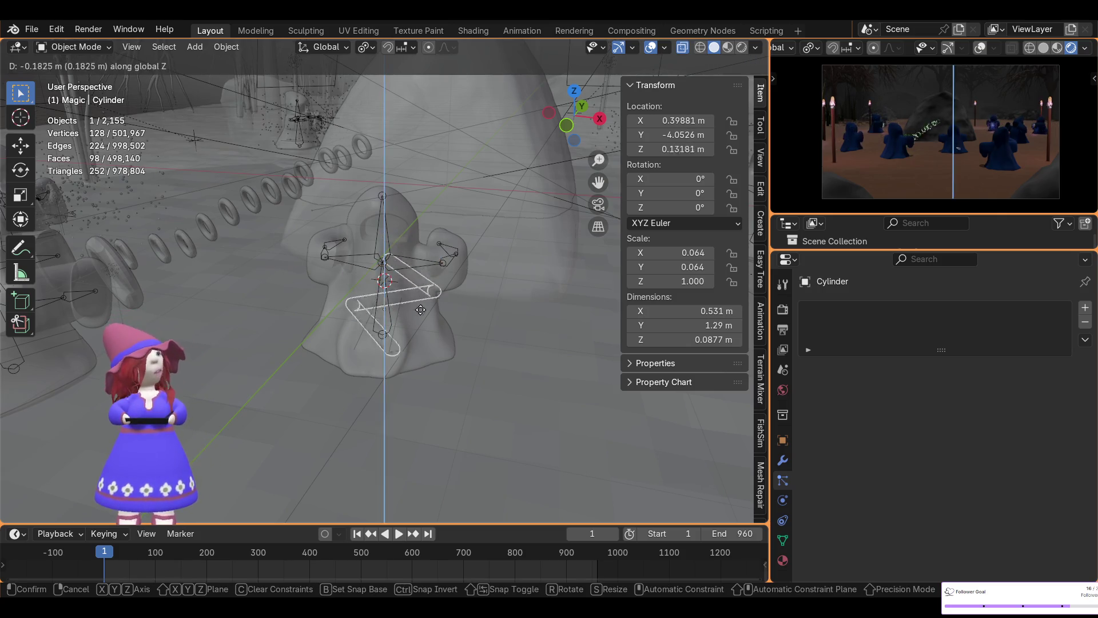
{"action": "left_click", "coordinate": [384, 512]}
{"action": "mouse_move", "coordinate": [452, 437]}
{"action": "middle_mouse_down"}
{"action": "mouse_move", "coordinate": [519, 353]}
{"action": "mouse_move", "coordinate": [459, 471]}
{"action": "middle_mouse_up"}
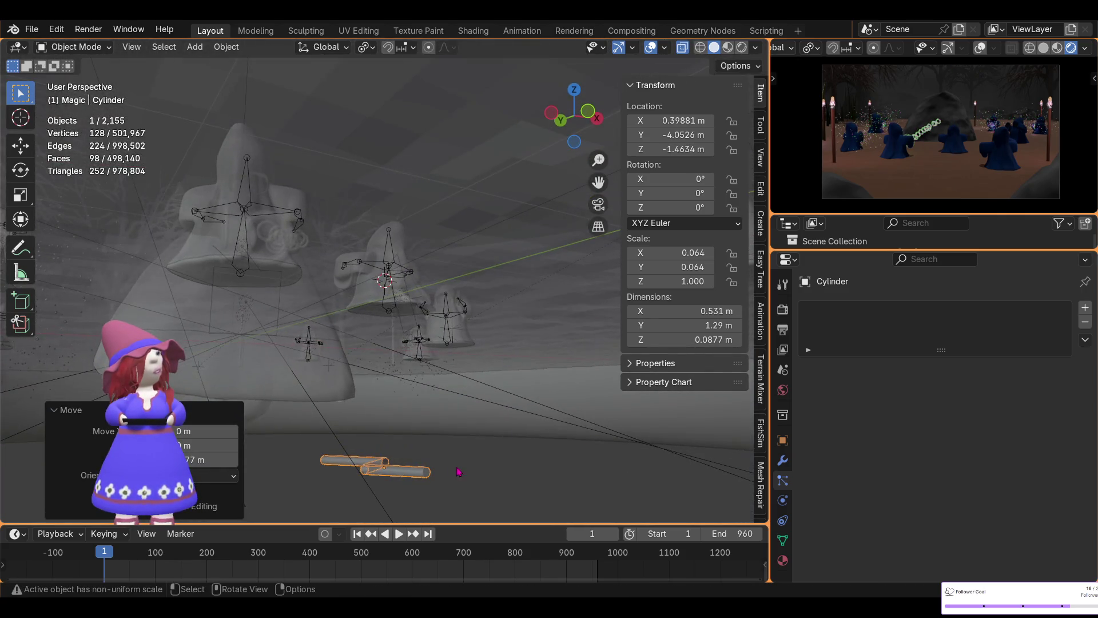
{"action": "key", "text": "g"}
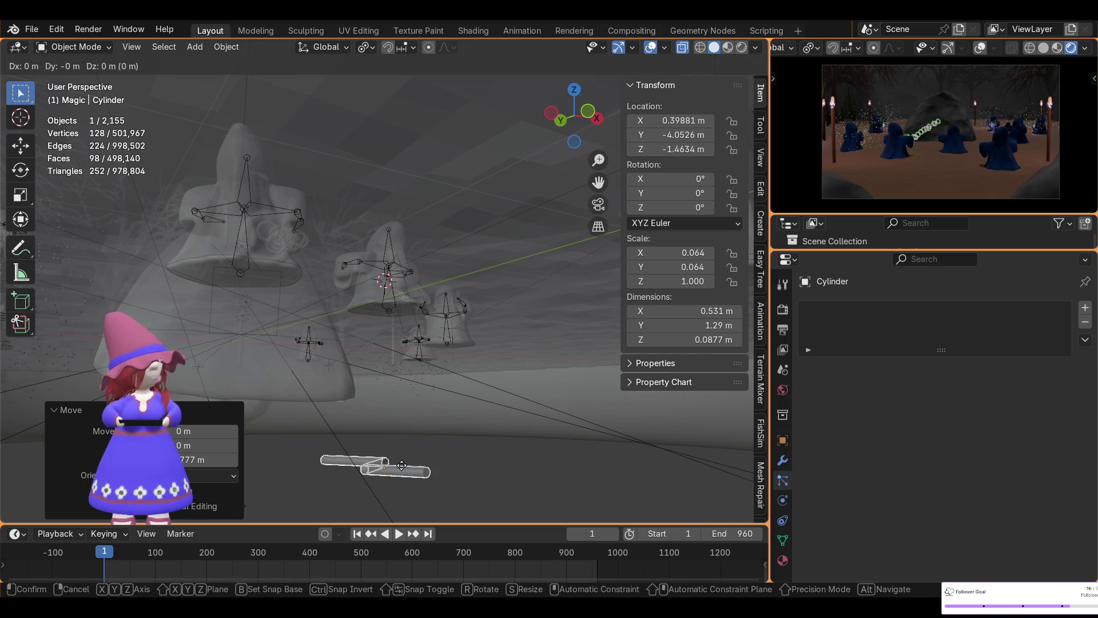
{"action": "key", "text": "x"}
{"action": "left_click", "coordinate": [452, 470]}
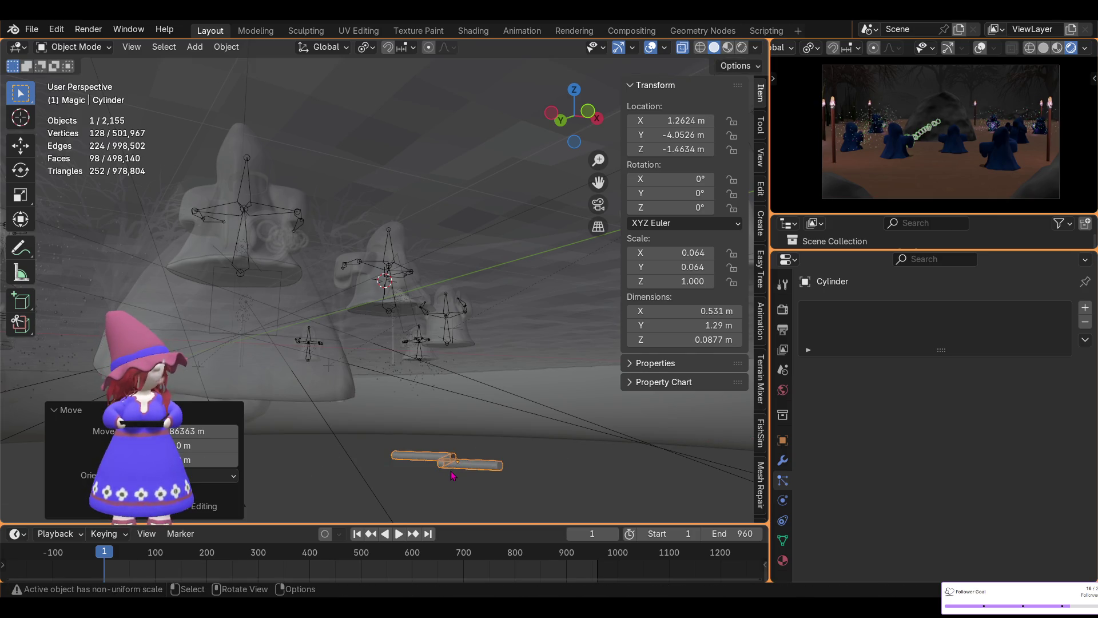
- Apply the Cylinder's scale so it reads 1.000 with unchanged dimensions
{"action": "key", "text": "ctrl+a"}
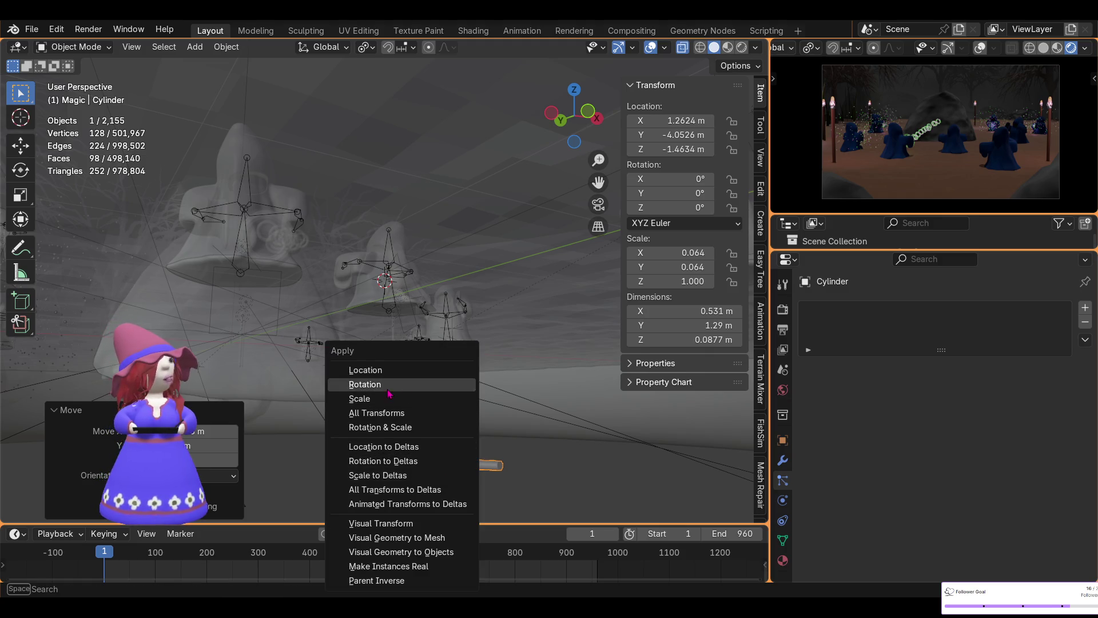
{"action": "left_click", "coordinate": [403, 398]}
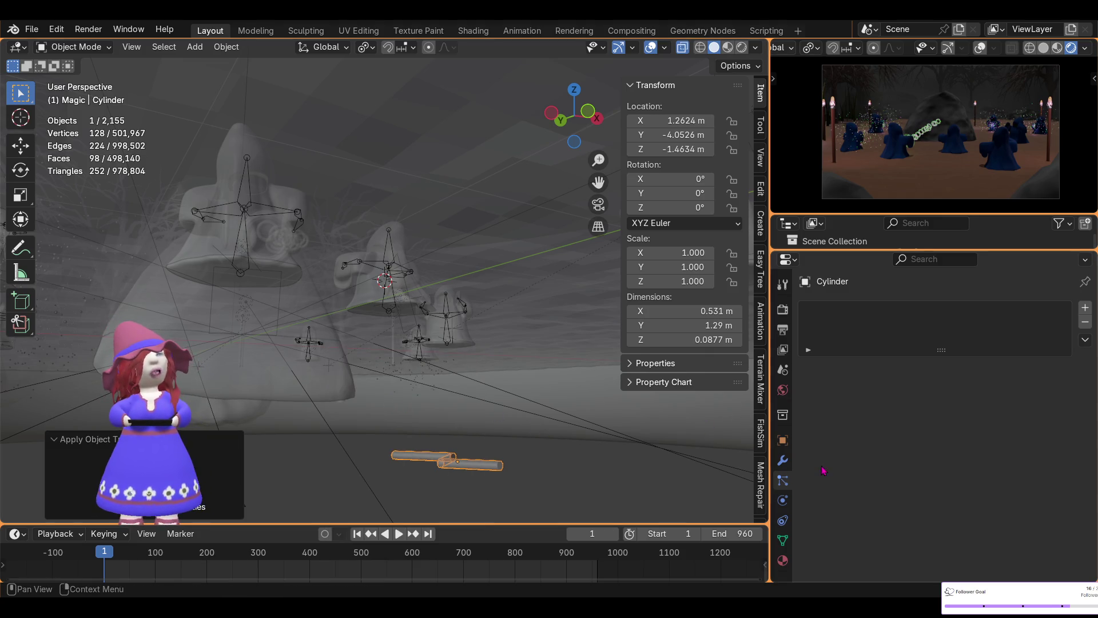
- Select Wizard 8 at X 1.45 m, Y −6.56 m and snap the 3D cursor onto it
{"action": "middle_click_drag", "start_coordinate": [490, 318], "coordinate": [446, 452]}
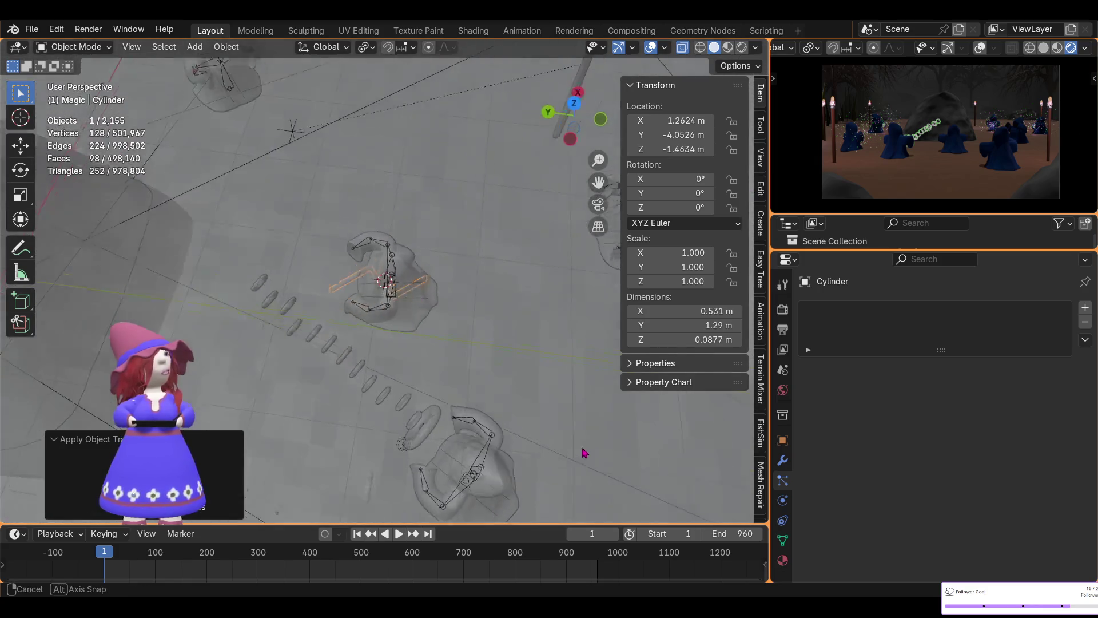
{"action": "scroll", "coordinate": [498, 266], "scroll_direction": "down", "scroll_amount": 1}
{"action": "scroll", "coordinate": [502, 271], "scroll_direction": "down", "scroll_amount": 1}
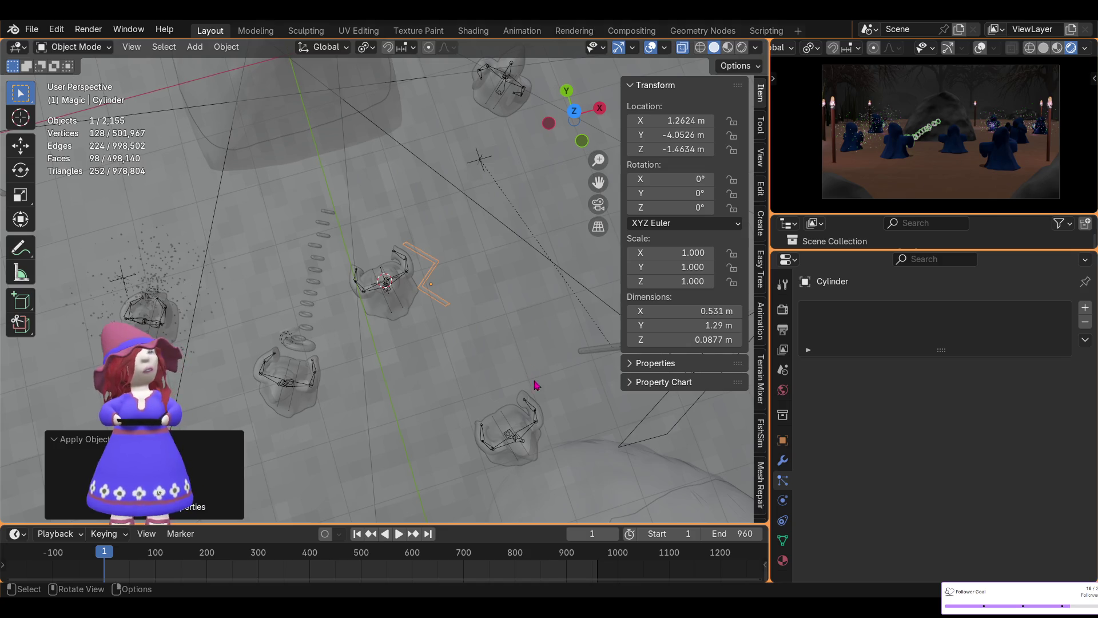
{"action": "left_click", "coordinate": [519, 423]}
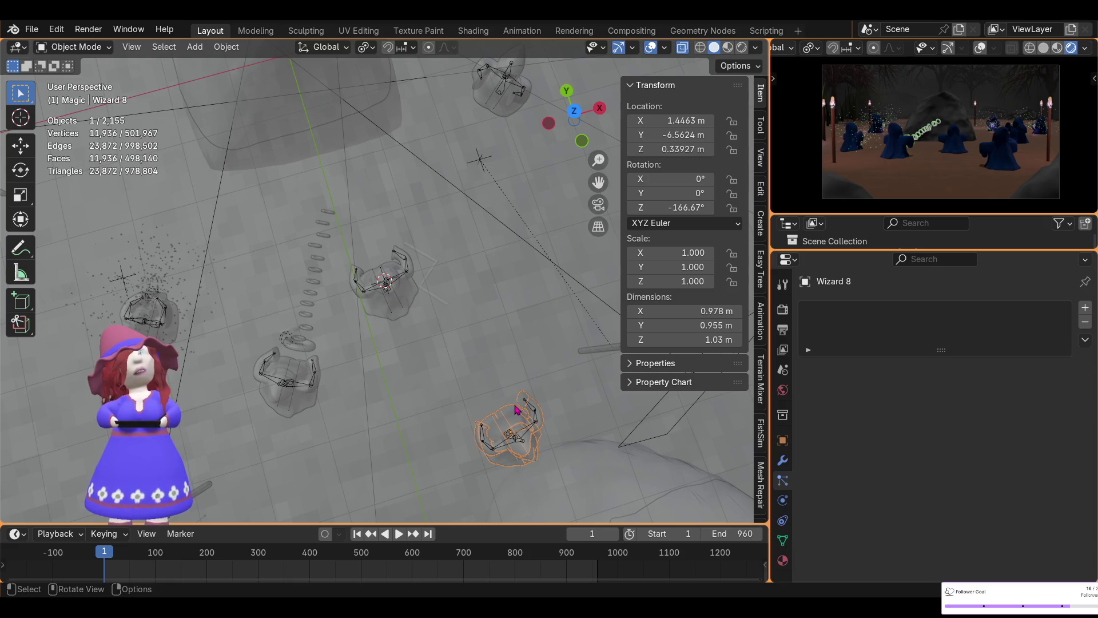
{"action": "middle_click_drag", "start_coordinate": [481, 403], "coordinate": [391, 276]}
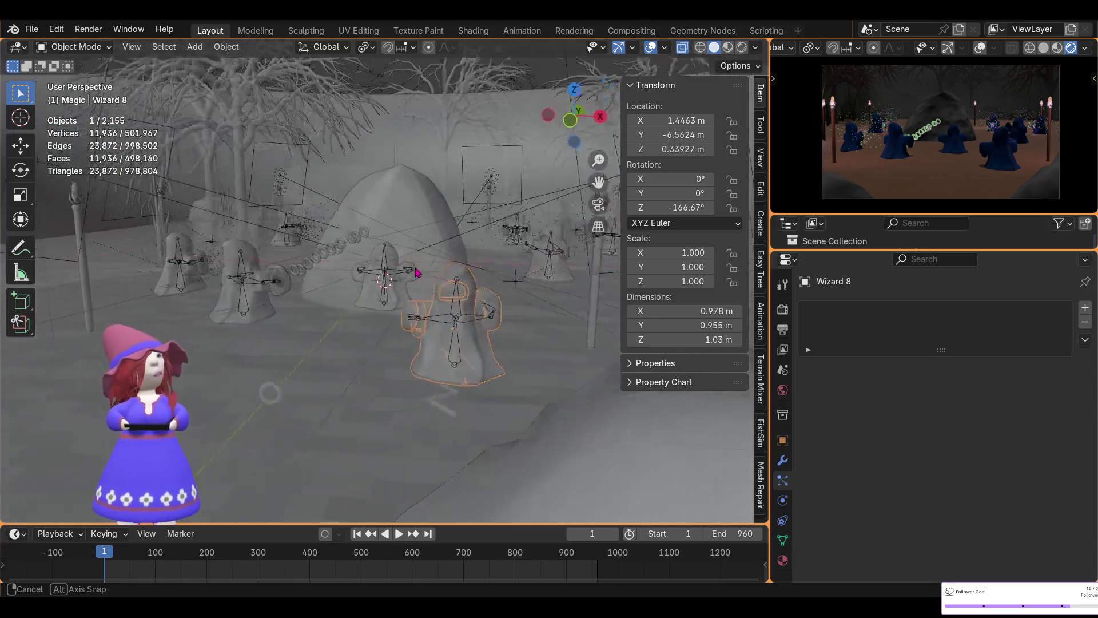
{"action": "key", "text": "KP_Decimal"}
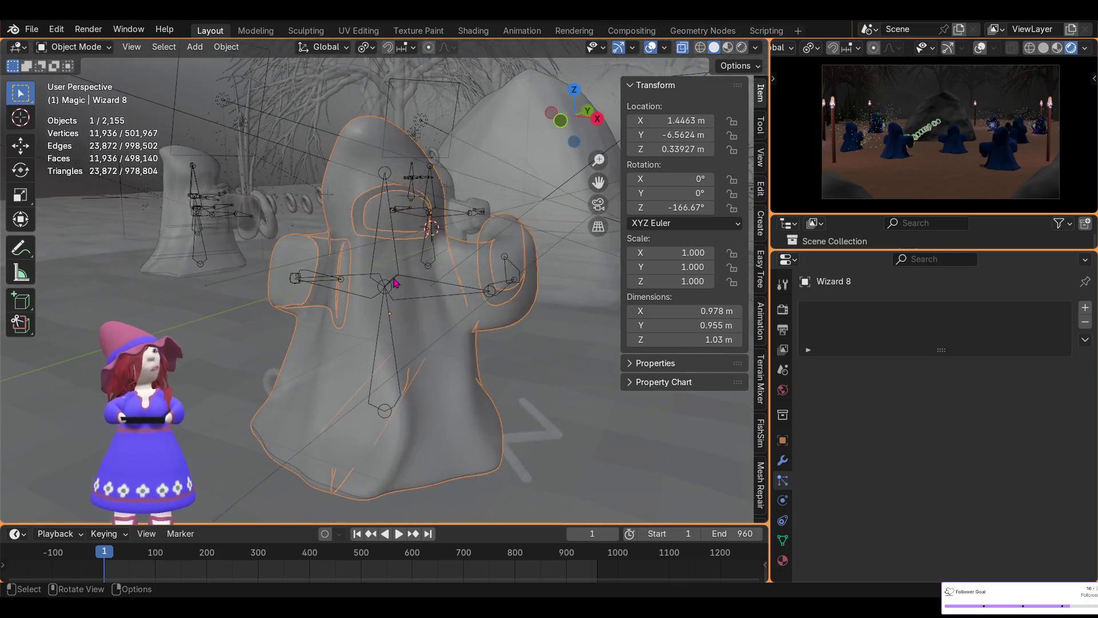
{"action": "scroll", "coordinate": [398, 283], "scroll_direction": "down", "scroll_amount": 3}
{"action": "scroll", "coordinate": [397, 282], "scroll_direction": "down", "scroll_amount": 3}
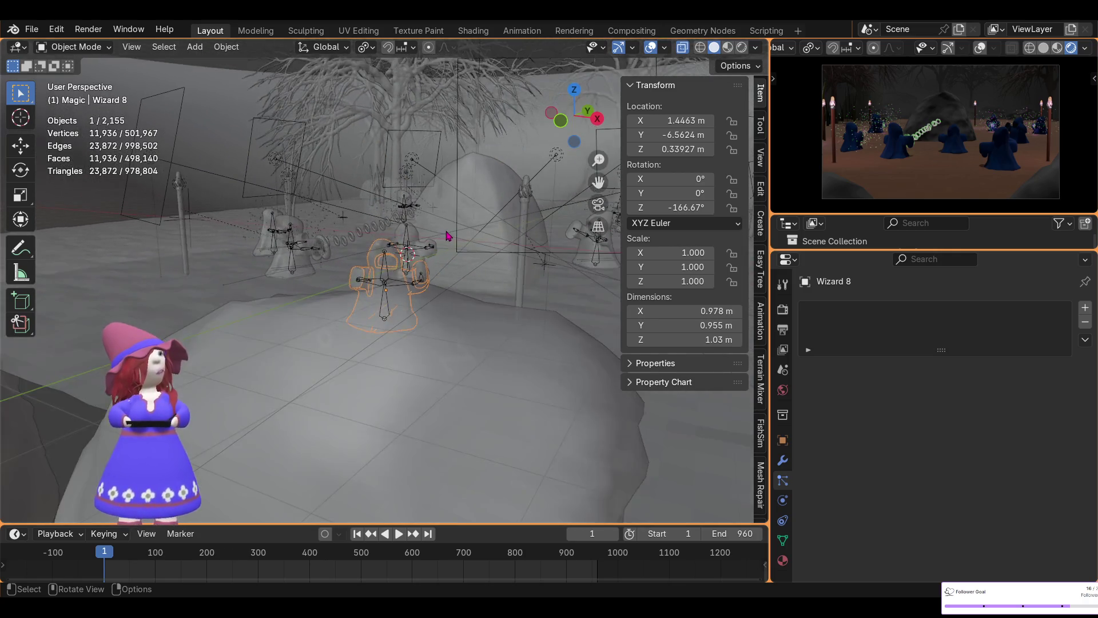
{"action": "mouse_move", "coordinate": [397, 283]}
{"action": "middle_mouse_down"}
{"action": "mouse_move", "coordinate": [375, 284]}
{"action": "mouse_move", "coordinate": [316, 351]}
{"action": "middle_mouse_up"}
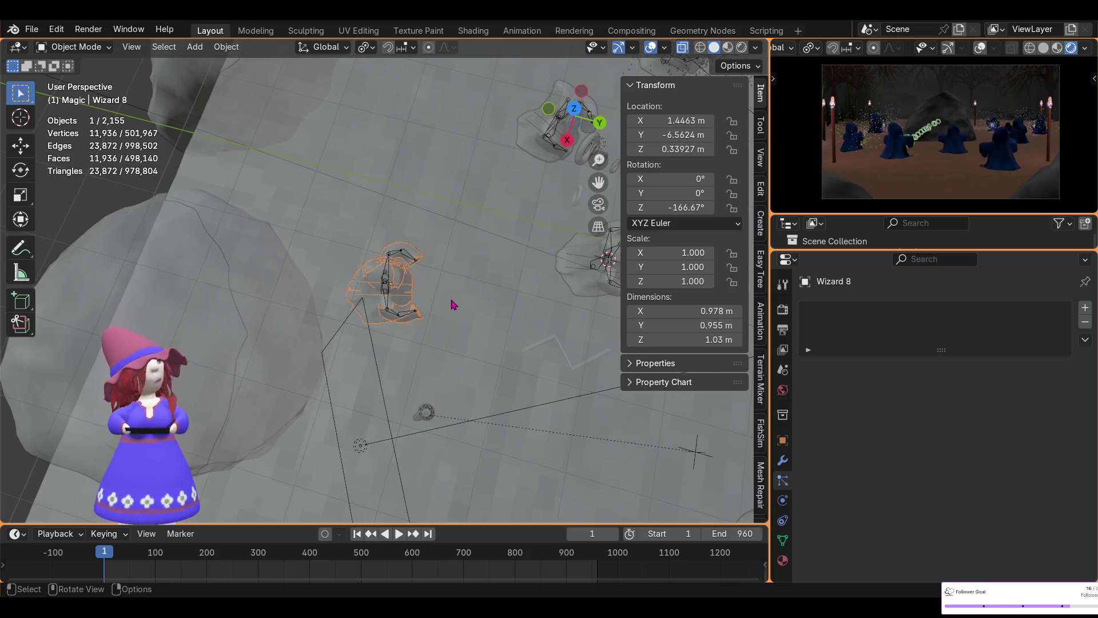
{"action": "left_click", "coordinate": [448, 301]}
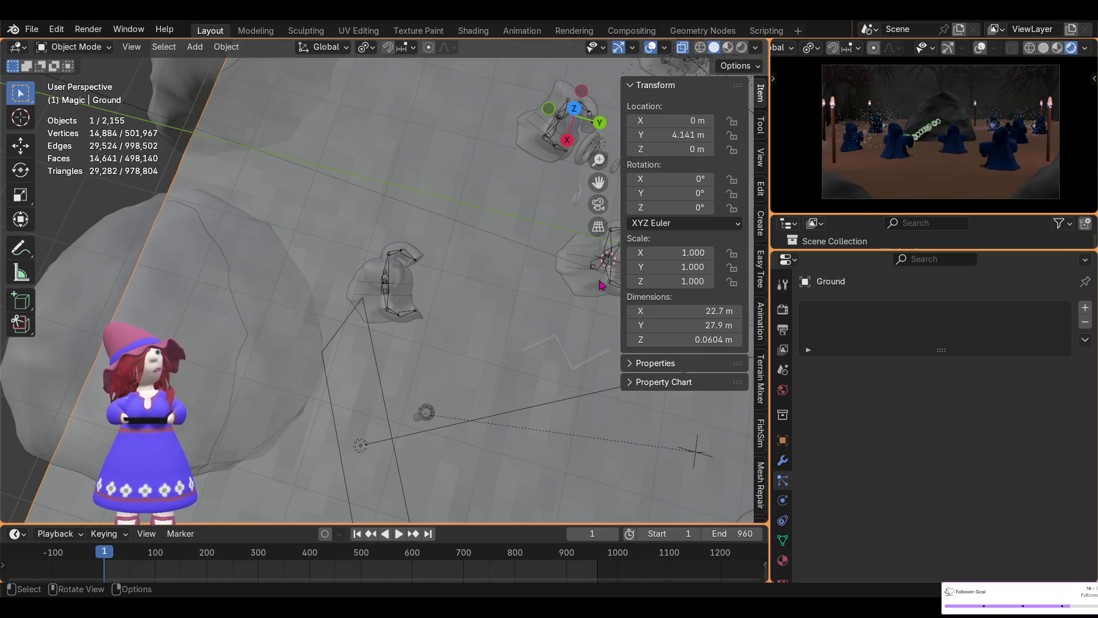
{"action": "left_click", "coordinate": [410, 283]}
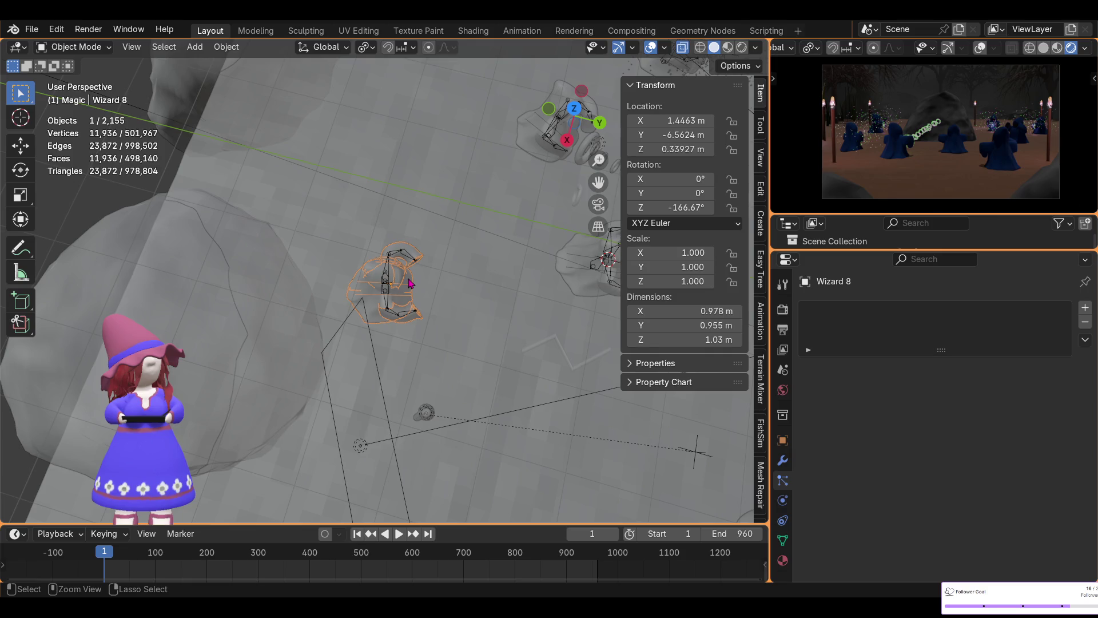
{"action": "key", "text": "shift+s"}
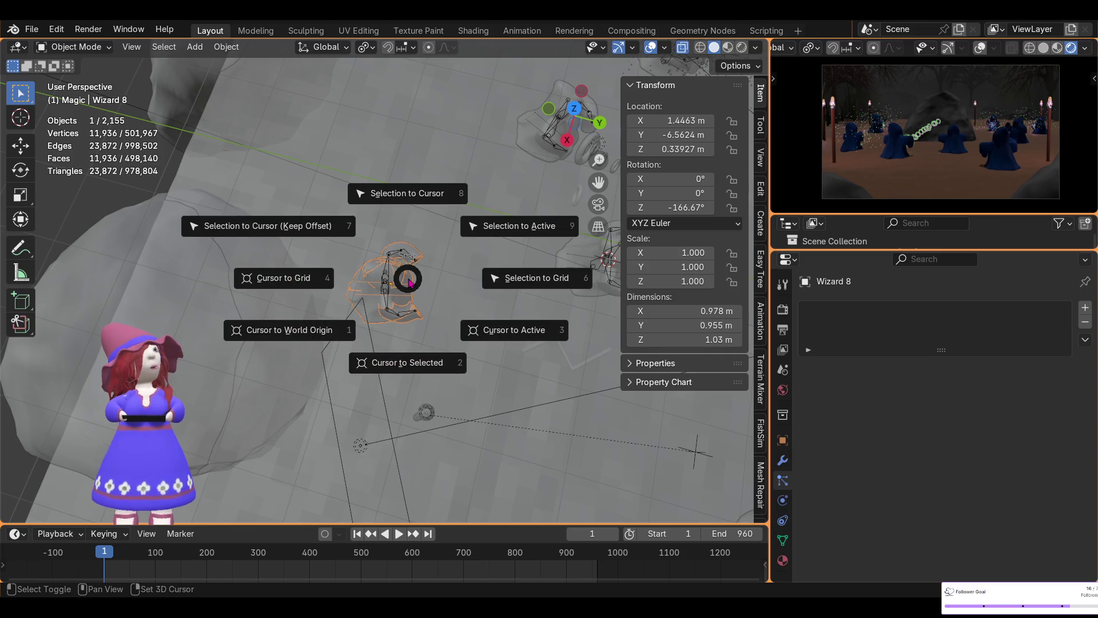
{"action": "left_click", "coordinate": [402, 367]}
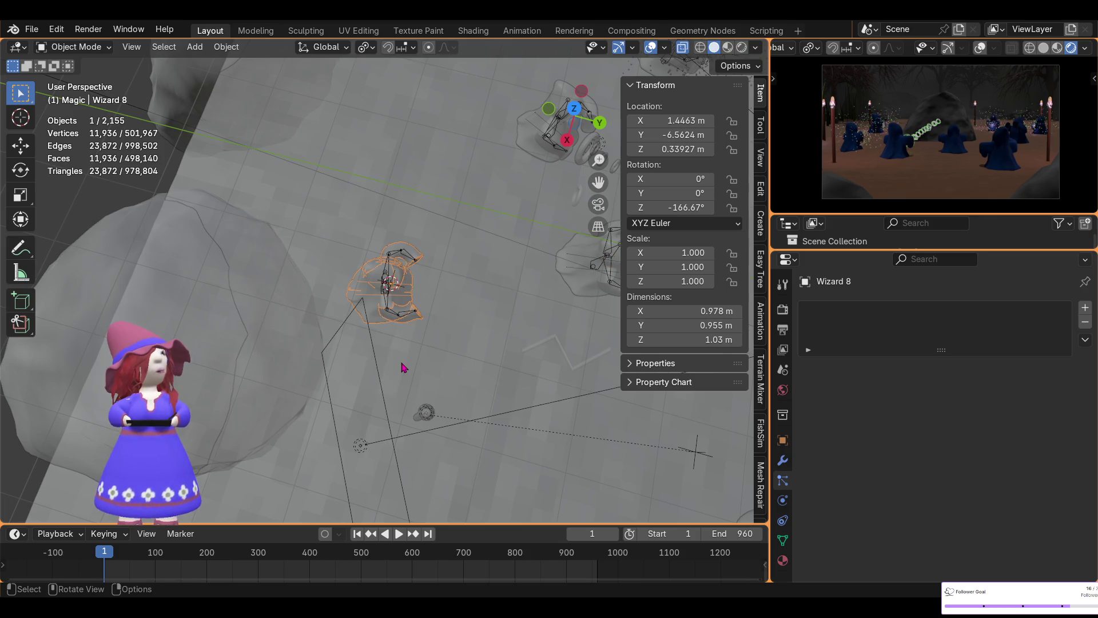
- Add a 2 m cube at the 3D cursor on Wizard 8
{"action": "mouse_move", "coordinate": [403, 368]}
{"action": "middle_mouse_down"}
{"action": "mouse_move", "coordinate": [325, 176]}
{"action": "mouse_move", "coordinate": [429, 292]}
{"action": "middle_mouse_up"}
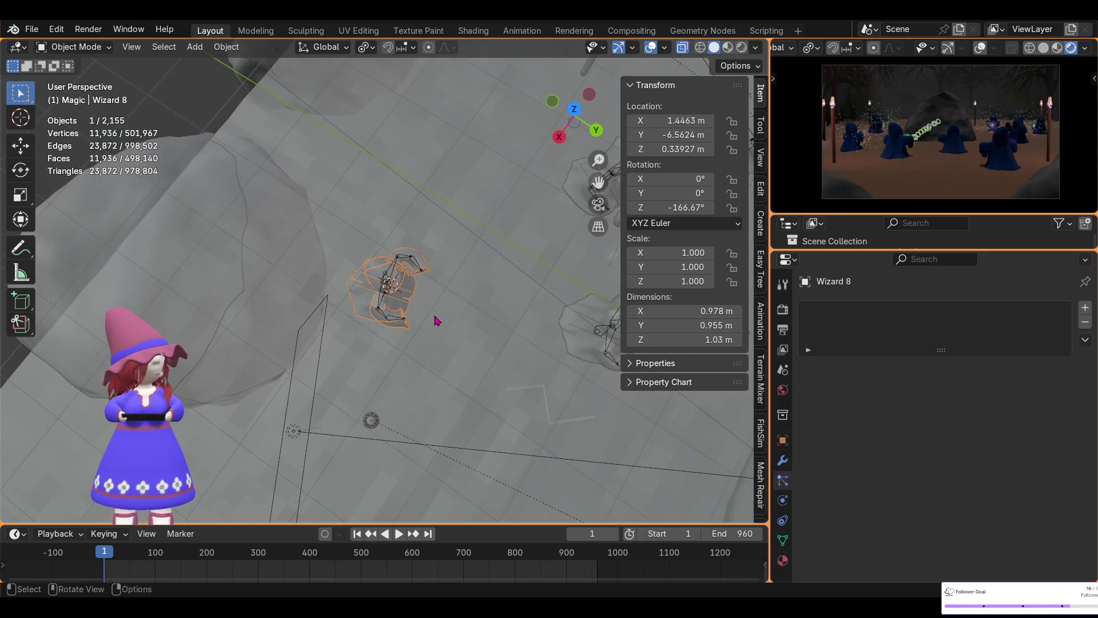
{"action": "key", "text": "shift+a"}
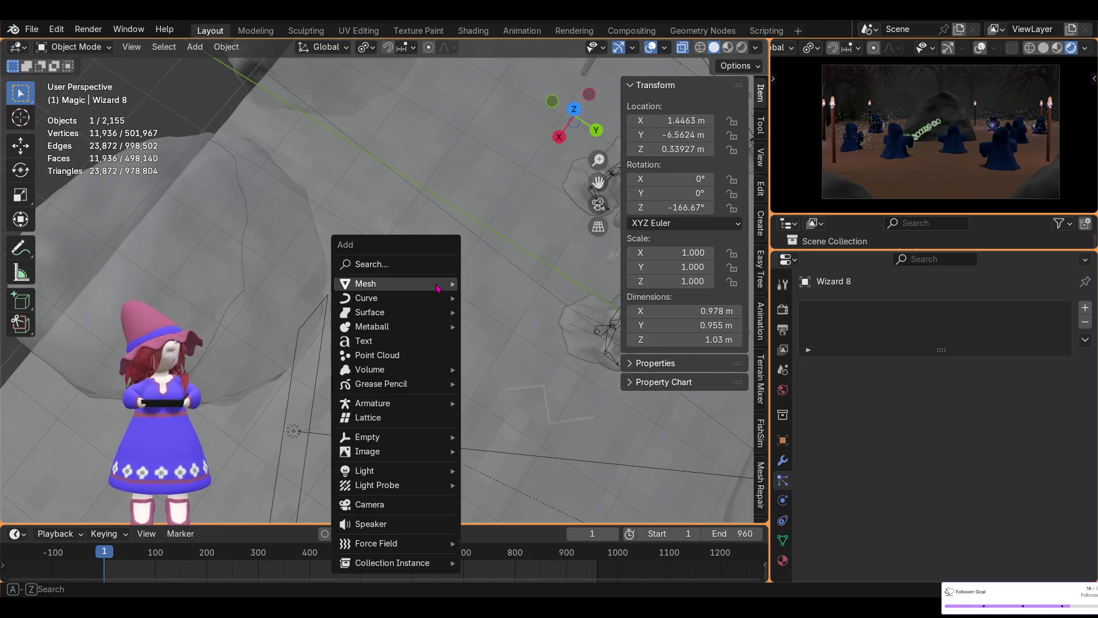
{"action": "left_click", "coordinate": [496, 297]}
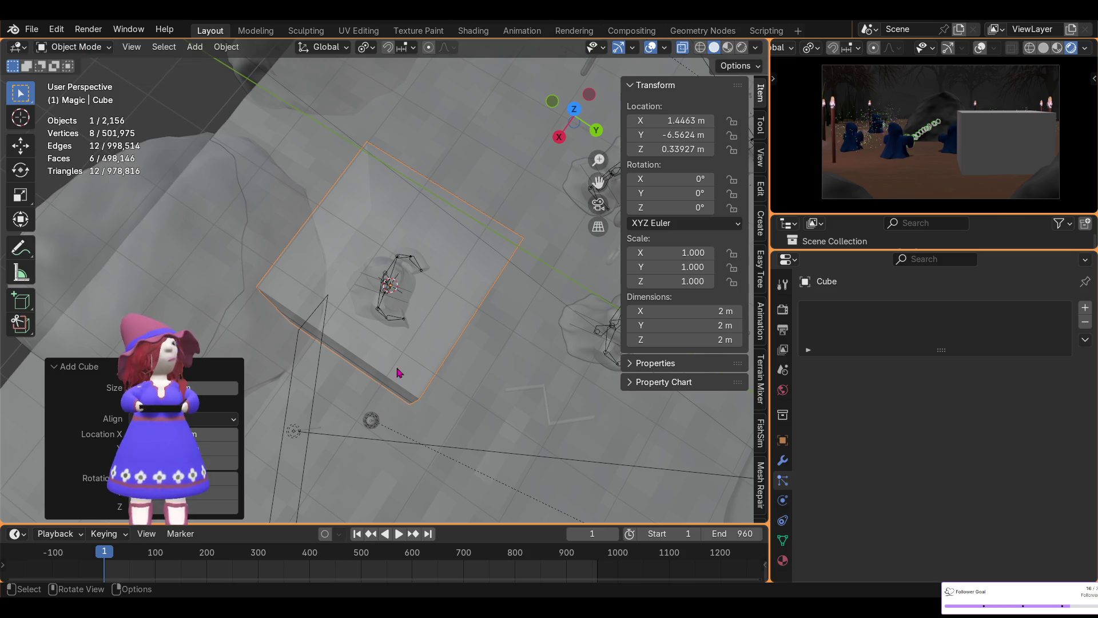
- Add a Wireframe modifier to the cube, making a 2.01 m frame of 0.02 m struts
{"action": "left_click", "coordinate": [783, 461]}
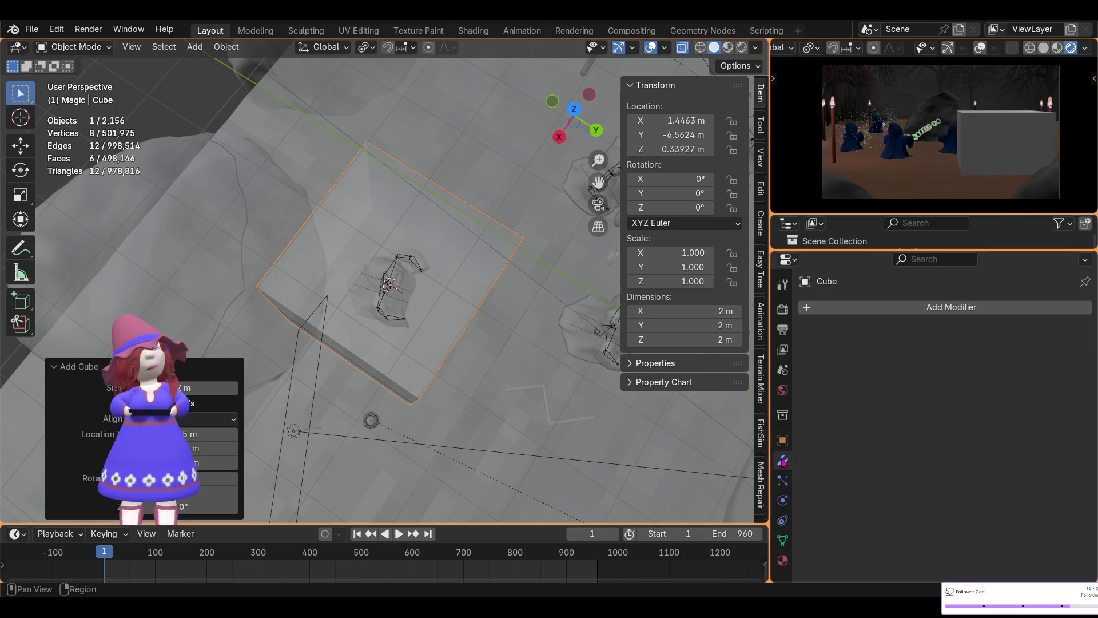
{"action": "left_click", "coordinate": [862, 306]}
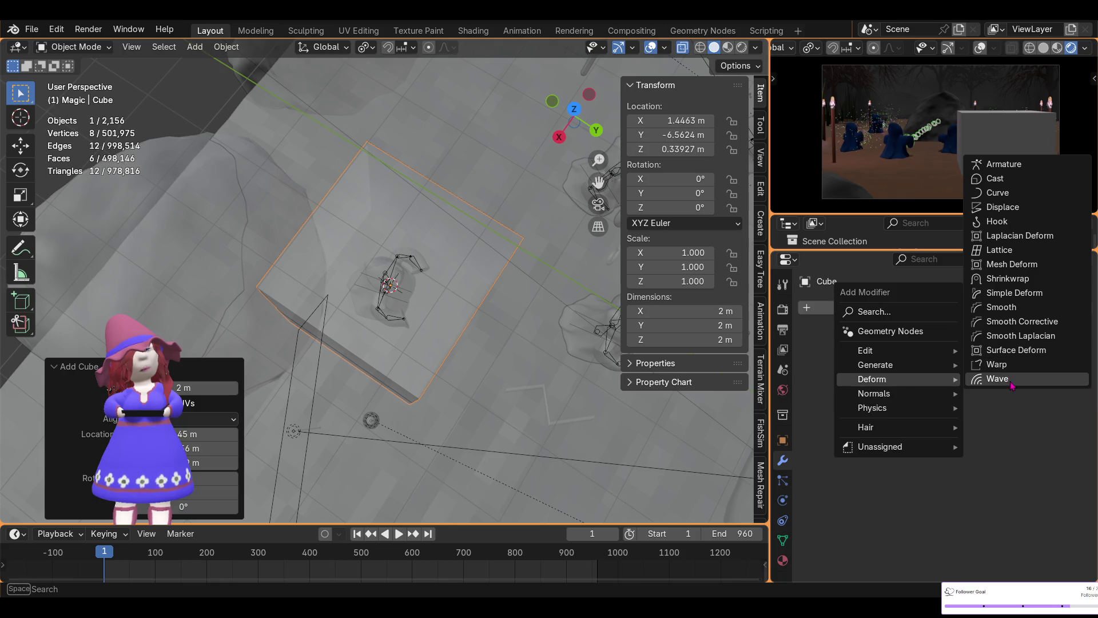
{"action": "mouse_move", "coordinate": [876, 365]}
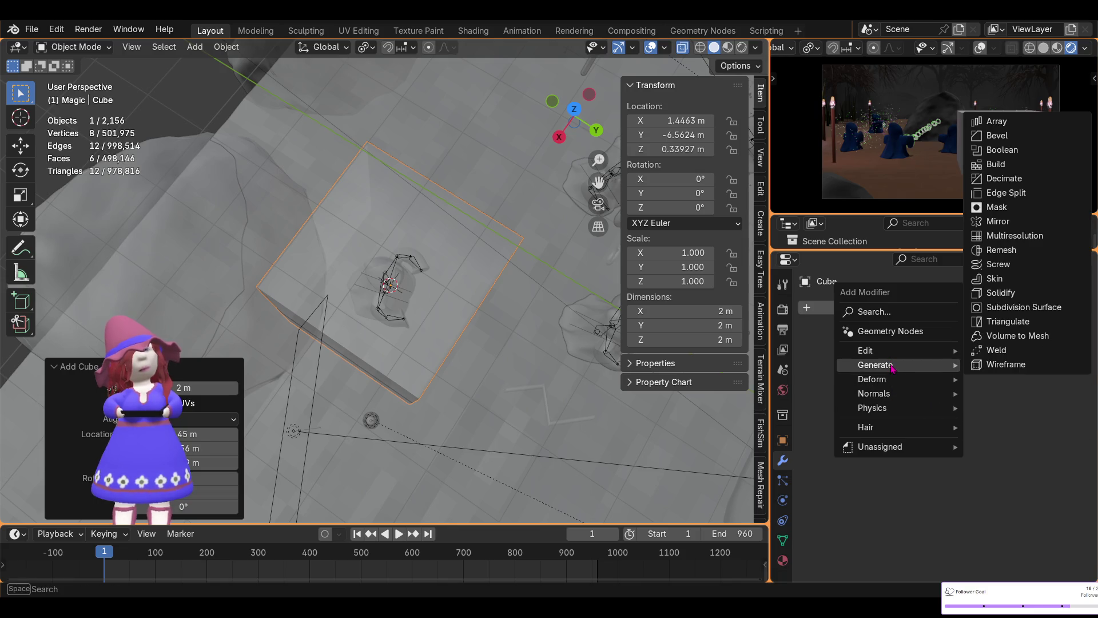
{"action": "left_click", "coordinate": [1005, 364]}
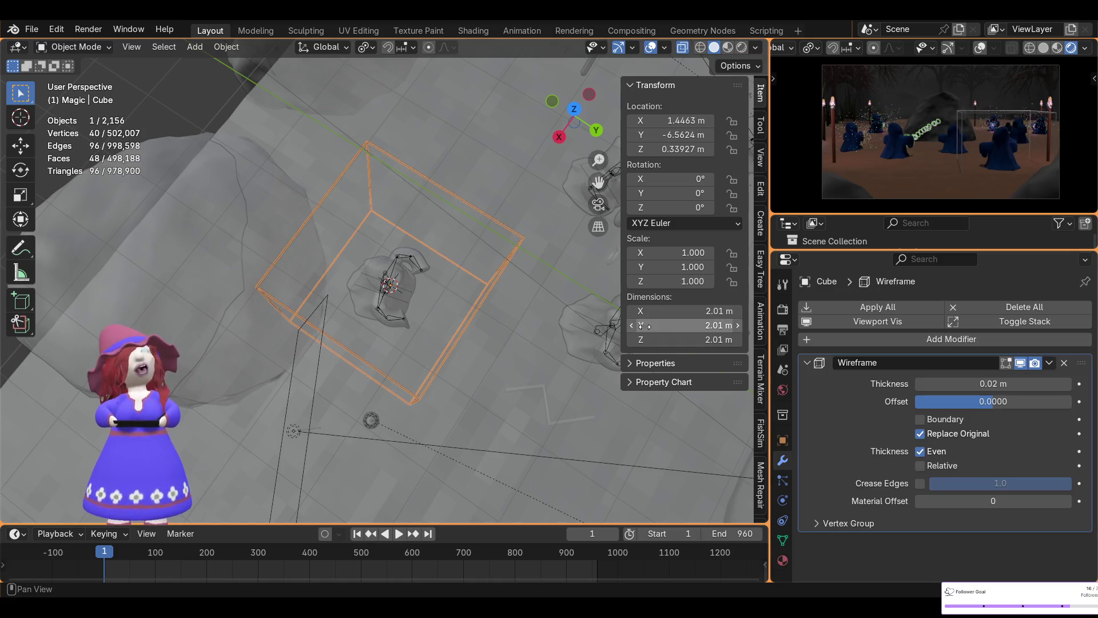
- Scale the wireframe cube down by 0.175 to about 0.35 m
{"action": "mouse_move", "coordinate": [483, 255]}
{"action": "middle_mouse_down"}
{"action": "mouse_move", "coordinate": [463, 223]}
{"action": "mouse_move", "coordinate": [521, 391]}
{"action": "middle_mouse_up"}
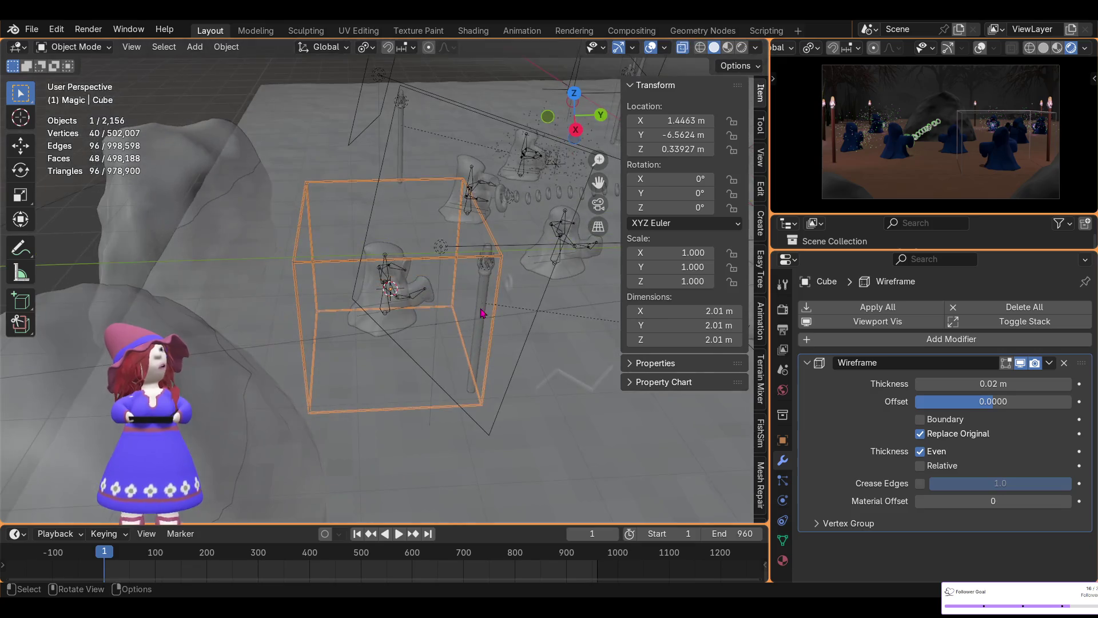
{"action": "key", "text": "s"}
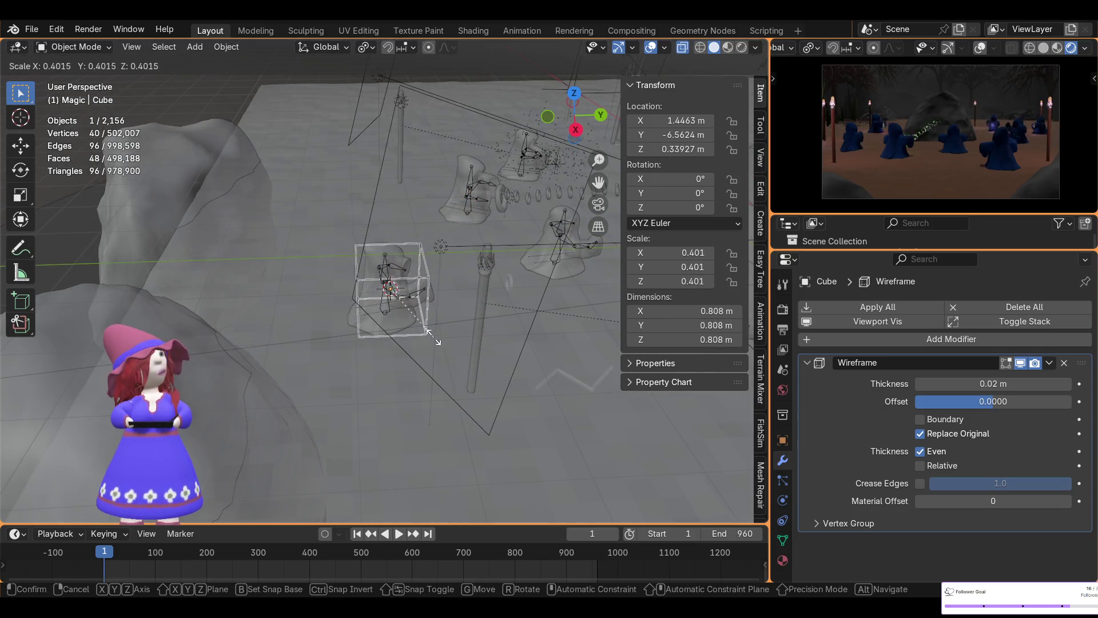
{"action": "left_click", "coordinate": [393, 322]}
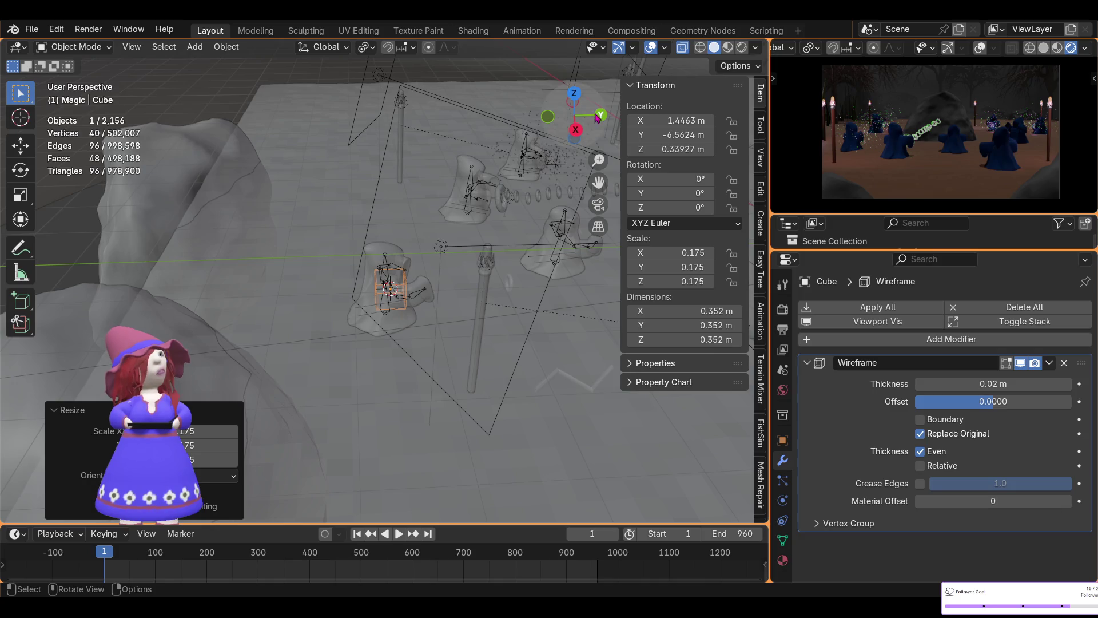
- From top view, move the cube horizontally to X 1.33, Y −6.02 m beside the wizard
{"action": "left_click", "coordinate": [575, 95]}
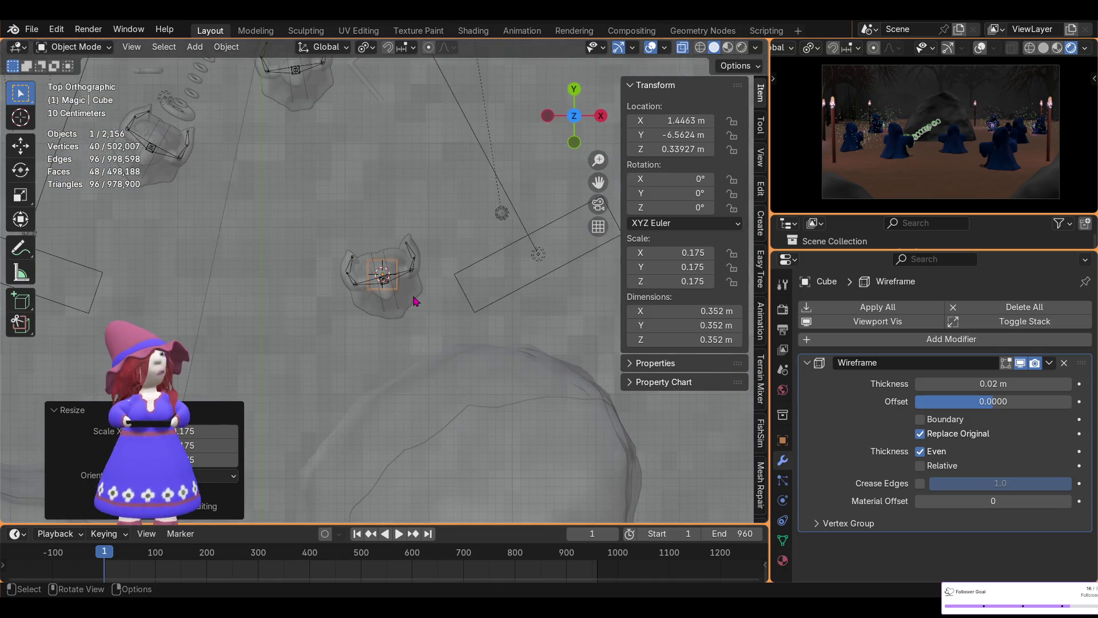
{"action": "key", "text": "g"}
{"action": "key", "text": "shift+z"}
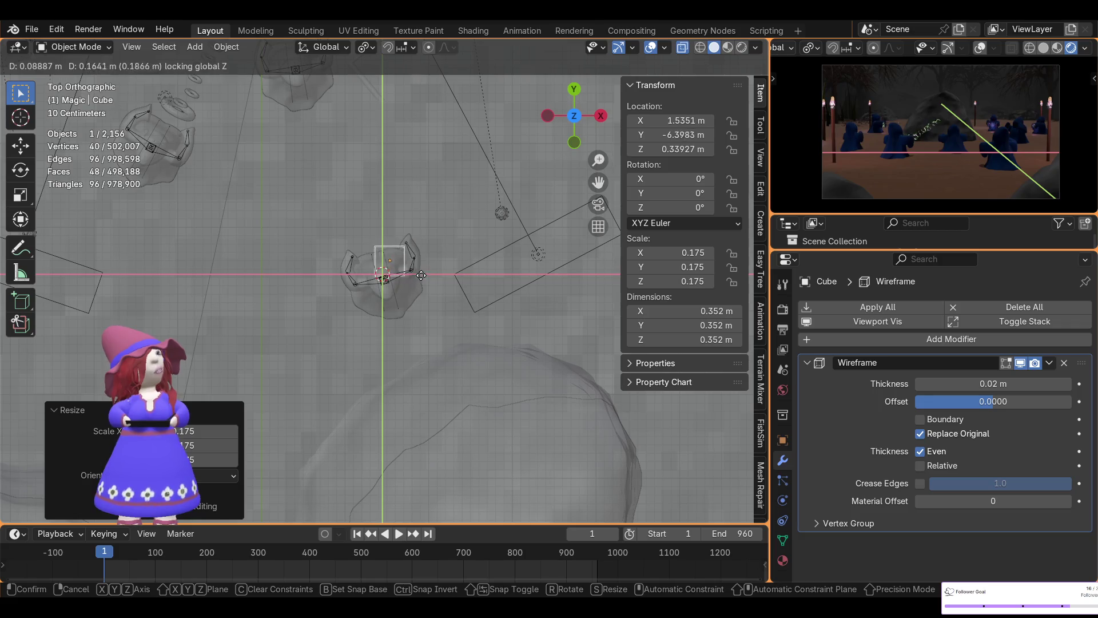
{"action": "left_click", "coordinate": [403, 250]}
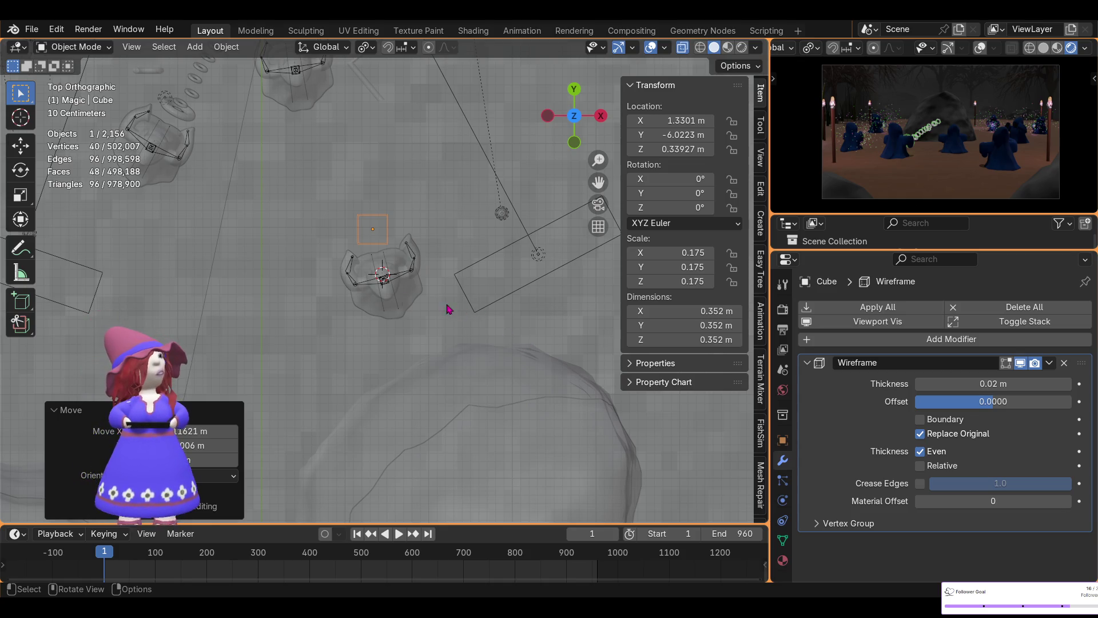
{"action": "mouse_move", "coordinate": [448, 309]}
{"action": "middle_mouse_down"}
{"action": "mouse_move", "coordinate": [496, 114]}
{"action": "mouse_move", "coordinate": [484, 174]}
{"action": "middle_mouse_up"}
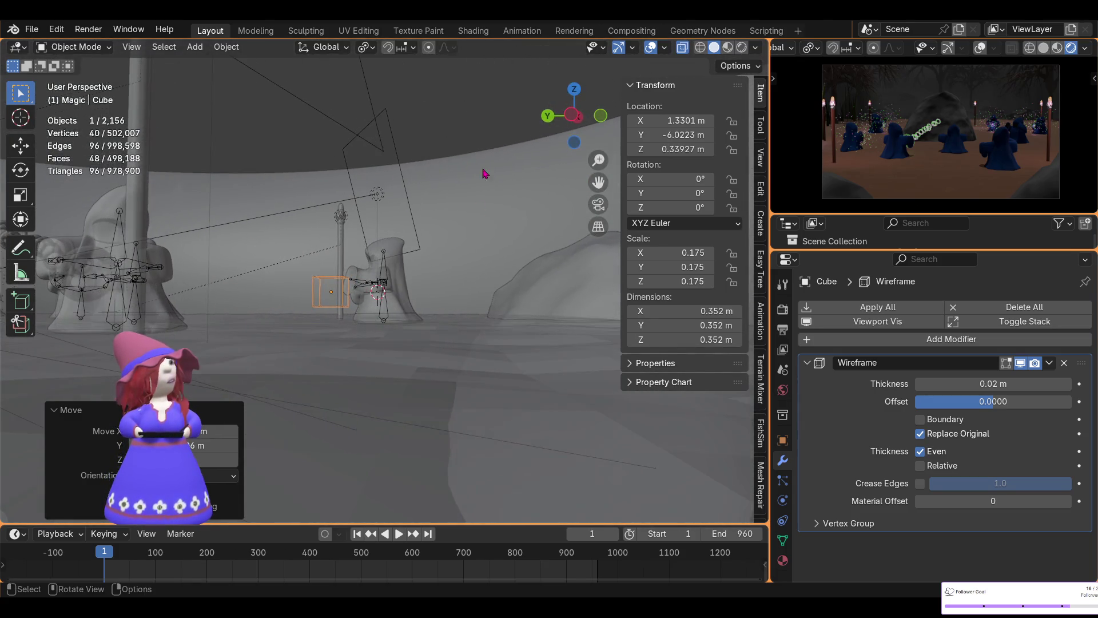
- Raise the cube's Z location to about 0.5 m and set Rotation X 47°, Y 16°
{"action": "left_click", "coordinate": [684, 149]}
{"action": "left_click_drag", "start_coordinate": [684, 148], "coordinate": [697, 149]}
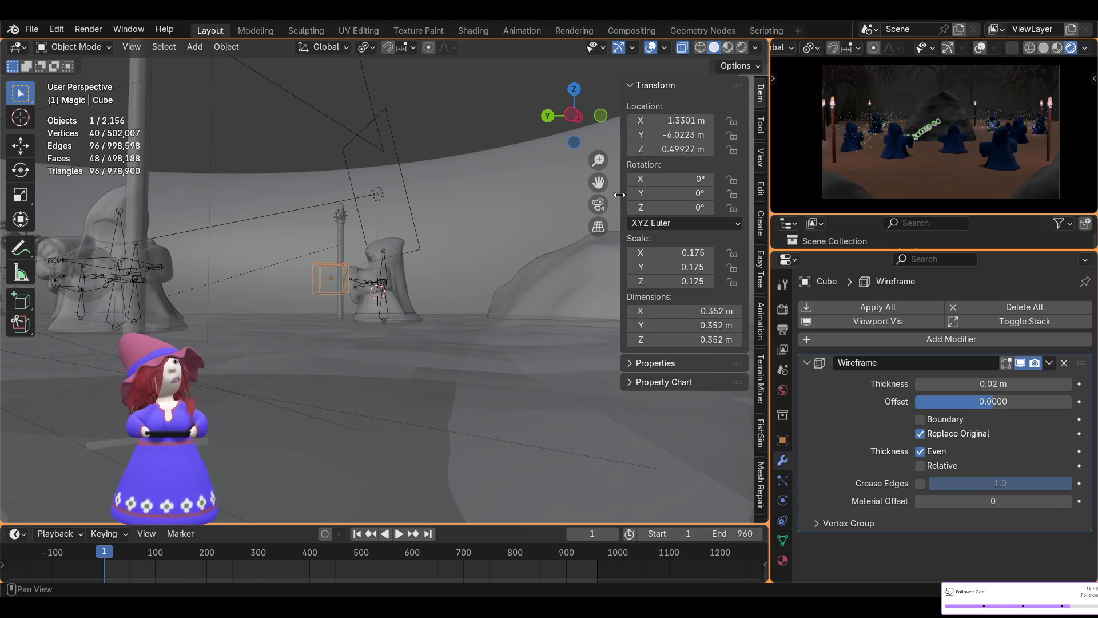
{"action": "mouse_move", "coordinate": [666, 195]}
{"action": "left_mouse_down"}
{"action": "mouse_move", "coordinate": [669, 179]}
{"action": "mouse_move", "coordinate": [705, 179]}
{"action": "left_mouse_up"}
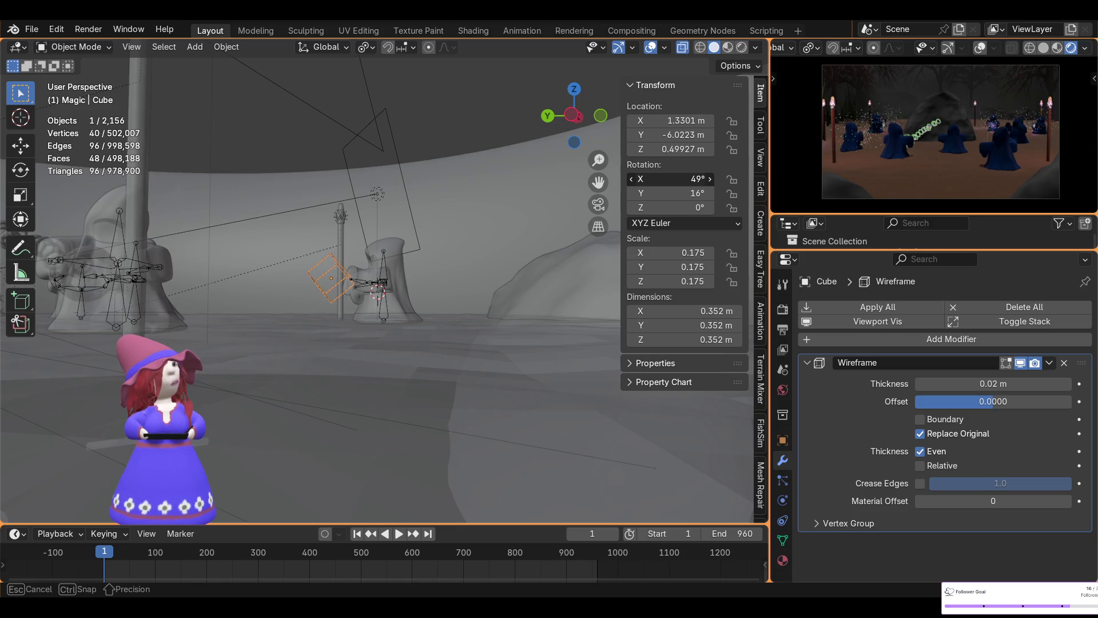
{"action": "left_click_drag", "start_coordinate": [704, 179], "coordinate": [705, 178]}
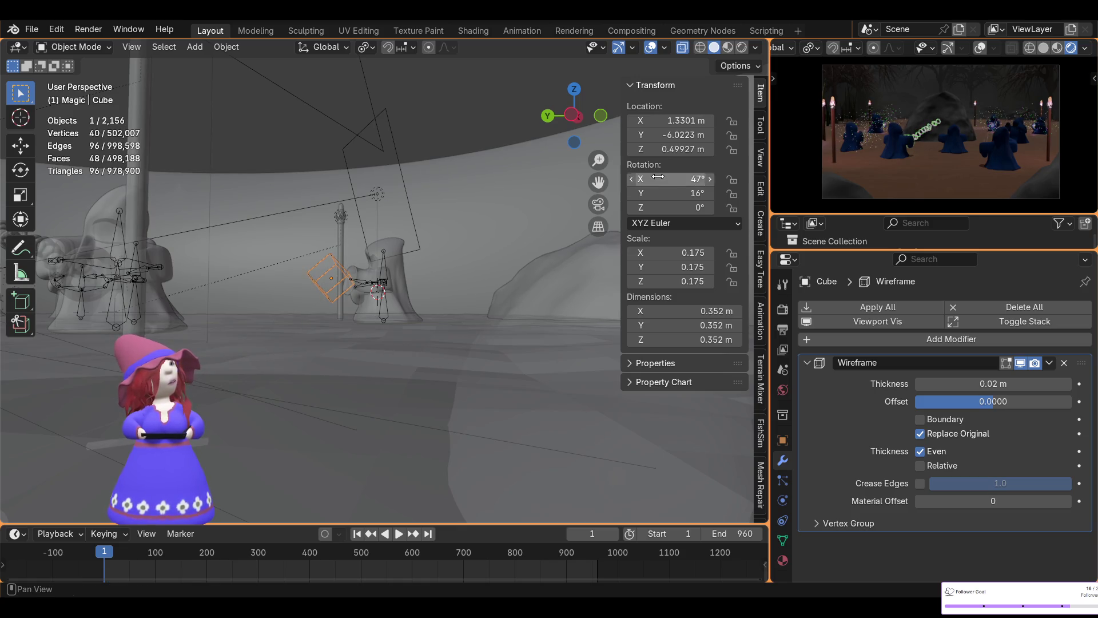
{"action": "mouse_move", "coordinate": [360, 326]}
{"action": "middle_mouse_down"}
{"action": "mouse_move", "coordinate": [340, 367]}
{"action": "mouse_move", "coordinate": [519, 311]}
{"action": "mouse_move", "coordinate": [533, 442]}
{"action": "middle_mouse_up"}
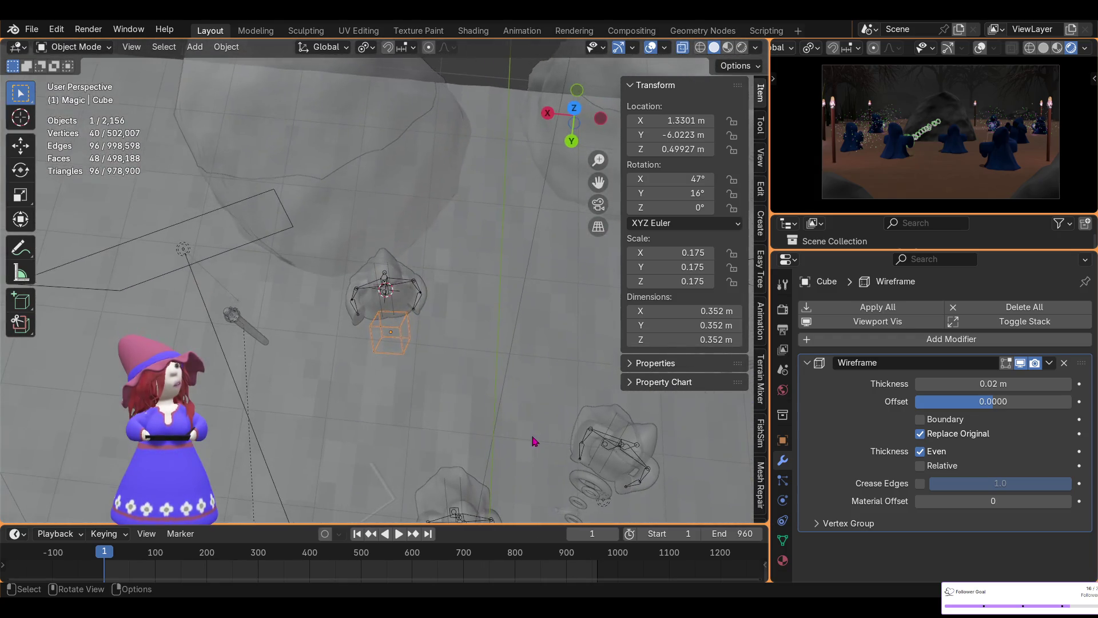
- From top view, scale the cube by 0.153 down to 0.307 m
{"action": "left_click", "coordinate": [575, 109]}
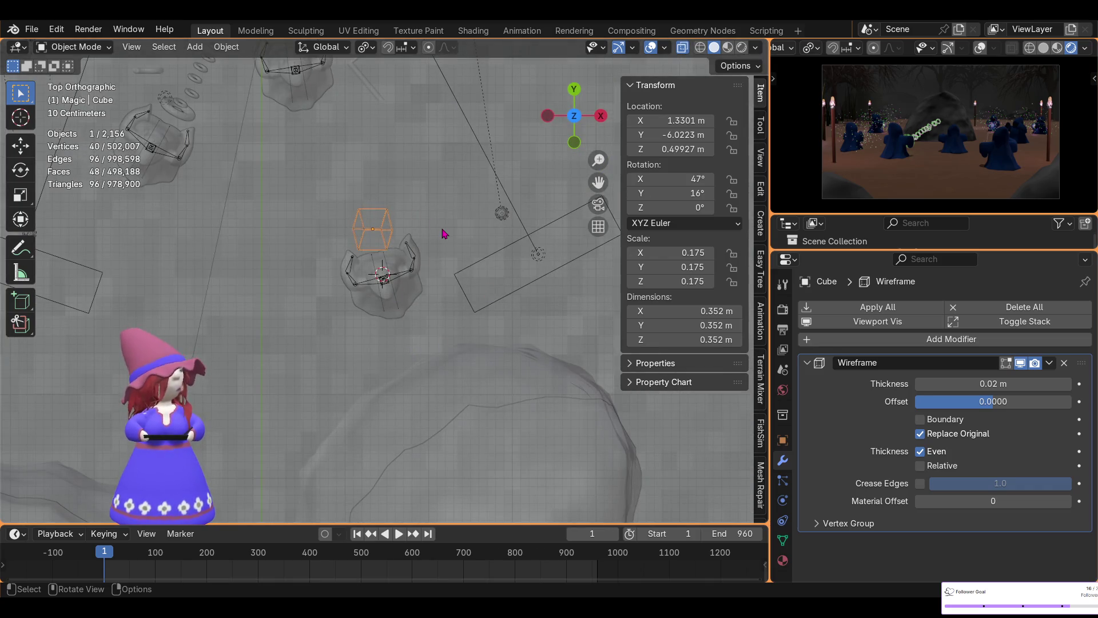
{"action": "key", "text": "s"}
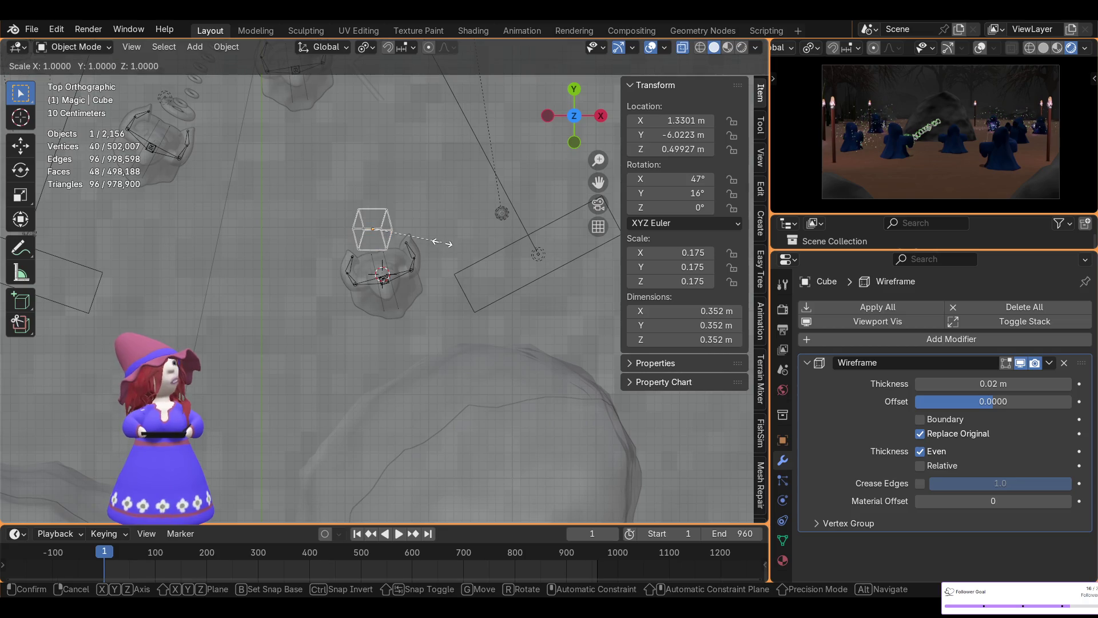
{"action": "left_click", "coordinate": [436, 245]}
- Nudge the cube horizontally to X 1.248, Y −6.036 m
{"action": "key", "text": "g"}
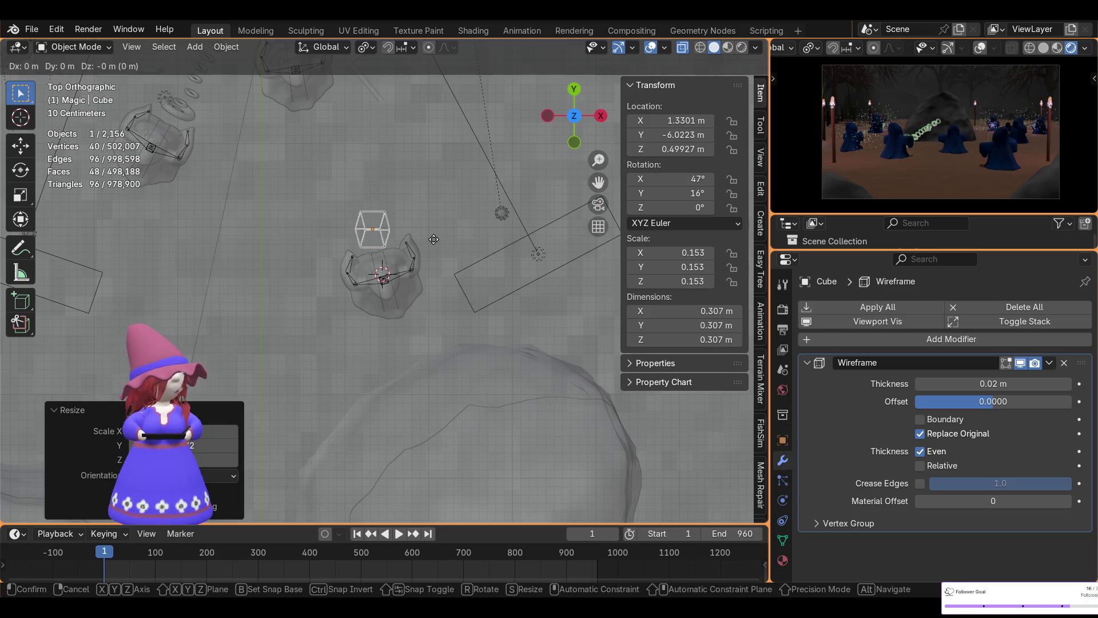
{"action": "key", "text": "shift+z"}
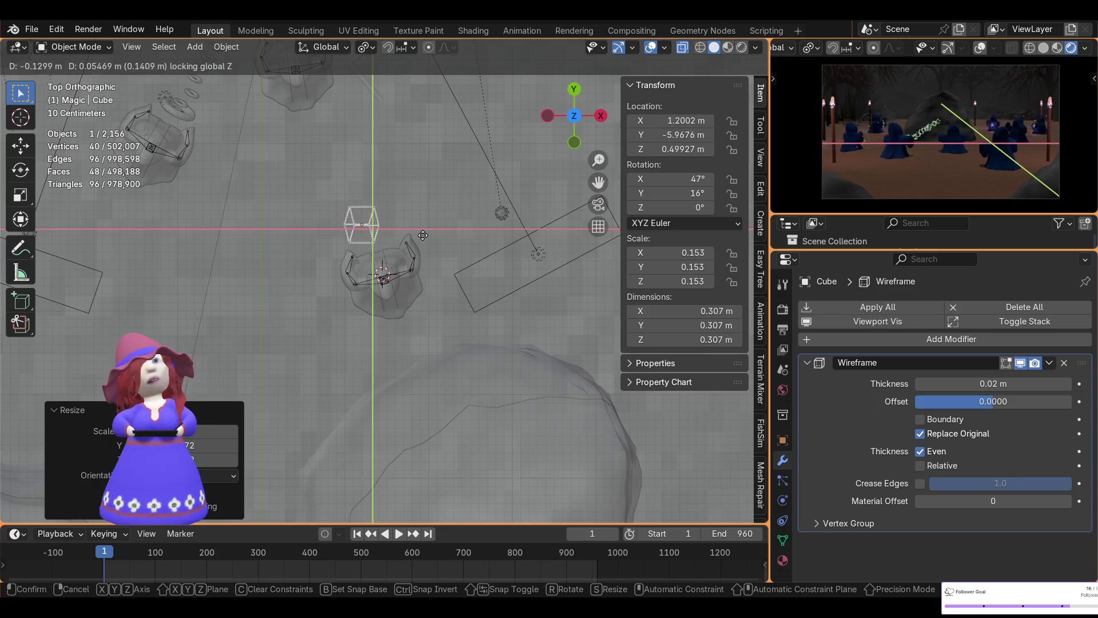
{"action": "left_click", "coordinate": [428, 246]}
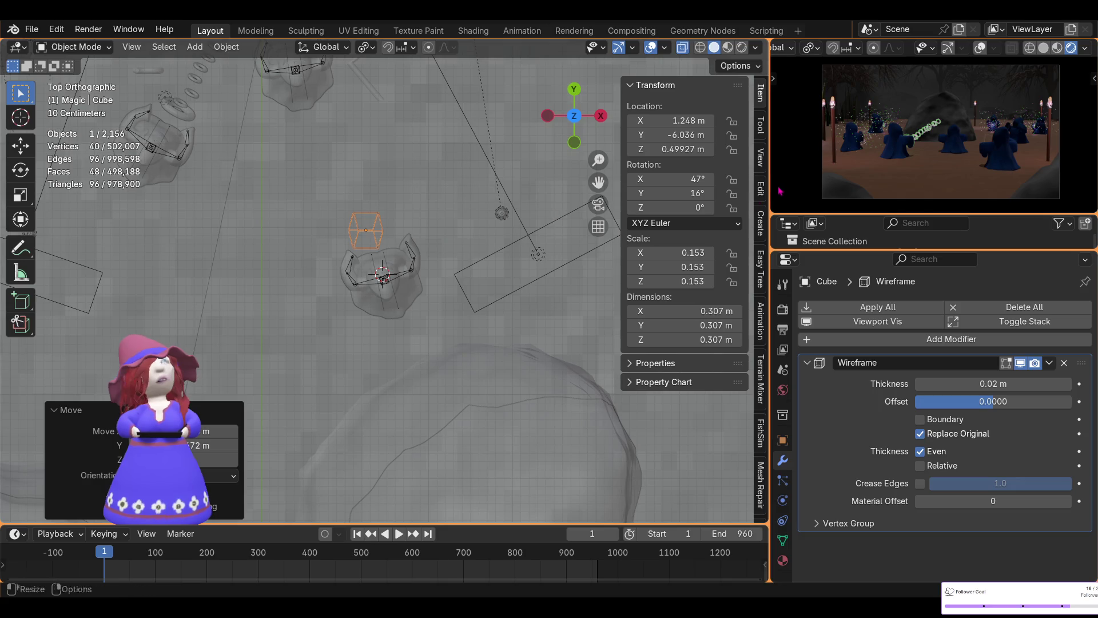
{"action": "mouse_move", "coordinate": [996, 129]}
{"action": "middle_mouse_down", "text": "ctrl"}
{"action": "mouse_move", "coordinate": [1010, 142]}
{"action": "mouse_move", "coordinate": [961, 185]}
{"action": "middle_mouse_up", "text": "ctrl"}
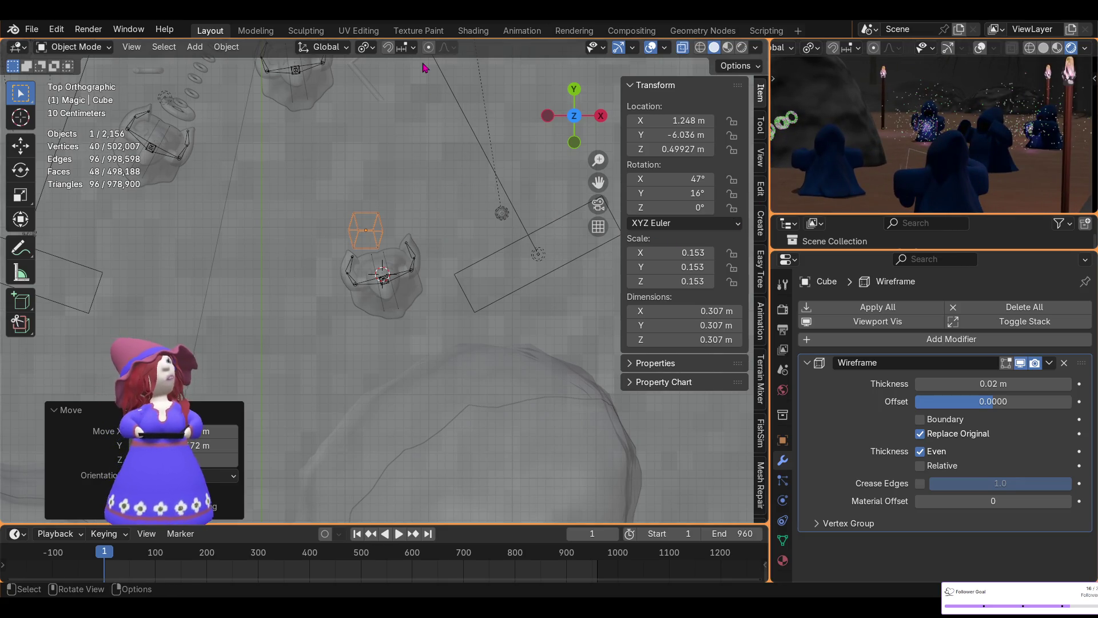
- Assign the existing Magic material to the cube in Shading, then return to Layout
{"action": "left_click", "coordinate": [475, 31]}
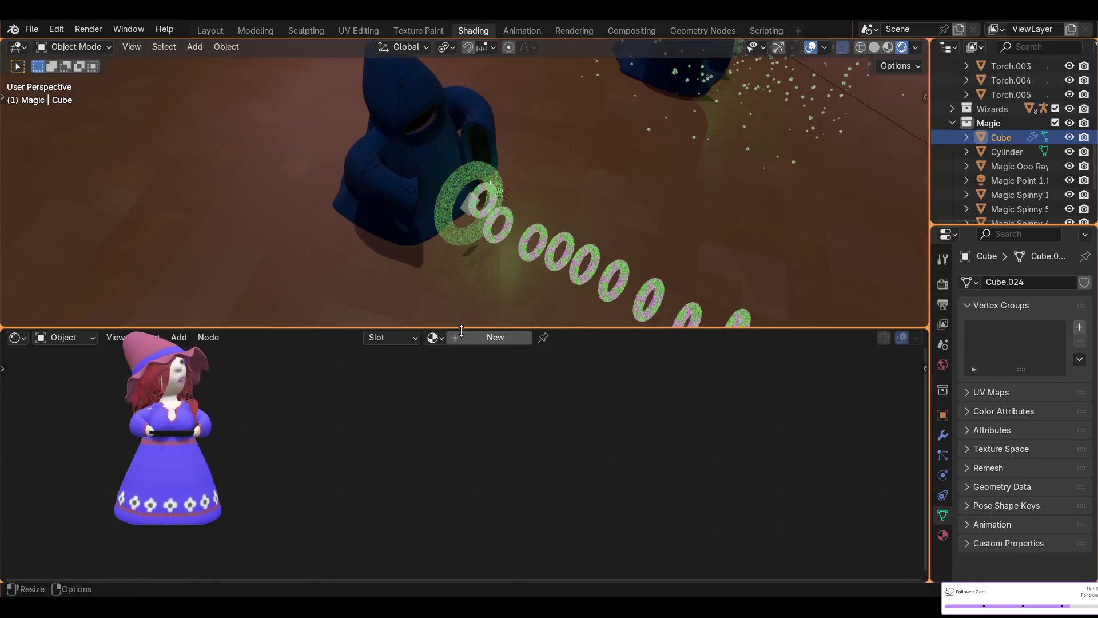
{"action": "left_click", "coordinate": [434, 338]}
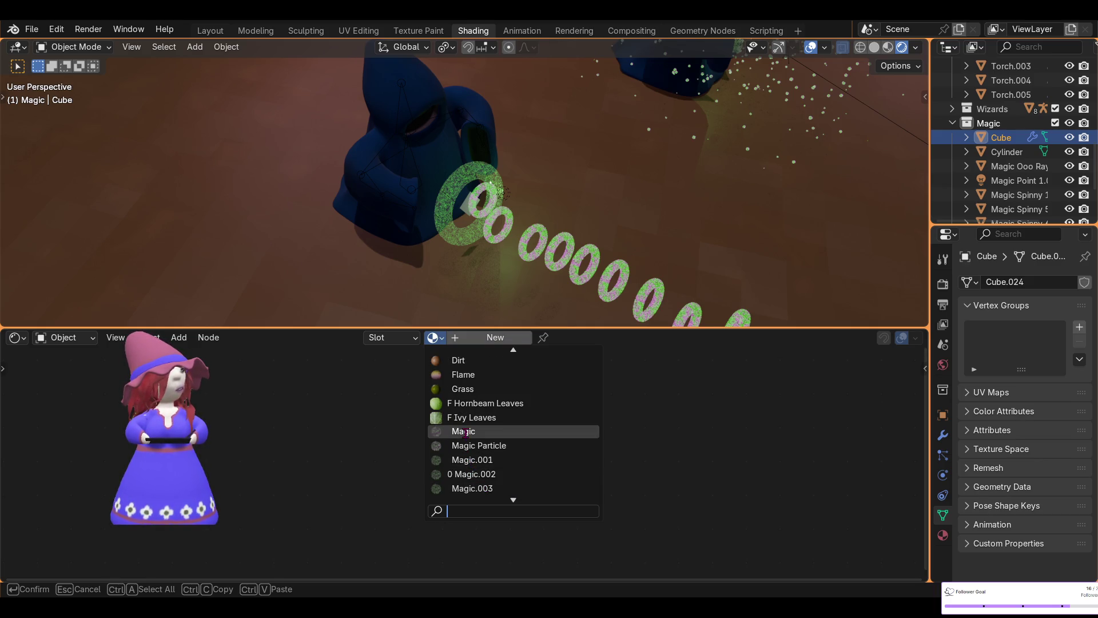
{"action": "left_click", "coordinate": [465, 431]}
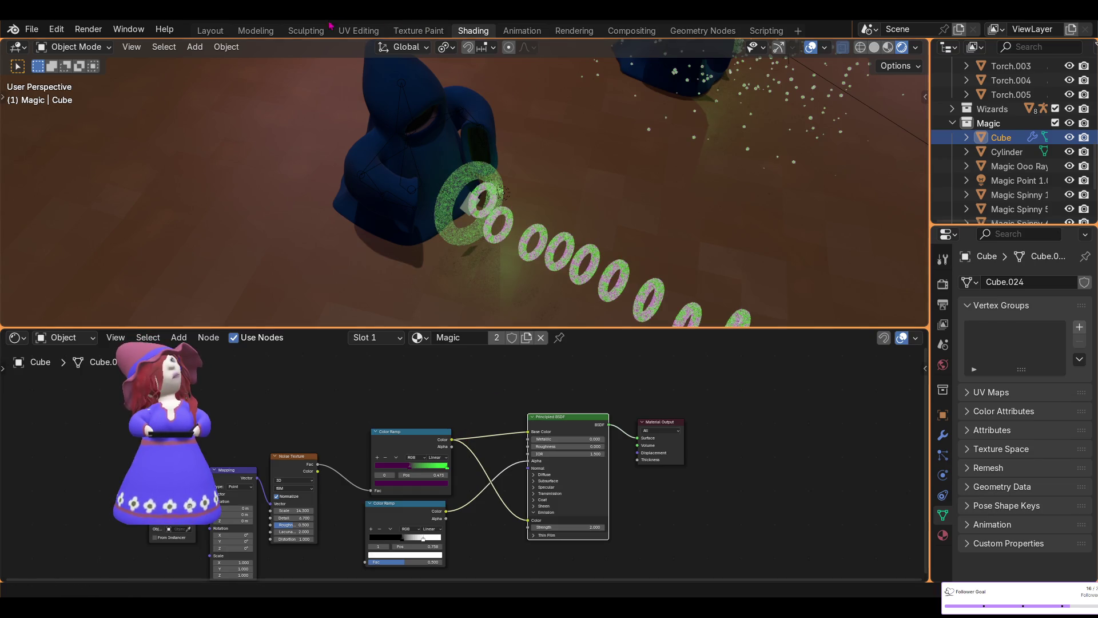
{"action": "left_click", "coordinate": [211, 32]}
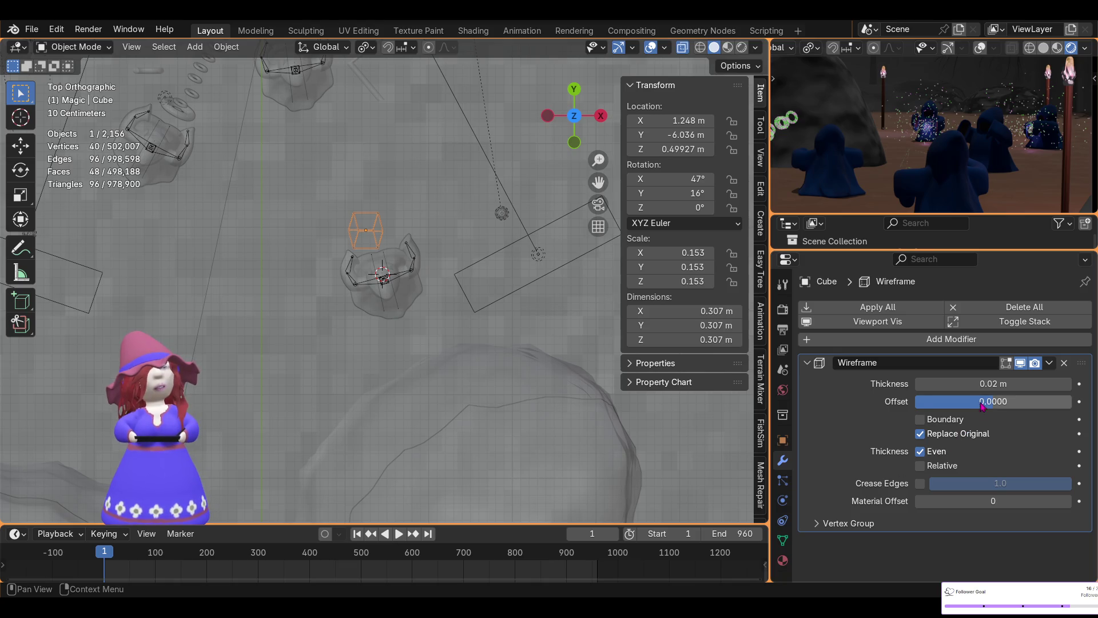
- Raise the Wireframe modifier Thickness through 0.05, 0.1, 0.25 to 0.5 m
{"action": "left_click_drag", "start_coordinate": [987, 384], "coordinate": [988, 386]}
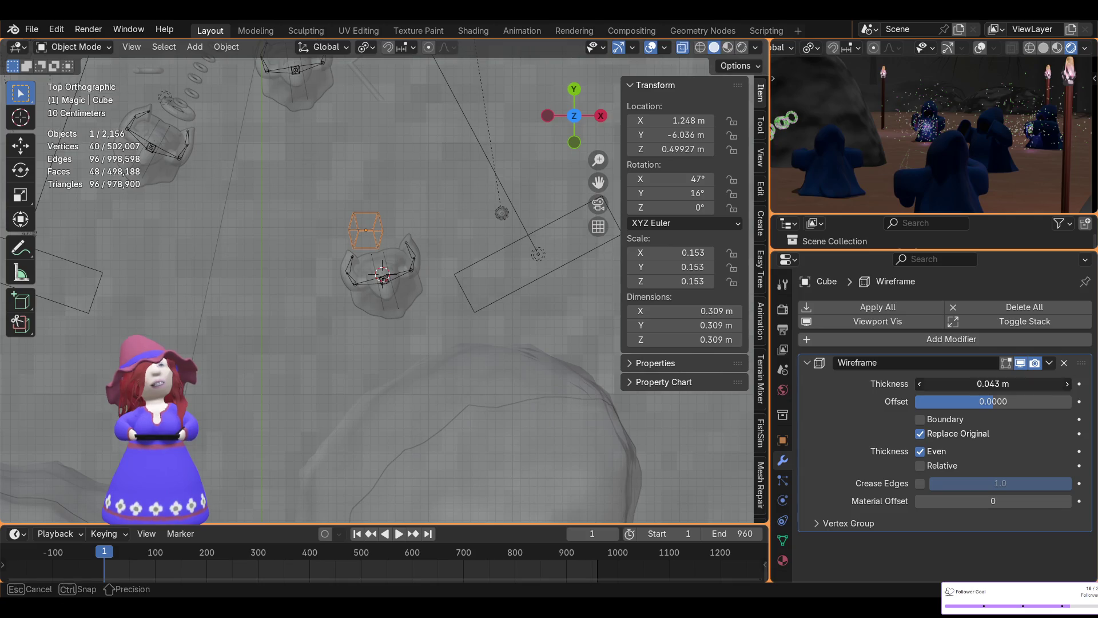
{"action": "left_click", "coordinate": [991, 385]}
{"action": "key", "text": "BackSpace"}
{"action": "type", "text": "5"}
{"action": "key", "text": "Return"}
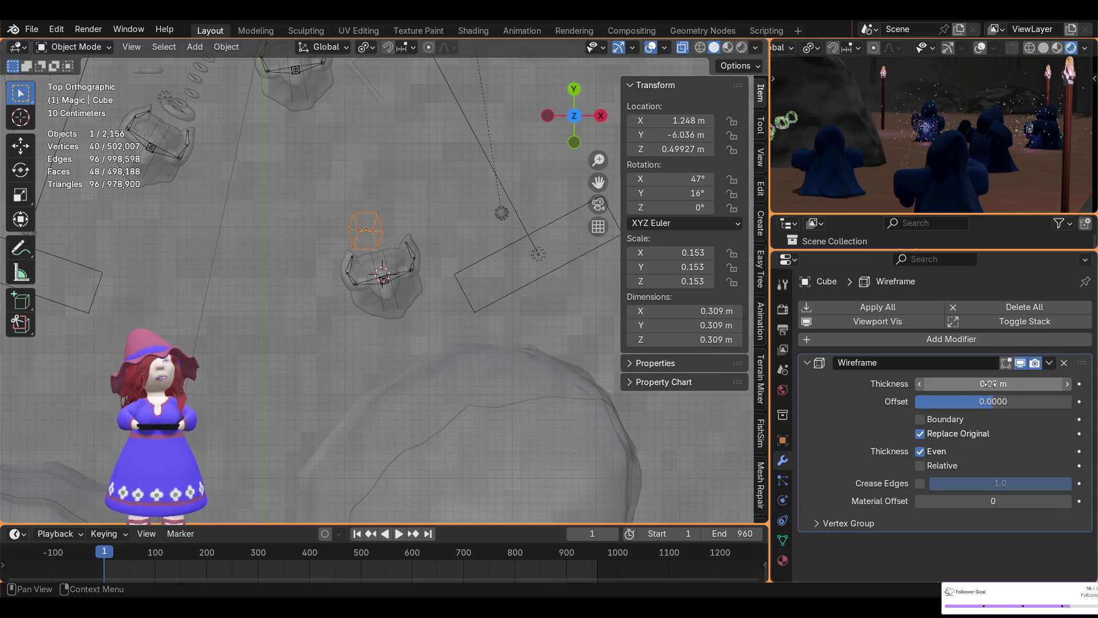
{"action": "left_click", "coordinate": [990, 383]}
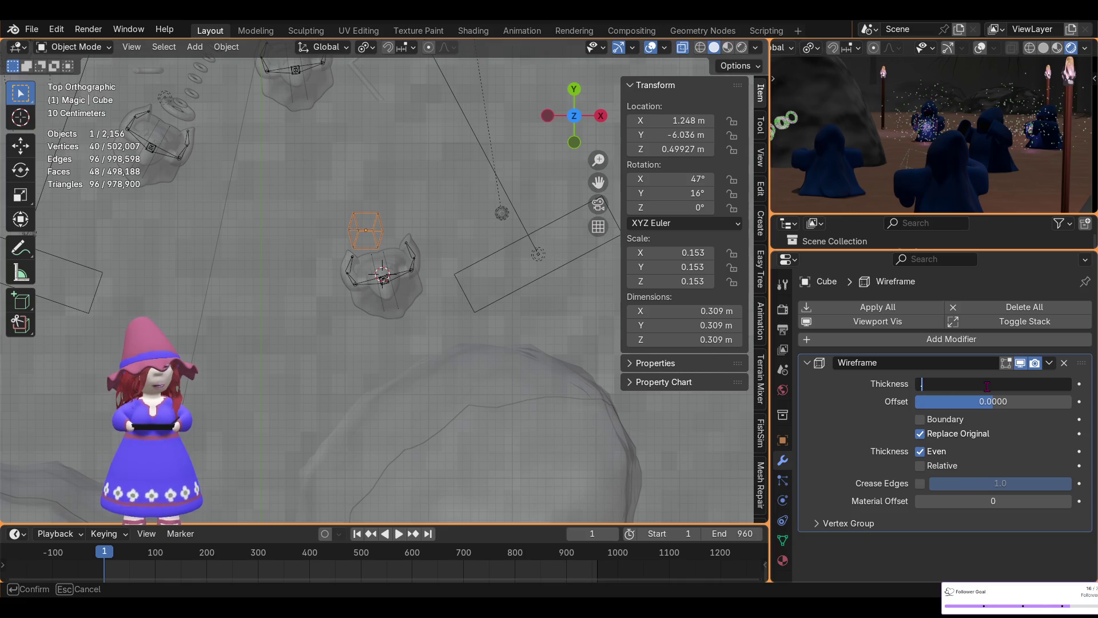
{"action": "type", "text": ".1"}
{"action": "key", "text": "Return"}
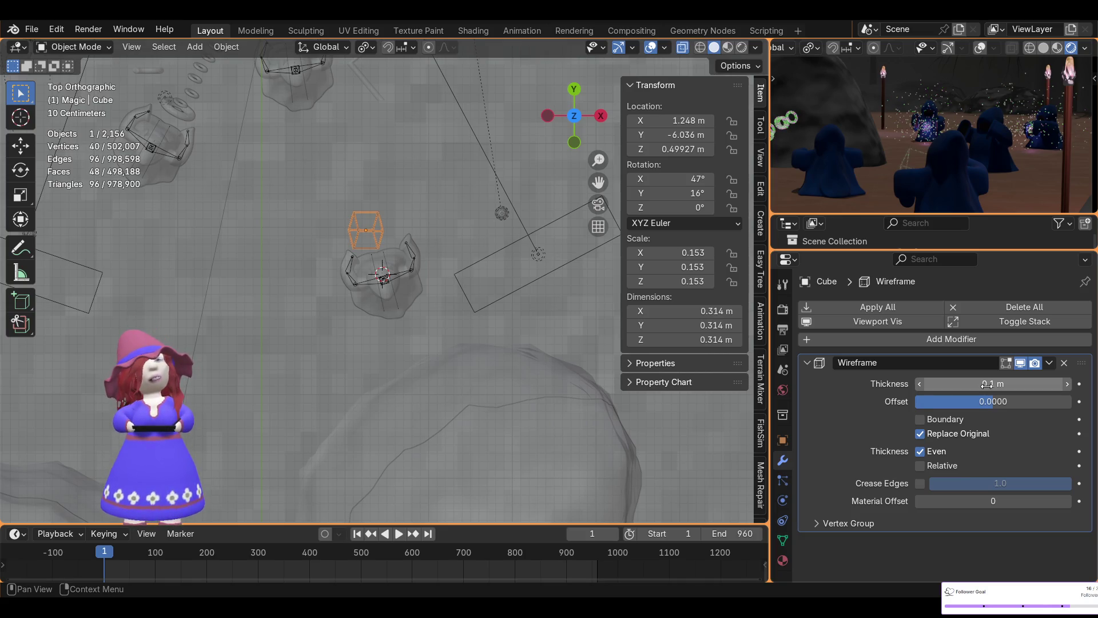
{"action": "left_click", "coordinate": [988, 383]}
{"action": "type", "text": ".25"}
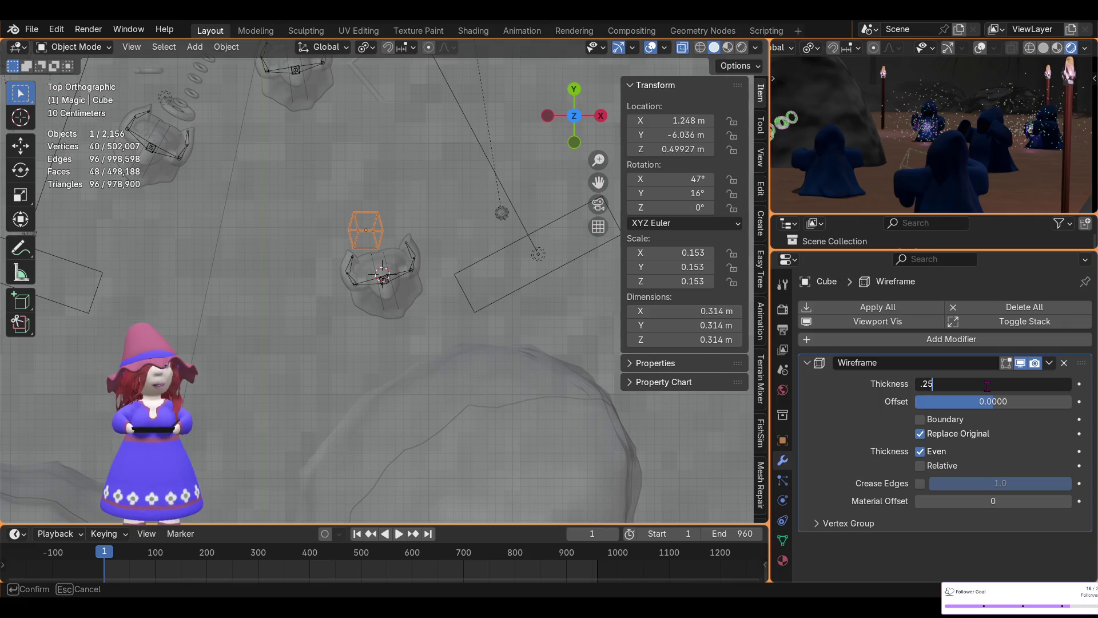
{"action": "key", "text": "Return"}
{"action": "left_click", "coordinate": [988, 383]}
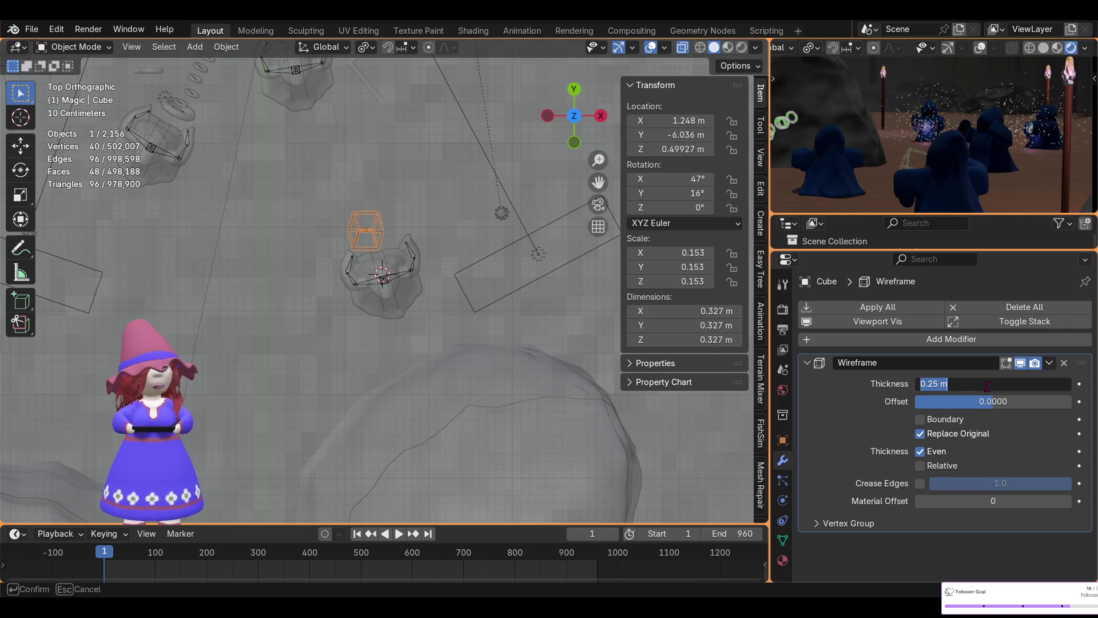
{"action": "key", "text": "Return"}
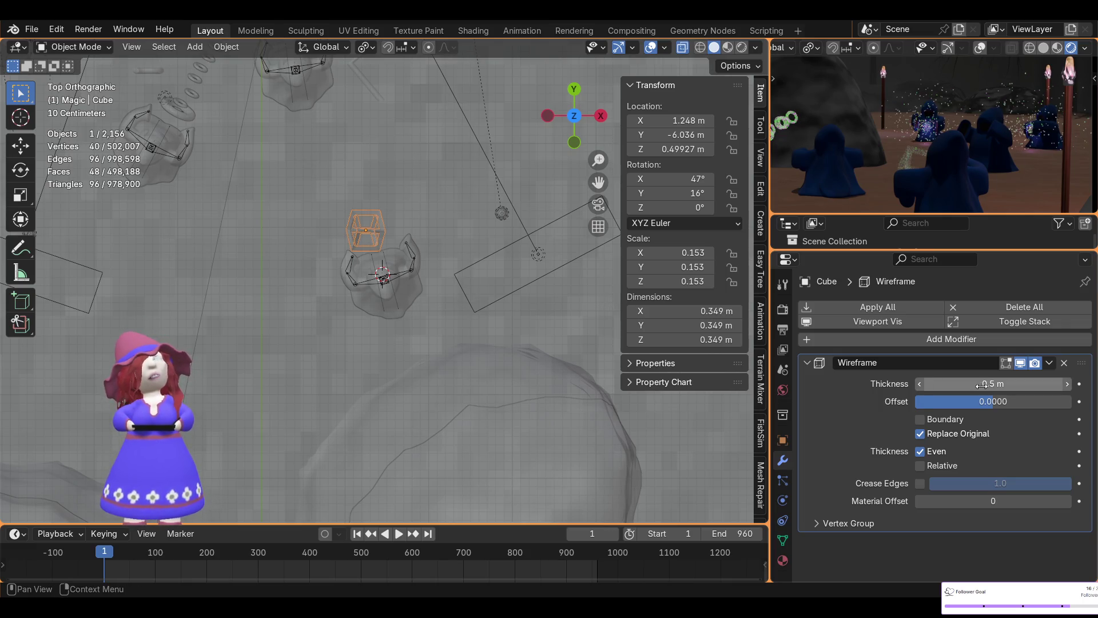
{"action": "scroll", "coordinate": [415, 218], "scroll_direction": "up", "scroll_amount": 3}
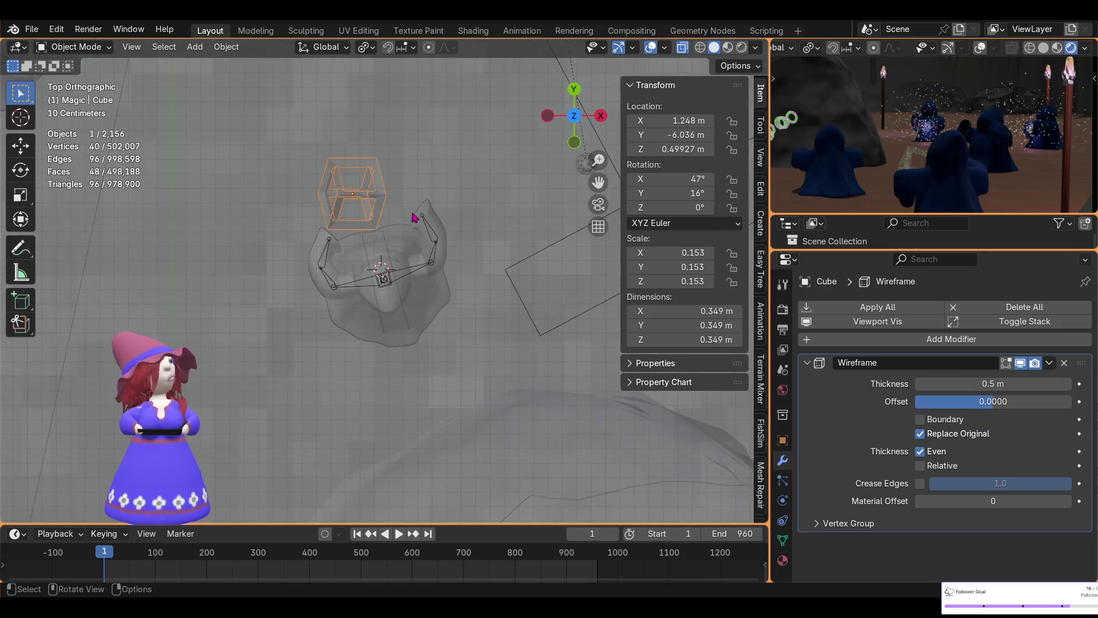
- Orbit to a side view and set the cube's Rotation Y from 16° to 31°
{"action": "middle_click_drag", "start_coordinate": [346, 210], "coordinate": [477, 135]}
{"action": "mouse_move", "coordinate": [607, 102]}
{"action": "middle_mouse_down"}
{"action": "mouse_move", "coordinate": [644, 56]}
{"action": "mouse_move", "coordinate": [543, 315]}
{"action": "middle_mouse_up"}
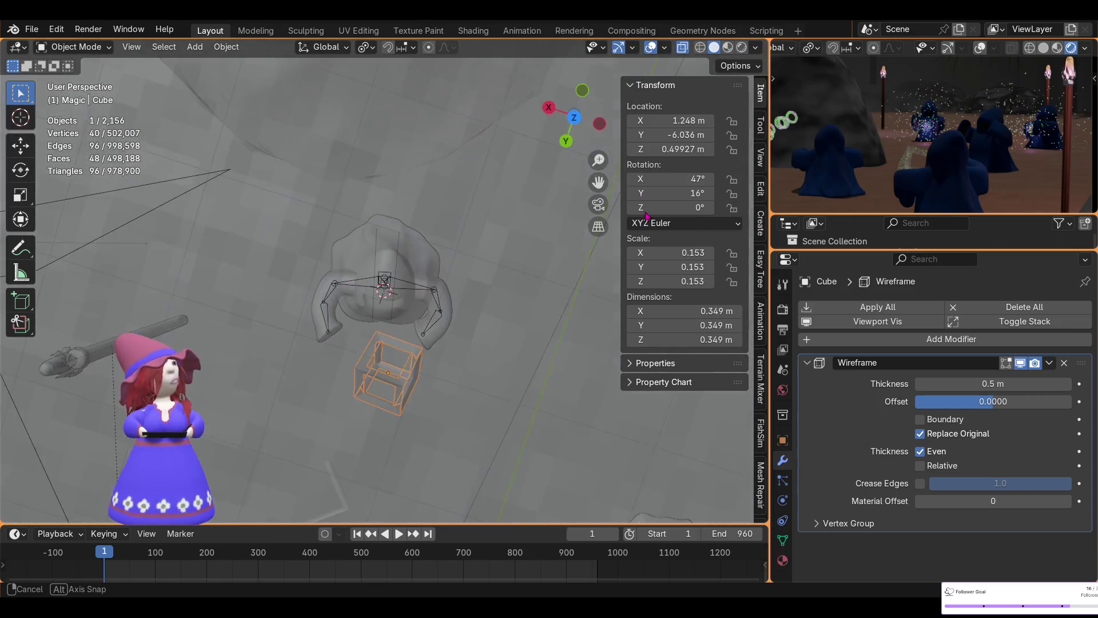
{"action": "mouse_move", "coordinate": [455, 401]}
{"action": "middle_mouse_down"}
{"action": "mouse_move", "coordinate": [261, 224]}
{"action": "mouse_move", "coordinate": [283, 215]}
{"action": "middle_mouse_up"}
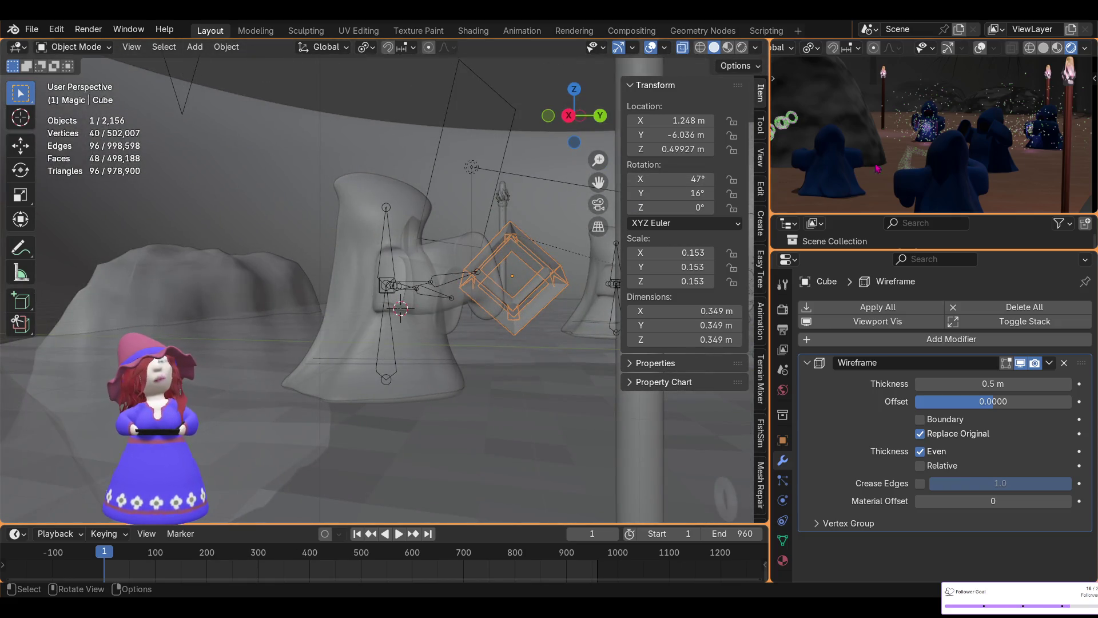
{"action": "scroll", "coordinate": [882, 187], "scroll_direction": "up", "scroll_amount": 3}
{"action": "scroll", "coordinate": [902, 163], "scroll_direction": "up", "scroll_amount": 3}
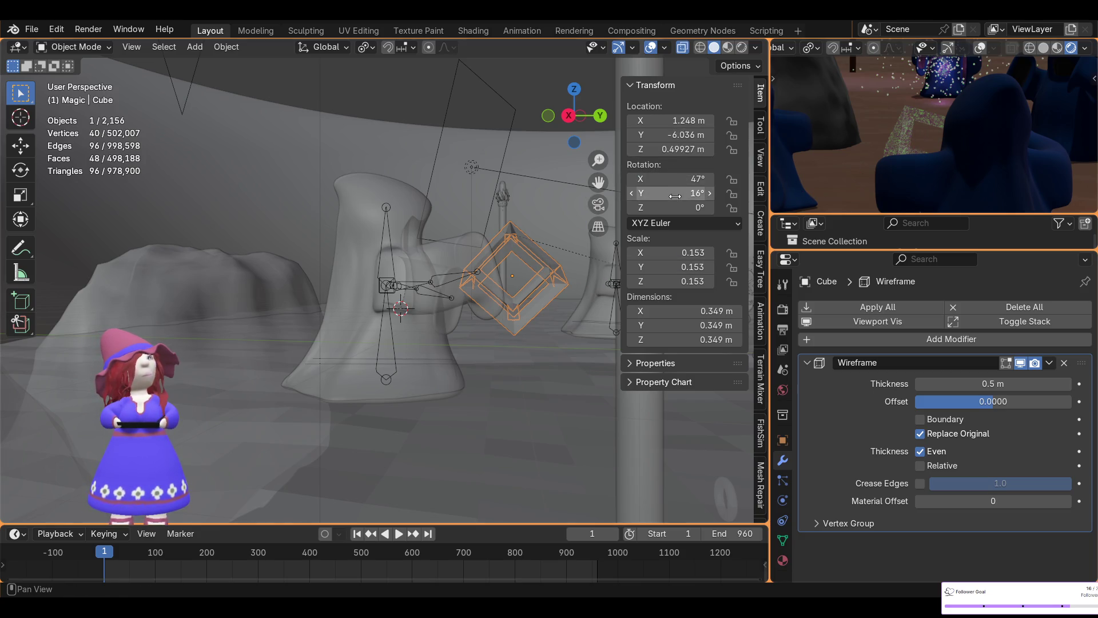
{"action": "left_click_drag", "start_coordinate": [676, 196], "coordinate": [704, 195]}
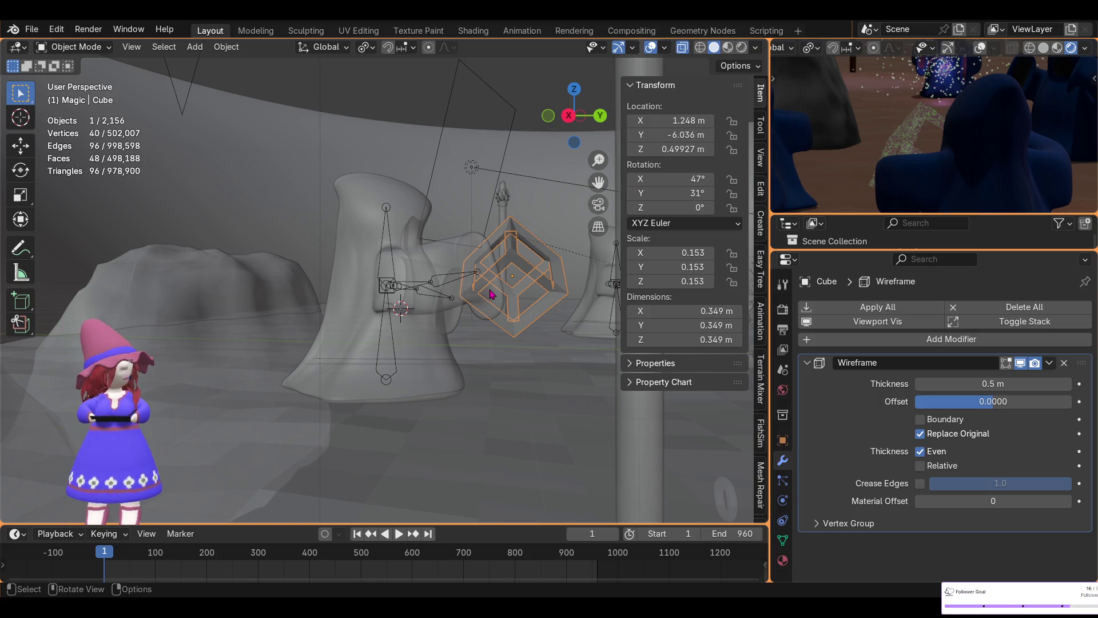
- Stretch the cube along Z and set its rotation to 34°, 49°, 10°
{"action": "key", "text": "s"}
{"action": "key", "text": "z"}
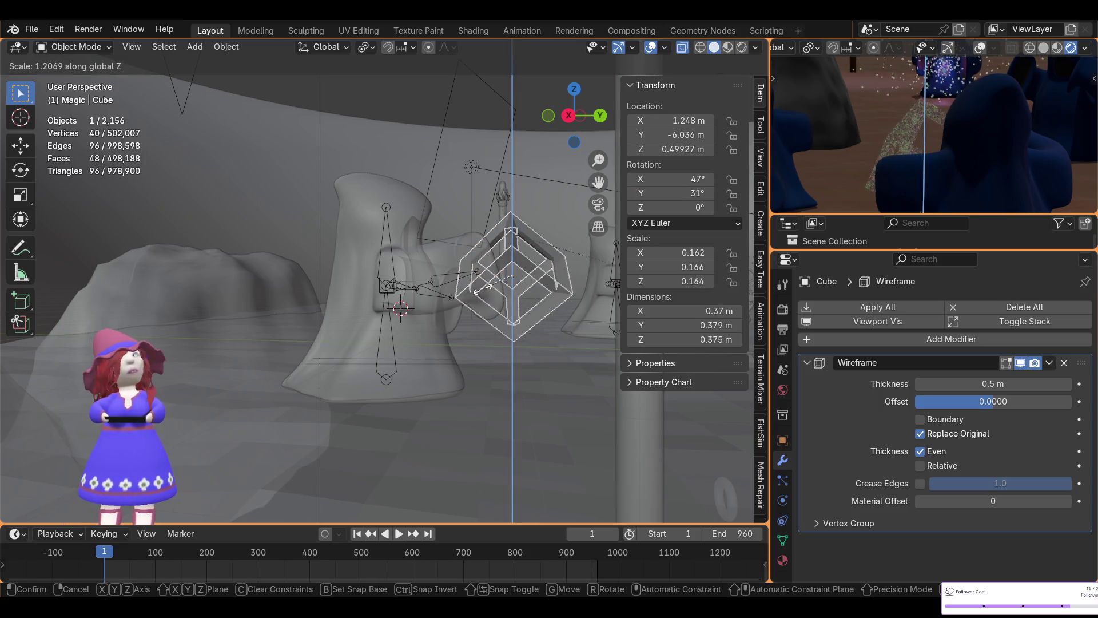
{"action": "left_click", "coordinate": [481, 288]}
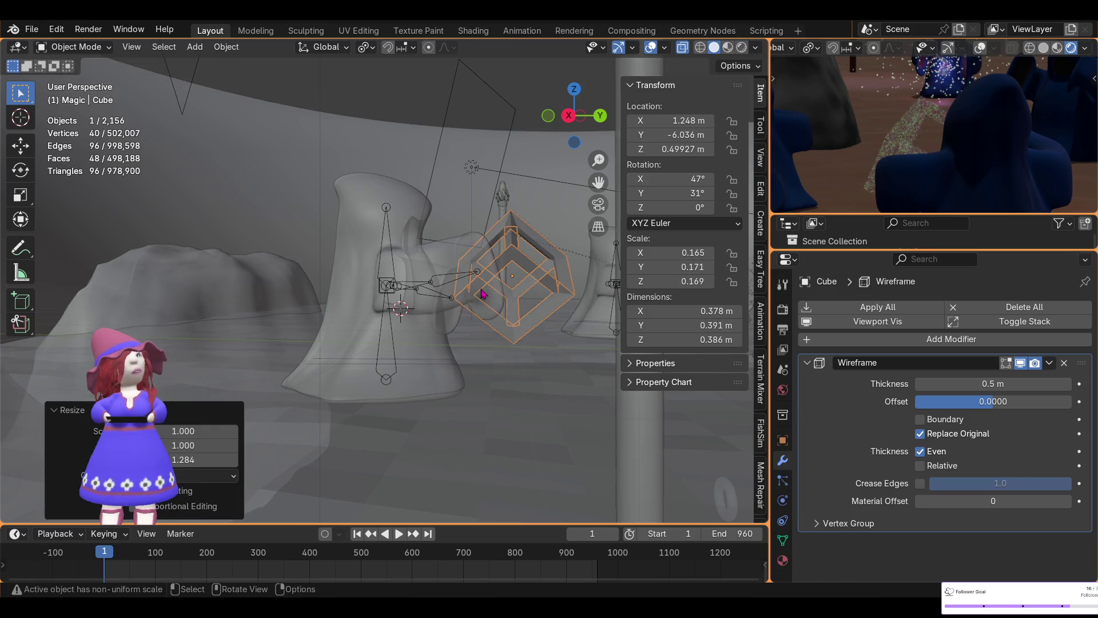
{"action": "mouse_move", "coordinate": [683, 195]}
{"action": "left_mouse_down"}
{"action": "mouse_move", "coordinate": [722, 196]}
{"action": "mouse_move", "coordinate": [658, 178]}
{"action": "mouse_move", "coordinate": [660, 207]}
{"action": "mouse_move", "coordinate": [699, 207]}
{"action": "left_mouse_up"}
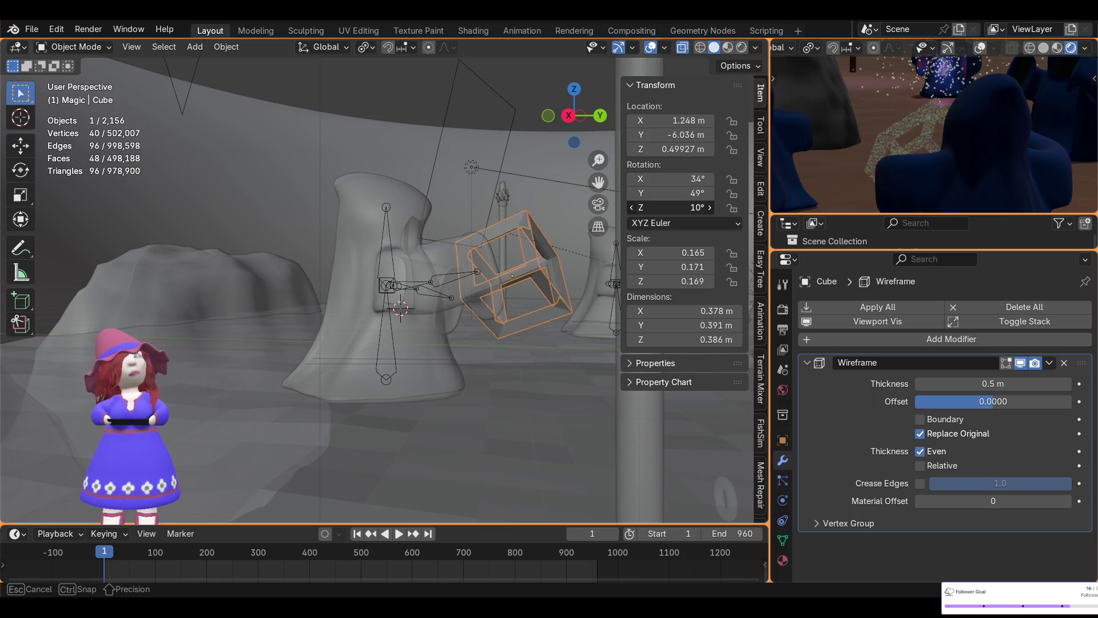
{"action": "left_click_drag", "start_coordinate": [696, 208], "coordinate": [696, 208]}
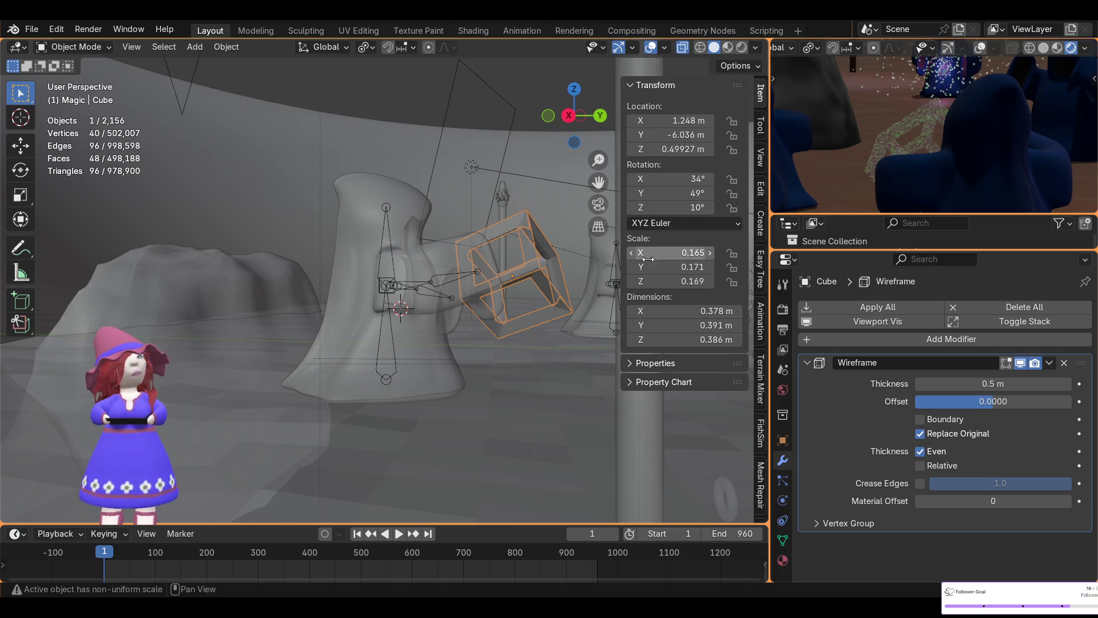
- Scale the cube uniformly by 0.891 back to about 0.35 m, then select the Cylinder bolt
{"action": "mouse_move", "coordinate": [455, 248]}
{"action": "middle_mouse_down"}
{"action": "mouse_move", "coordinate": [428, 302]}
{"action": "mouse_move", "coordinate": [576, 254]}
{"action": "mouse_move", "coordinate": [578, 317]}
{"action": "mouse_move", "coordinate": [558, 293]}
{"action": "middle_mouse_up"}
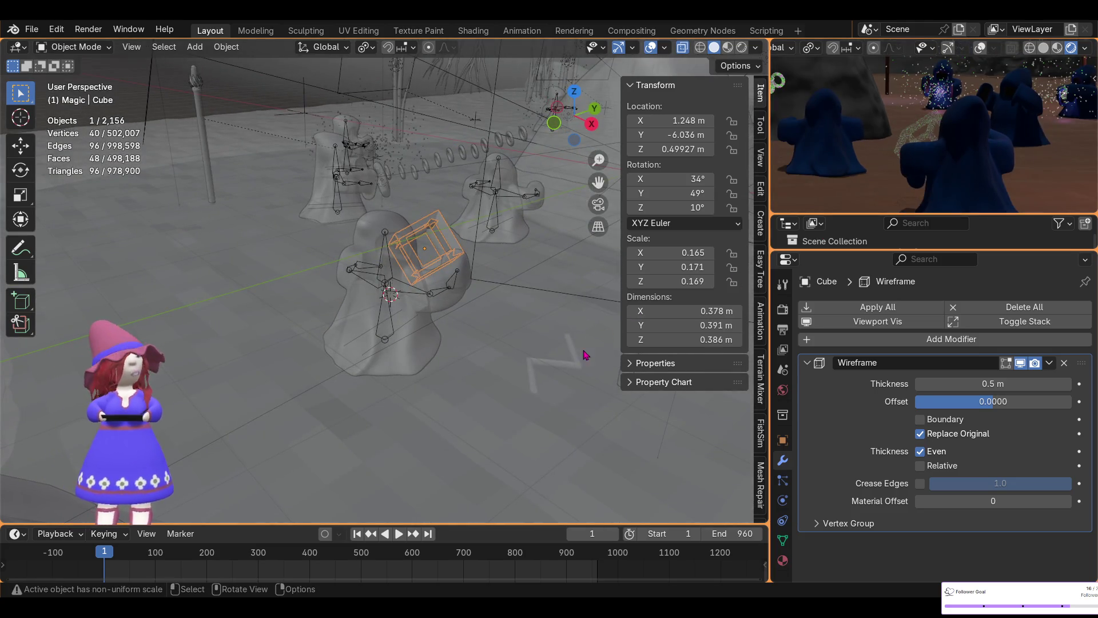
{"action": "key", "text": "s"}
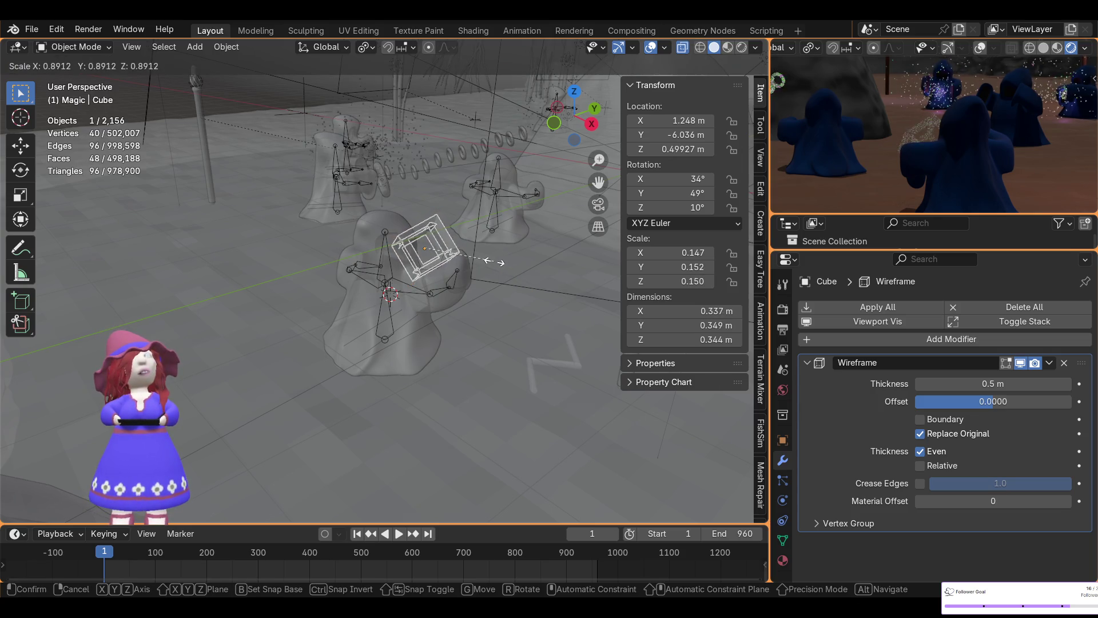
{"action": "left_click", "coordinate": [493, 267]}
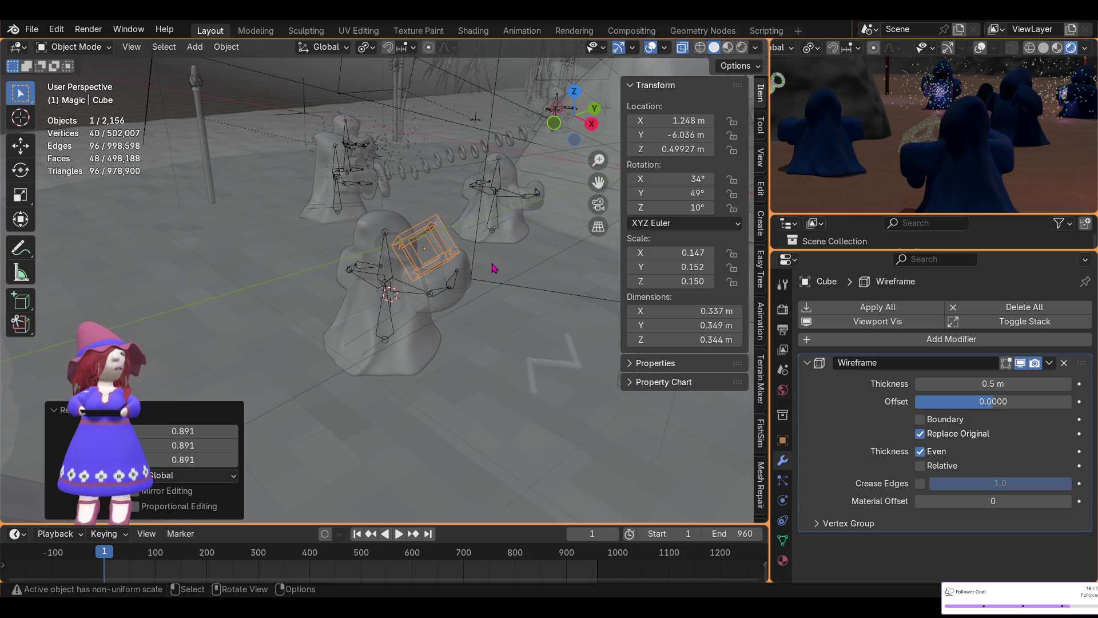
{"action": "left_click", "coordinate": [556, 376]}
{"action": "left_click", "coordinate": [561, 370]}
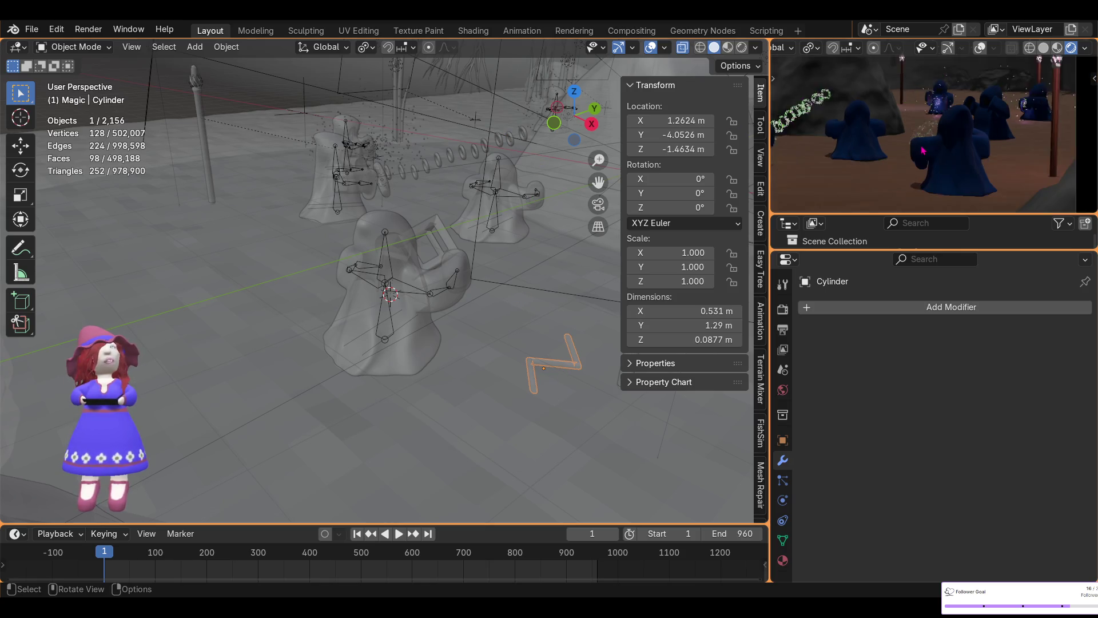
{"action": "scroll", "coordinate": [921, 149], "scroll_direction": "down", "scroll_amount": 3}
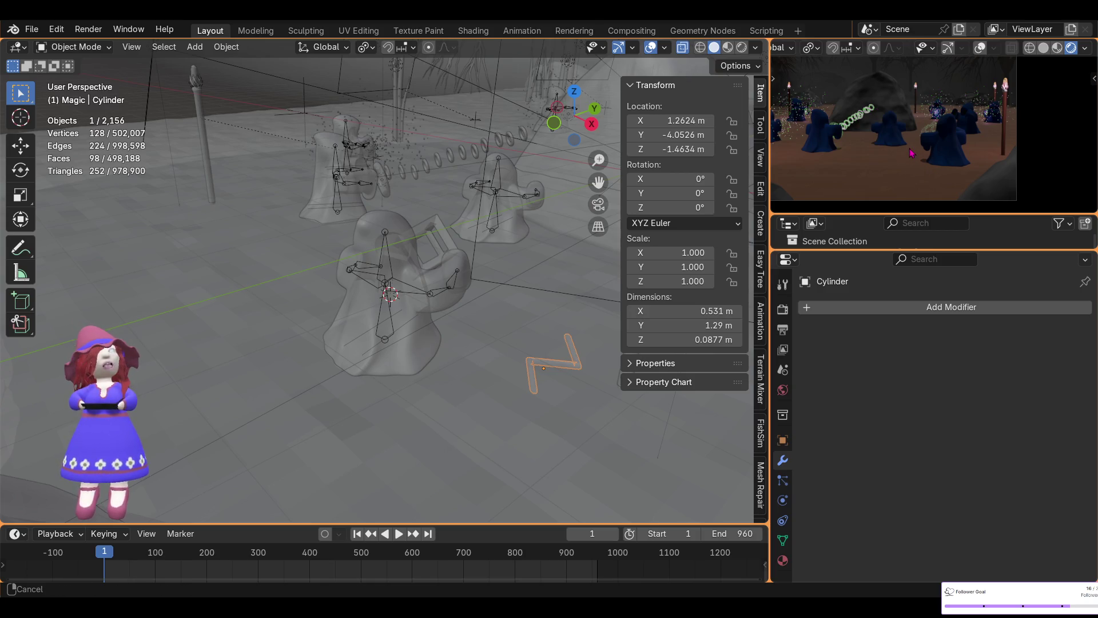
{"action": "scroll", "coordinate": [915, 175], "scroll_direction": "down", "scroll_amount": 2}
{"action": "scroll", "coordinate": [955, 154], "scroll_direction": "down", "scroll_amount": 2}
- Play the rendered animation full screen with Ctrl+F11, then return to Layout
{"action": "key", "text": "ctrl+F11"}
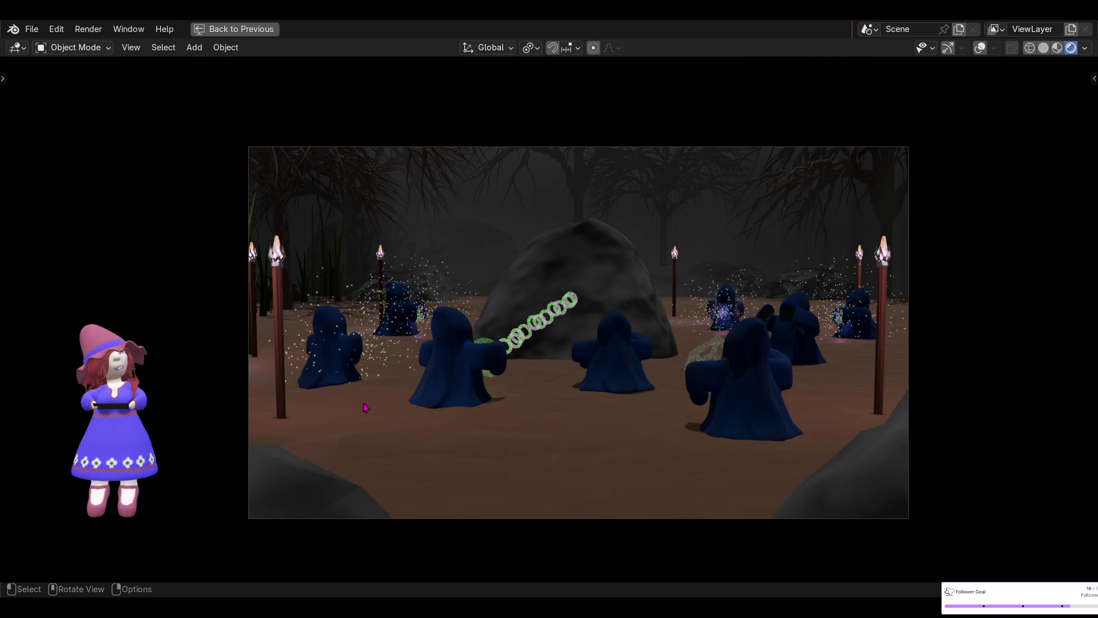
{"action": "left_click", "coordinate": [236, 31]}
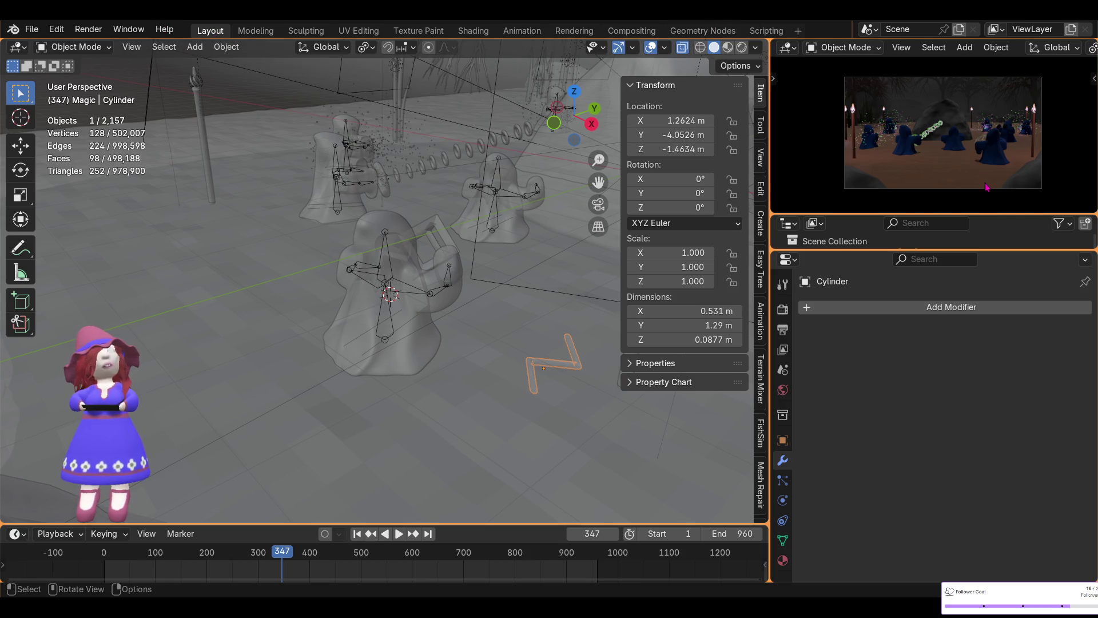
{"action": "scroll", "coordinate": [980, 159], "scroll_direction": "up", "scroll_amount": 3}
{"action": "scroll", "coordinate": [1070, 169], "scroll_direction": "up", "scroll_amount": 1}
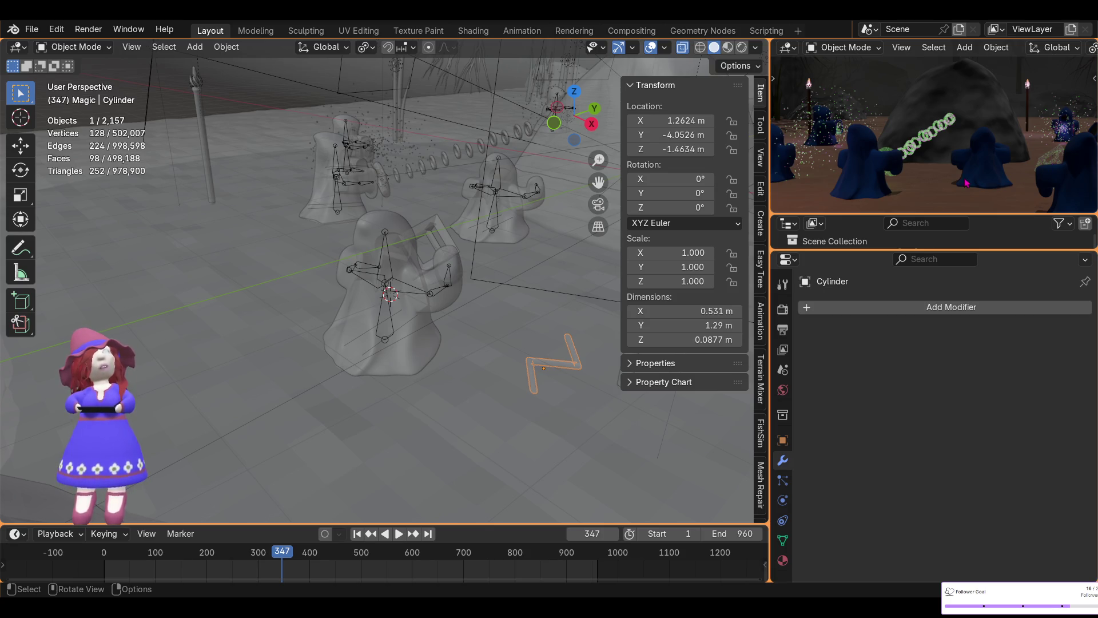
{"action": "scroll", "coordinate": [925, 143], "scroll_direction": "up", "scroll_amount": 3}
{"action": "scroll", "coordinate": [937, 153], "scroll_direction": "up", "scroll_amount": 3}
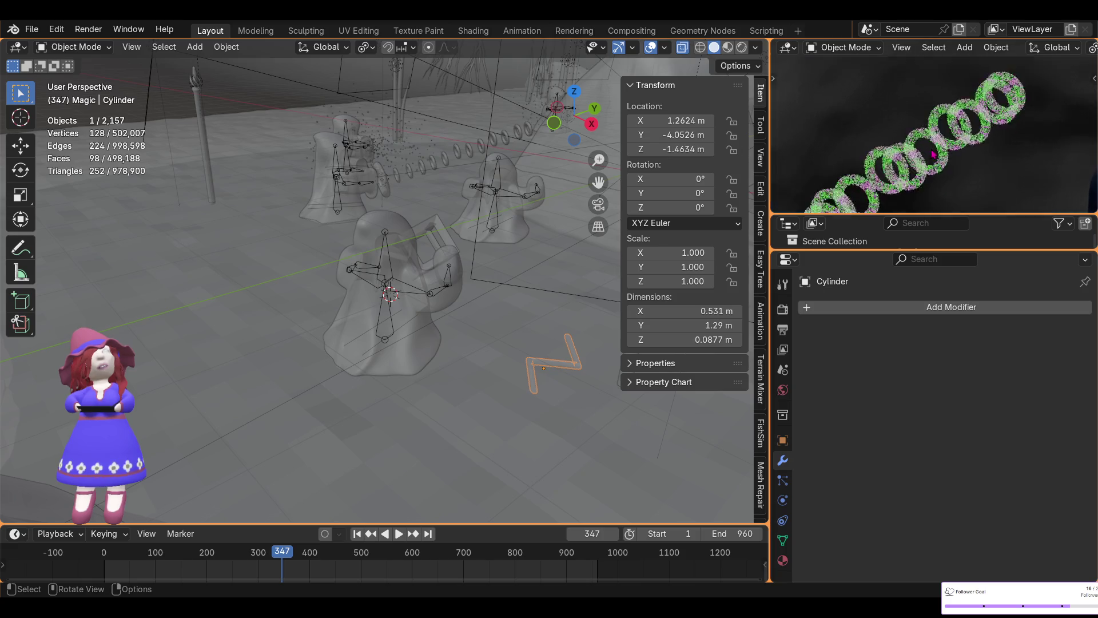
{"action": "scroll", "coordinate": [933, 153], "scroll_direction": "down", "scroll_amount": 2}
{"action": "scroll", "coordinate": [925, 151], "scroll_direction": "down", "scroll_amount": 3}
{"action": "scroll", "coordinate": [917, 149], "scroll_direction": "down", "scroll_amount": 2}
{"action": "scroll", "coordinate": [918, 150], "scroll_direction": "down", "scroll_amount": 2}
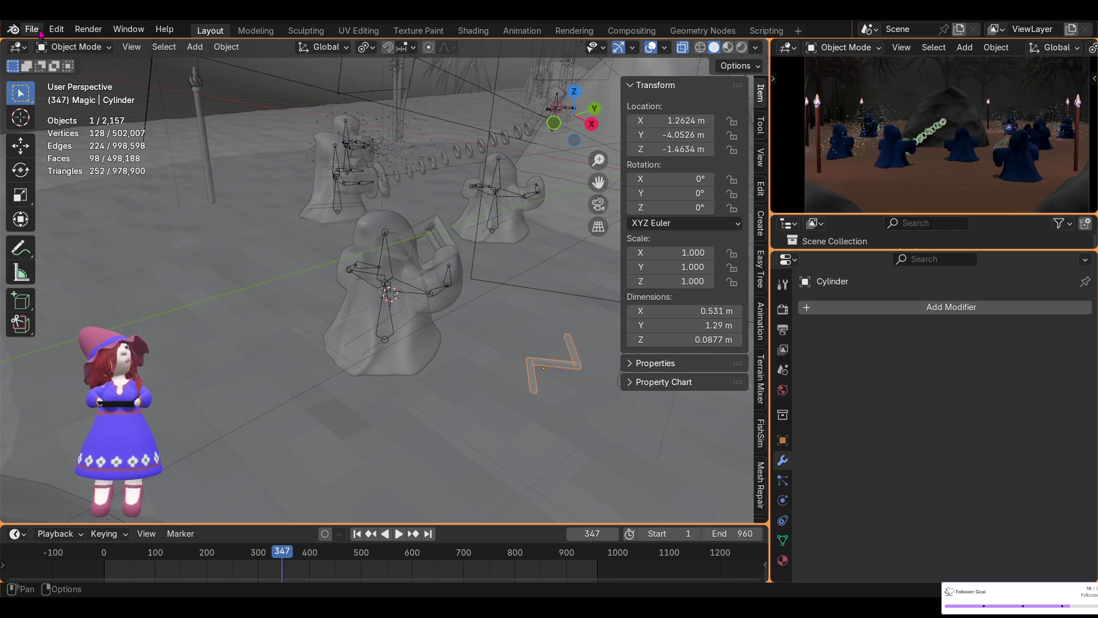
- Start a still render of frame 347 via Render > Render Image
{"action": "left_click", "coordinate": [85, 30]}
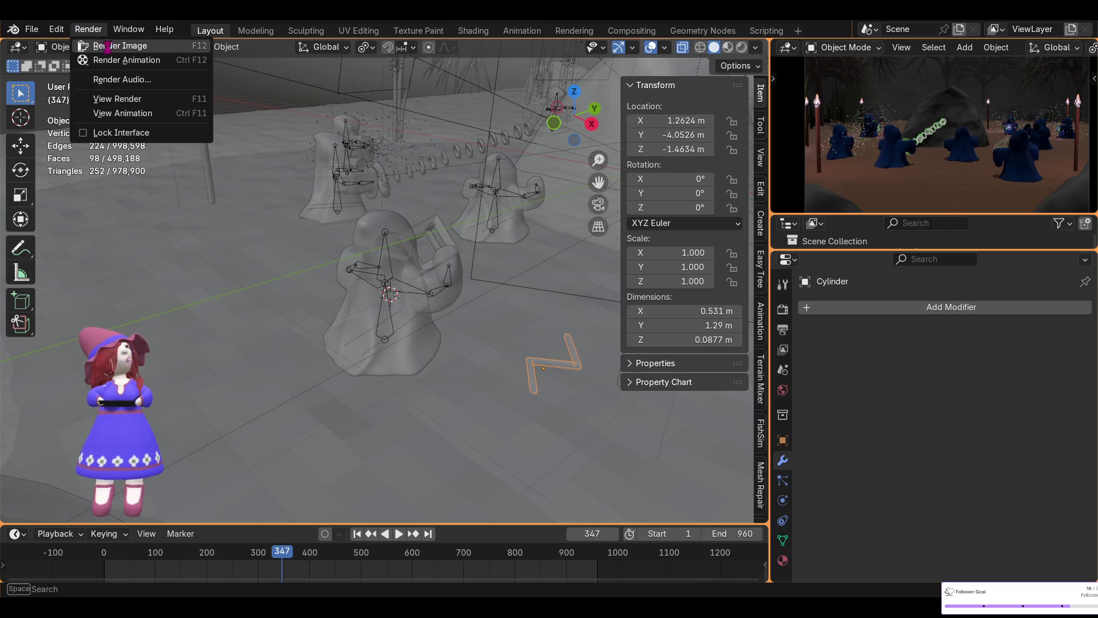
{"action": "left_click", "coordinate": [102, 46]}
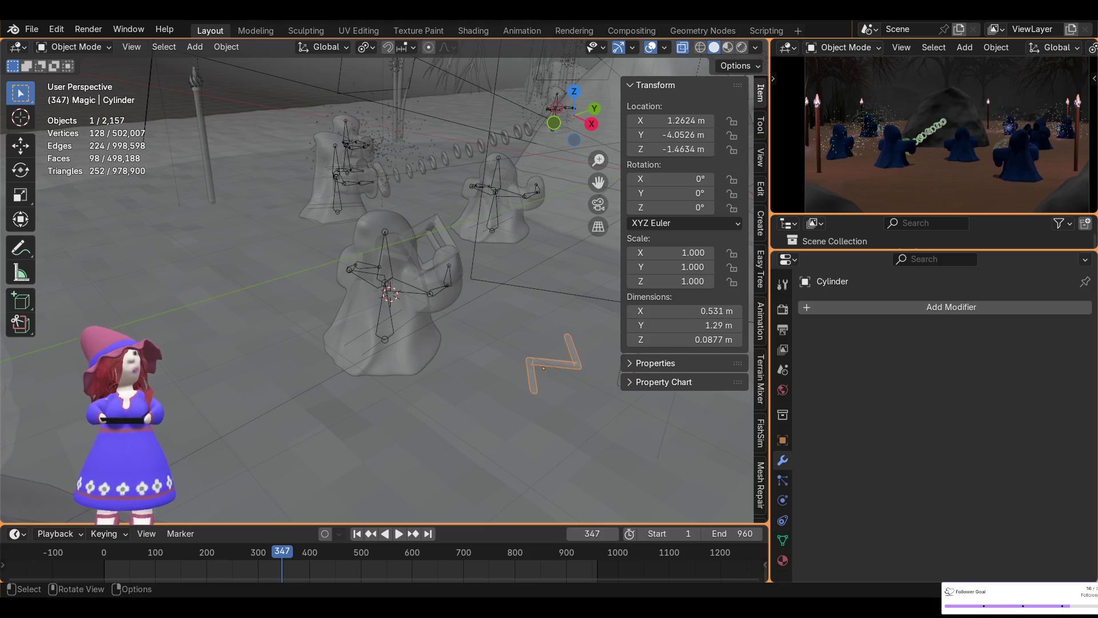
- Select the wireframe cube and set its Scale Y to 0.147 to match Scale X
{"action": "mouse_move", "coordinate": [464, 334]}
{"action": "middle_mouse_down", "text": "shift"}
{"action": "mouse_move", "coordinate": [359, 287]}
{"action": "mouse_move", "coordinate": [461, 390]}
{"action": "mouse_move", "coordinate": [368, 214]}
{"action": "middle_mouse_up", "text": "shift"}
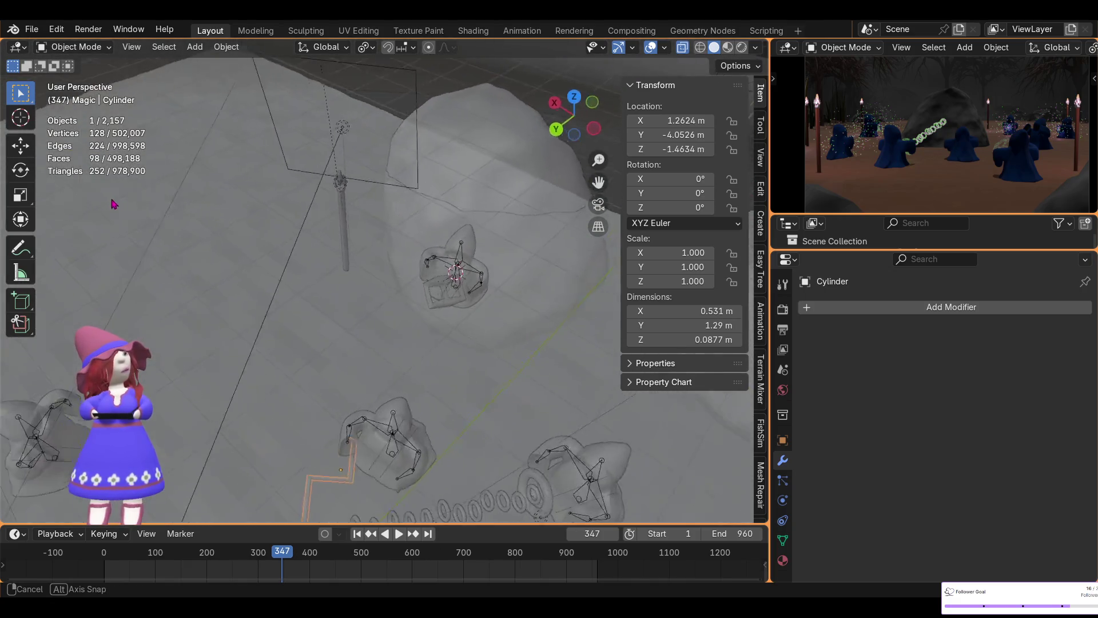
{"action": "middle_click_drag", "start_coordinate": [369, 214], "coordinate": [120, 224]}
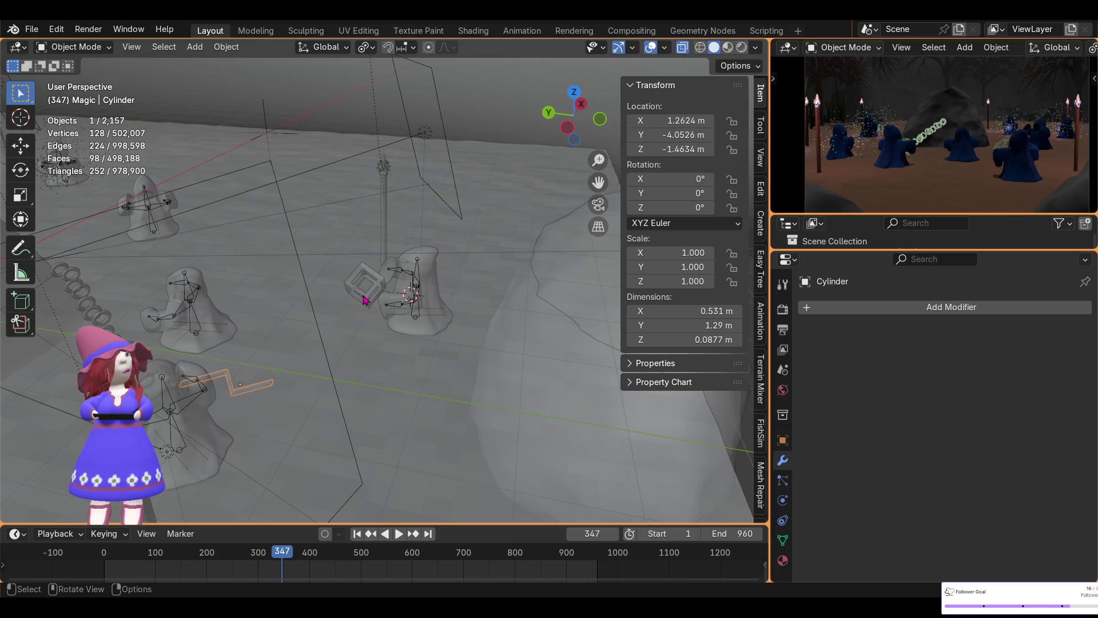
{"action": "left_click", "coordinate": [364, 299]}
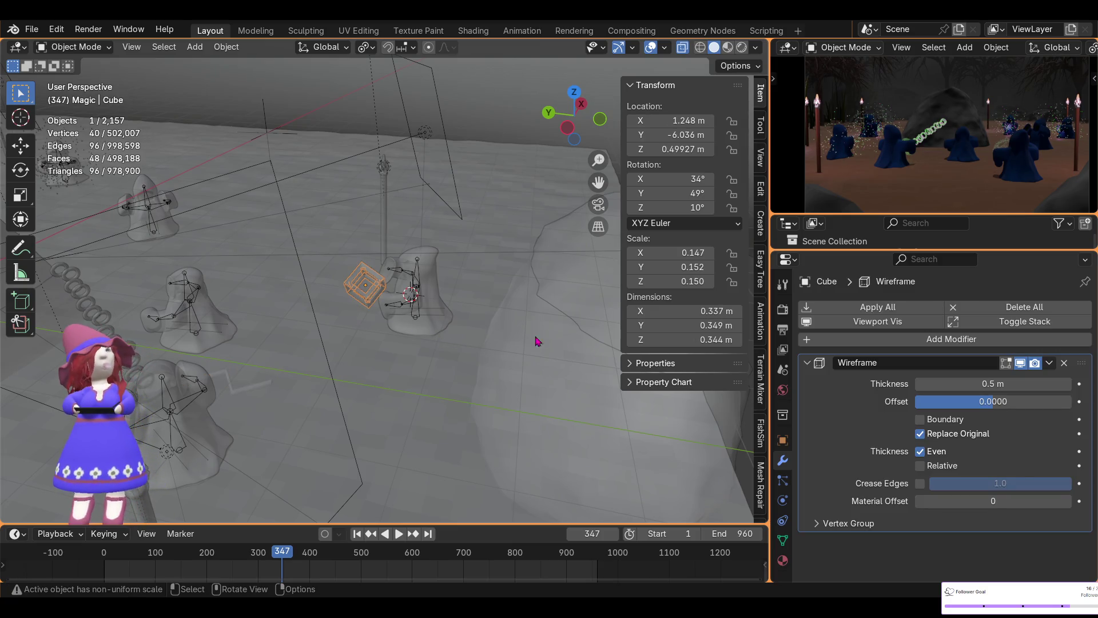
{"action": "mouse_move", "coordinate": [717, 325]}
{"action": "left_mouse_down"}
{"action": "mouse_move", "coordinate": [652, 326]}
{"action": "mouse_move", "coordinate": [716, 326]}
{"action": "left_mouse_up"}
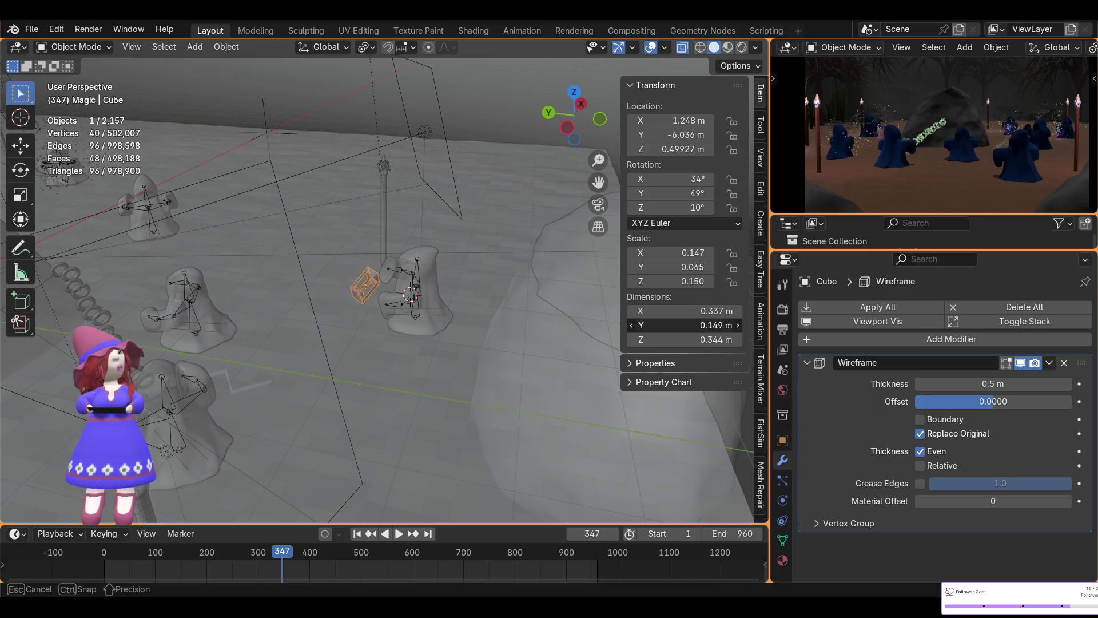
{"action": "scroll", "coordinate": [981, 174], "scroll_direction": "up", "scroll_amount": 3}
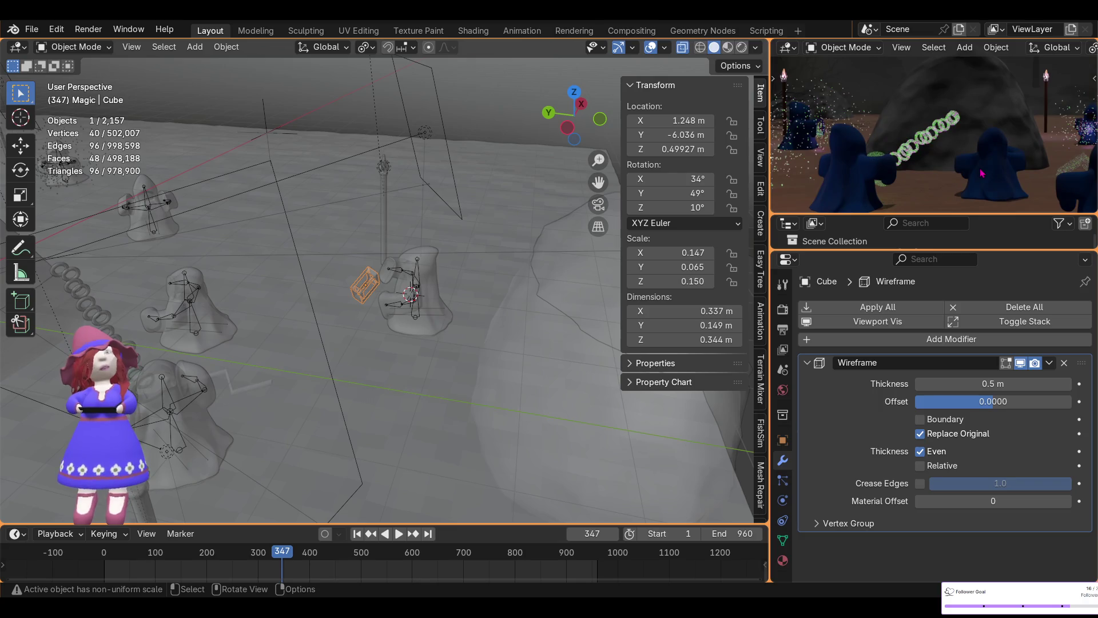
{"action": "scroll", "coordinate": [983, 174], "scroll_direction": "up", "scroll_amount": 5}
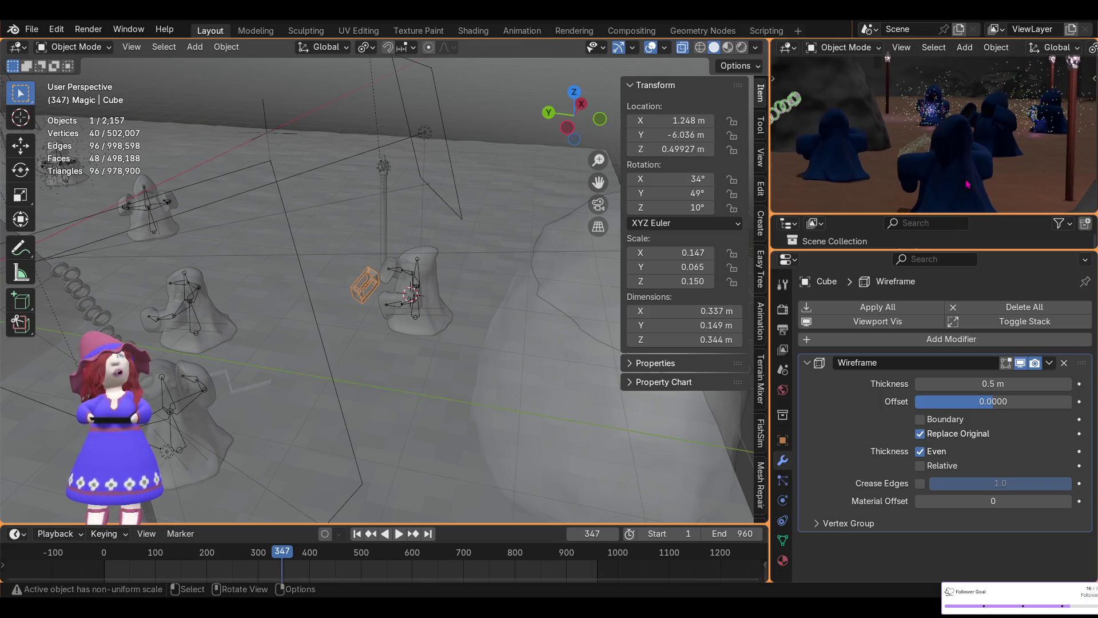
{"action": "scroll", "coordinate": [976, 167], "scroll_direction": "up", "scroll_amount": 2}
{"action": "scroll", "coordinate": [976, 167], "scroll_direction": "up", "scroll_amount": 3}
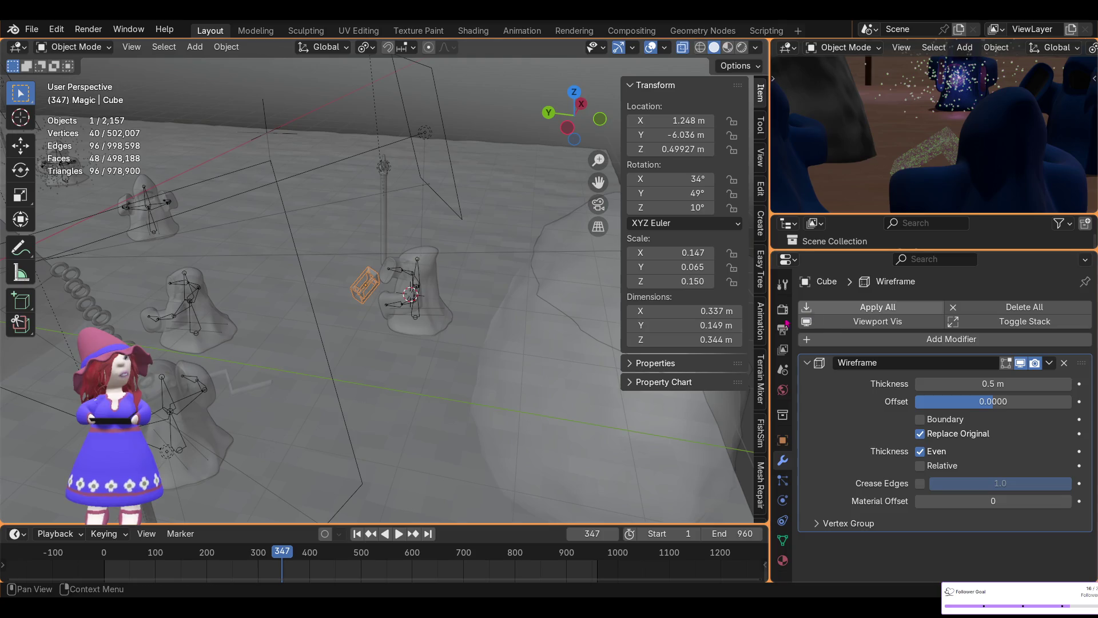
{"action": "left_click", "coordinate": [696, 267]}
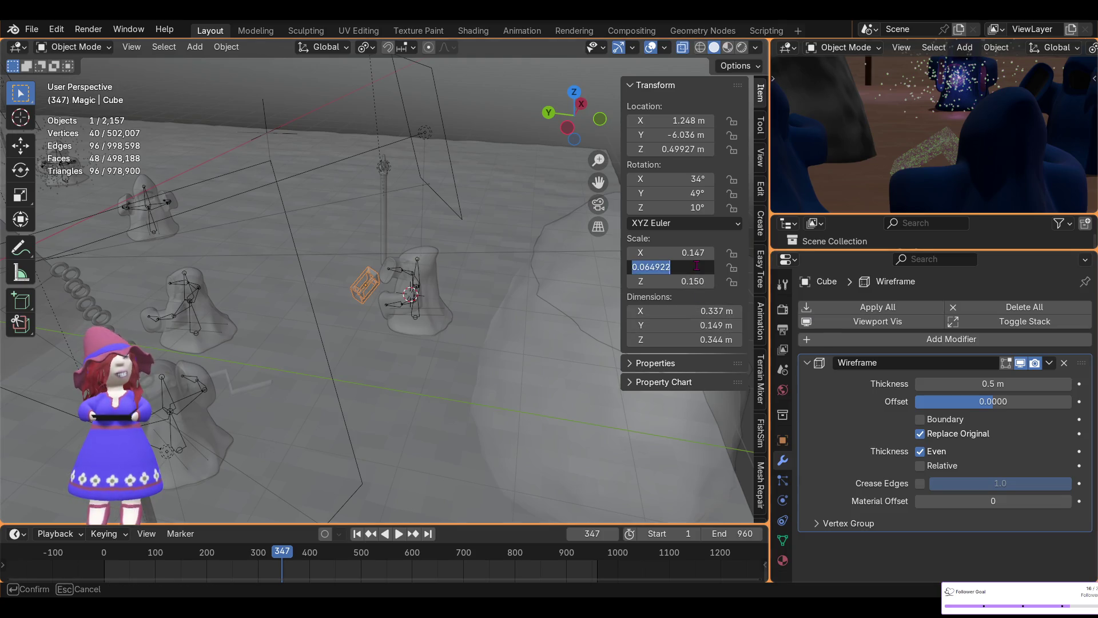
{"action": "type", "text": ".0"}
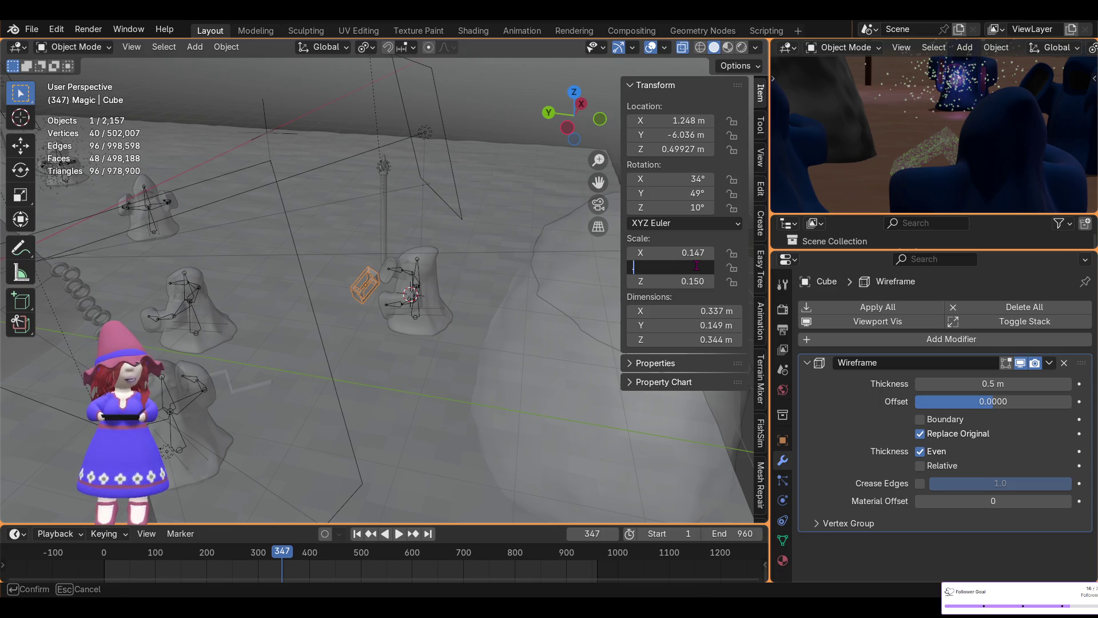
{"action": "key", "text": "Return"}
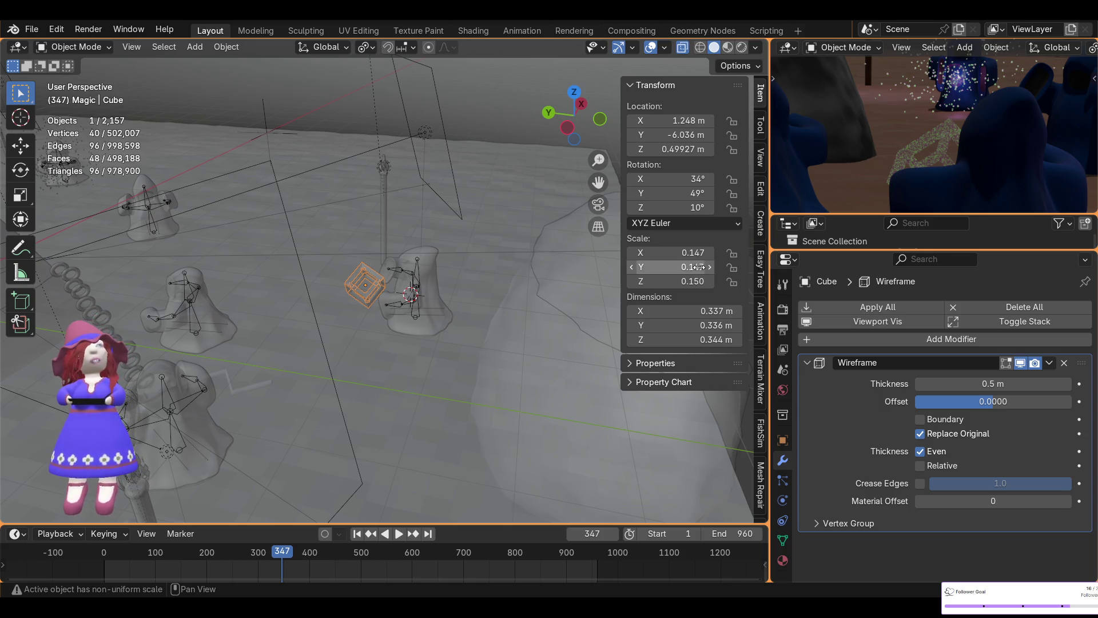
{"action": "scroll", "coordinate": [961, 151], "scroll_direction": "down", "scroll_amount": 3}
{"action": "scroll", "coordinate": [961, 150], "scroll_direction": "down", "scroll_amount": 2}
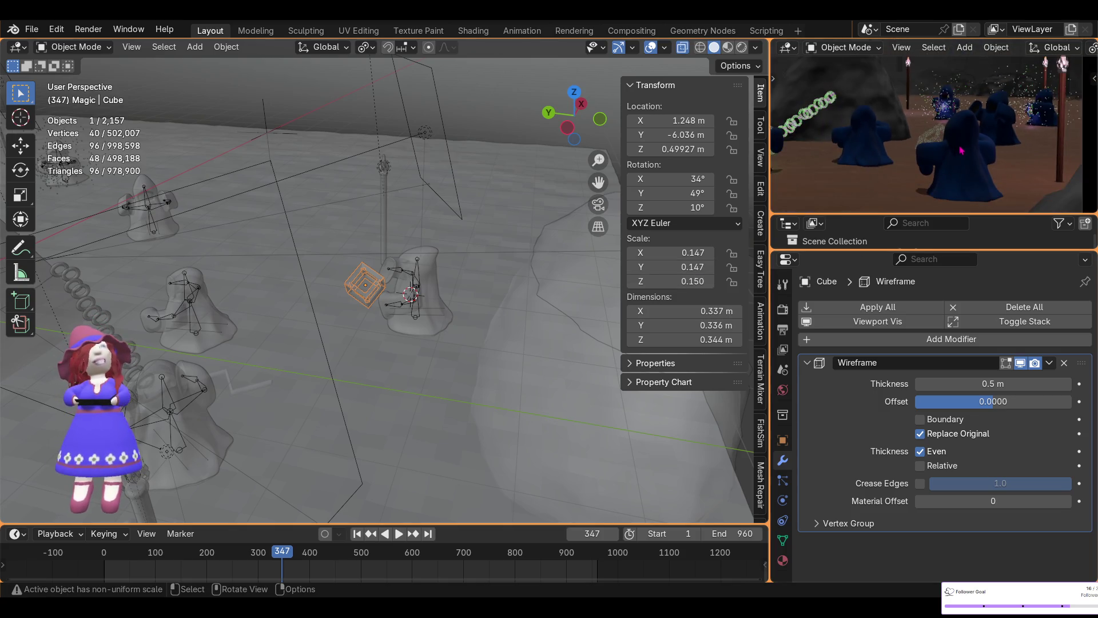
{"action": "scroll", "coordinate": [961, 150], "scroll_direction": "down", "scroll_amount": 1}
{"action": "scroll", "coordinate": [944, 147], "scroll_direction": "down", "scroll_amount": 2}
{"action": "scroll", "coordinate": [926, 146], "scroll_direction": "down", "scroll_amount": 1}
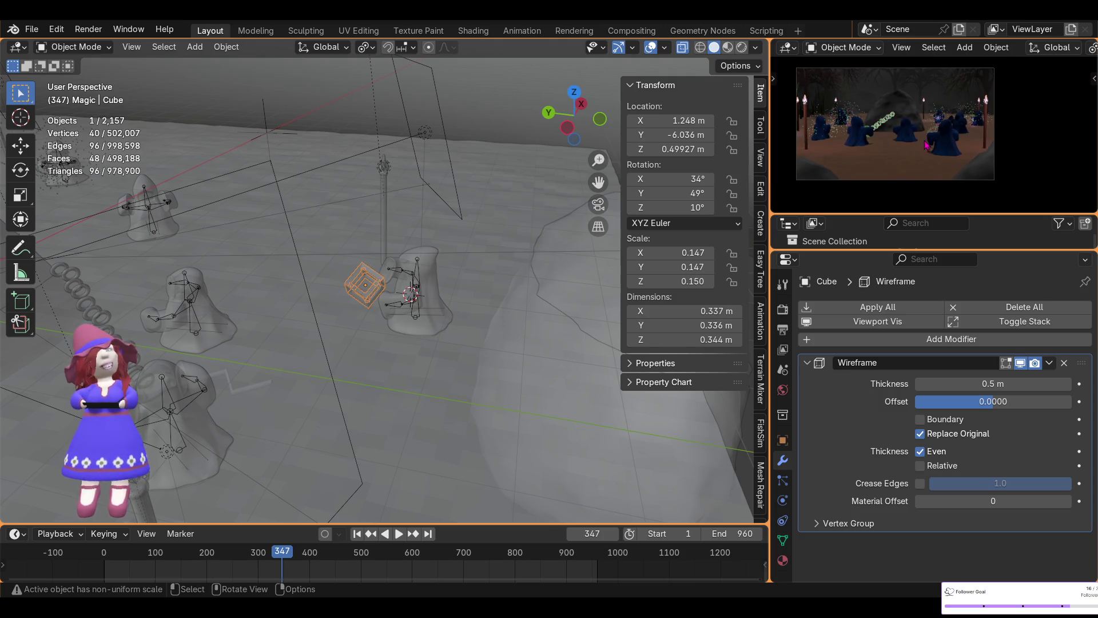
{"action": "scroll", "coordinate": [927, 144], "scroll_direction": "up", "scroll_amount": 1}
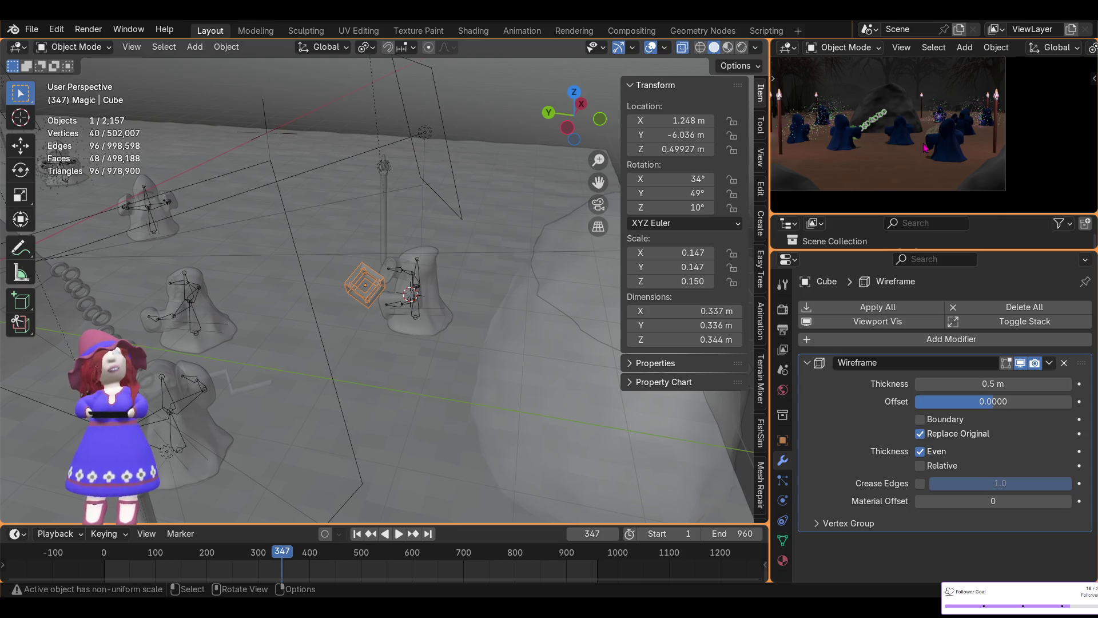
{"action": "middle_click_drag", "start_coordinate": [928, 155], "coordinate": [963, 137], "text": "shift"}
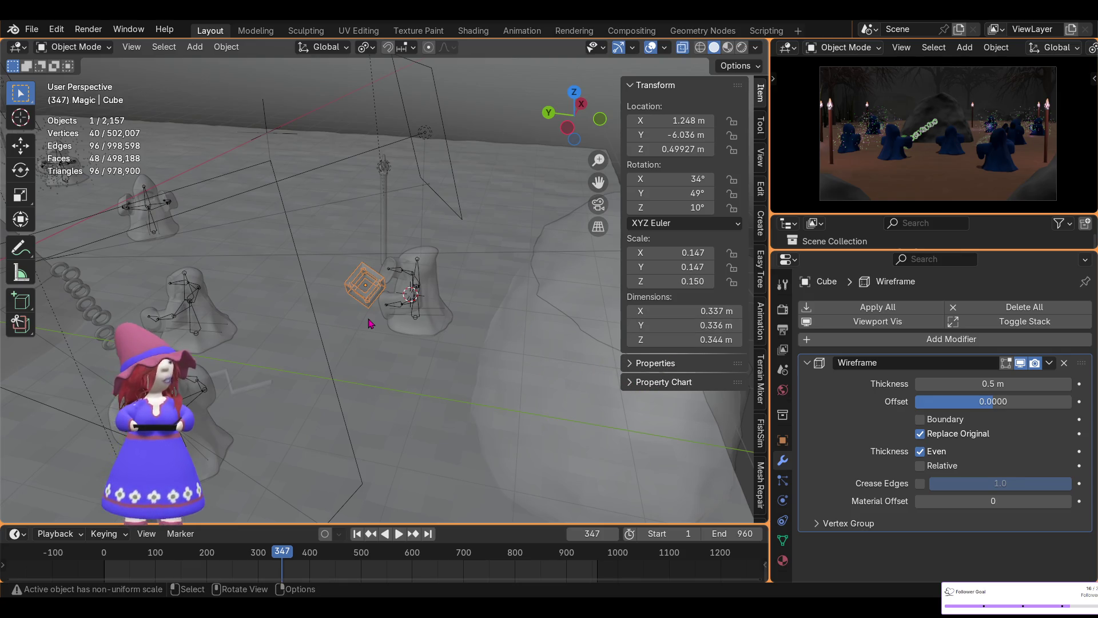
- Apply the cube's scale, then reduce its Wireframe modifier thickness from 0.5 m to 0.13 m
{"action": "key", "text": "ctrl+a"}
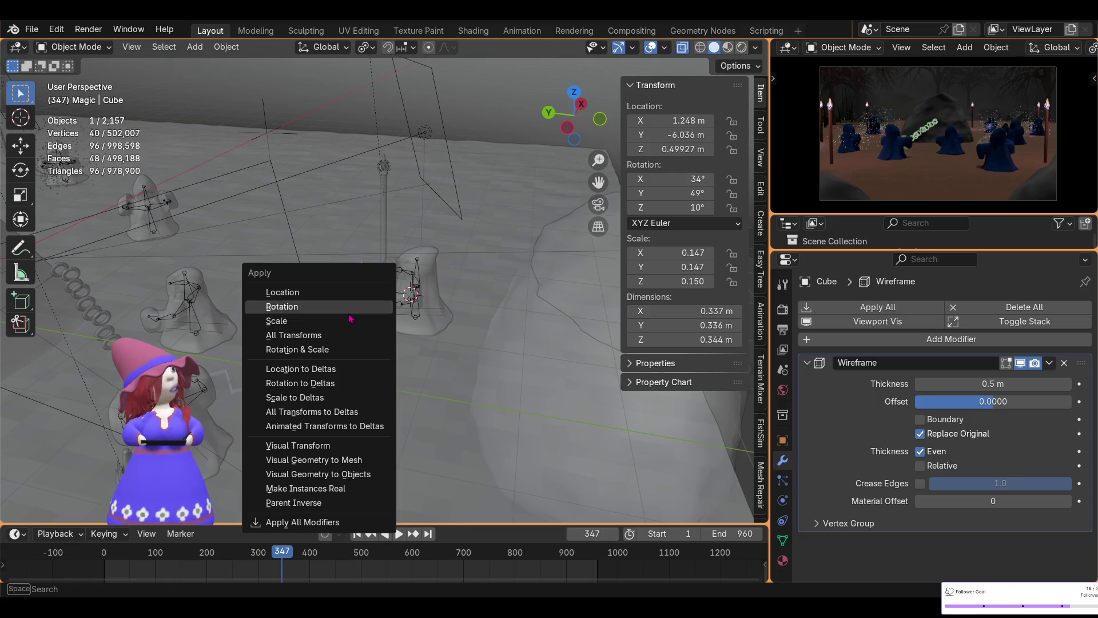
{"action": "left_click", "coordinate": [341, 322]}
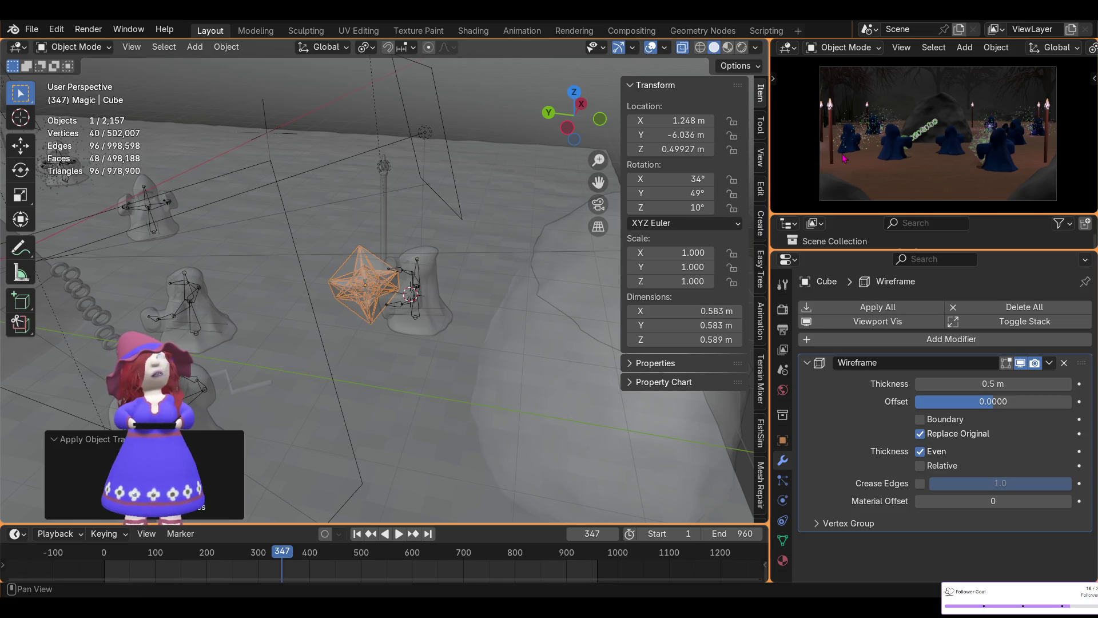
{"action": "middle_click_drag", "start_coordinate": [961, 128], "coordinate": [979, 165], "text": "ctrl"}
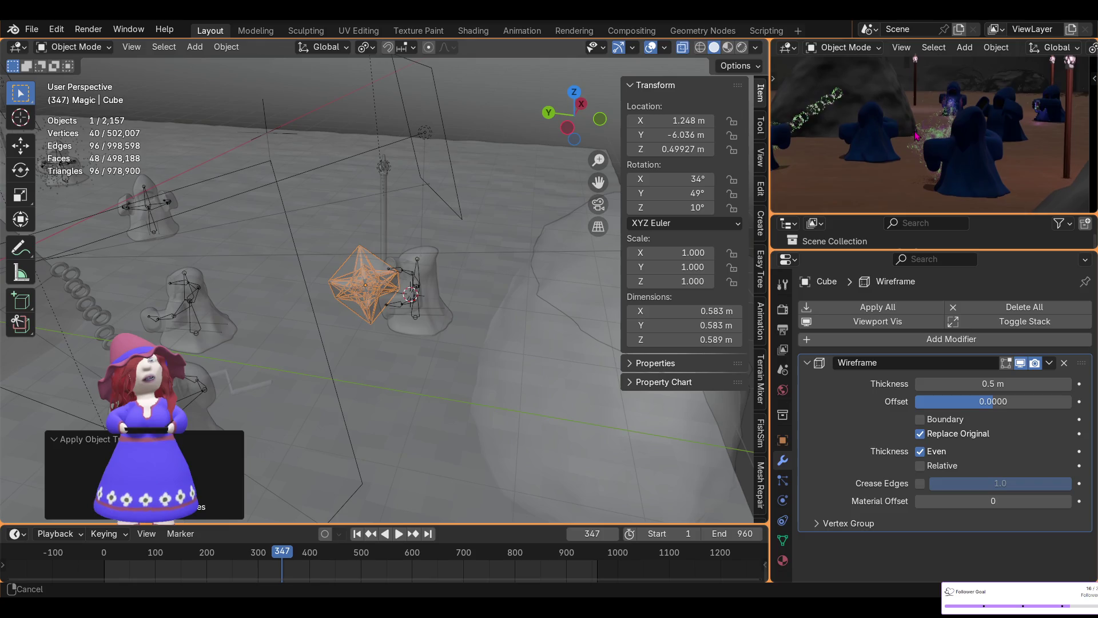
{"action": "scroll", "coordinate": [976, 166], "scroll_direction": "up", "scroll_amount": 3}
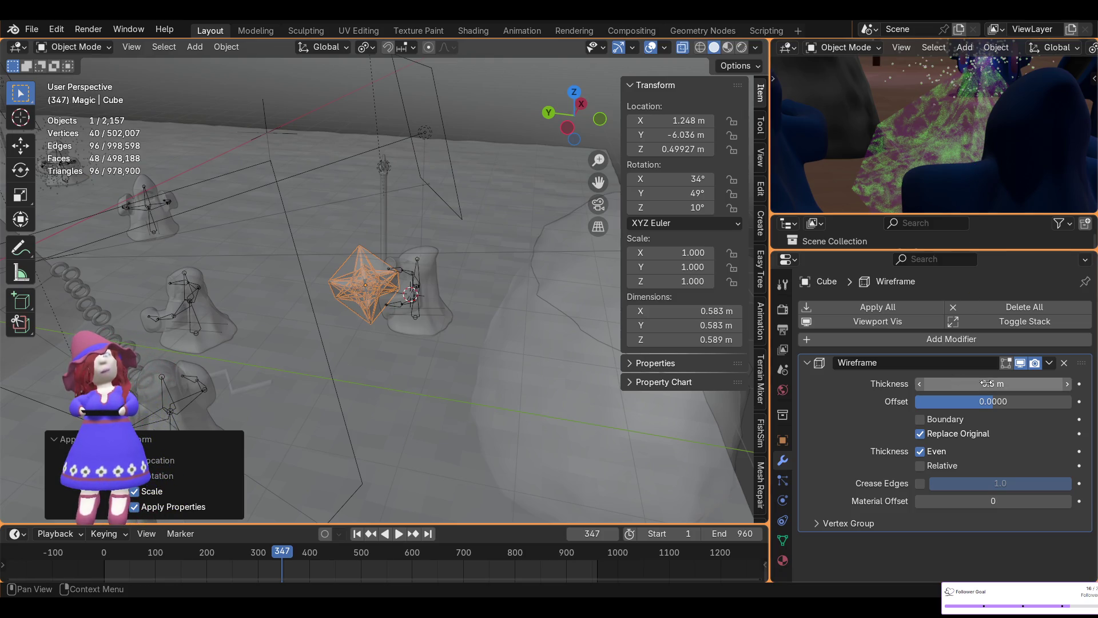
{"action": "left_click_drag", "start_coordinate": [995, 384], "coordinate": [919, 384]}
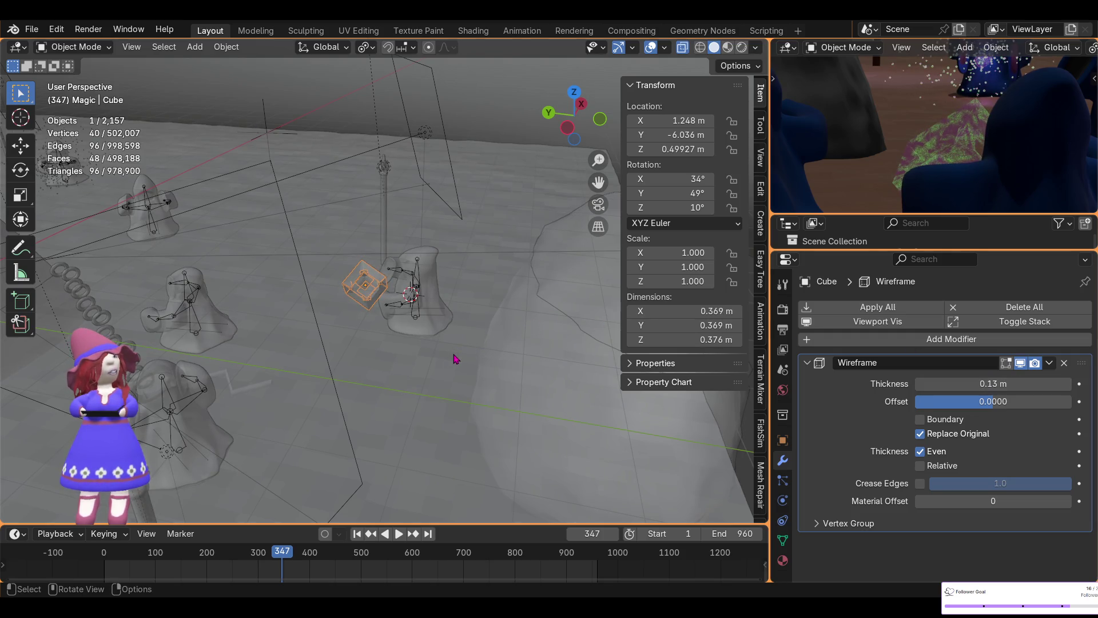
{"action": "scroll", "coordinate": [428, 343], "scroll_direction": "up", "scroll_amount": 2}
{"action": "scroll", "coordinate": [404, 337], "scroll_direction": "up", "scroll_amount": 1}
{"action": "scroll", "coordinate": [356, 329], "scroll_direction": "up", "scroll_amount": 1}
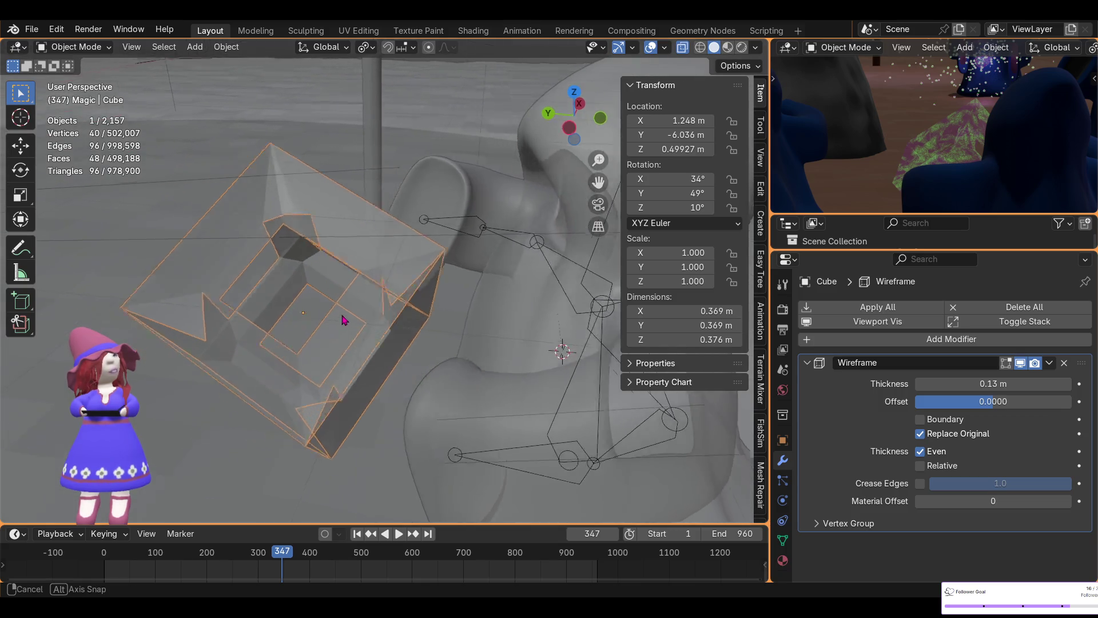
{"action": "scroll", "coordinate": [352, 319], "scroll_direction": "up", "scroll_amount": 2}
{"action": "scroll", "coordinate": [351, 319], "scroll_direction": "down", "scroll_amount": 3}
{"action": "middle_click_drag", "start_coordinate": [363, 287], "coordinate": [446, 258]}
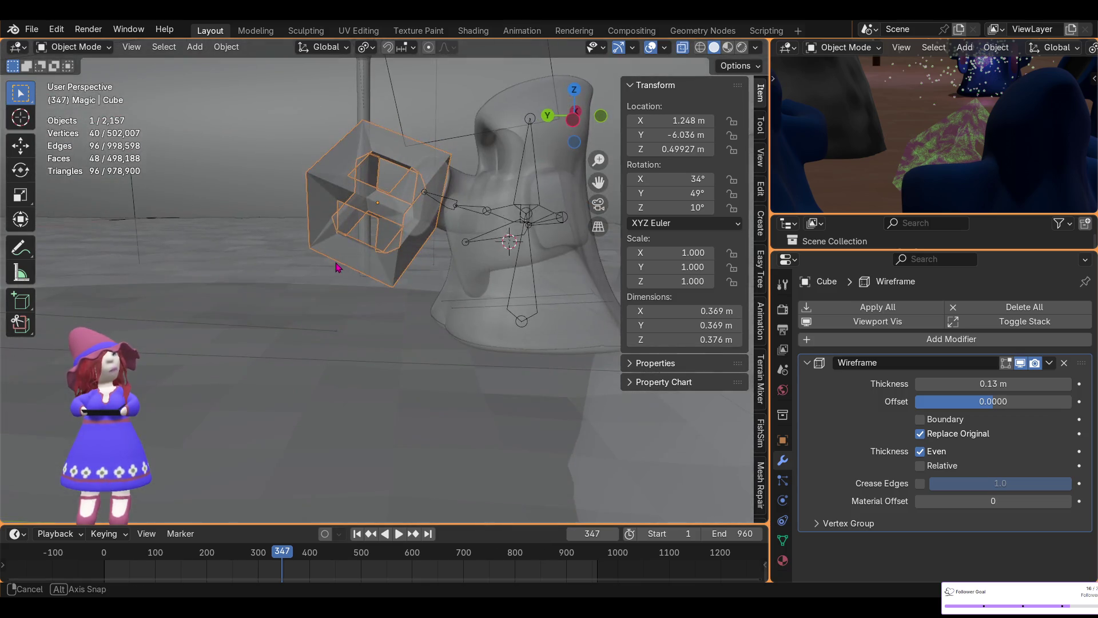
{"action": "left_click_drag", "start_coordinate": [1007, 383], "coordinate": [961, 384]}
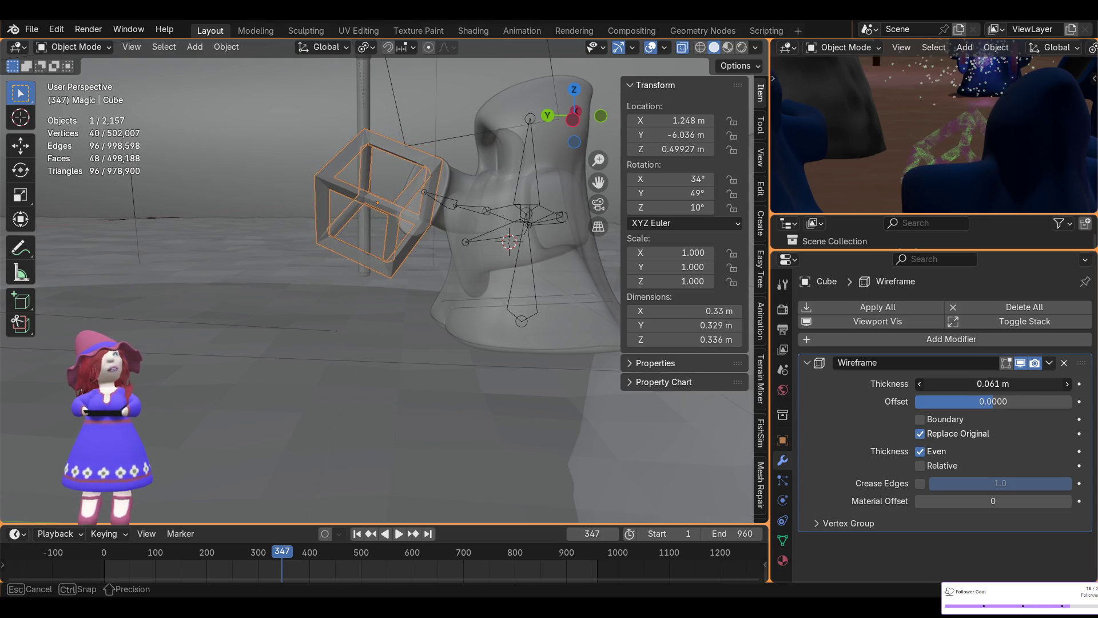
{"action": "scroll", "coordinate": [993, 166], "scroll_direction": "up", "scroll_amount": 3}
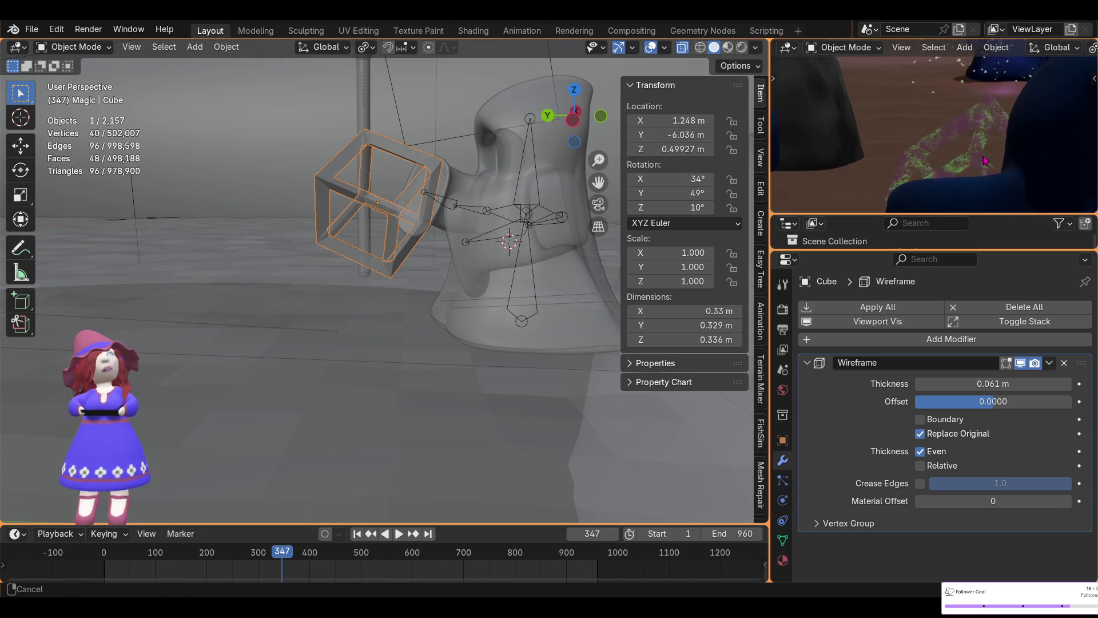
{"action": "scroll", "coordinate": [993, 166], "scroll_direction": "down", "scroll_amount": 3}
{"action": "scroll", "coordinate": [941, 156], "scroll_direction": "down", "scroll_amount": 3}
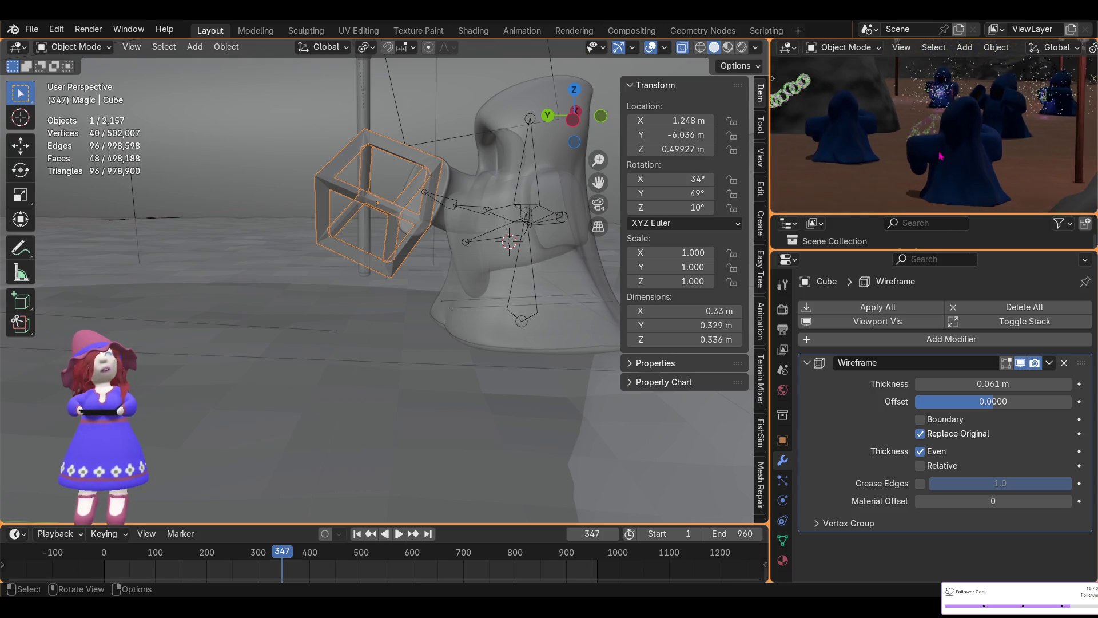
{"action": "middle_click_drag", "start_coordinate": [453, 284], "coordinate": [297, 311]}
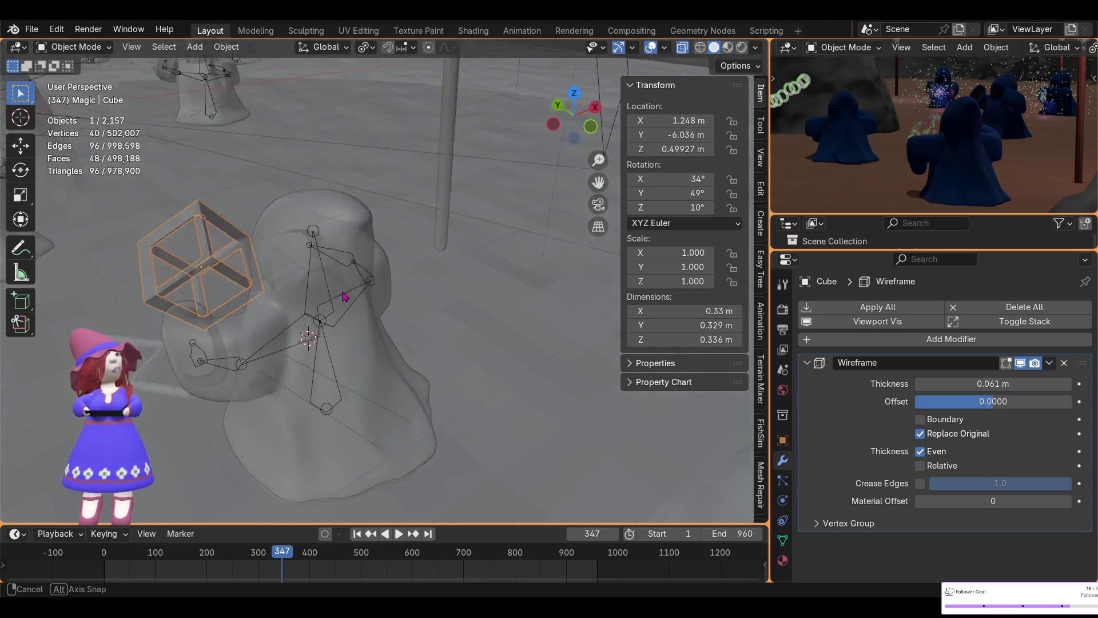
{"action": "middle_click_drag", "start_coordinate": [297, 312], "coordinate": [371, 302]}
{"action": "scroll", "coordinate": [371, 302], "scroll_direction": "down", "scroll_amount": 2}
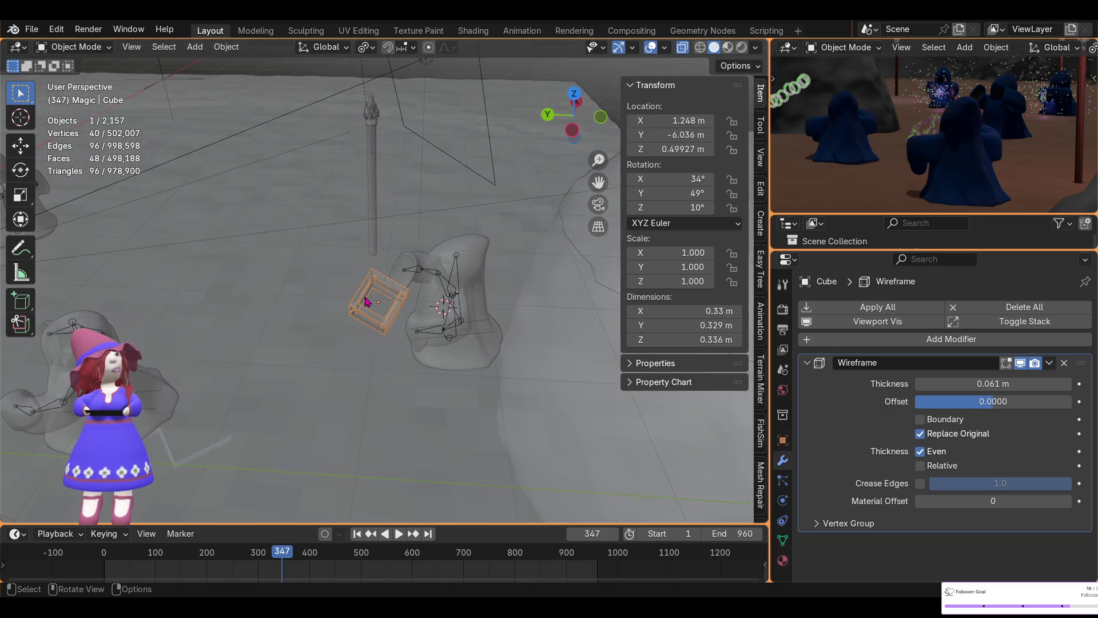
{"action": "scroll", "coordinate": [381, 299], "scroll_direction": "up", "scroll_amount": 3}
{"action": "scroll", "coordinate": [364, 304], "scroll_direction": "up", "scroll_amount": 3}
{"action": "scroll", "coordinate": [326, 299], "scroll_direction": "up", "scroll_amount": 3}
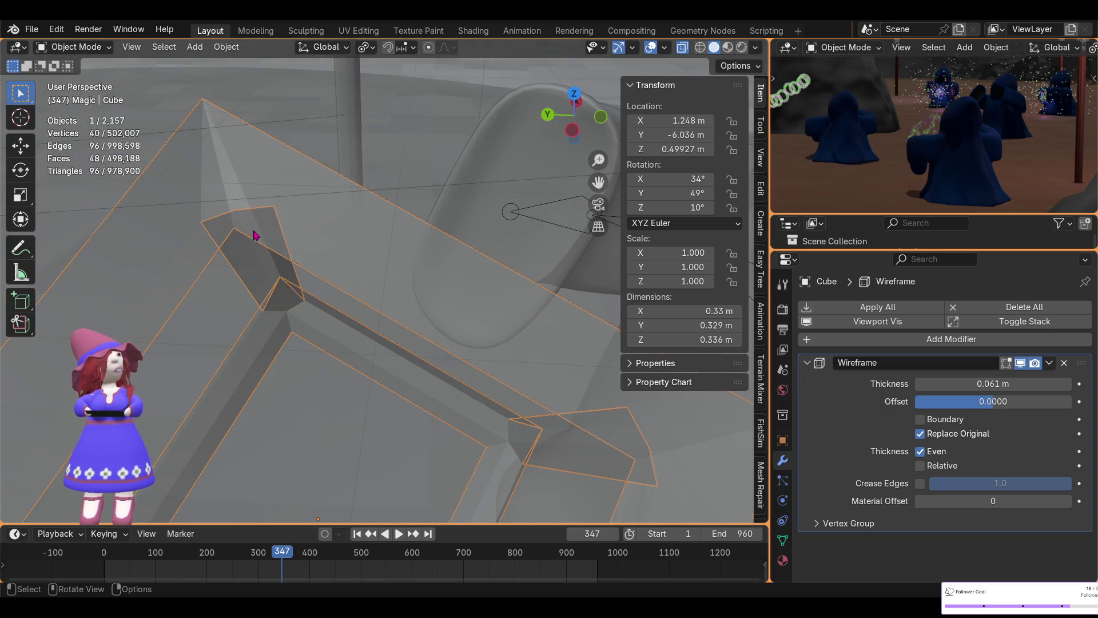
{"action": "middle_click_drag", "start_coordinate": [238, 232], "coordinate": [246, 239]}
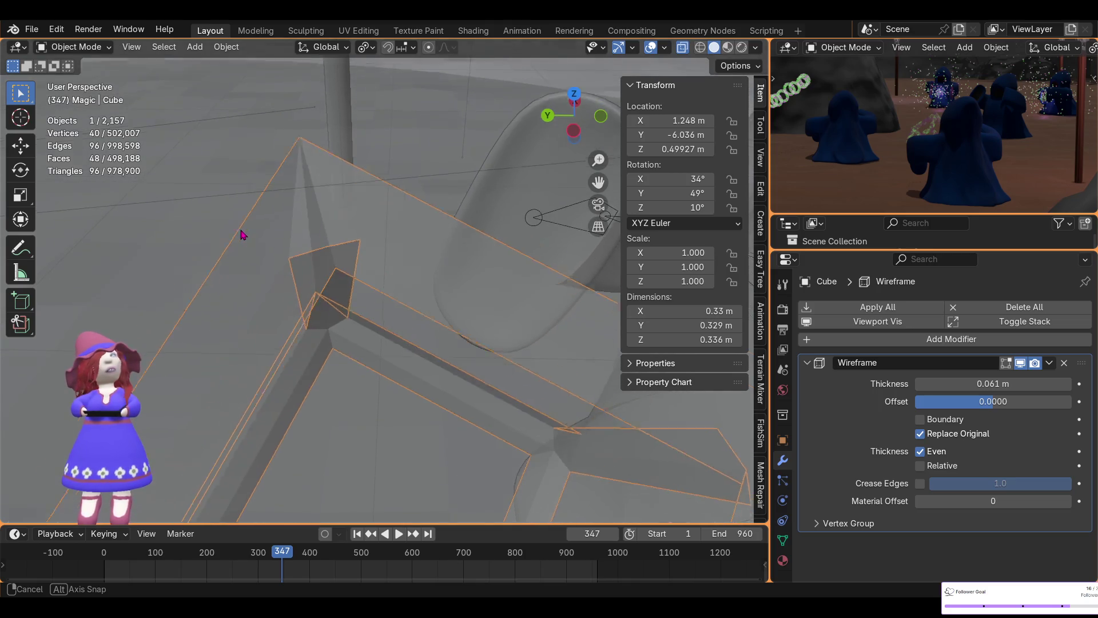
{"action": "scroll", "coordinate": [313, 273], "scroll_direction": "down", "scroll_amount": 3}
{"action": "scroll", "coordinate": [320, 274], "scroll_direction": "down", "scroll_amount": 3}
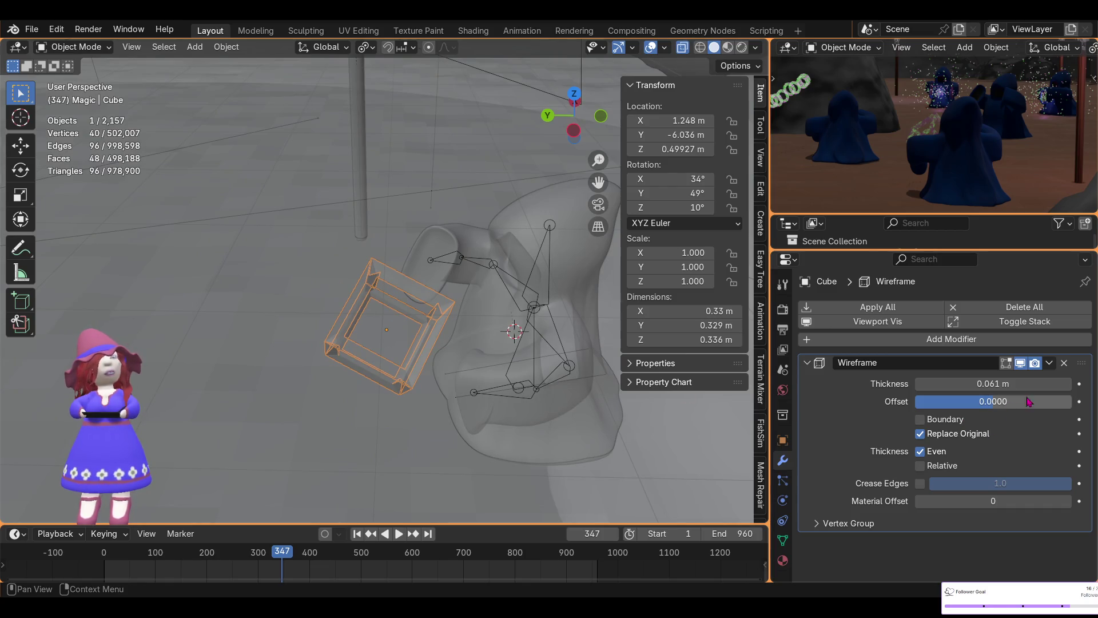
{"action": "left_click", "coordinate": [1051, 363]}
- Apply the Wireframe modifier to the cube and add a new Mesh Plane beside it
{"action": "left_click", "coordinate": [982, 380]}
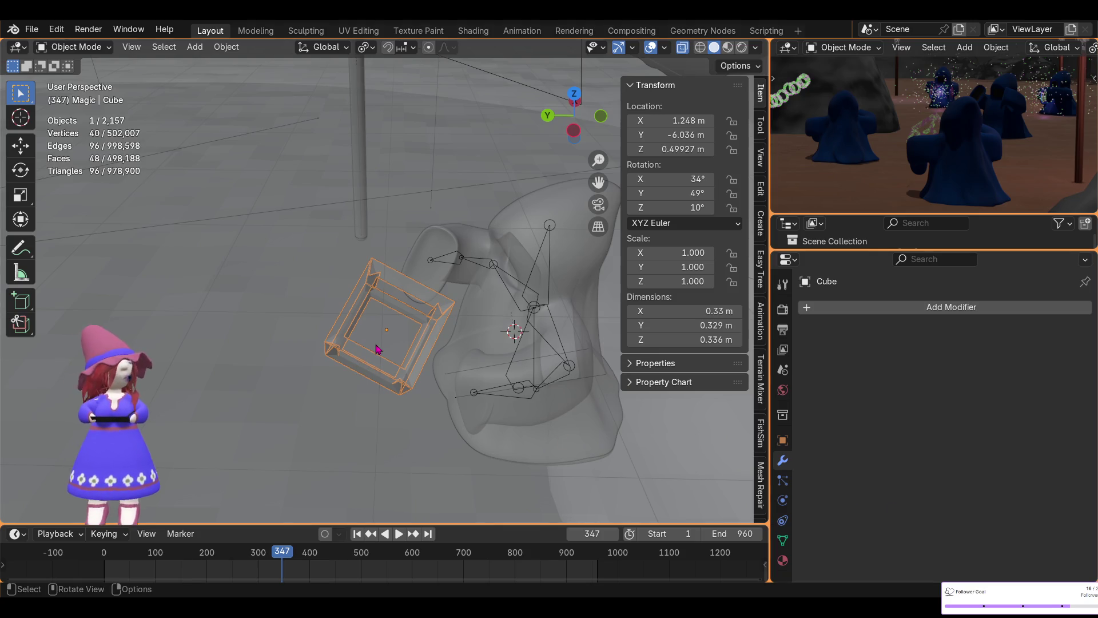
{"action": "key", "text": "shift+a"}
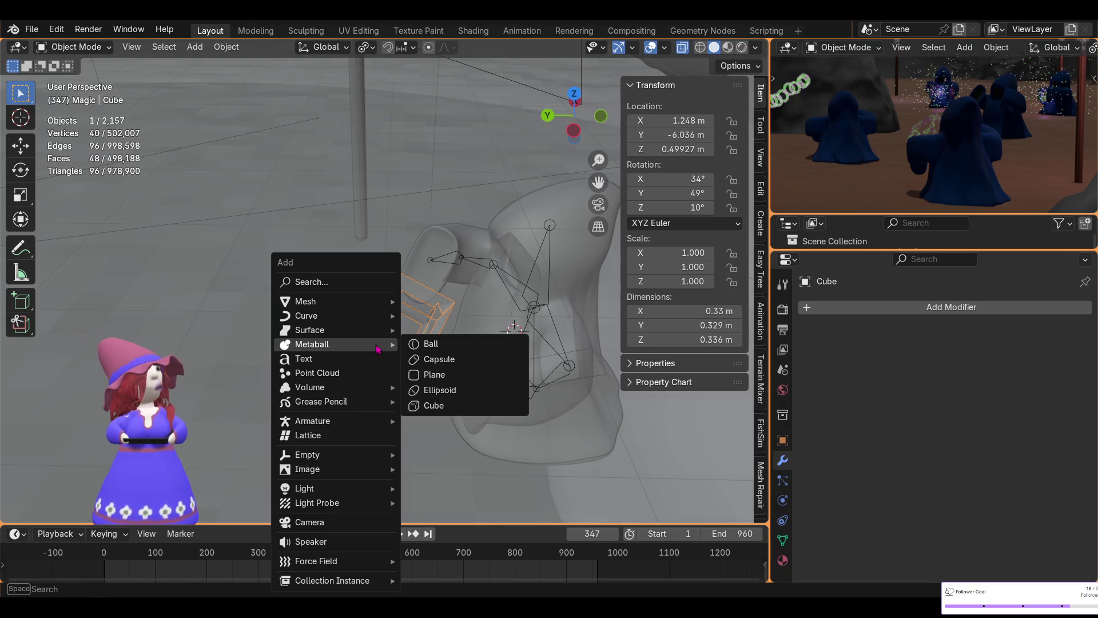
{"action": "mouse_move", "coordinate": [305, 302]}
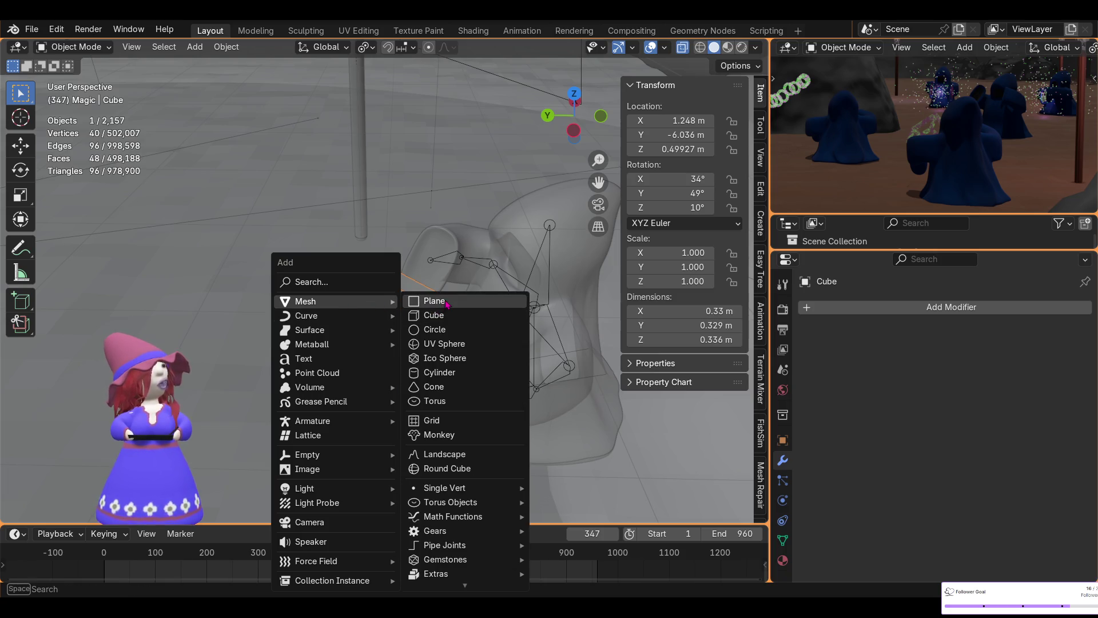
{"action": "left_click", "coordinate": [448, 304]}
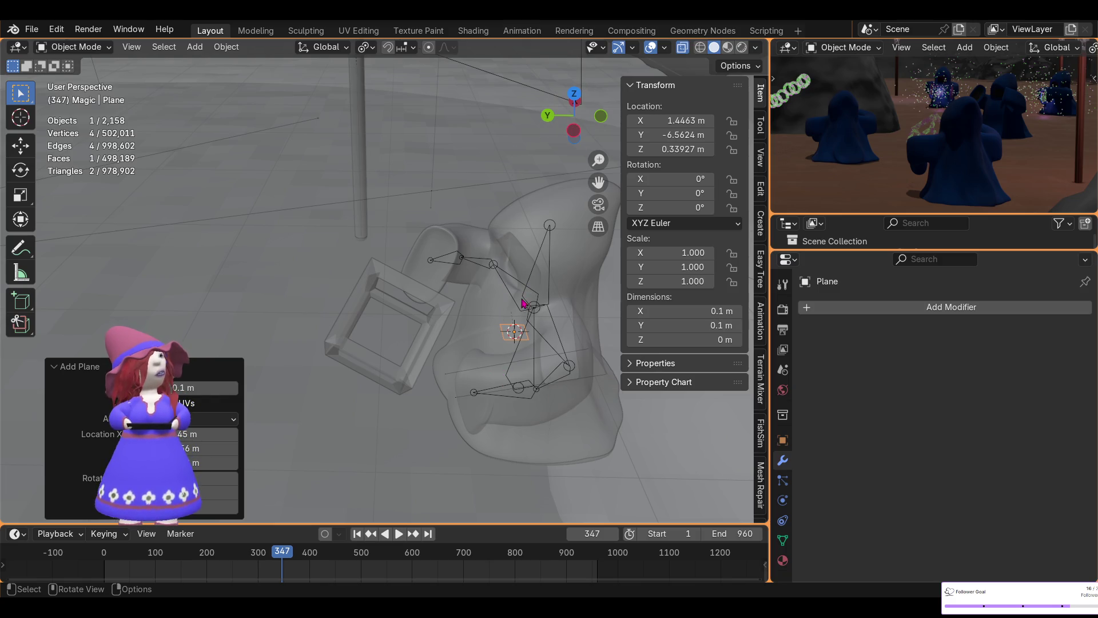
{"action": "middle_click_drag", "start_coordinate": [529, 295], "coordinate": [498, 251]}
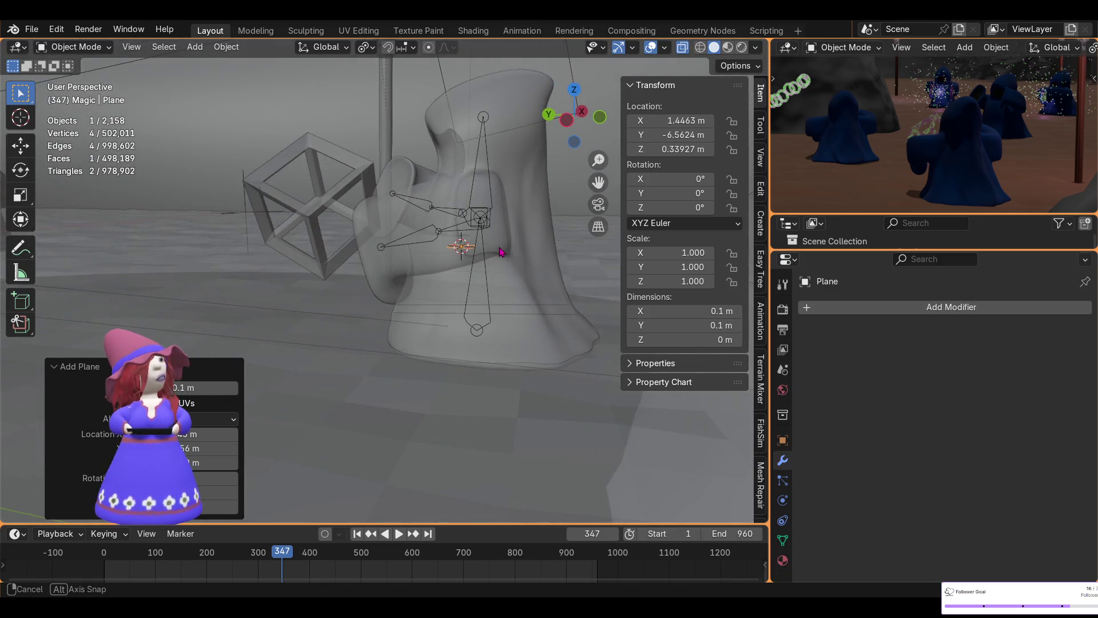
- Rotate the new plane nearly upright and move it inside the wireframe cube
{"action": "middle_click_drag", "start_coordinate": [499, 252], "coordinate": [517, 322]}
{"action": "key", "text": "r"}
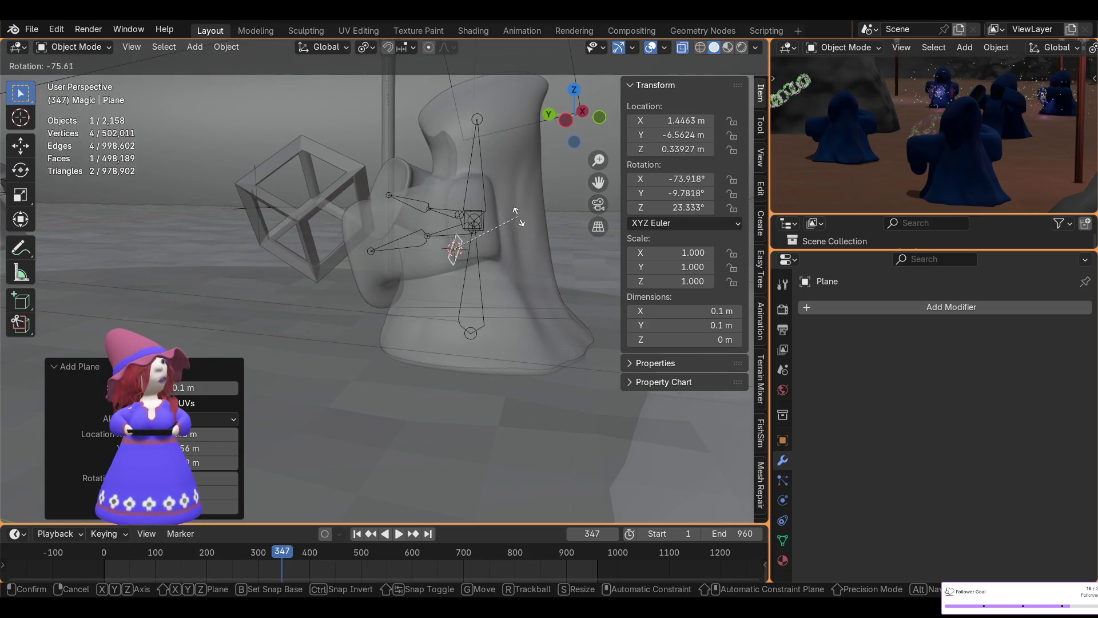
{"action": "left_click", "coordinate": [511, 207]}
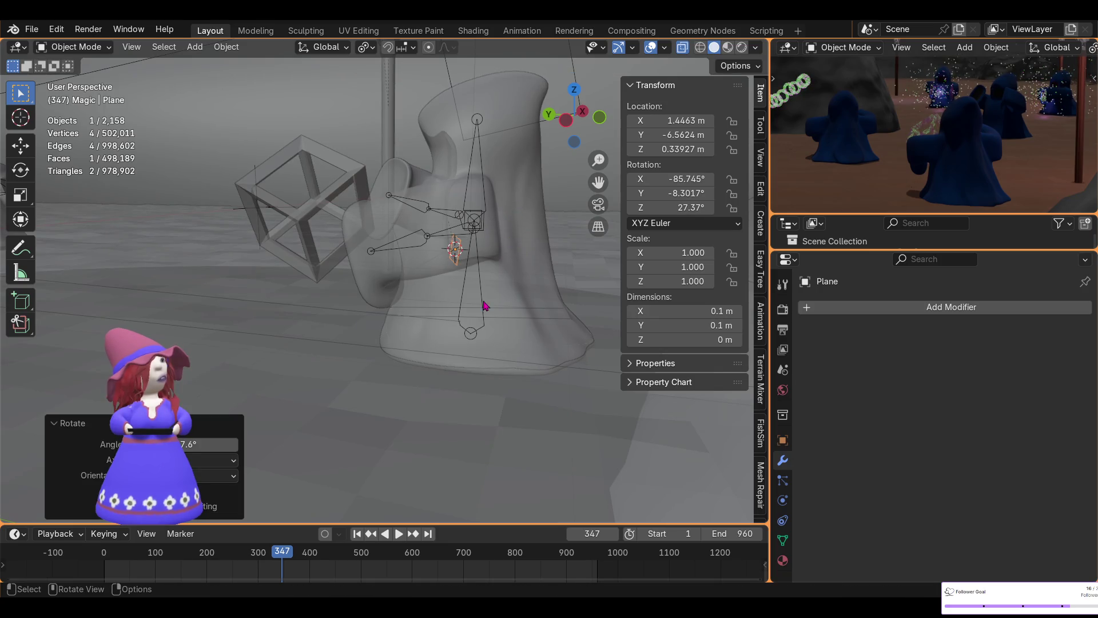
{"action": "key", "text": "g"}
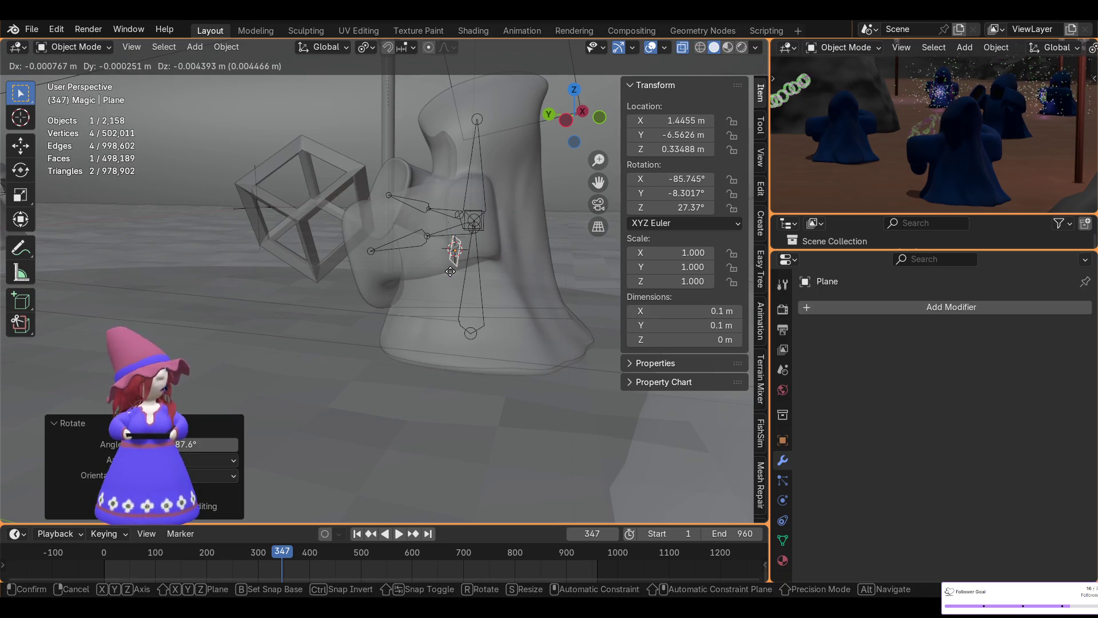
{"action": "left_click", "coordinate": [319, 240]}
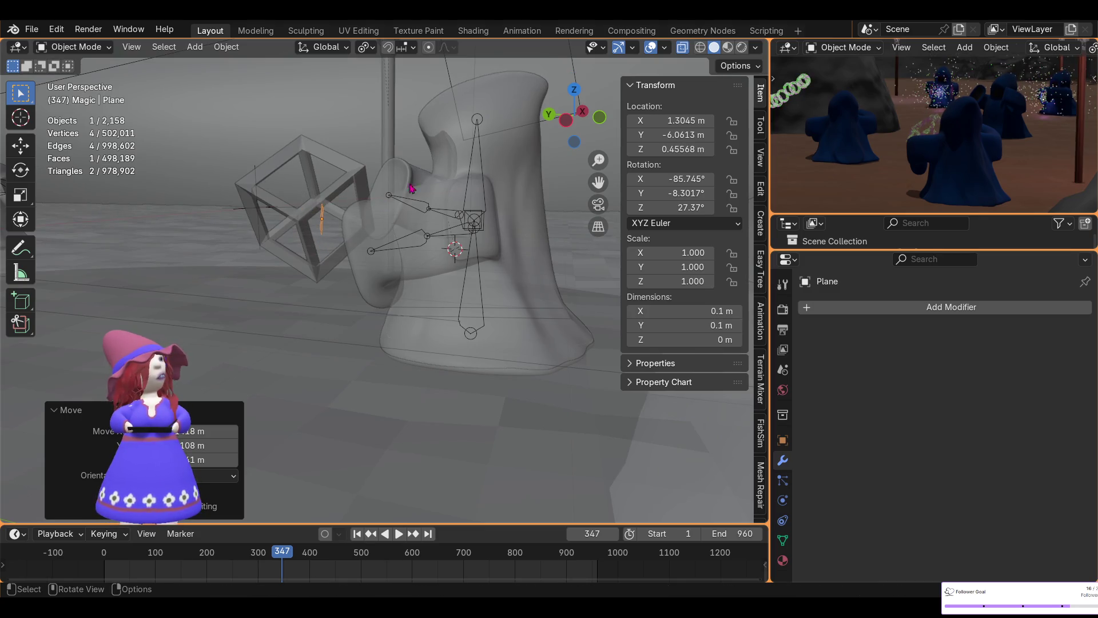
- From top view, enlarge the plane to a scale of 2.69
{"action": "left_click", "coordinate": [574, 90]}
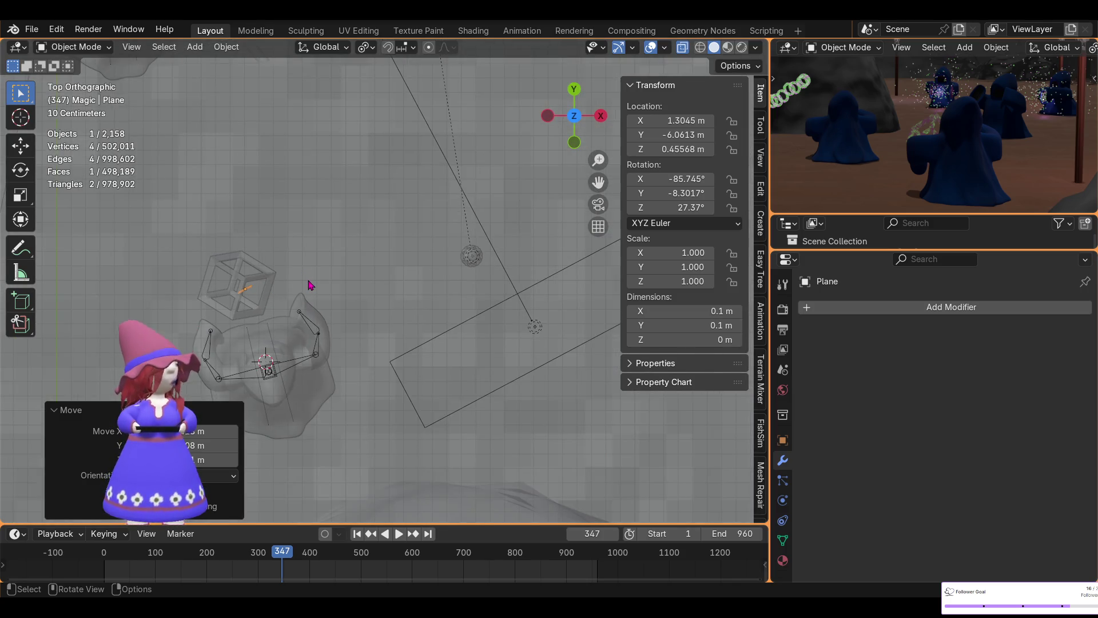
{"action": "key", "text": "s"}
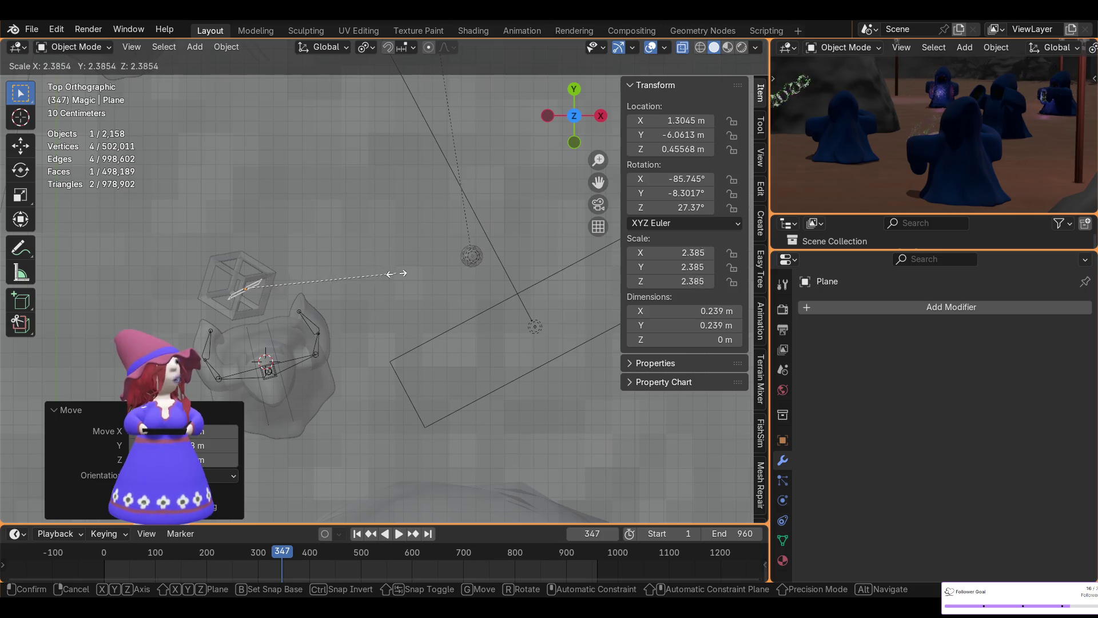
{"action": "left_click", "coordinate": [406, 277]}
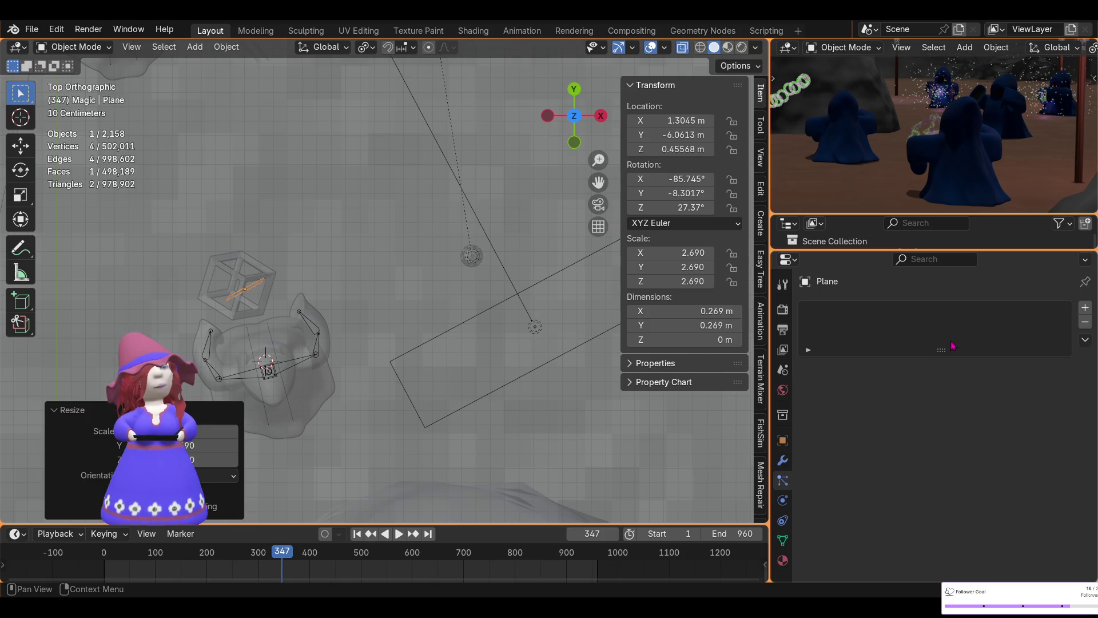
- Add a particle system to the plane with Frame Start -50, End 960 and Number 500
{"action": "left_click", "coordinate": [1085, 307]}
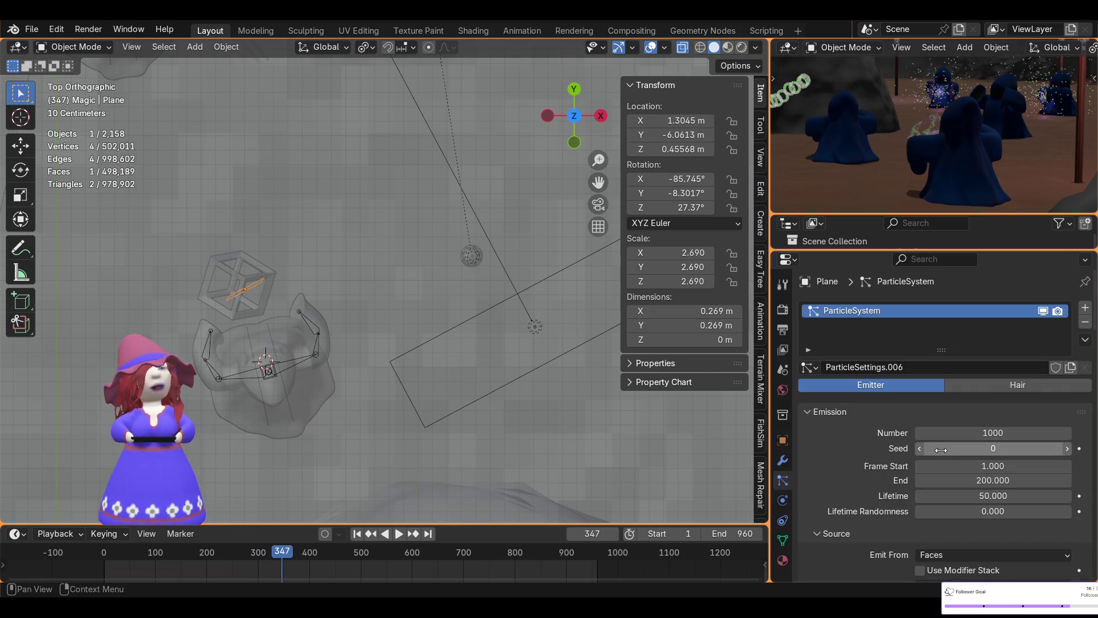
{"action": "scroll", "coordinate": [934, 420], "scroll_direction": "down", "scroll_amount": 2}
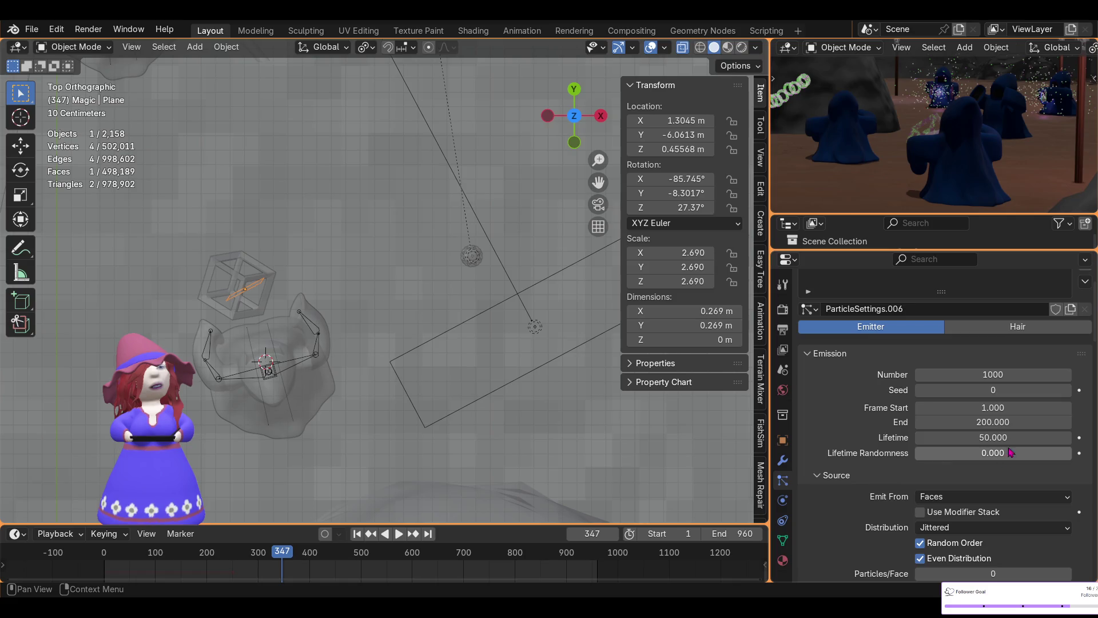
{"action": "middle_click_drag", "start_coordinate": [996, 407], "coordinate": [997, 411], "text": "ctrl"}
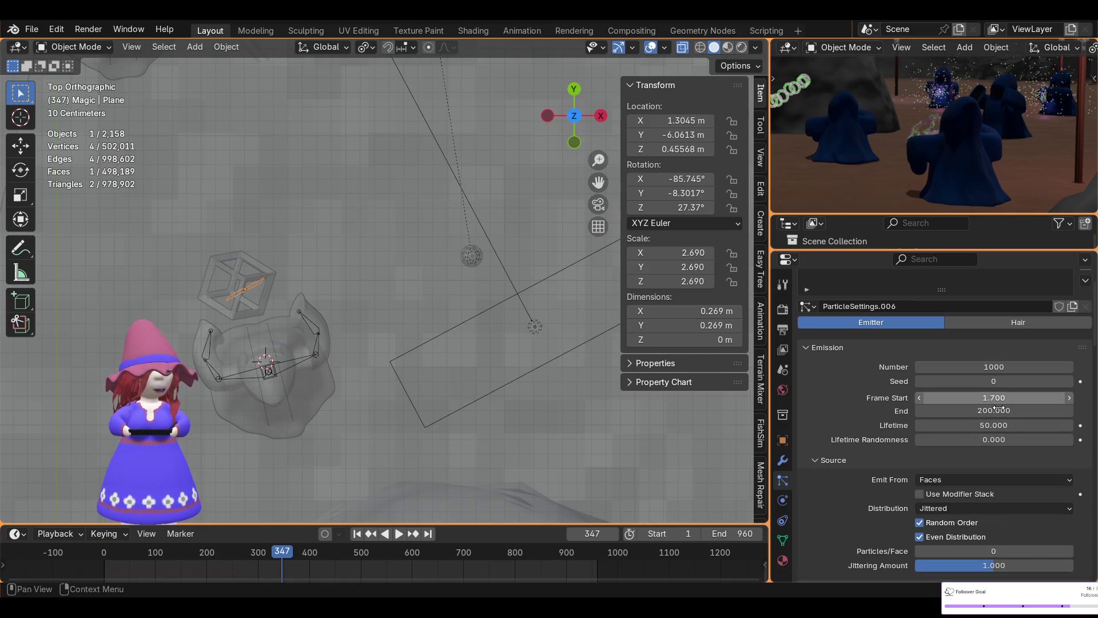
{"action": "left_click", "coordinate": [996, 409]}
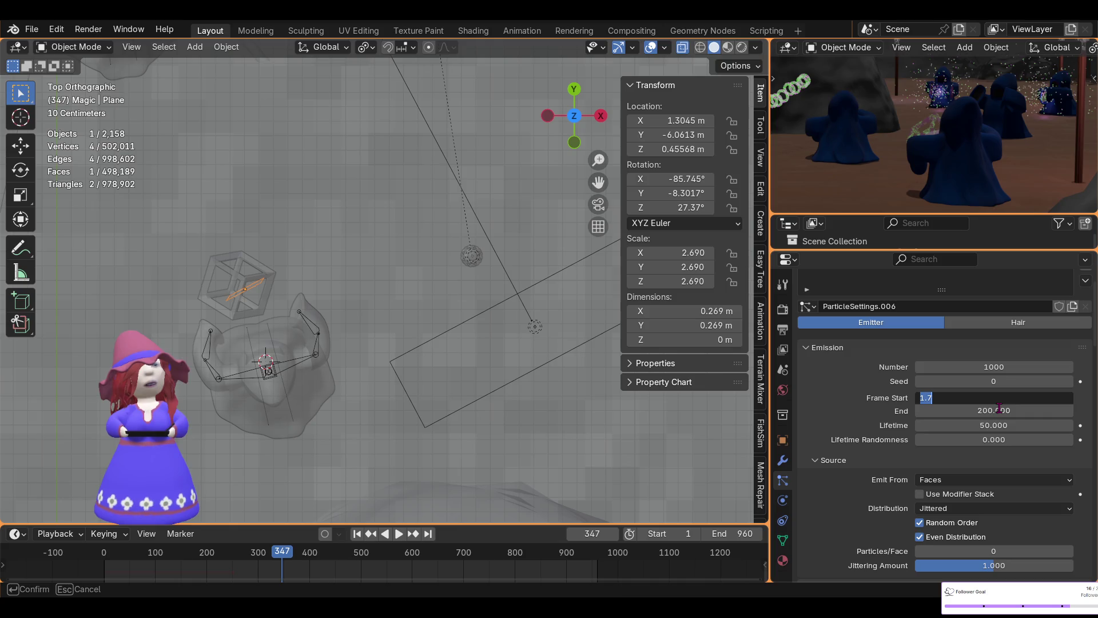
{"action": "type", "text": "-50"}
{"action": "key", "text": "Return"}
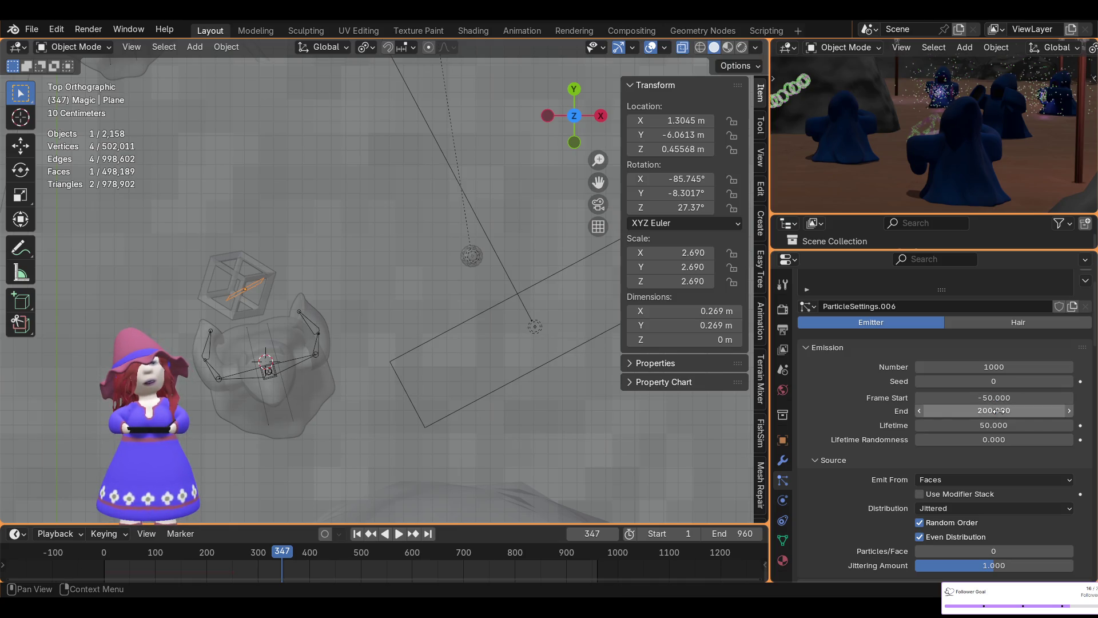
{"action": "left_click", "coordinate": [998, 410]}
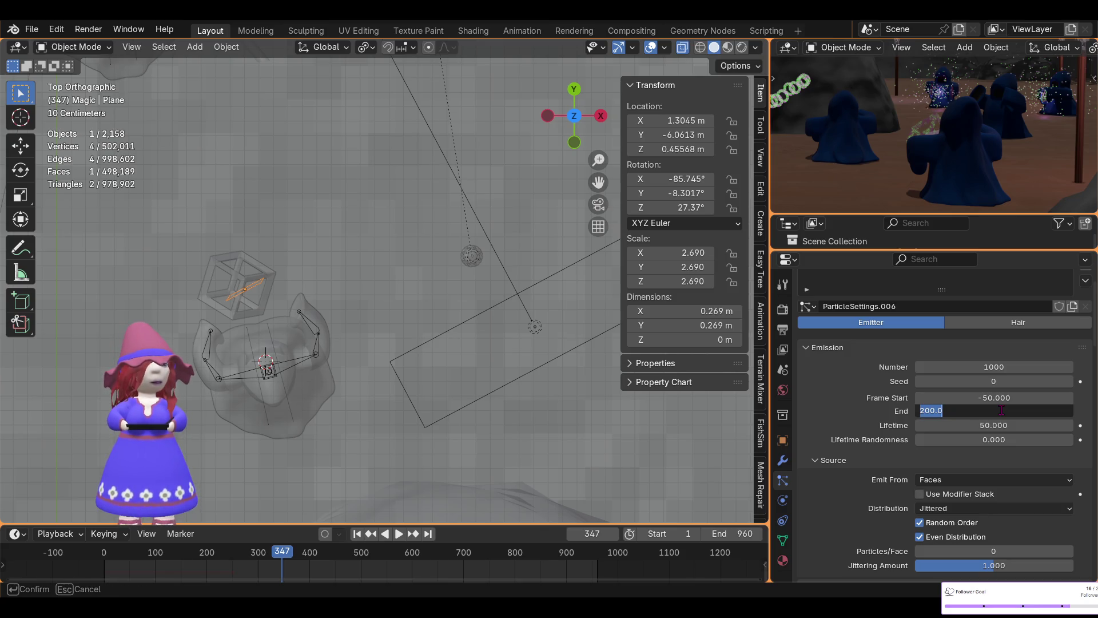
{"action": "type", "text": "960"}
{"action": "key", "text": "Return"}
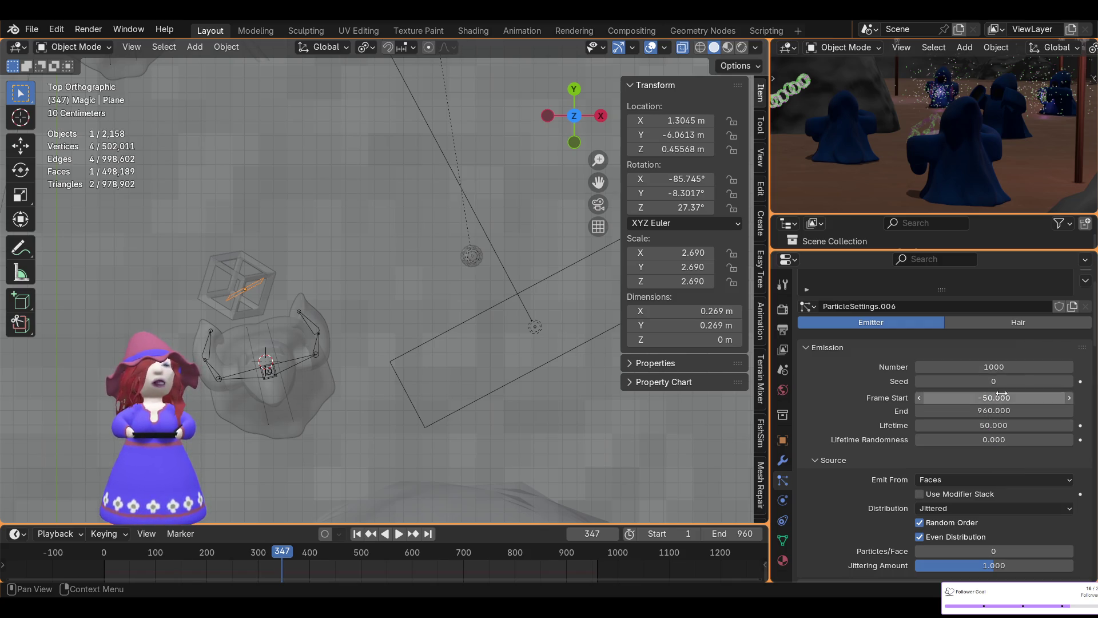
{"action": "left_click", "coordinate": [994, 366]}
{"action": "type", "text": "500"}
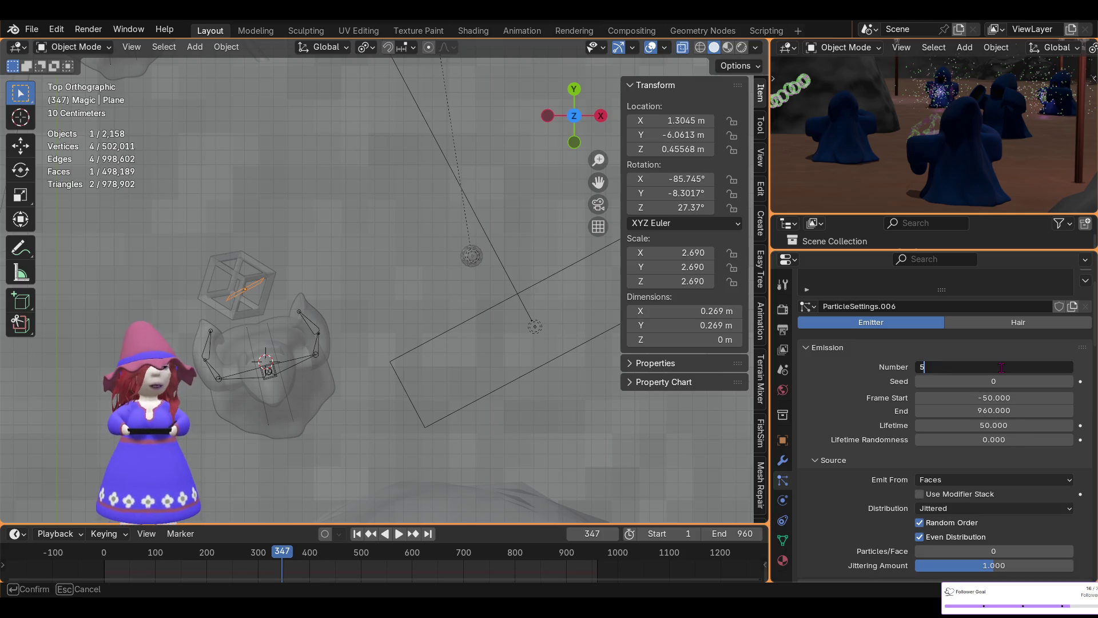
{"action": "key", "text": "Return"}
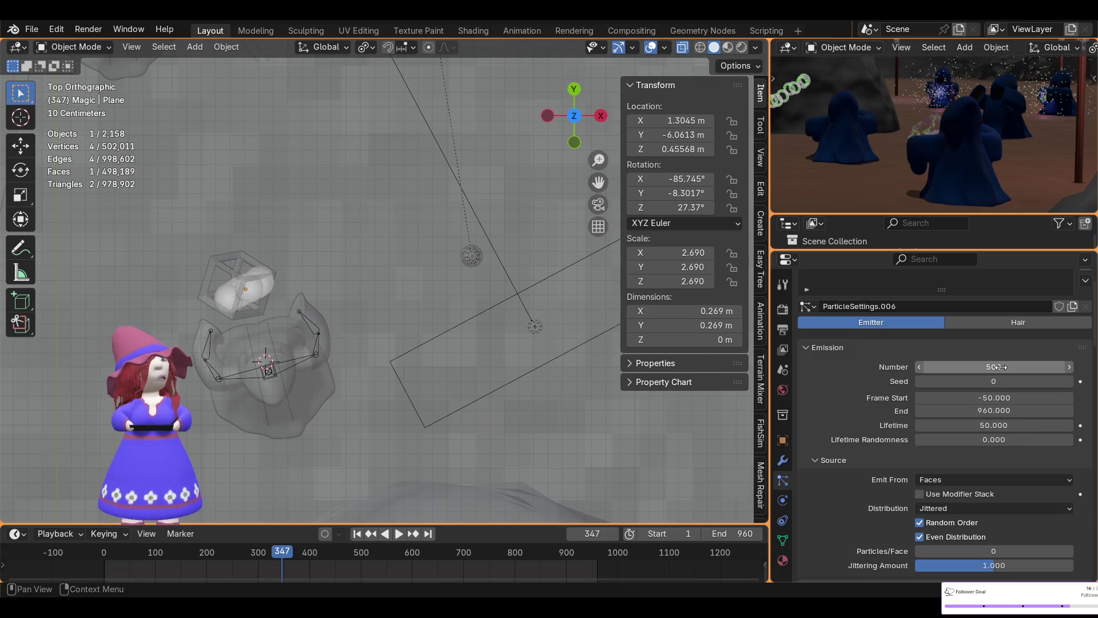
{"action": "scroll", "coordinate": [968, 442], "scroll_direction": "down", "scroll_amount": 1}
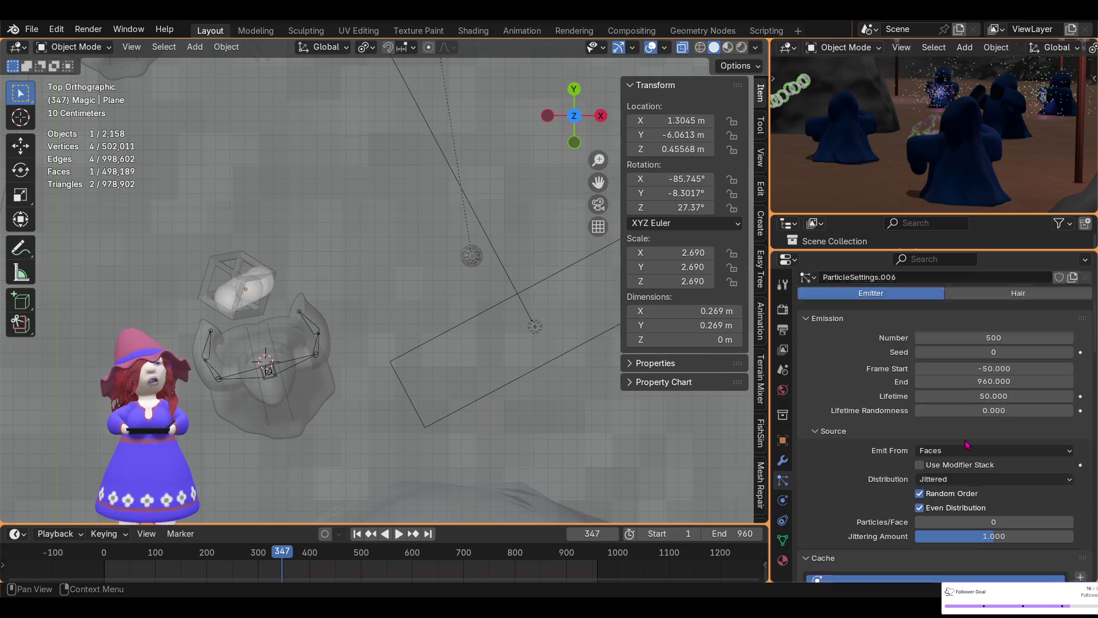
{"action": "scroll", "coordinate": [966, 440], "scroll_direction": "down", "scroll_amount": 1}
{"action": "scroll", "coordinate": [962, 437], "scroll_direction": "down", "scroll_amount": 1}
{"action": "scroll", "coordinate": [963, 437], "scroll_direction": "down", "scroll_amount": 2}
{"action": "scroll", "coordinate": [962, 437], "scroll_direction": "down", "scroll_amount": 1}
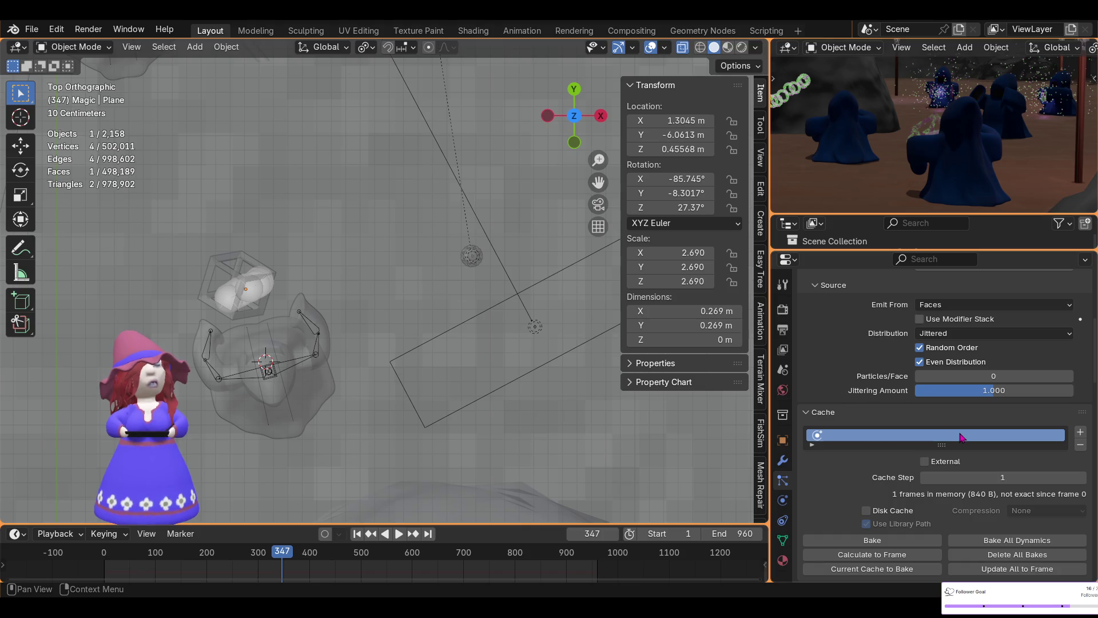
{"action": "scroll", "coordinate": [961, 438], "scroll_direction": "down", "scroll_amount": 2}
{"action": "scroll", "coordinate": [957, 438], "scroll_direction": "down", "scroll_amount": 2}
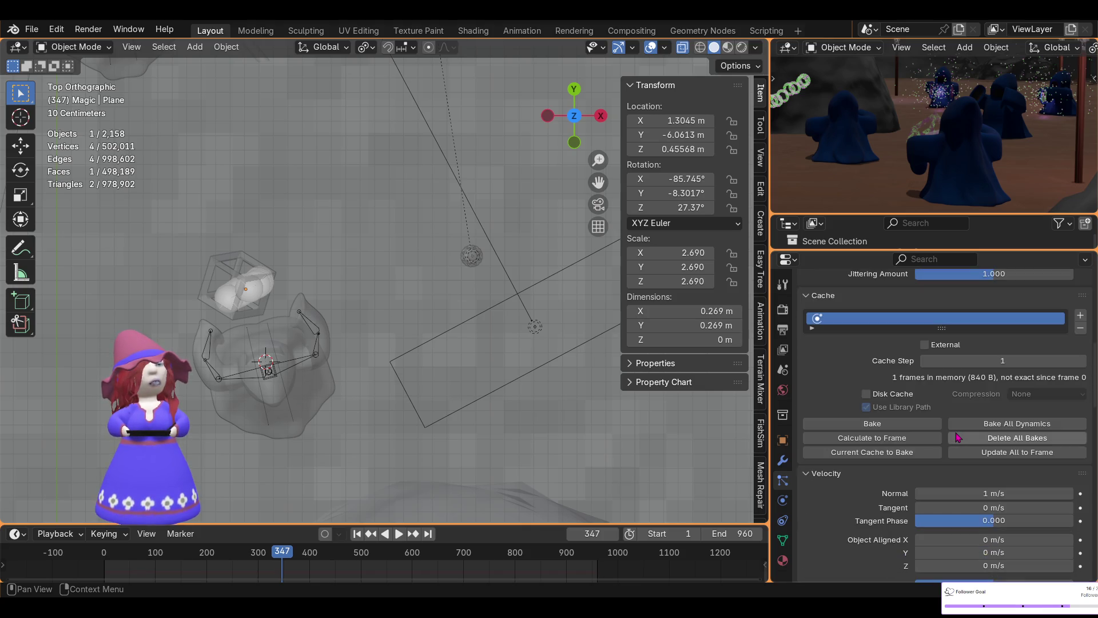
{"action": "scroll", "coordinate": [957, 438], "scroll_direction": "down", "scroll_amount": 1}
{"action": "scroll", "coordinate": [316, 293], "scroll_direction": "down", "scroll_amount": 3}
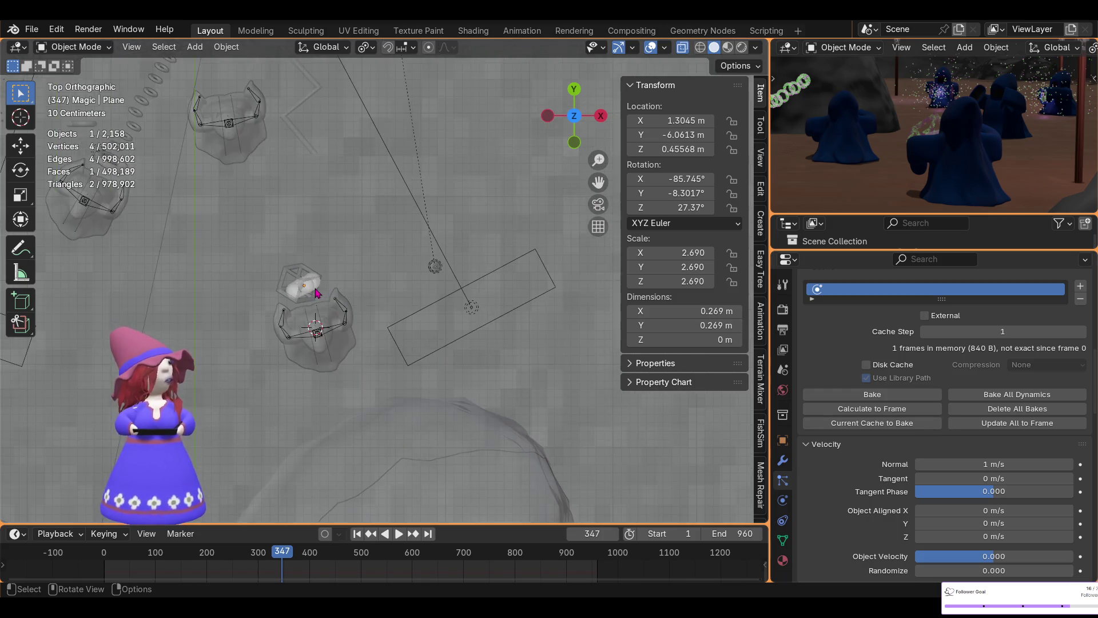
{"action": "scroll", "coordinate": [318, 293], "scroll_direction": "down", "scroll_amount": 2}
- Orbit into a tilted perspective and select the lightning-shaped Cylinder object
{"action": "middle_click_drag", "start_coordinate": [319, 293], "coordinate": [339, 150]}
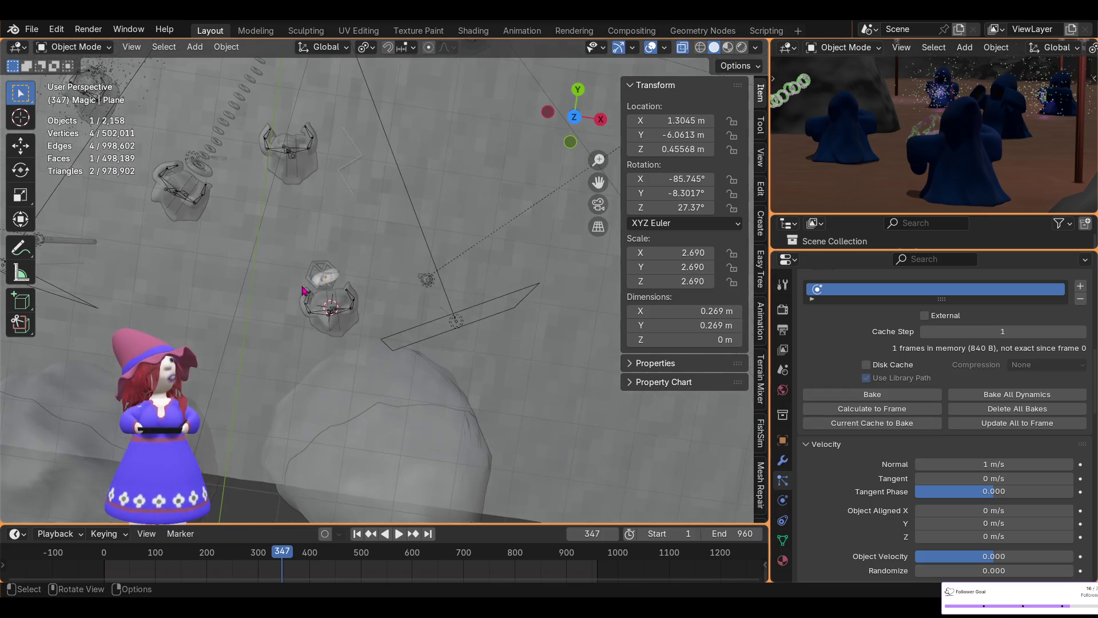
{"action": "left_click", "coordinate": [353, 165]}
{"action": "left_click", "coordinate": [353, 166]}
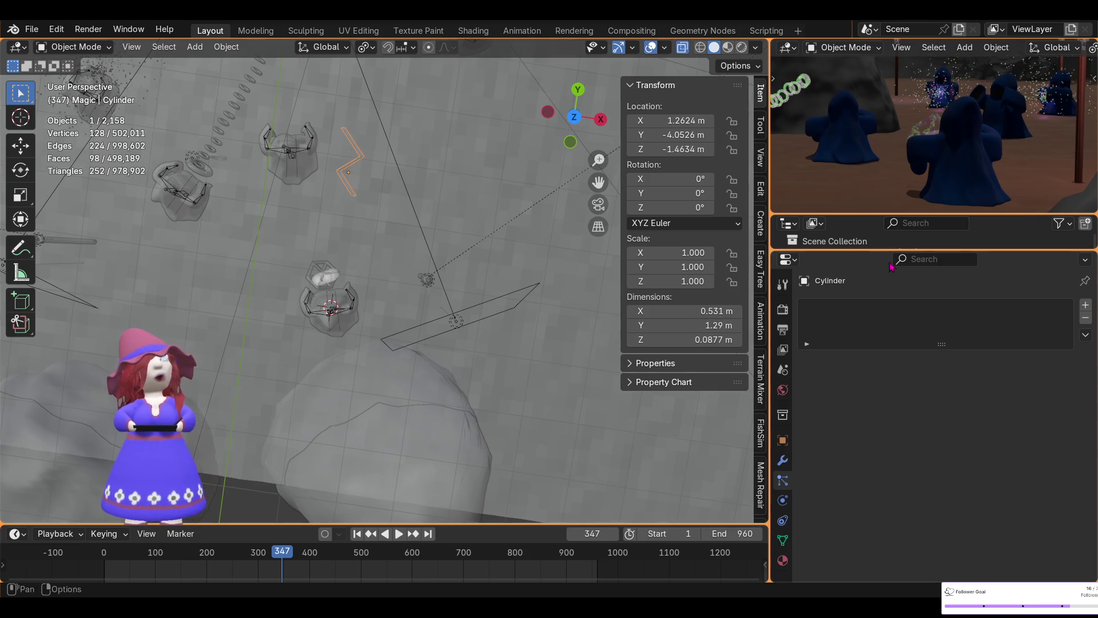
- Enlarge the Outliner and rename the Cylinder object to 'Particle Lightning'
{"action": "left_click_drag", "start_coordinate": [874, 250], "coordinate": [875, 521]}
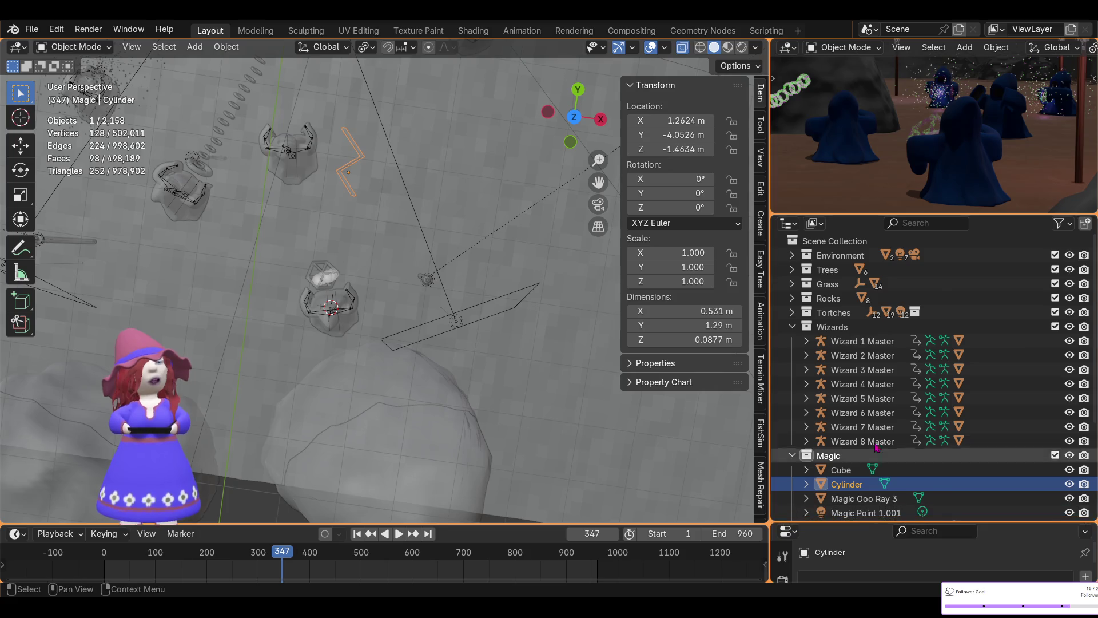
{"action": "scroll", "coordinate": [875, 464], "scroll_direction": "down", "scroll_amount": 3}
{"action": "scroll", "coordinate": [874, 430], "scroll_direction": "down", "scroll_amount": 2}
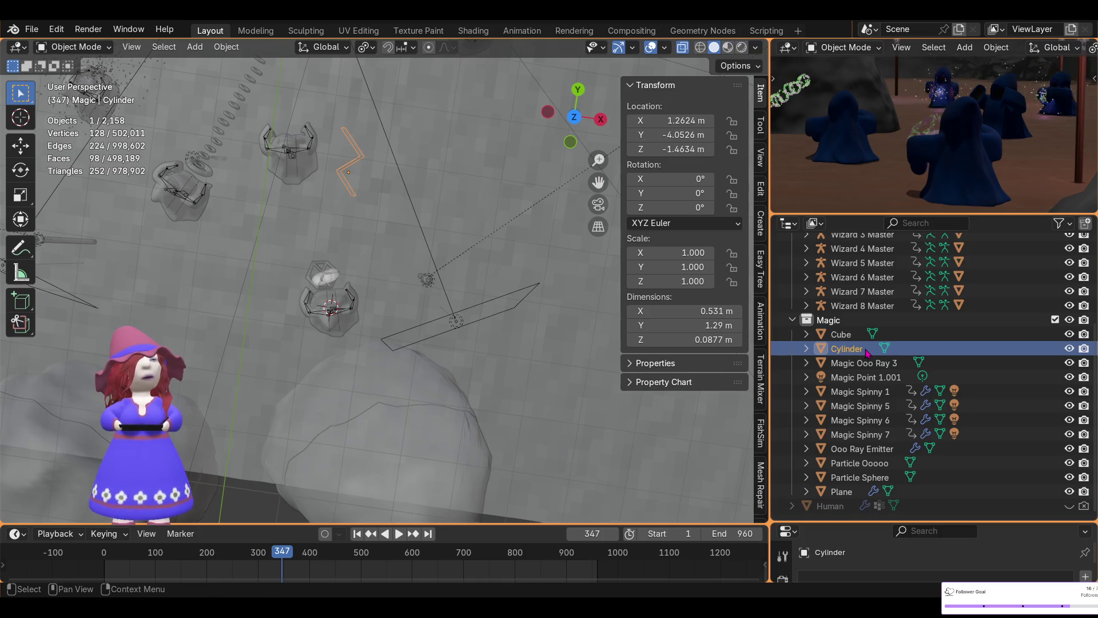
{"action": "scroll", "coordinate": [868, 352], "scroll_direction": "up", "scroll_amount": 1}
{"action": "key", "text": "F2"}
{"action": "type", "text": "Lightnin"}
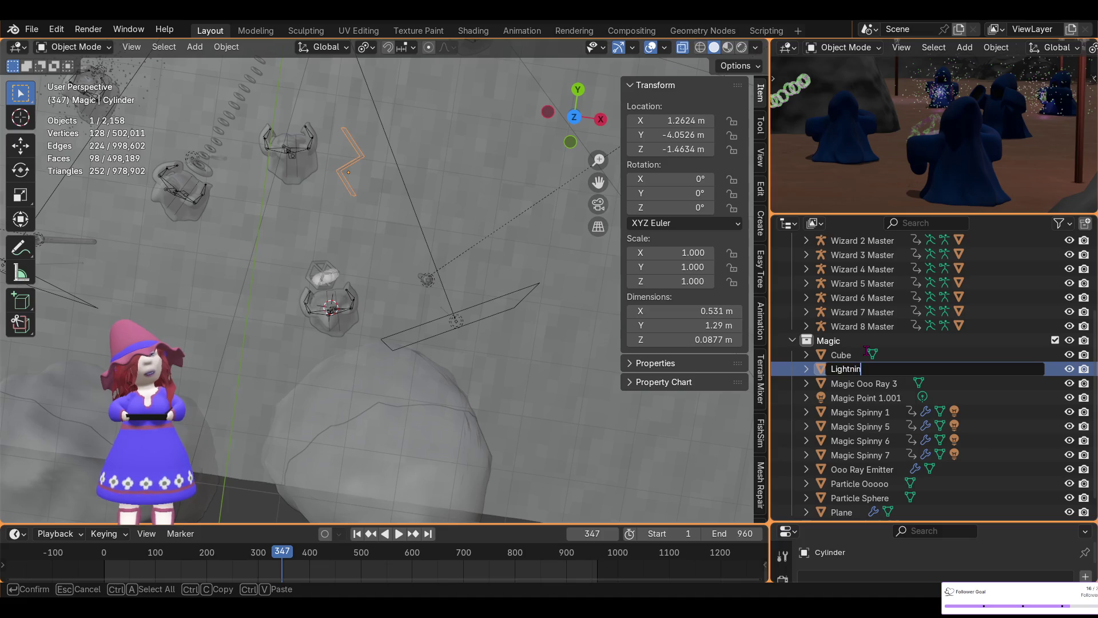
{"action": "key", "text": "Home"}
{"action": "type", "text": "Particle"}
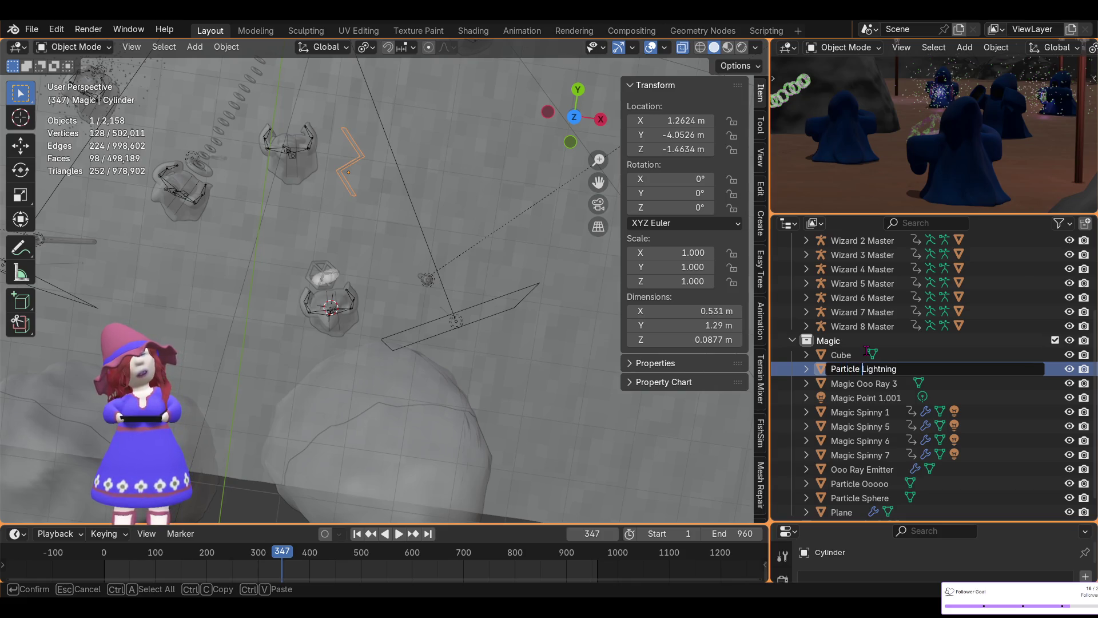
{"action": "key", "text": "Return"}
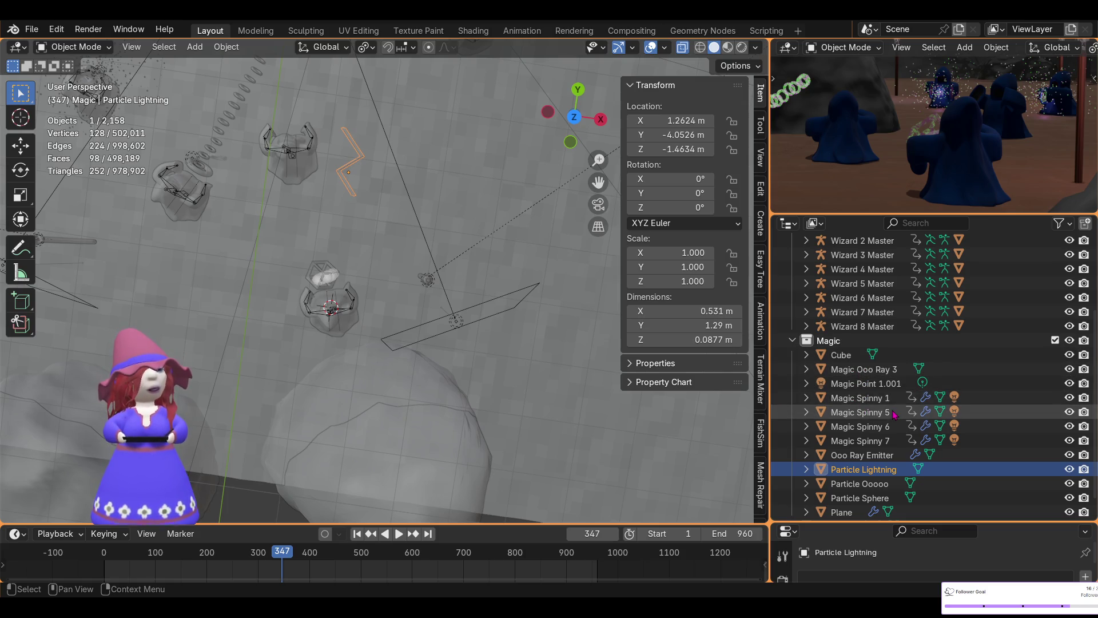
{"action": "scroll", "coordinate": [900, 423], "scroll_direction": "down", "scroll_amount": 1}
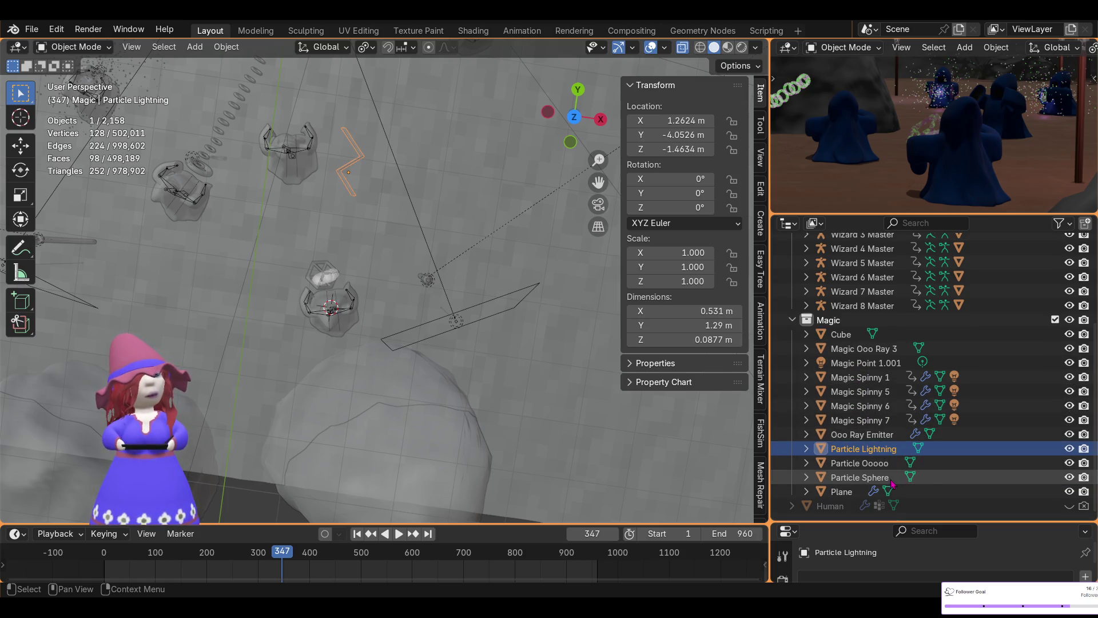
- Select the Plane emitter, frame its sphere particles in the cube, and begin renaming it
{"action": "left_click", "coordinate": [852, 498]}
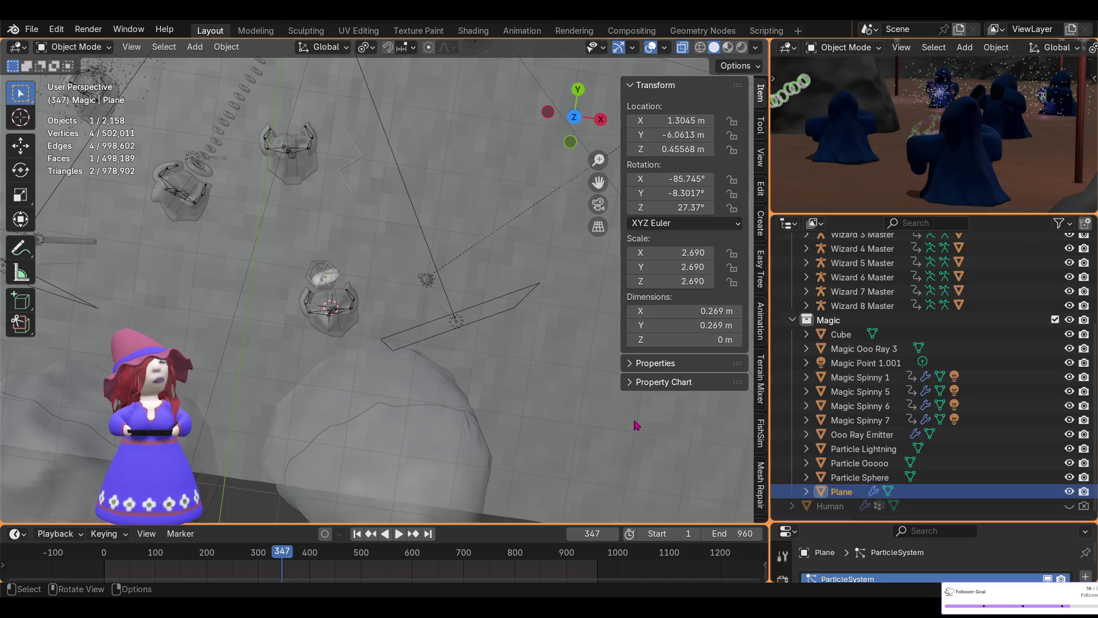
{"action": "middle_click_drag", "start_coordinate": [443, 346], "coordinate": [392, 319]}
{"action": "scroll", "coordinate": [386, 313], "scroll_direction": "down", "scroll_amount": 3}
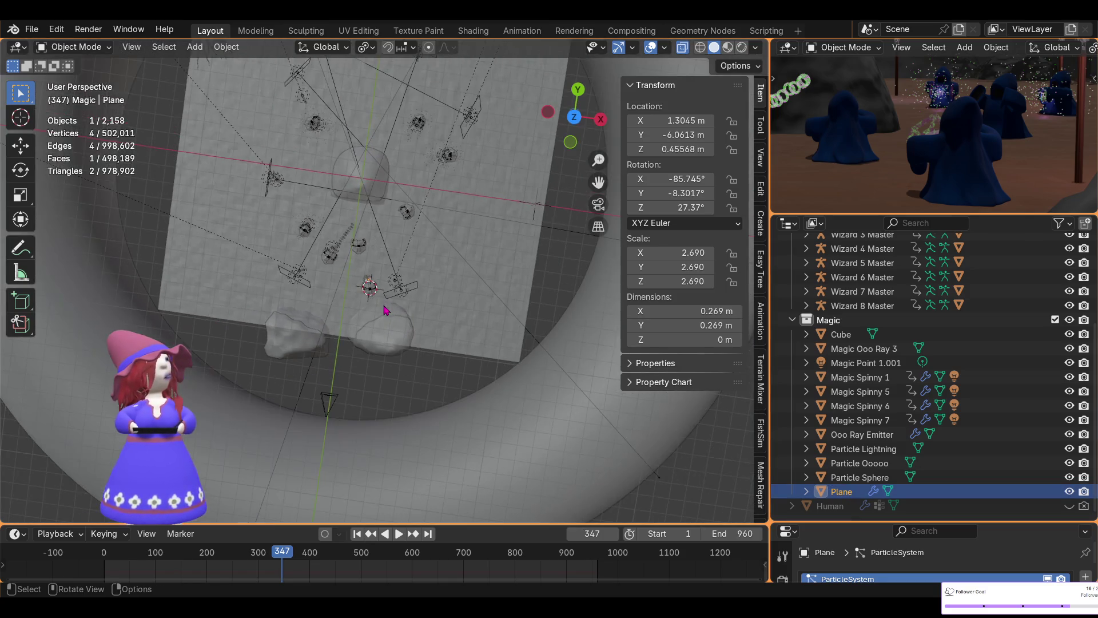
{"action": "scroll", "coordinate": [392, 266], "scroll_direction": "up", "scroll_amount": 5}
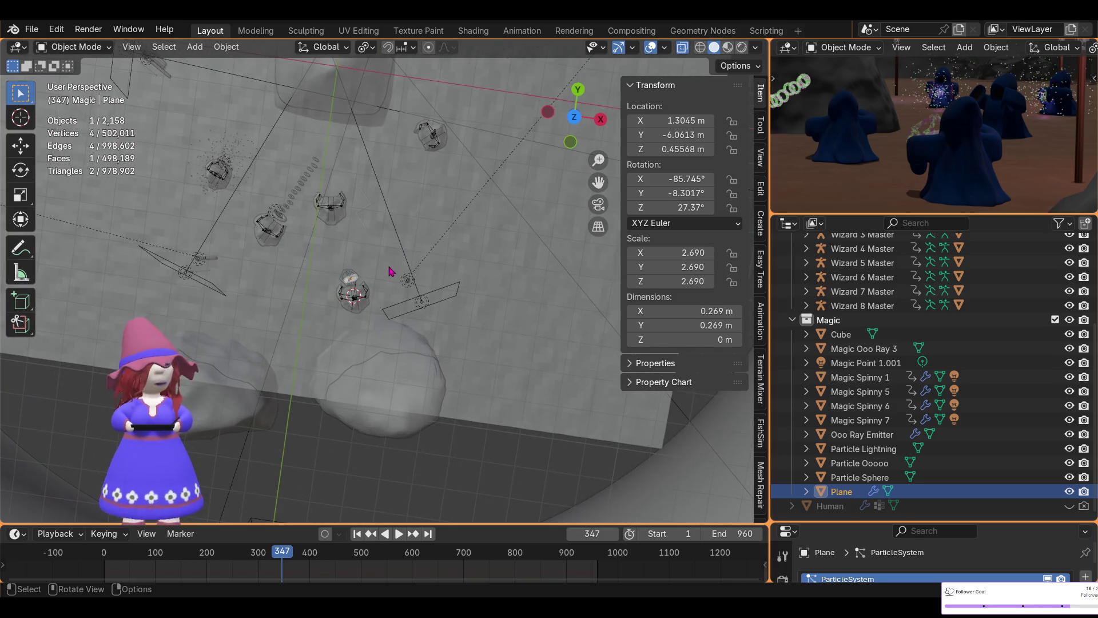
{"action": "scroll", "coordinate": [391, 272], "scroll_direction": "up", "scroll_amount": 4}
{"action": "scroll", "coordinate": [387, 315], "scroll_direction": "down", "scroll_amount": 3}
{"action": "scroll", "coordinate": [376, 300], "scroll_direction": "down", "scroll_amount": 2}
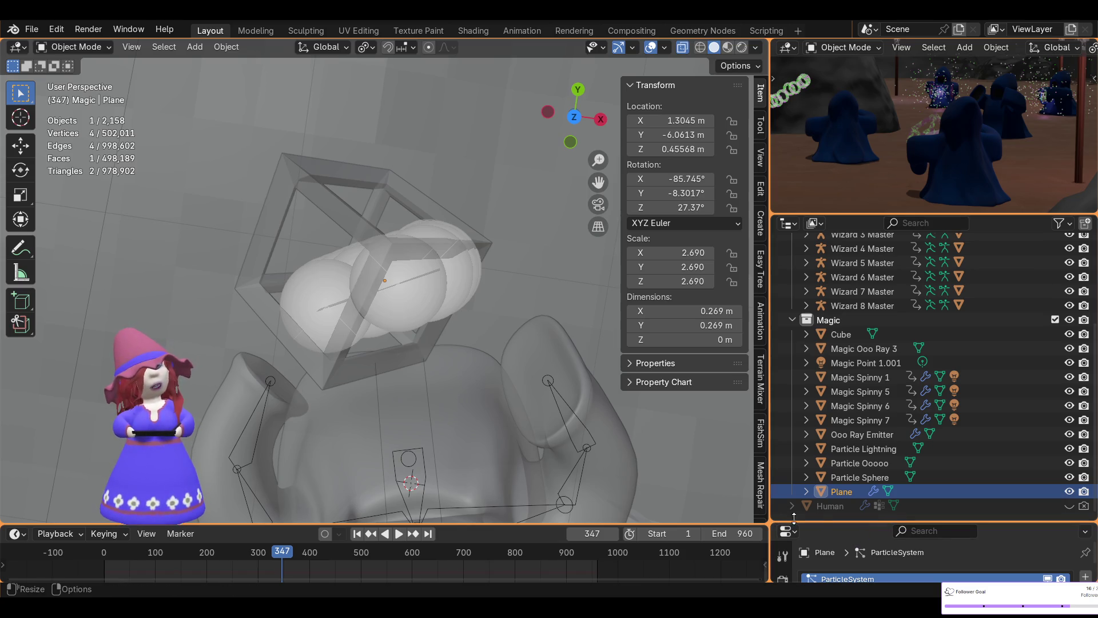
{"action": "double_click", "coordinate": [853, 496]}
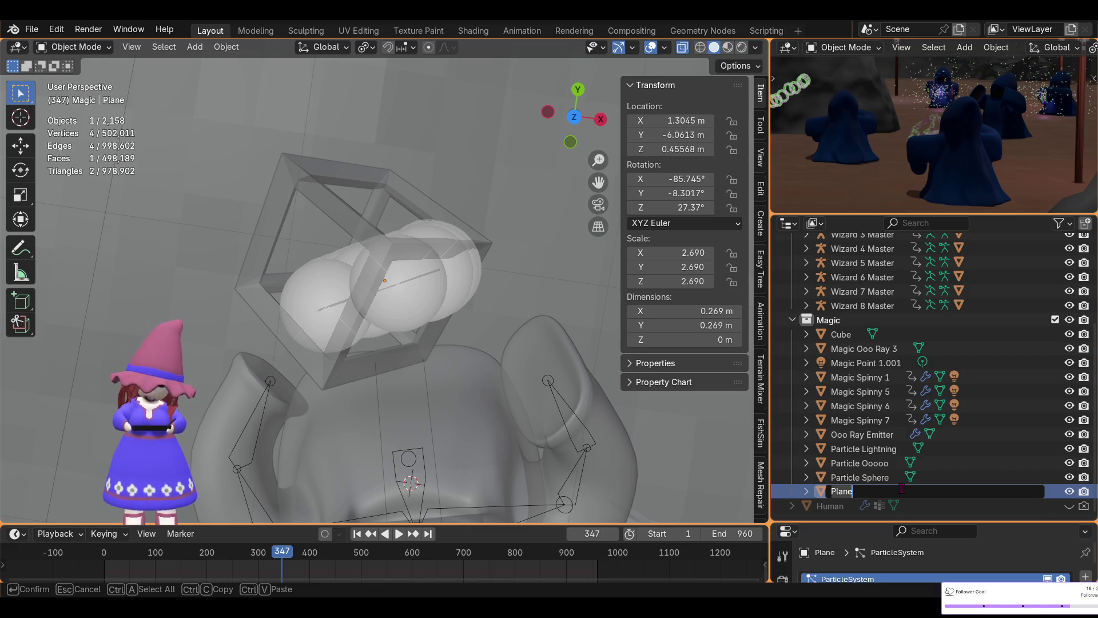
- Rename the Plane emitter to 'Zzzz Ray Emitter', then select the wireframe Cube
{"action": "key", "text": "BackSpace"}
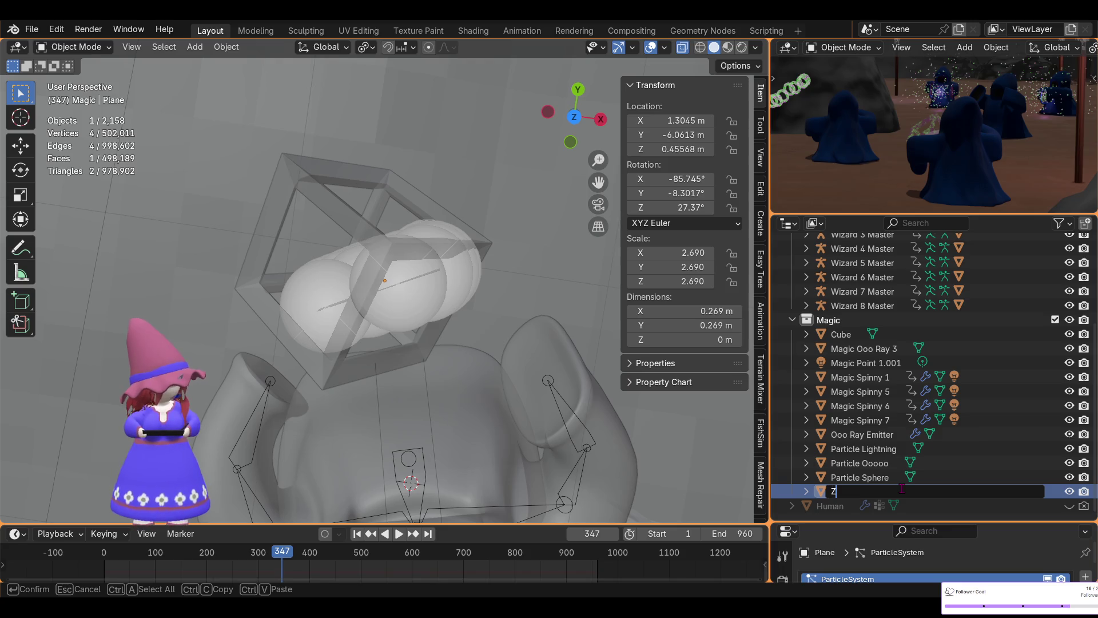
{"action": "type", "text": "Za"}
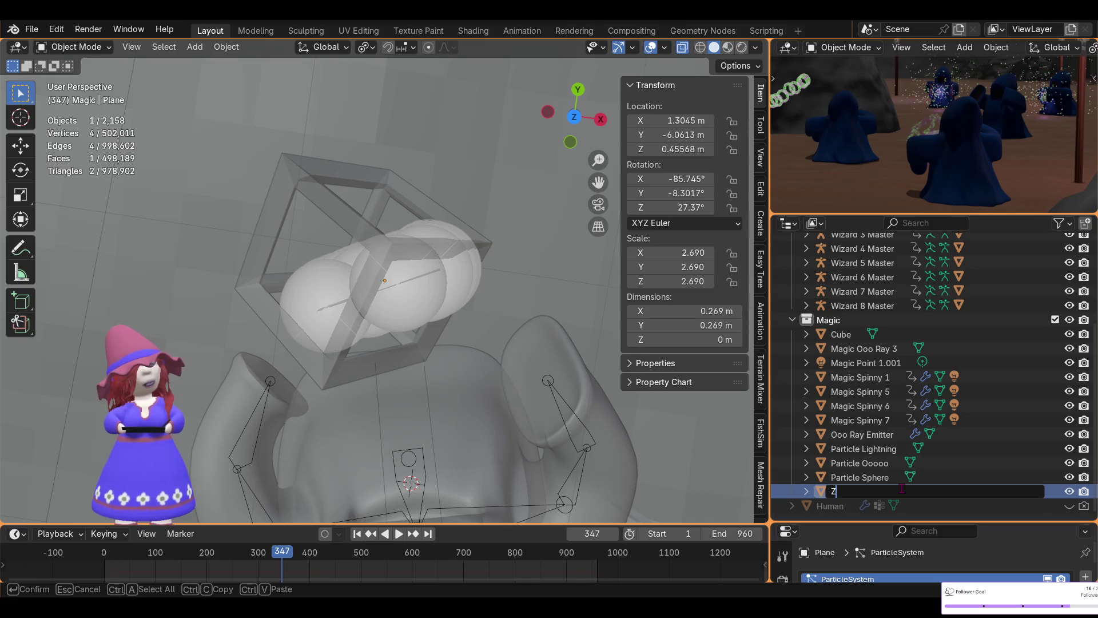
{"action": "key", "text": "BackSpace"}
{"action": "type", "text": "Ray"}
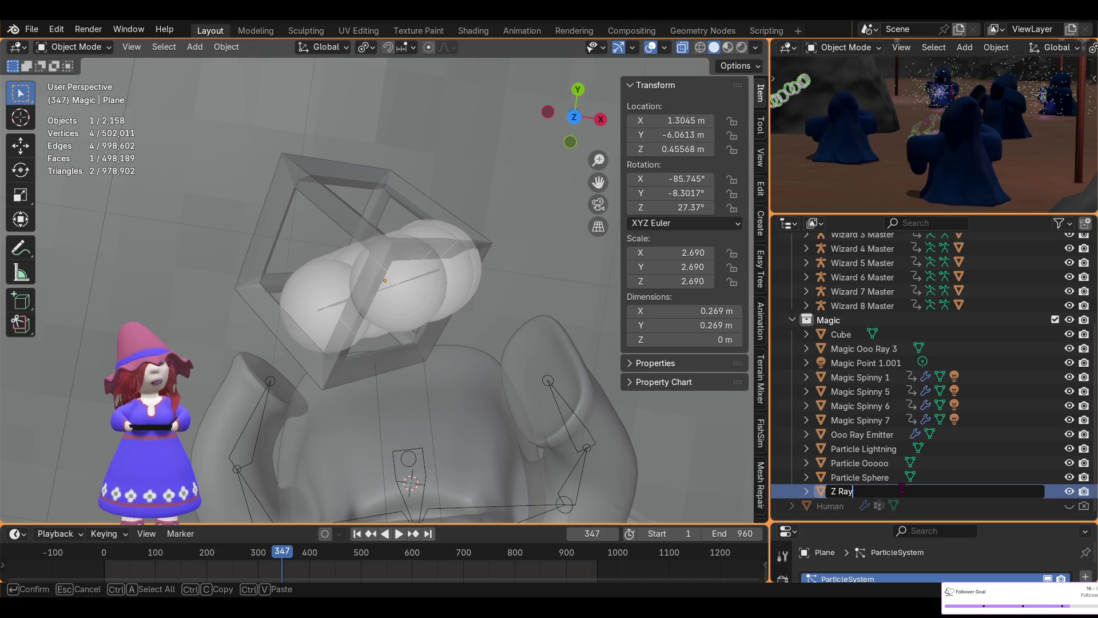
{"action": "key", "text": "Left"}
{"action": "type", "text": "zzz"}
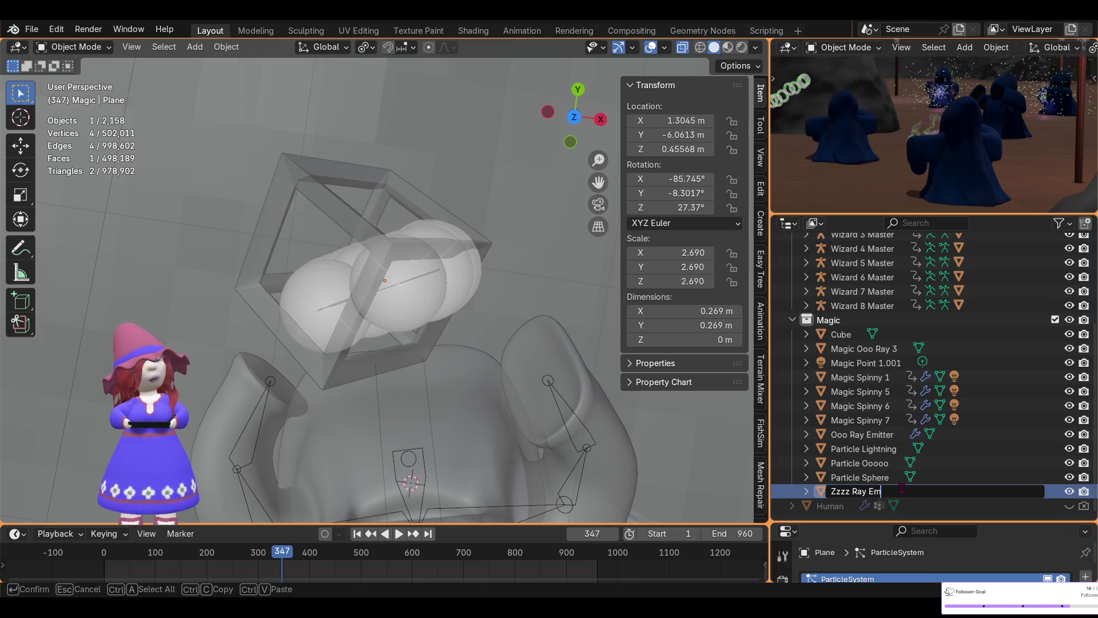
{"action": "key", "text": "Return"}
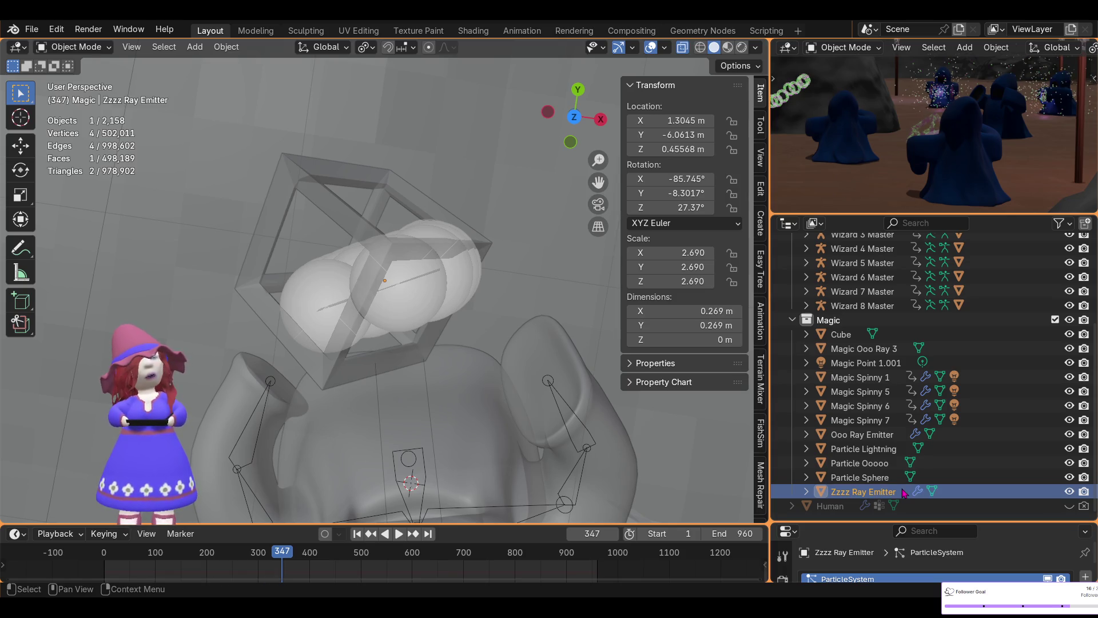
{"action": "left_click", "coordinate": [849, 338]}
- Rename the wireframe Cube to 'Magic Zzzz Ray'
{"action": "key", "text": "F2"}
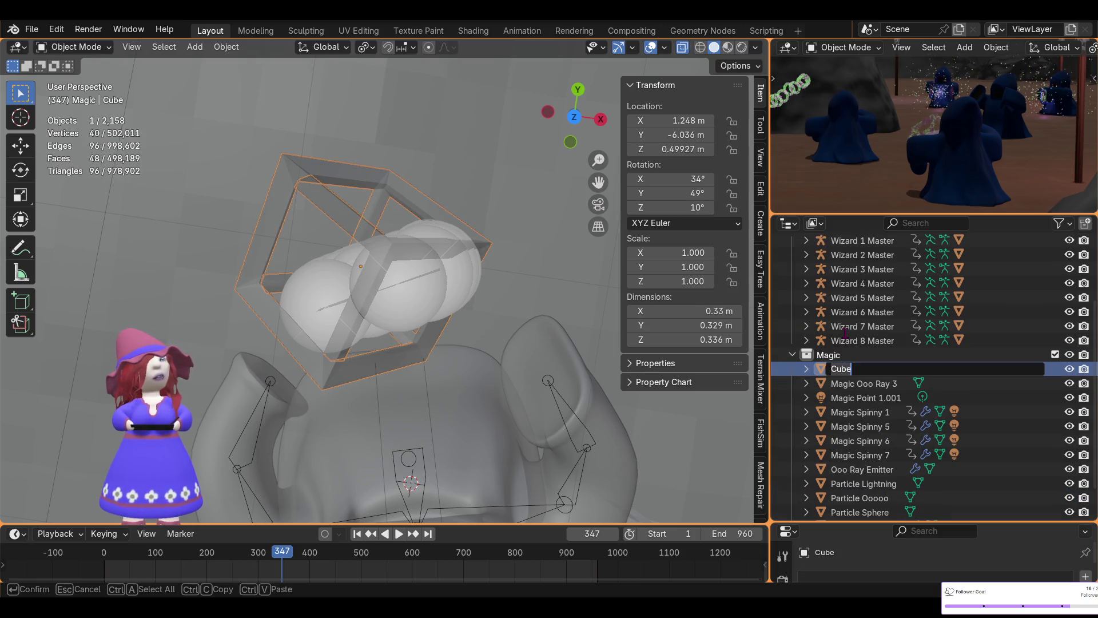
{"action": "type", "text": "Magic Zzzz"}
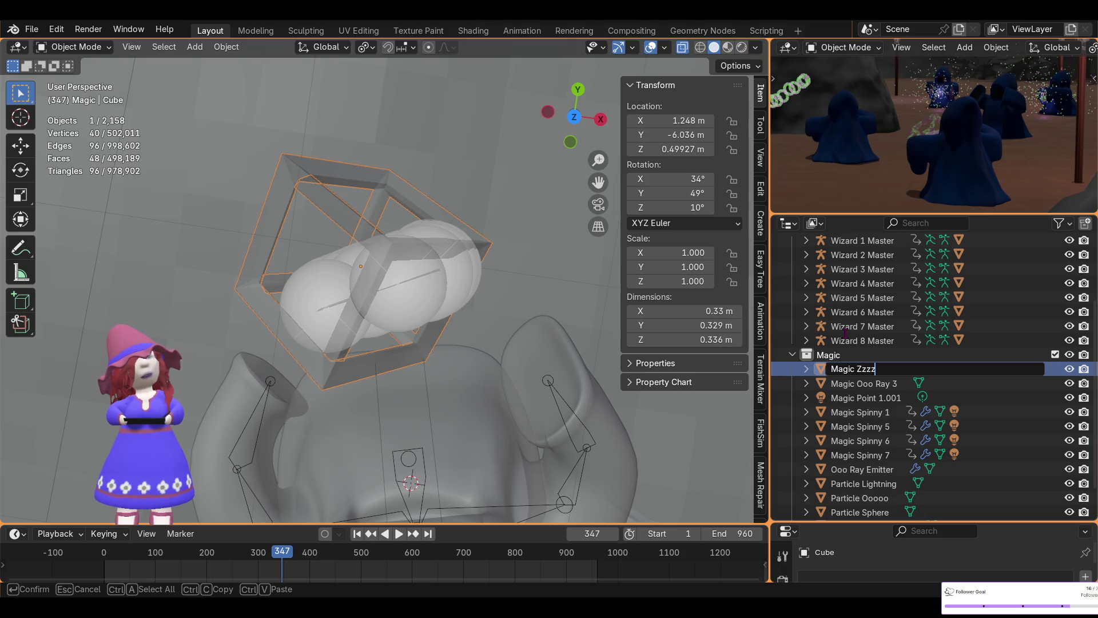
{"action": "type", "text": " Ray"}
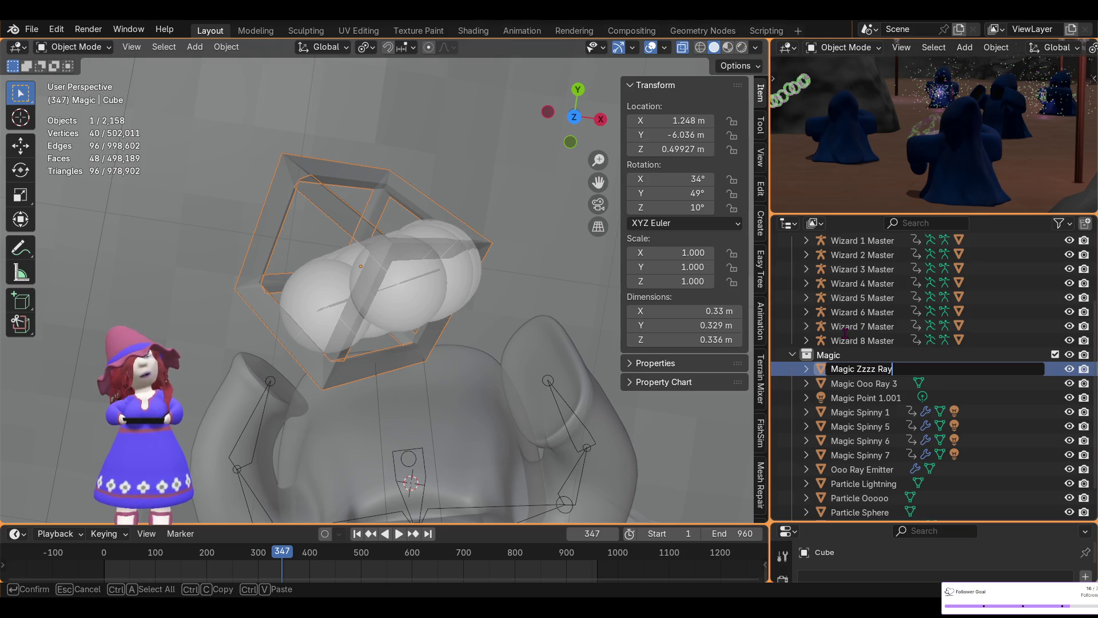
{"action": "key", "text": "Return"}
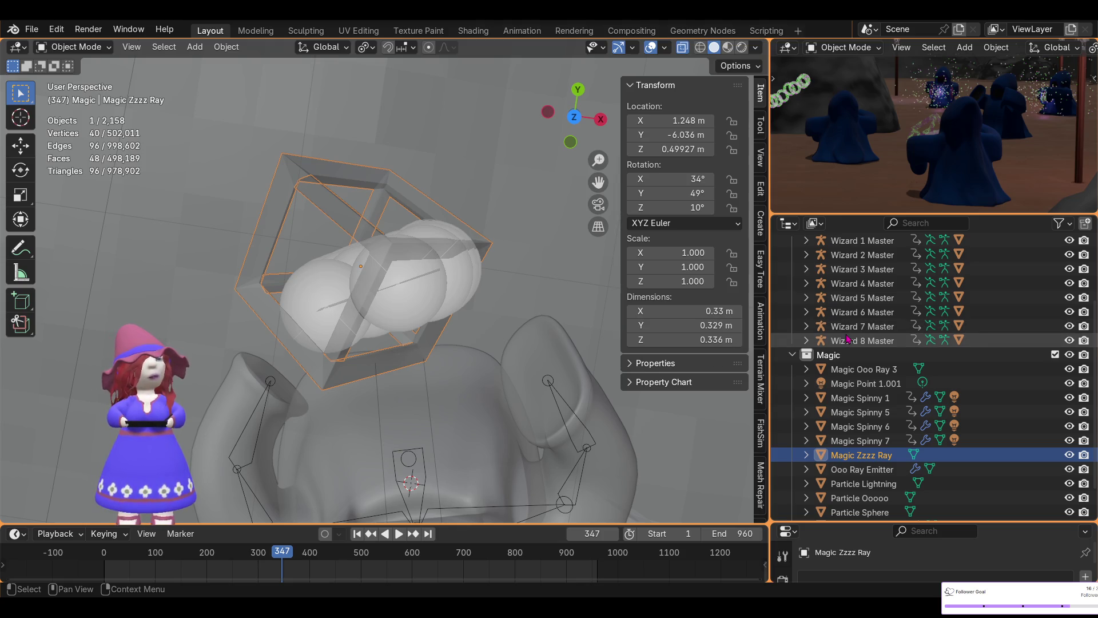
{"action": "scroll", "coordinate": [885, 467], "scroll_direction": "down", "scroll_amount": 2}
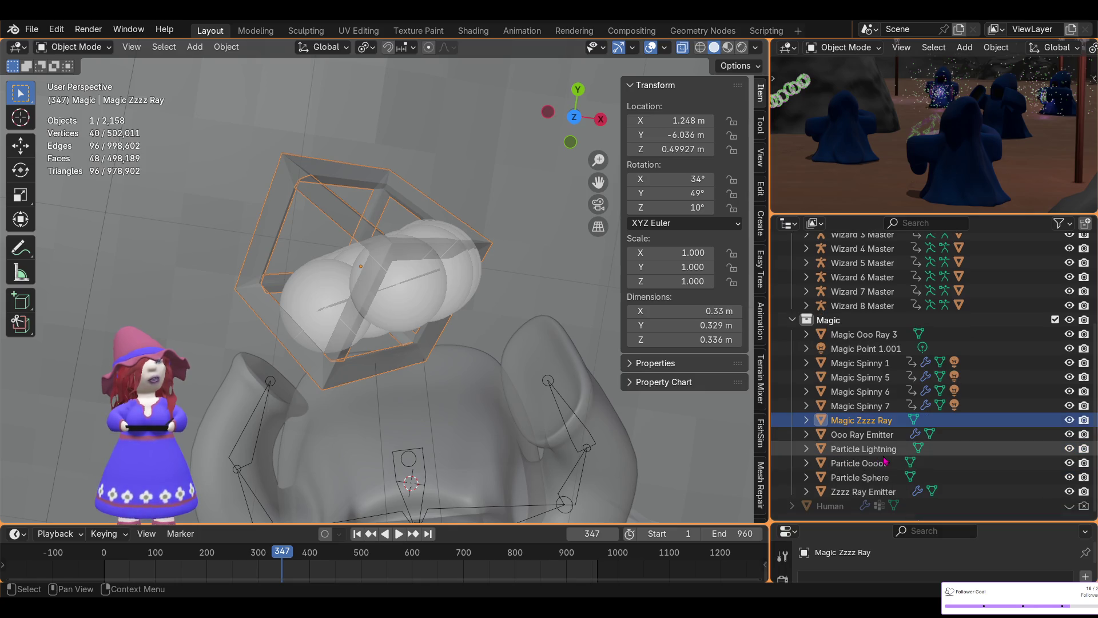
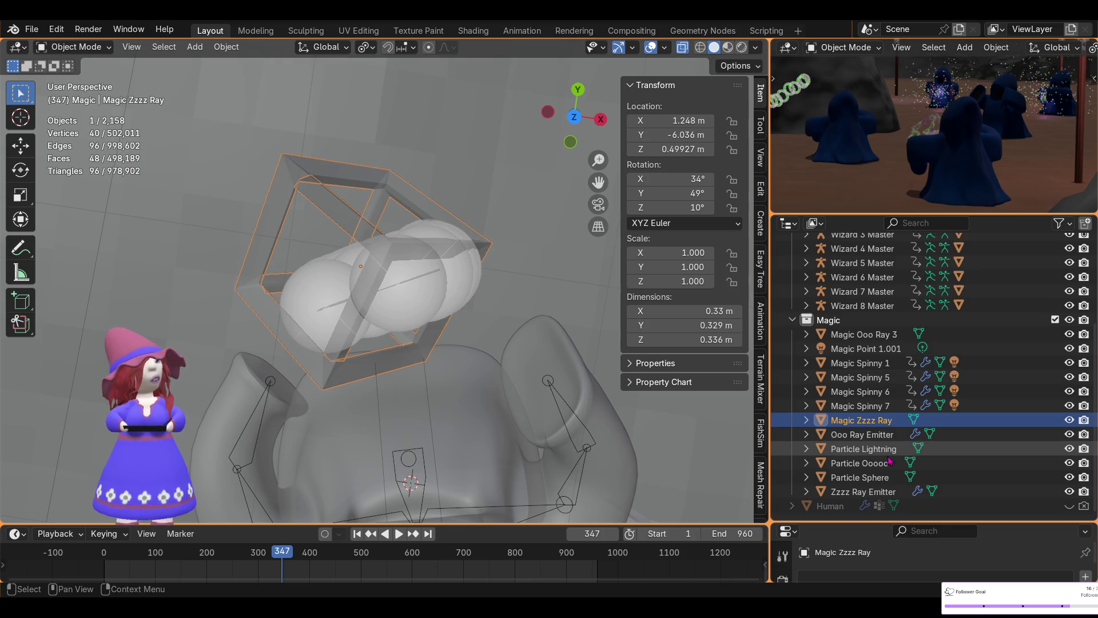
- Show the Zzzz Ray Emitter's particle settings in a taller properties area with Cache collapsed
{"action": "left_click", "coordinate": [400, 287]}
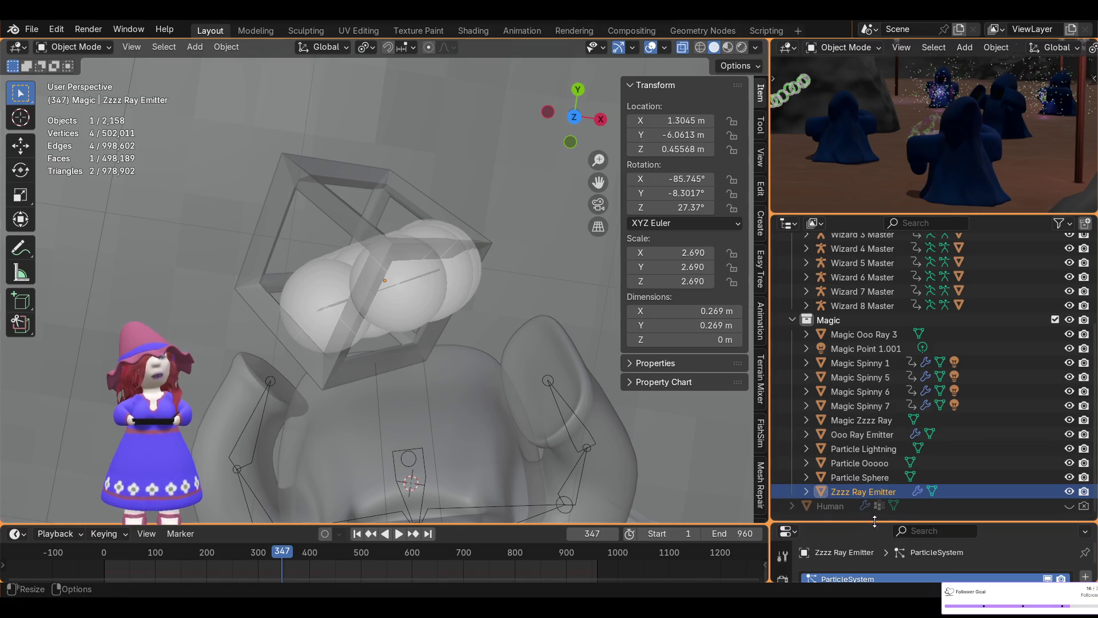
{"action": "left_click_drag", "start_coordinate": [876, 521], "coordinate": [875, 238]}
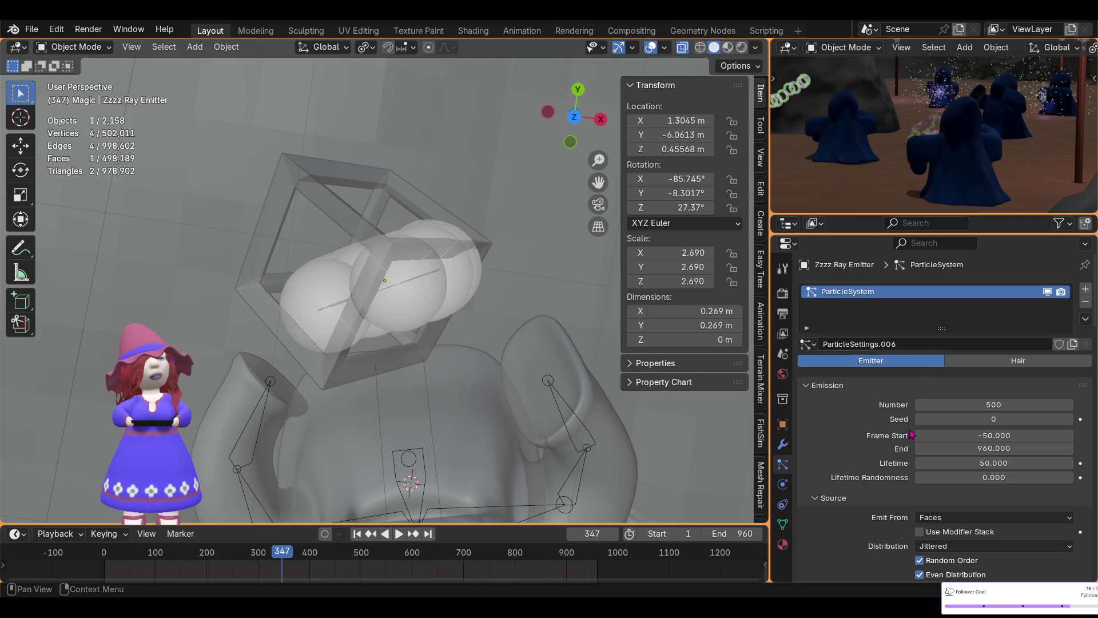
{"action": "scroll", "coordinate": [899, 412], "scroll_direction": "down", "scroll_amount": 3}
{"action": "scroll", "coordinate": [898, 413], "scroll_direction": "down", "scroll_amount": 4}
{"action": "scroll", "coordinate": [898, 413], "scroll_direction": "down", "scroll_amount": 1}
{"action": "scroll", "coordinate": [899, 413], "scroll_direction": "down", "scroll_amount": 1}
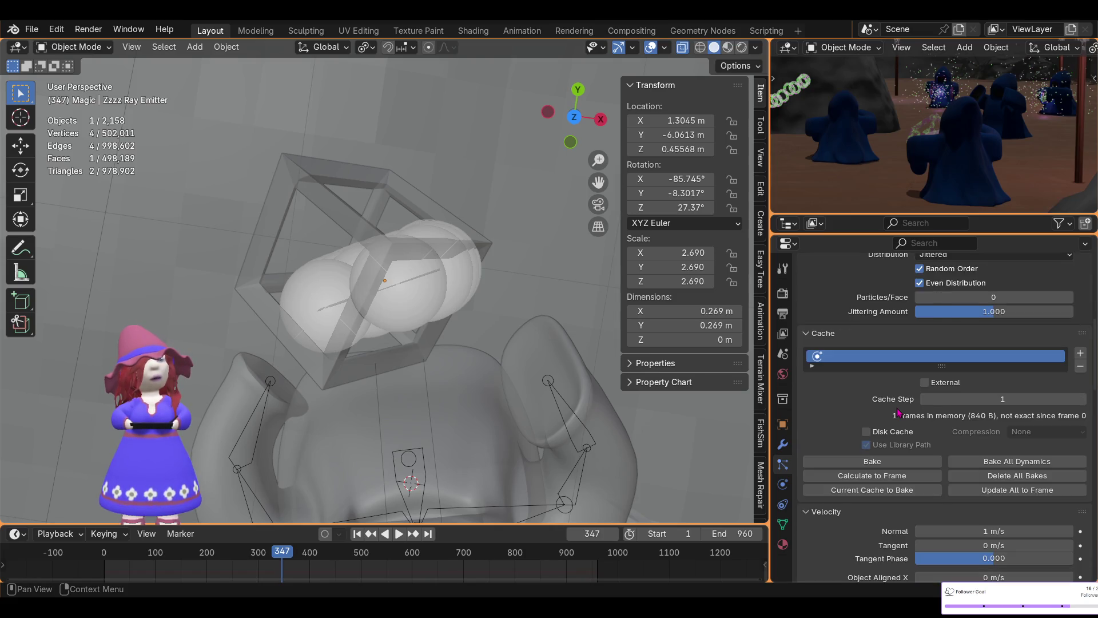
{"action": "scroll", "coordinate": [846, 329], "scroll_direction": "down", "scroll_amount": 1}
{"action": "left_click", "coordinate": [810, 307]}
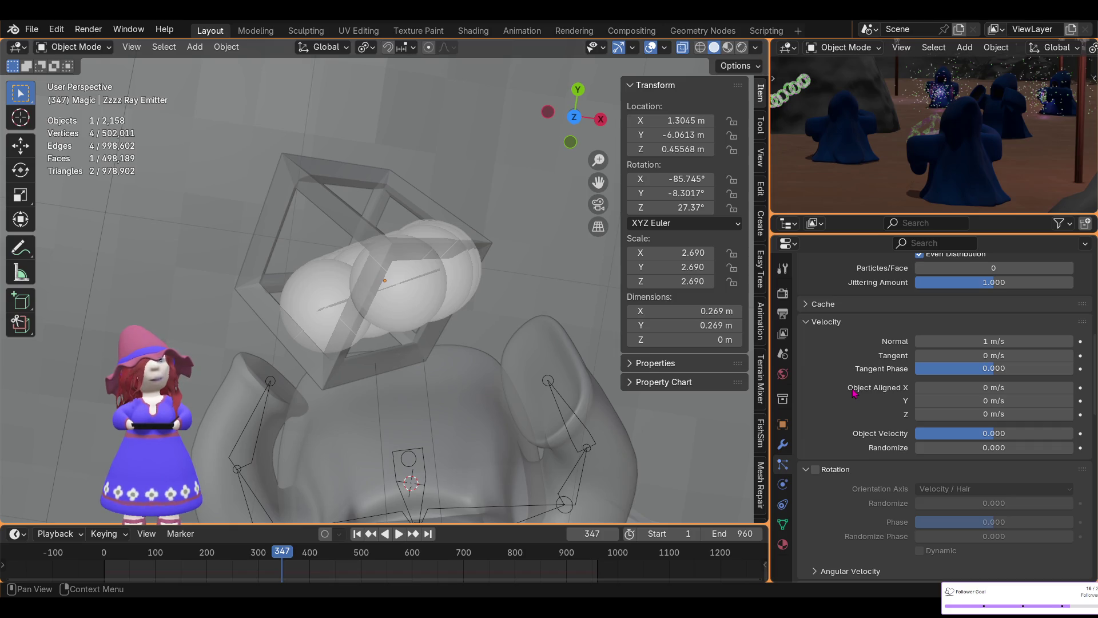
{"action": "scroll", "coordinate": [837, 405], "scroll_direction": "down", "scroll_amount": 1}
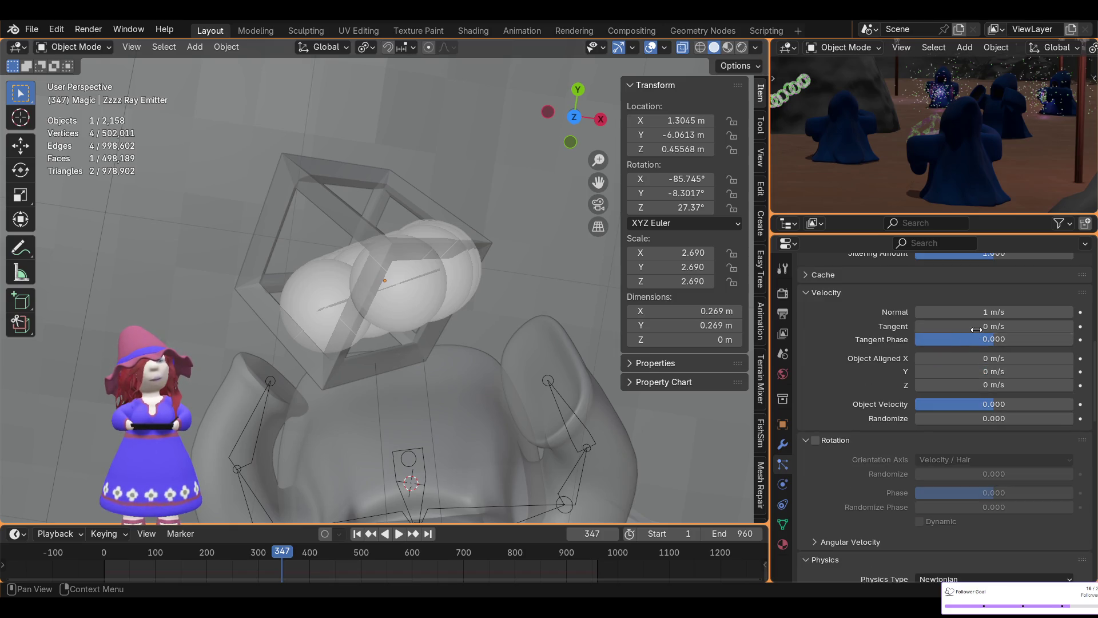
{"action": "scroll", "coordinate": [975, 353], "scroll_direction": "up", "scroll_amount": 4}
{"action": "scroll", "coordinate": [970, 351], "scroll_direction": "down", "scroll_amount": 2}
{"action": "scroll", "coordinate": [973, 352], "scroll_direction": "down", "scroll_amount": 2}
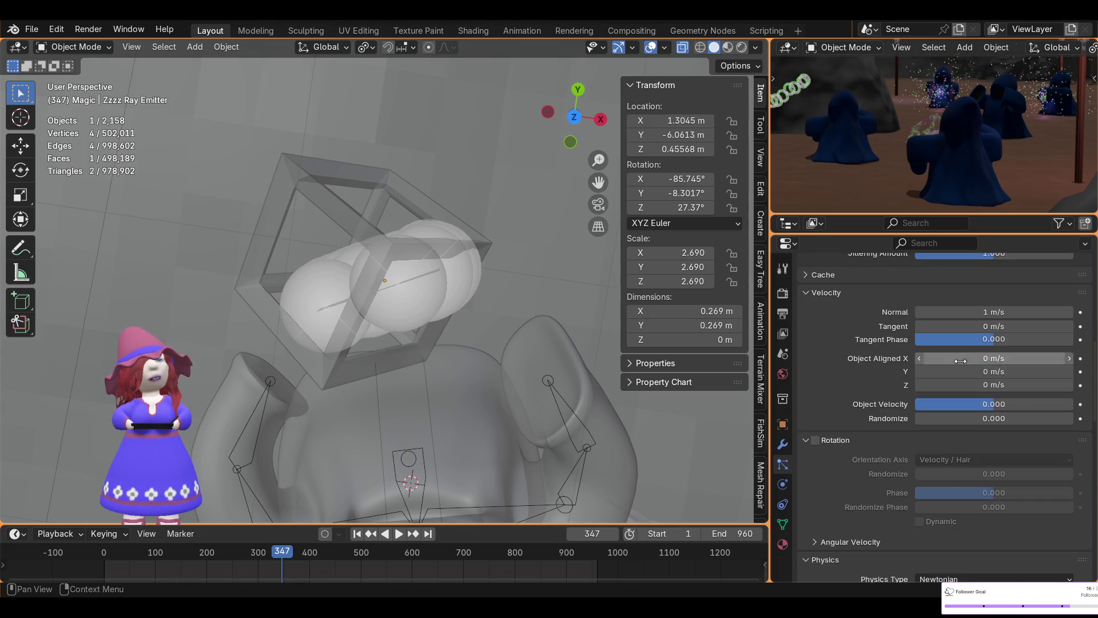
{"action": "scroll", "coordinate": [986, 326], "scroll_direction": "up", "scroll_amount": 4}
{"action": "scroll", "coordinate": [985, 326], "scroll_direction": "up", "scroll_amount": 6}
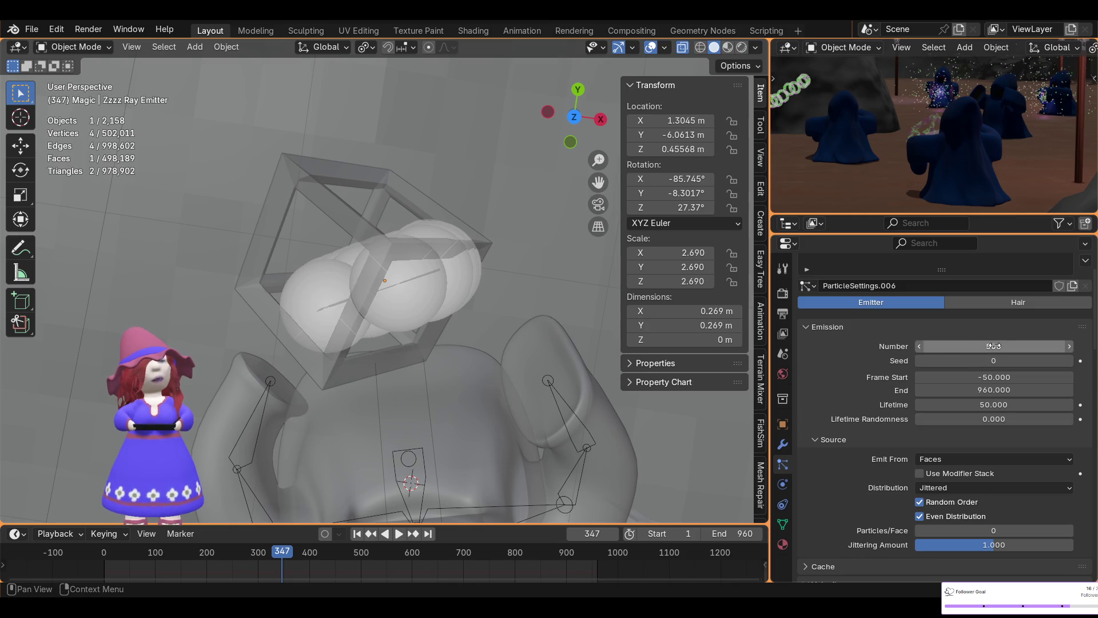
- Set the emitter to 700 particles, lifetime 35 and start frame -35
{"action": "left_click", "coordinate": [993, 347]}
{"action": "type", "text": "700"}
{"action": "key", "text": "Return"}
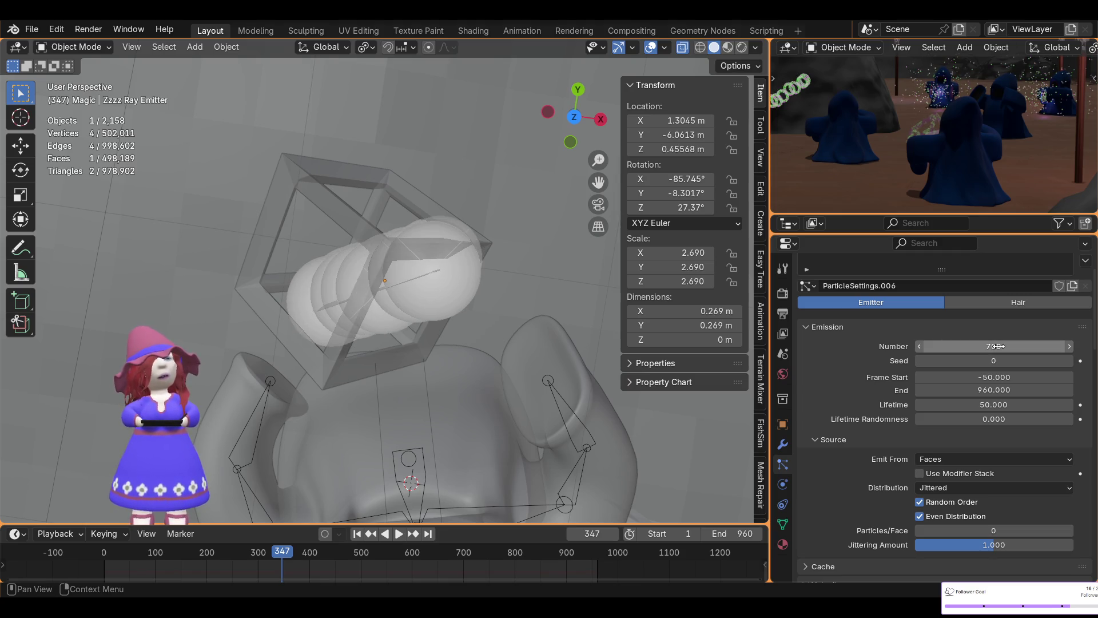
{"action": "left_click", "coordinate": [1006, 401]}
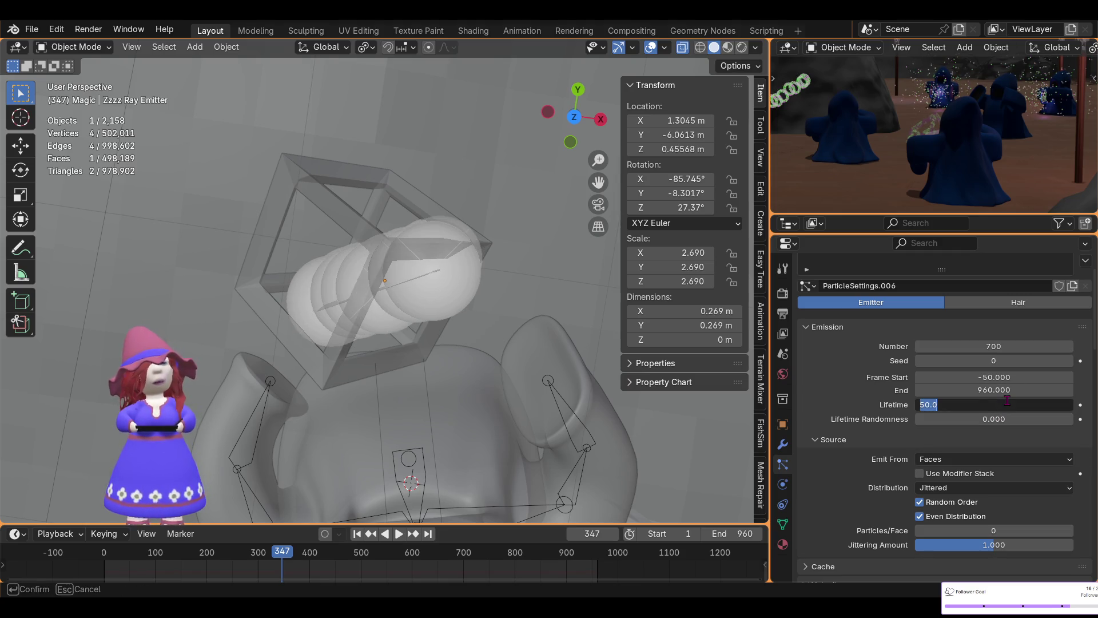
{"action": "type", "text": "35"}
{"action": "key", "text": "Return"}
{"action": "left_click", "coordinate": [994, 376]}
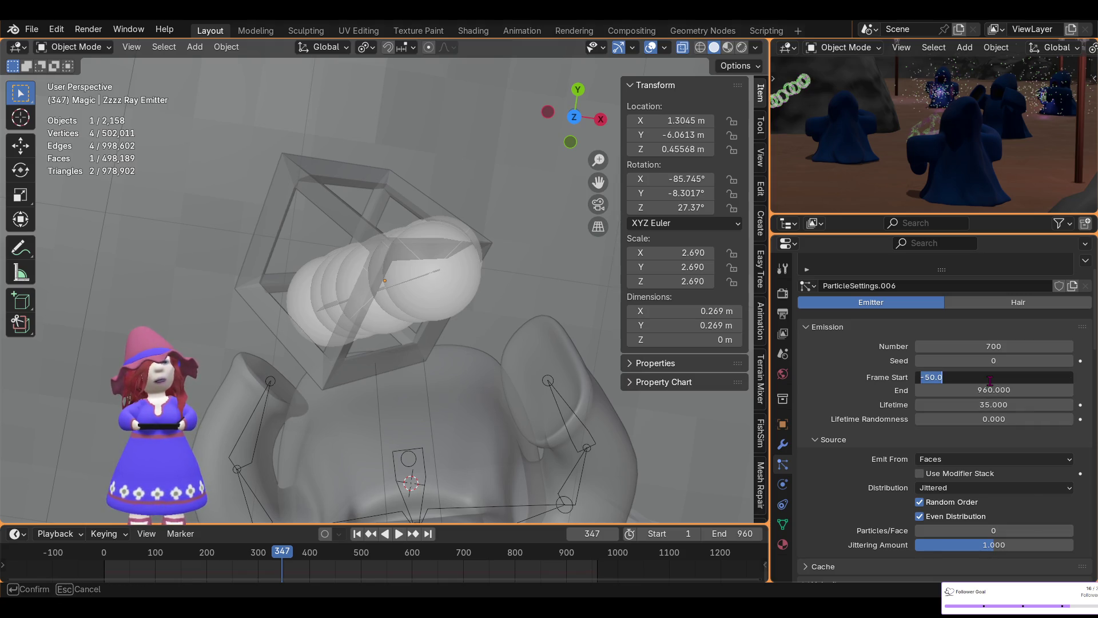
{"action": "type", "text": "-35"}
{"action": "key", "text": "Return"}
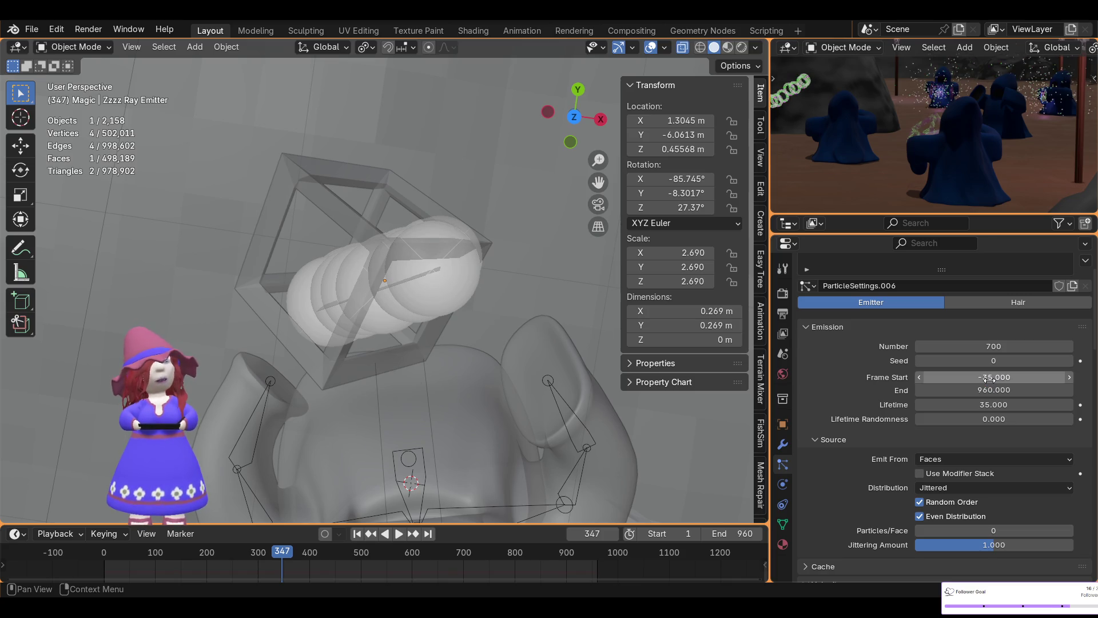
{"action": "scroll", "coordinate": [970, 396], "scroll_direction": "down", "scroll_amount": 2}
{"action": "scroll", "coordinate": [954, 410], "scroll_direction": "down", "scroll_amount": 3}
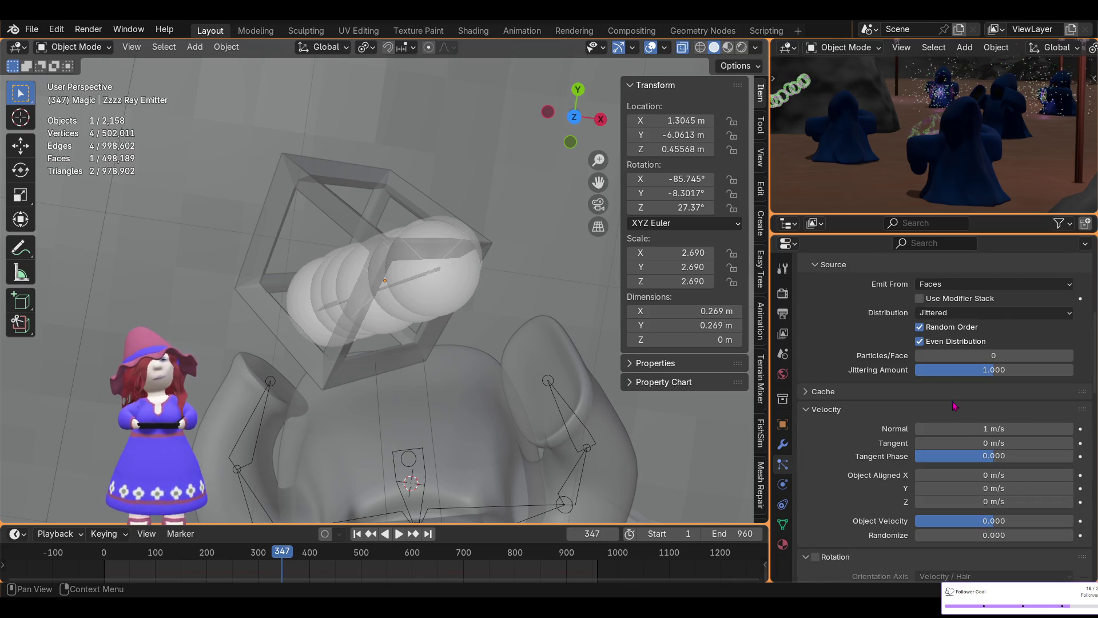
{"action": "scroll", "coordinate": [958, 418], "scroll_direction": "down", "scroll_amount": 2}
- Set the particles' normal velocity to 1.25 m/s
{"action": "left_click", "coordinate": [986, 370]}
{"action": "type", "text": "1.5"}
{"action": "key", "text": "BackSpace"}
{"action": "key", "text": "BackSpace"}
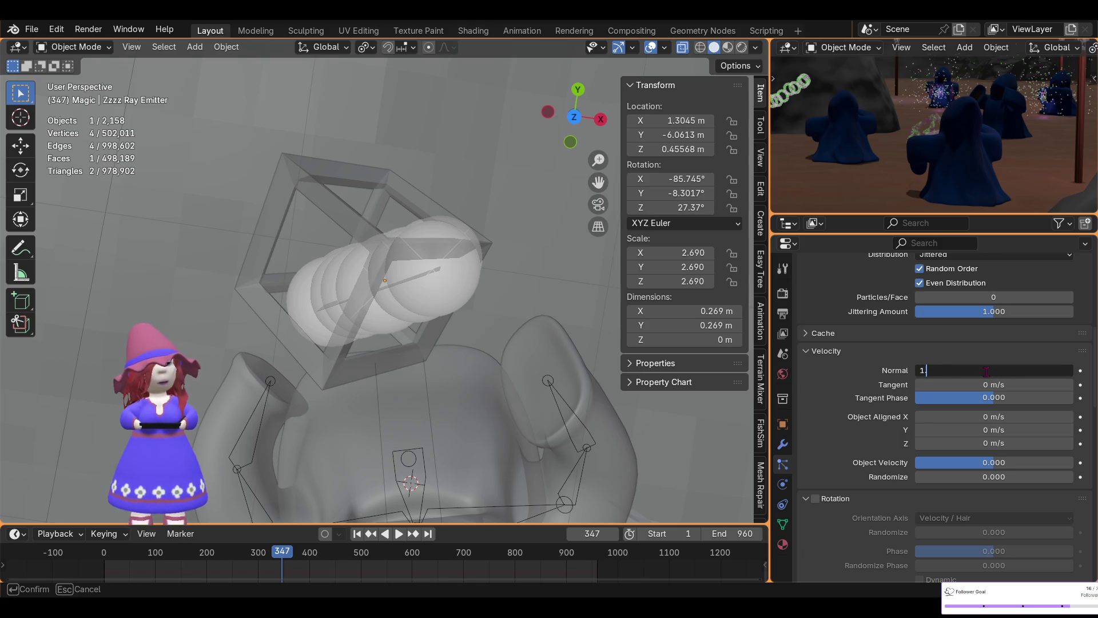
{"action": "type", "text": "25"}
{"action": "key", "text": "Return"}
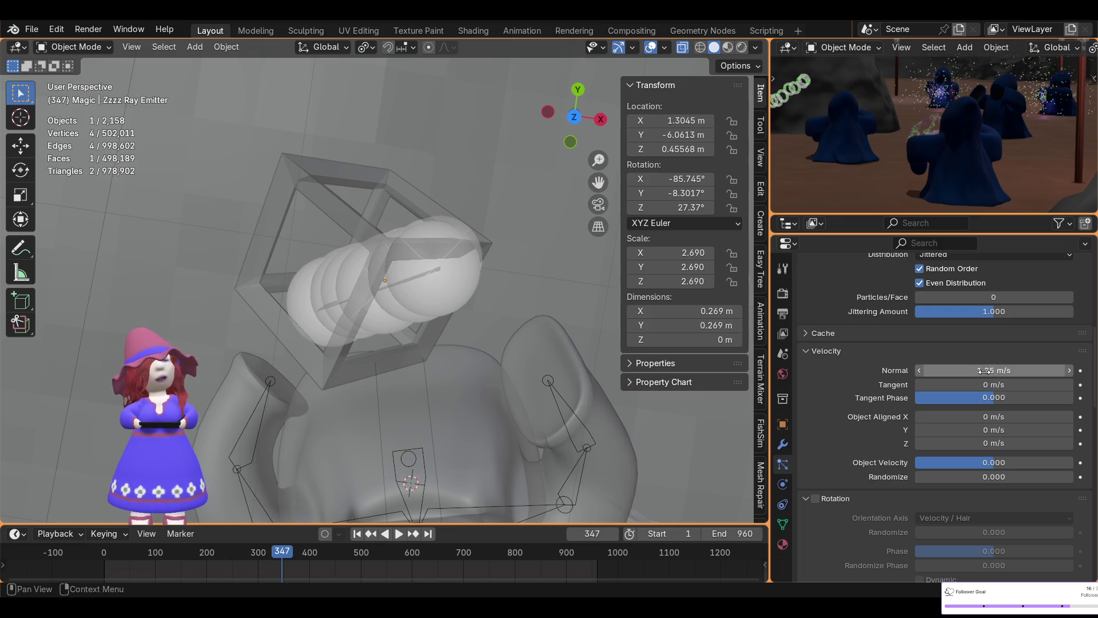
{"action": "scroll", "coordinate": [991, 456], "scroll_direction": "down", "scroll_amount": 3}
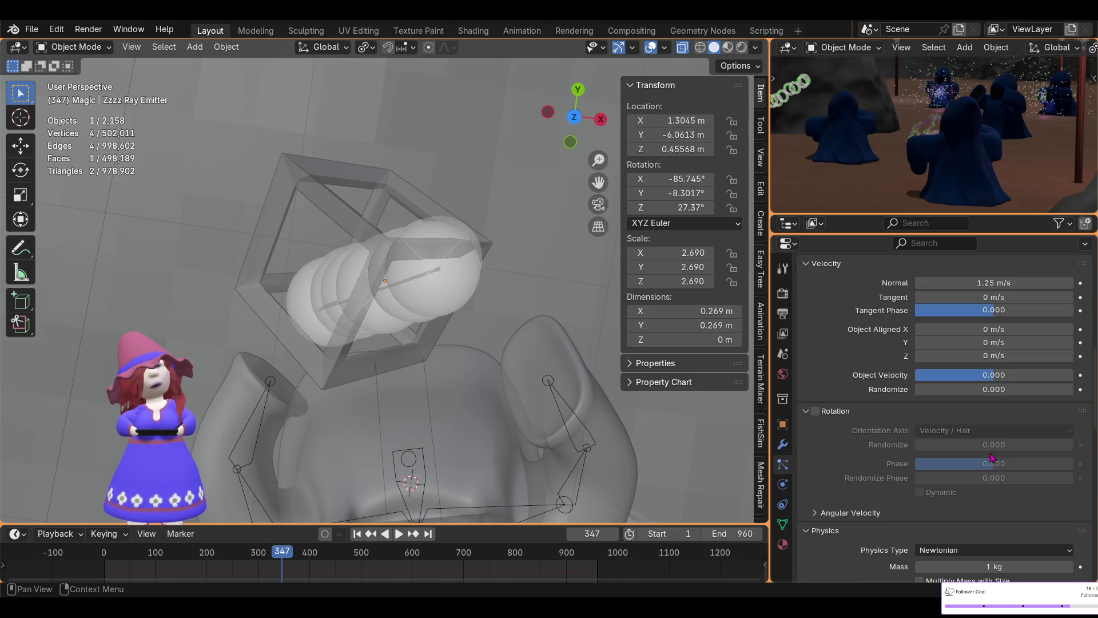
{"action": "scroll", "coordinate": [991, 459], "scroll_direction": "down", "scroll_amount": 2}
{"action": "scroll", "coordinate": [991, 456], "scroll_direction": "down", "scroll_amount": 2}
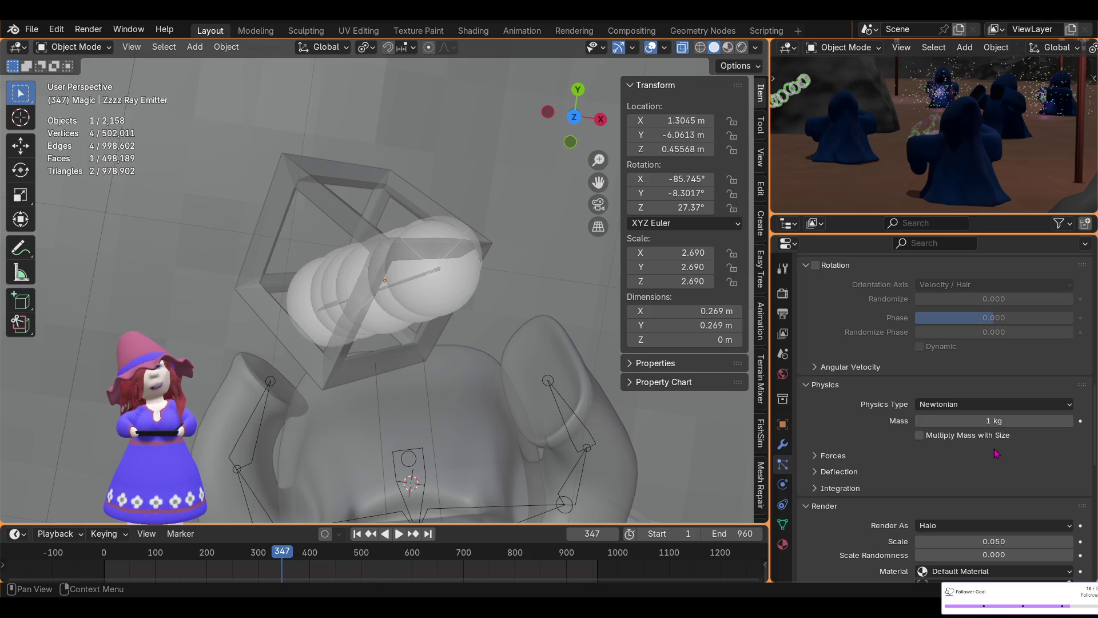
{"action": "scroll", "coordinate": [996, 453], "scroll_direction": "down", "scroll_amount": 5}
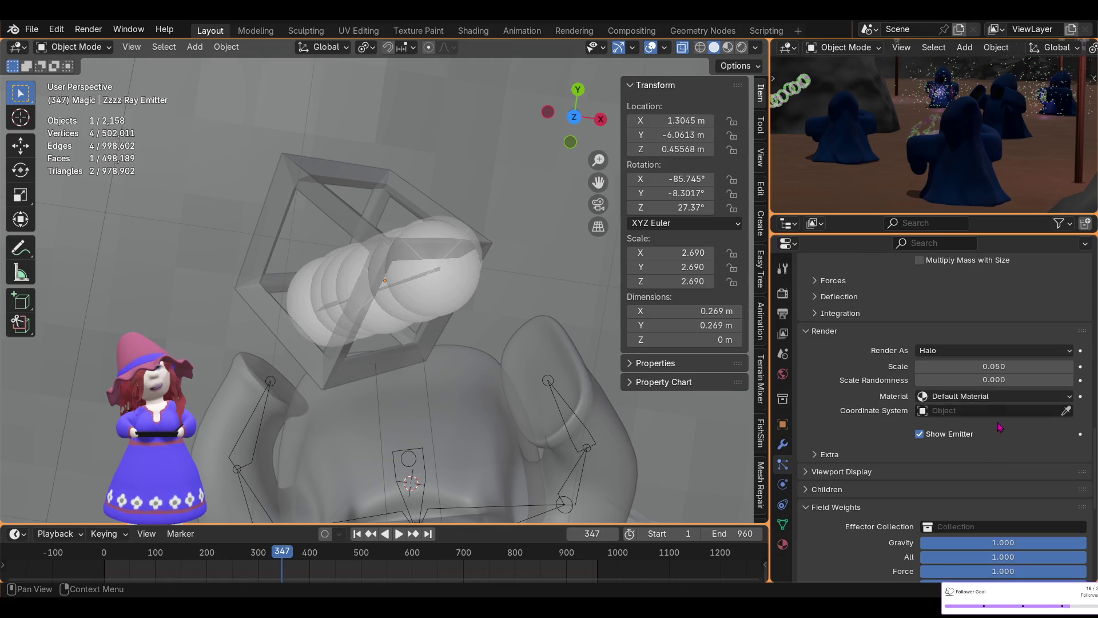
- Render the particles as instances of the Particle Lightning object and inspect the bolts
{"action": "left_click", "coordinate": [958, 350]}
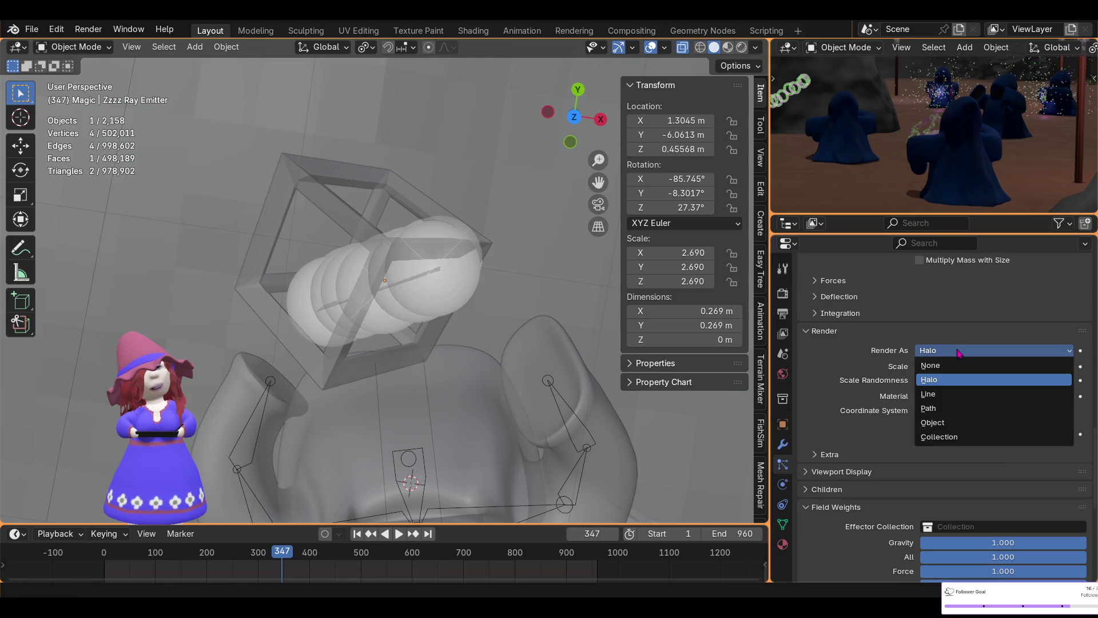
{"action": "left_click", "coordinate": [944, 423]}
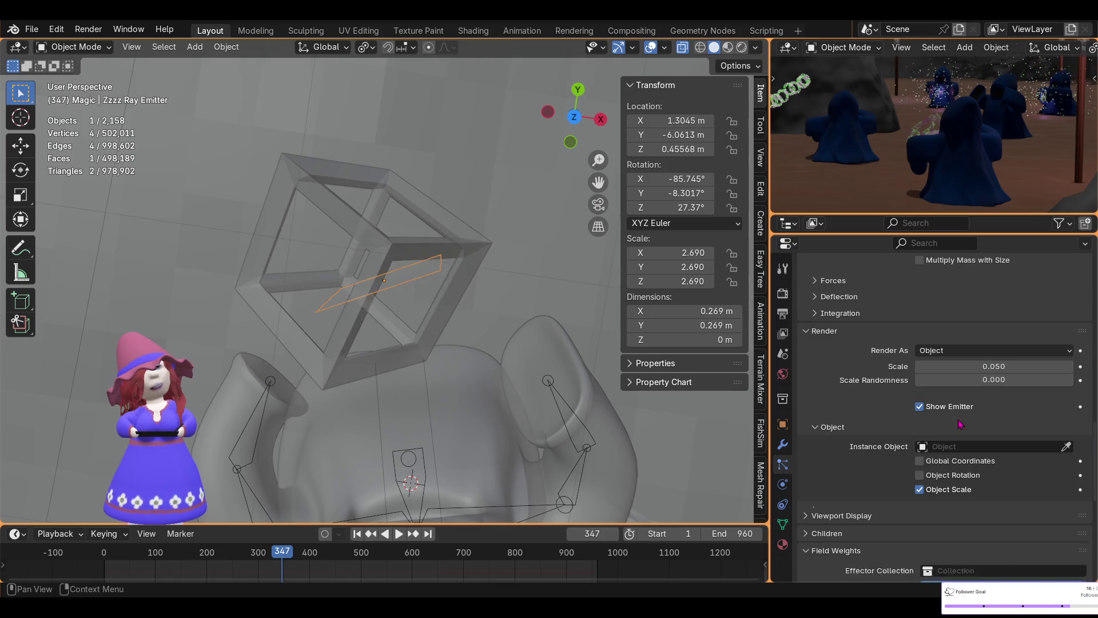
{"action": "left_click", "coordinate": [923, 446]}
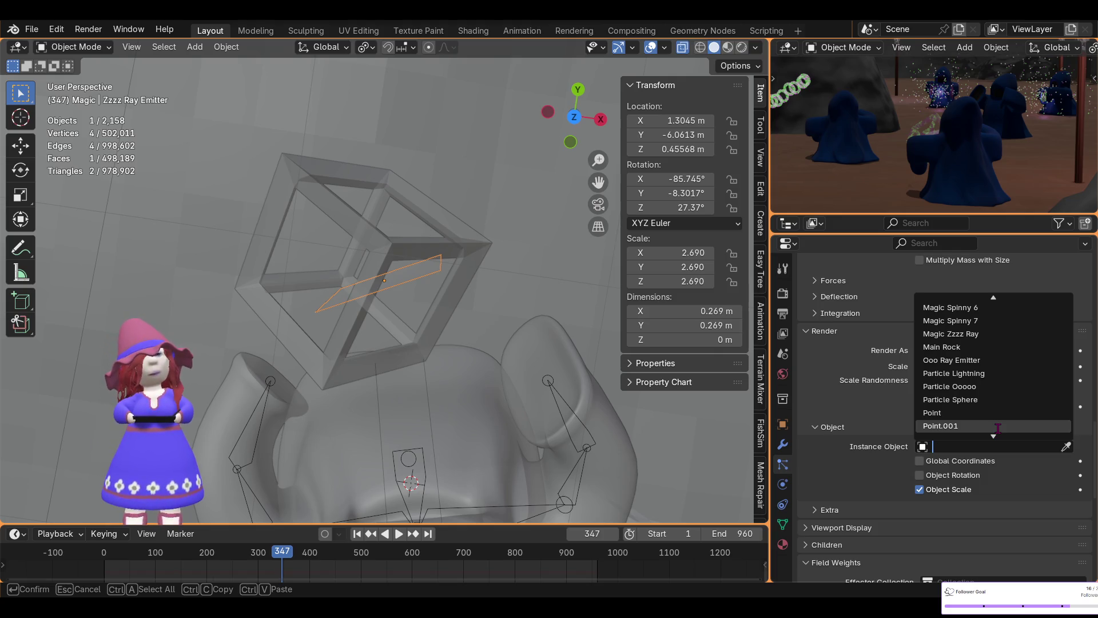
{"action": "left_click", "coordinate": [975, 374]}
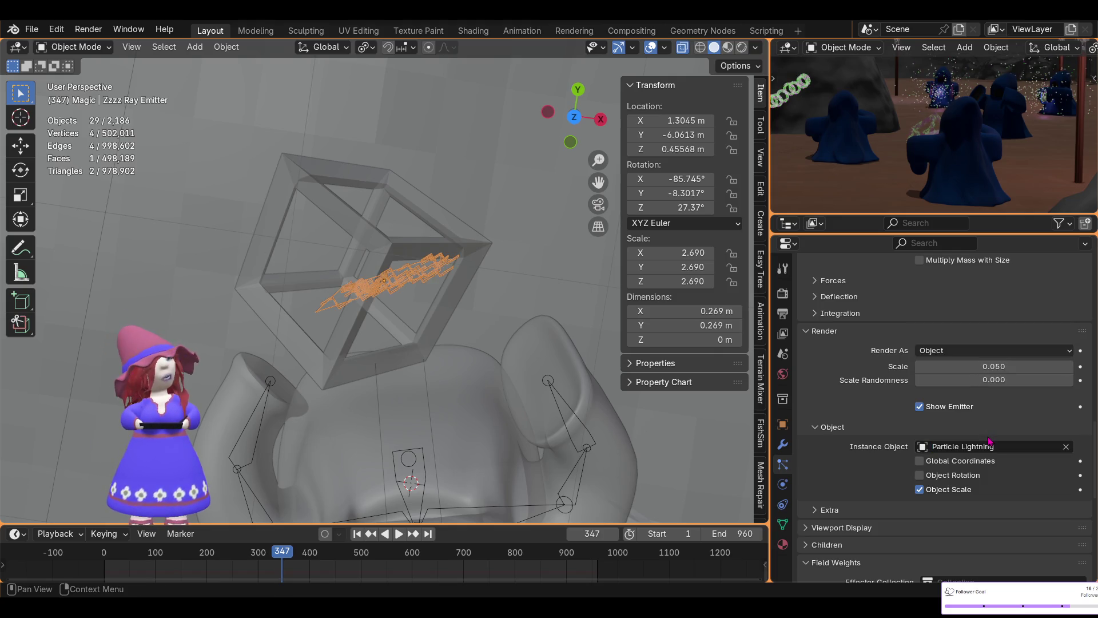
{"action": "mouse_move", "coordinate": [530, 397]}
{"action": "middle_mouse_down"}
{"action": "mouse_move", "coordinate": [471, 333]}
{"action": "mouse_move", "coordinate": [314, 257]}
{"action": "mouse_move", "coordinate": [375, 242]}
{"action": "middle_mouse_up"}
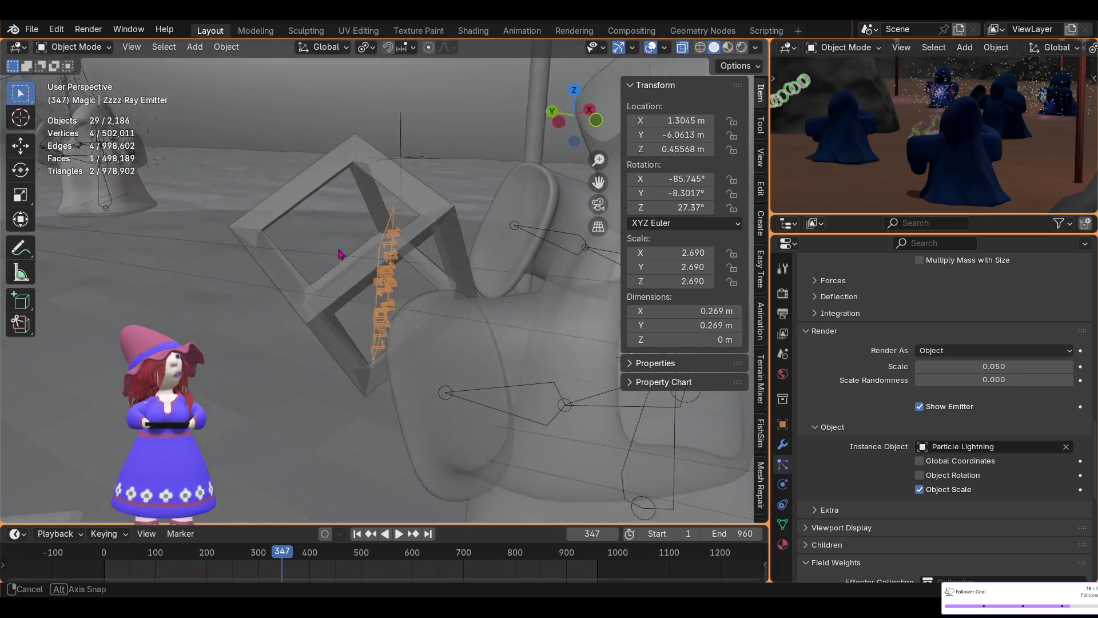
{"action": "middle_click_drag", "start_coordinate": [375, 243], "coordinate": [312, 240]}
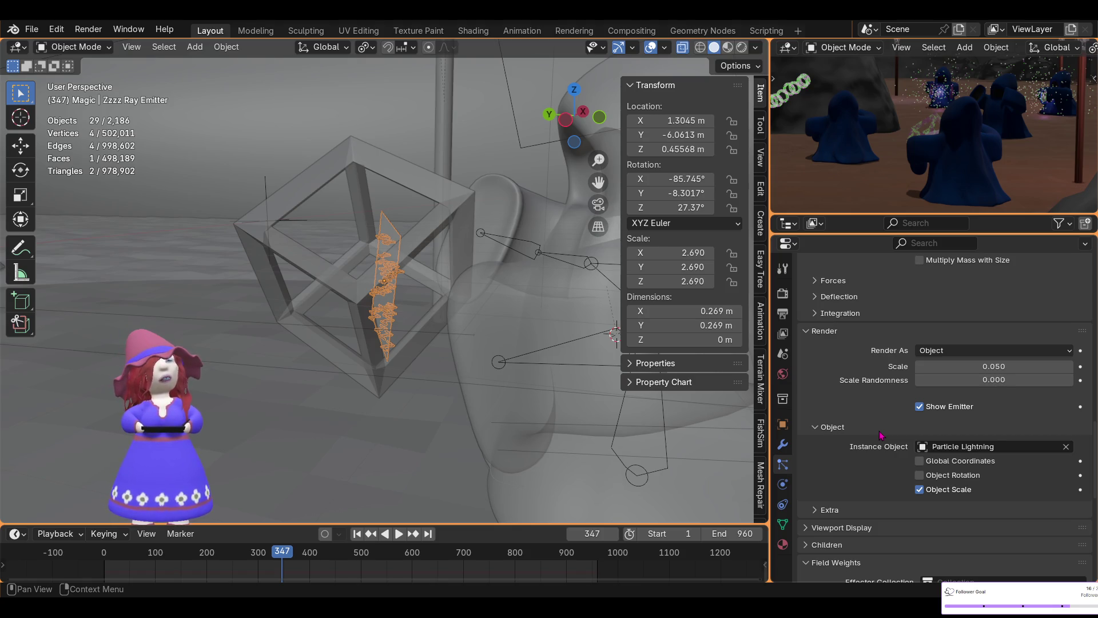
{"action": "scroll", "coordinate": [931, 426], "scroll_direction": "down", "scroll_amount": 3}
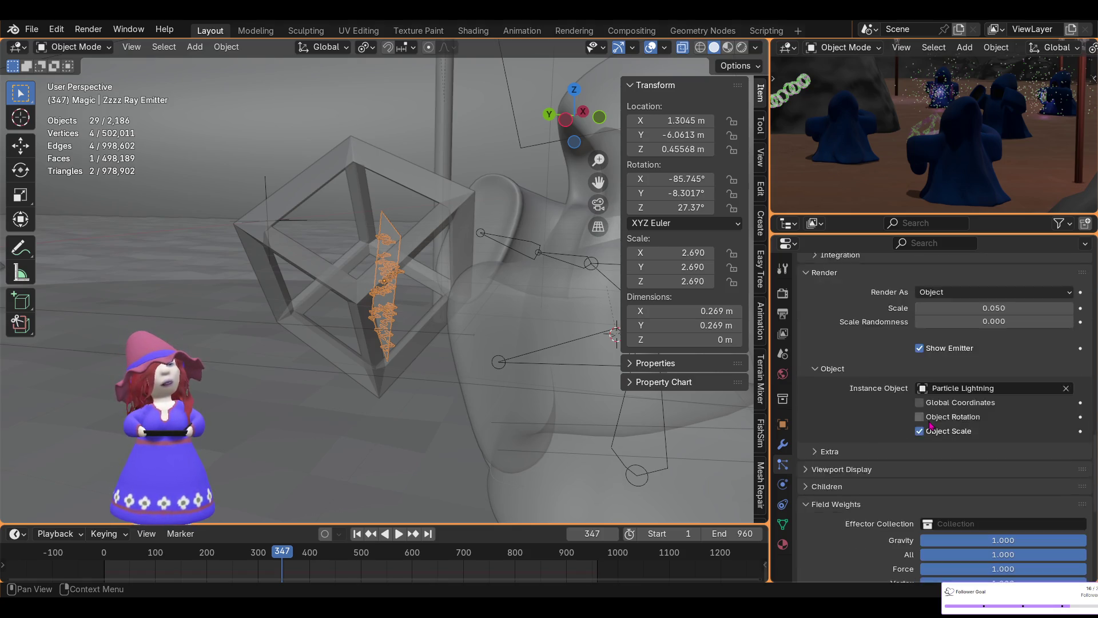
{"action": "scroll", "coordinate": [926, 419], "scroll_direction": "down", "scroll_amount": 3}
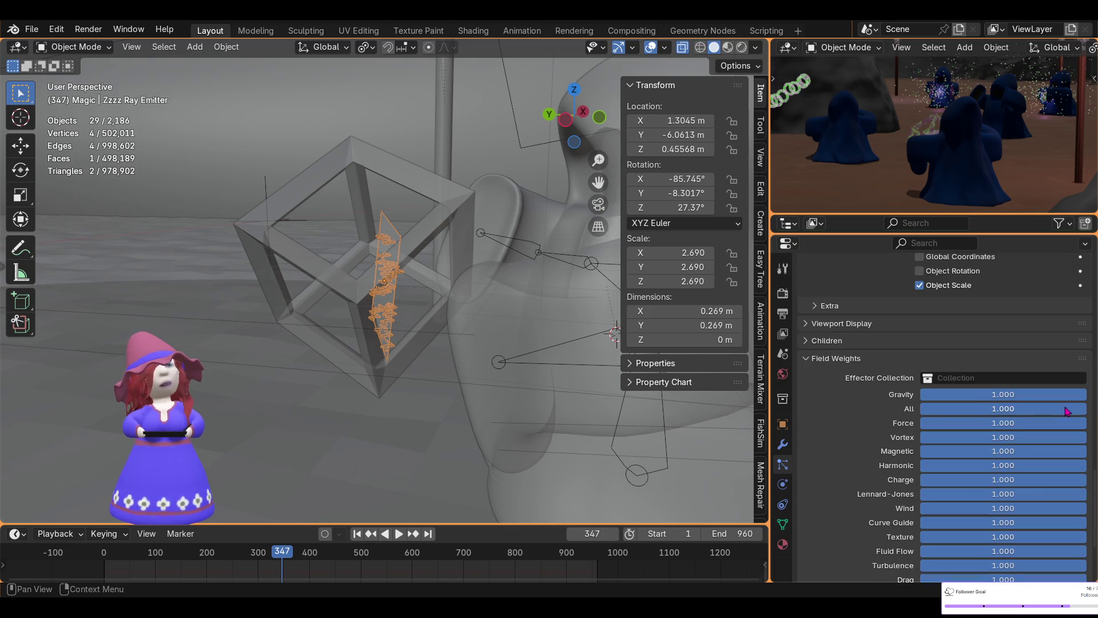
- Set the Gravity field weight to 0 and enable particle Rotation
{"action": "left_click_drag", "start_coordinate": [1079, 395], "coordinate": [922, 398]}
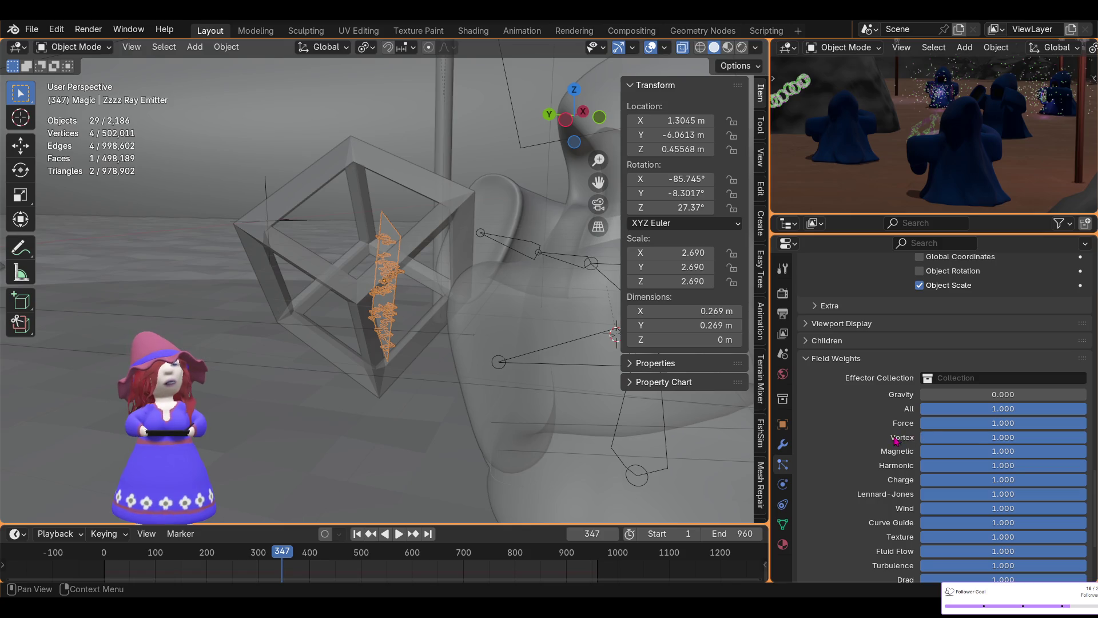
{"action": "scroll", "coordinate": [901, 440], "scroll_direction": "up", "scroll_amount": 2}
{"action": "scroll", "coordinate": [893, 437], "scroll_direction": "up", "scroll_amount": 2}
{"action": "scroll", "coordinate": [884, 433], "scroll_direction": "up", "scroll_amount": 3}
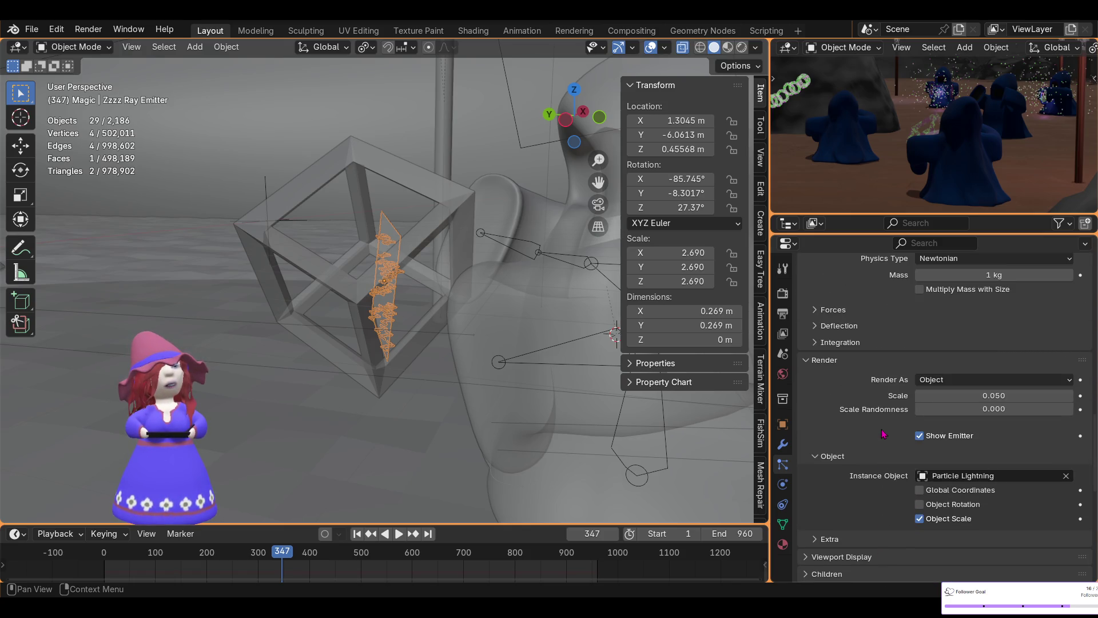
{"action": "scroll", "coordinate": [883, 434], "scroll_direction": "up", "scroll_amount": 2}
{"action": "scroll", "coordinate": [883, 434], "scroll_direction": "up", "scroll_amount": 2}
{"action": "scroll", "coordinate": [883, 433], "scroll_direction": "up", "scroll_amount": 1}
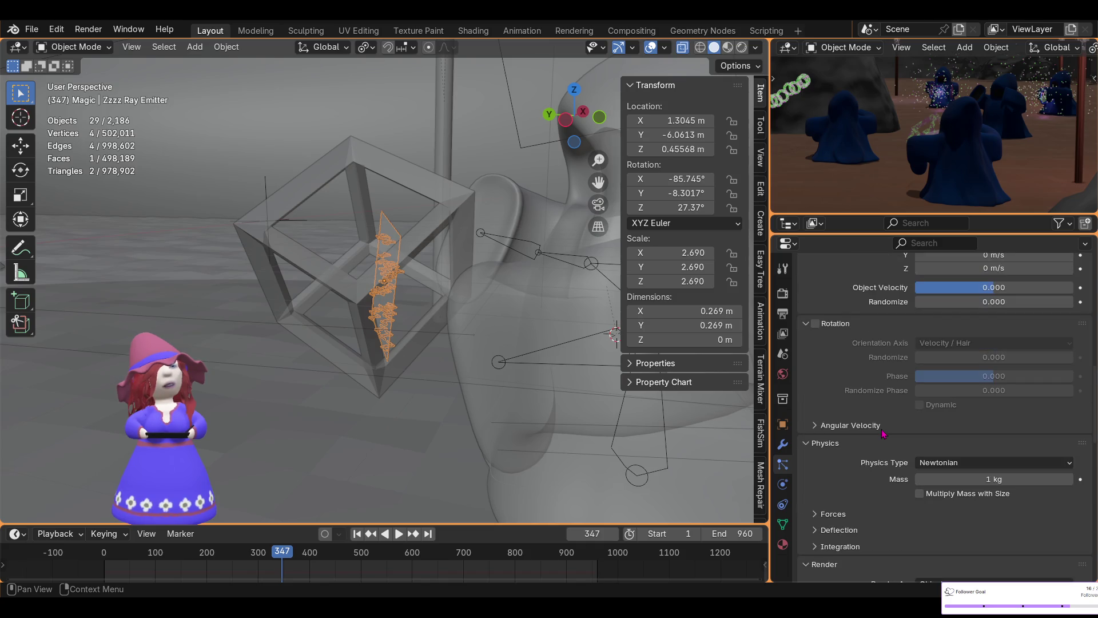
{"action": "left_click", "coordinate": [816, 324]}
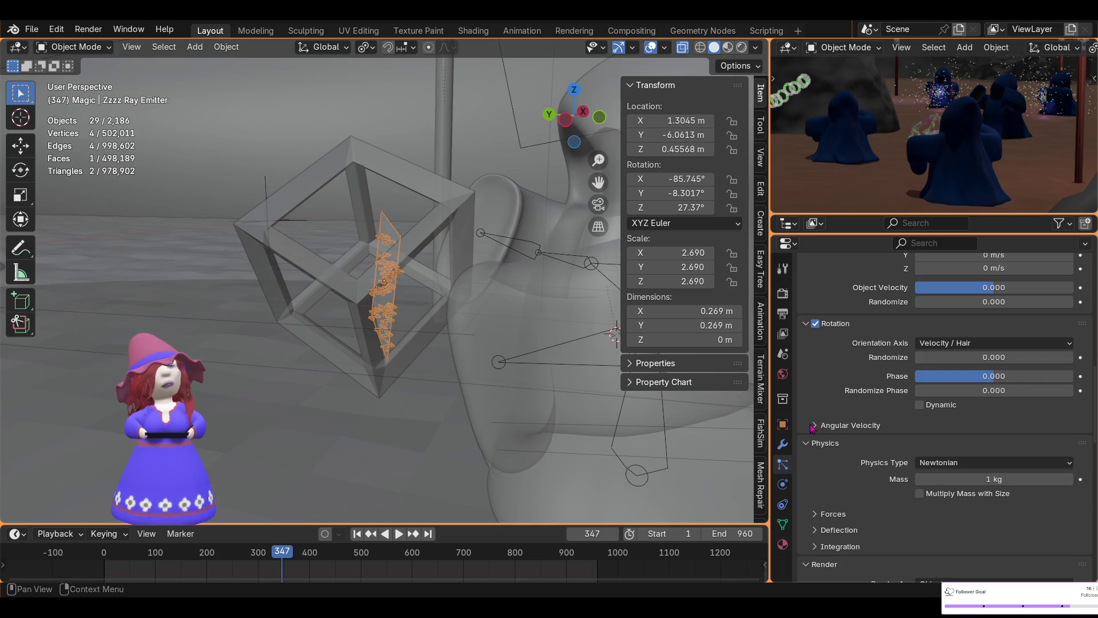
{"action": "left_click", "coordinate": [987, 345]}
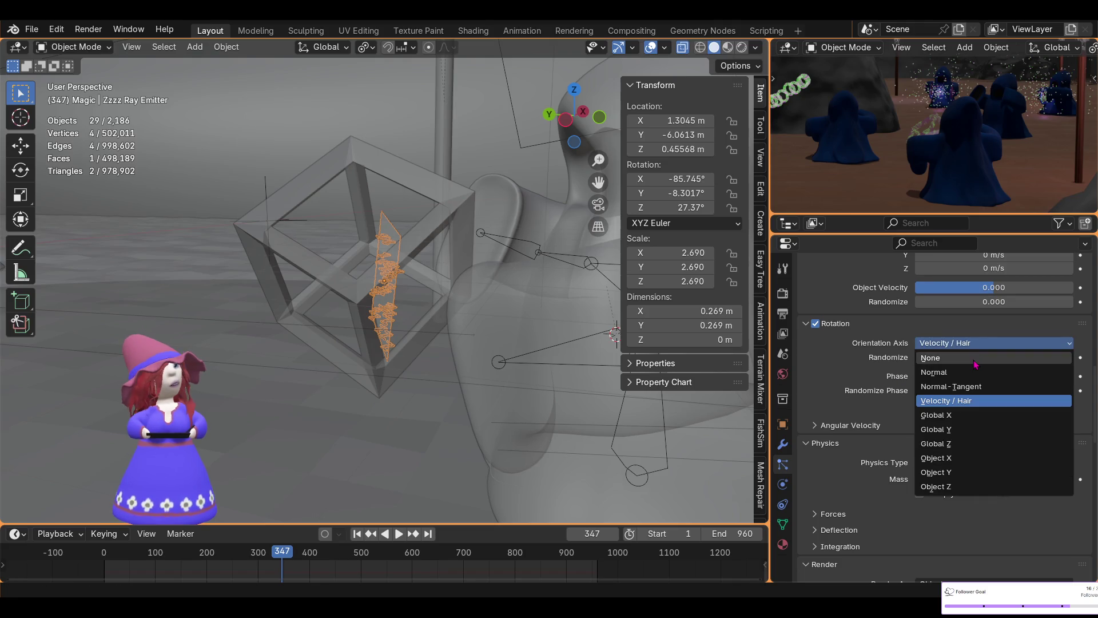
{"action": "left_click", "coordinate": [975, 358]}
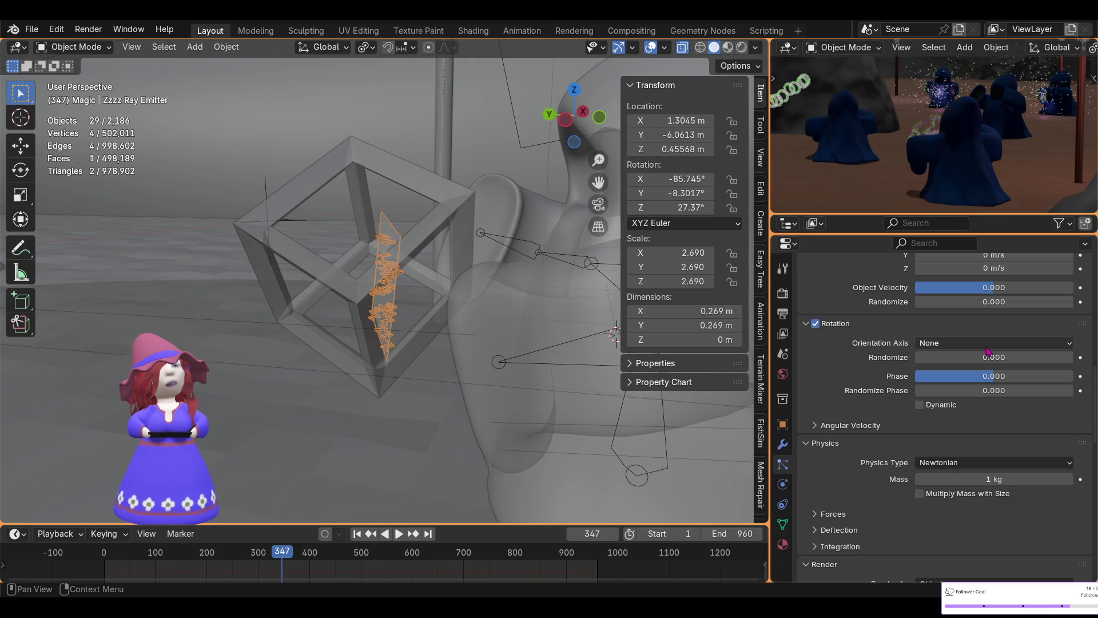
{"action": "left_click", "coordinate": [989, 344]}
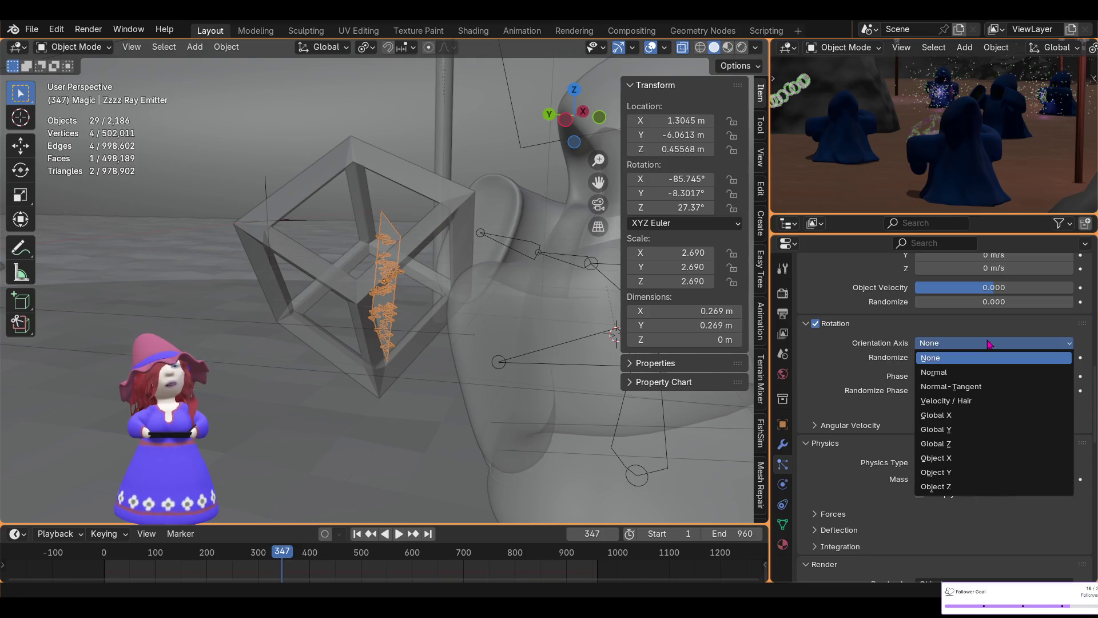
{"action": "left_click", "coordinate": [985, 371]}
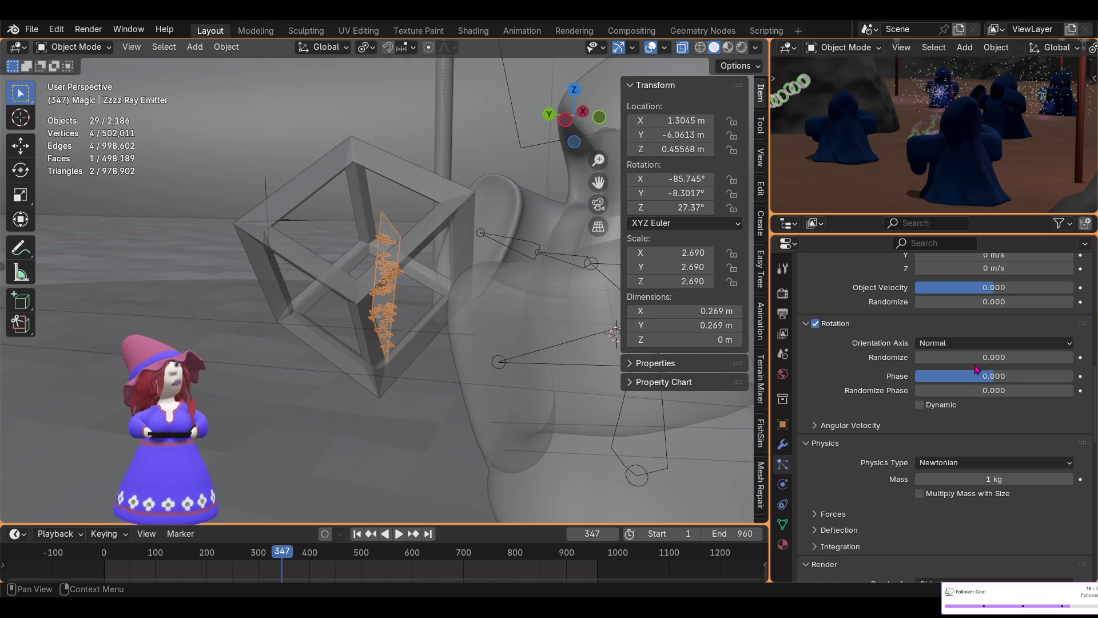
{"action": "left_click", "coordinate": [979, 344]}
{"action": "left_click", "coordinate": [979, 388]}
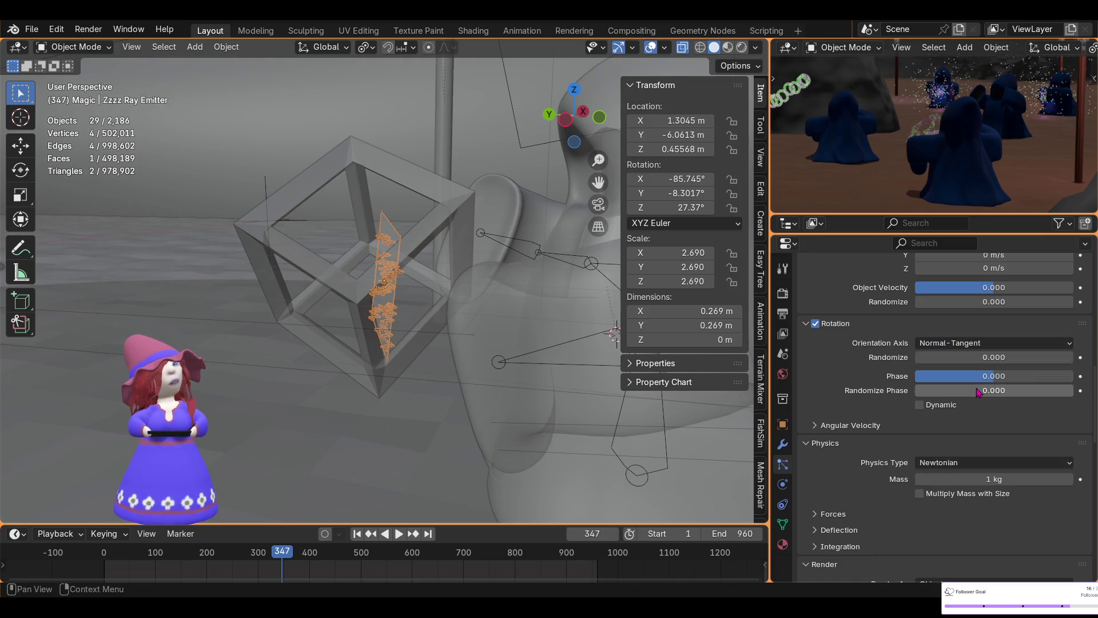
{"action": "left_click", "coordinate": [968, 343]}
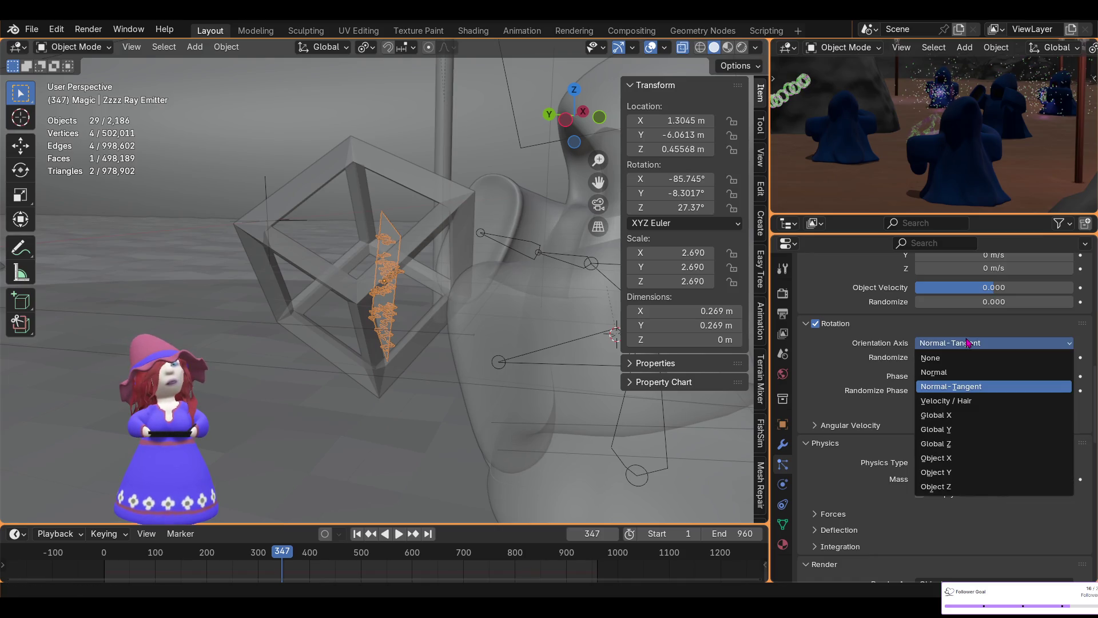
{"action": "left_click", "coordinate": [973, 415]}
{"action": "left_click", "coordinate": [960, 344]}
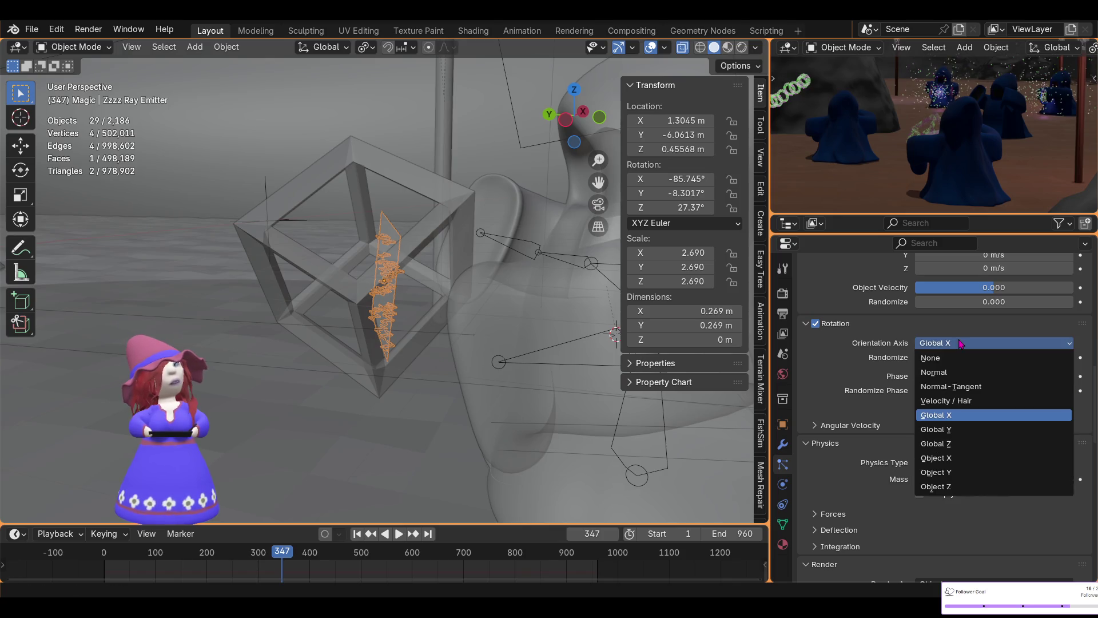
{"action": "left_click", "coordinate": [967, 430]}
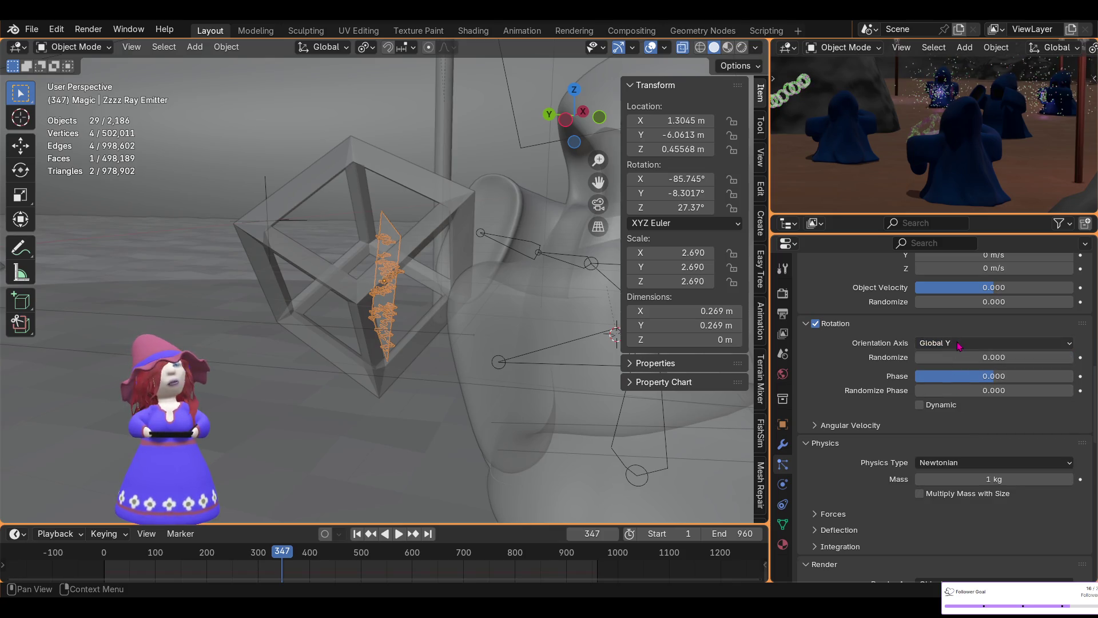
{"action": "left_click", "coordinate": [959, 343]}
{"action": "left_click", "coordinate": [974, 447]}
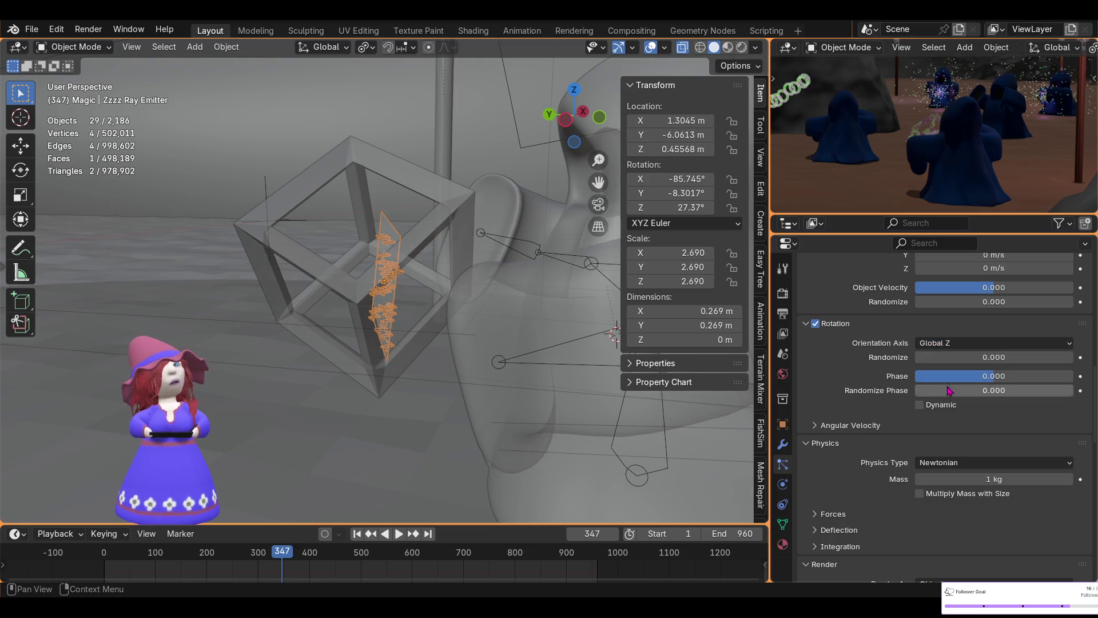
{"action": "left_click", "coordinate": [967, 343]}
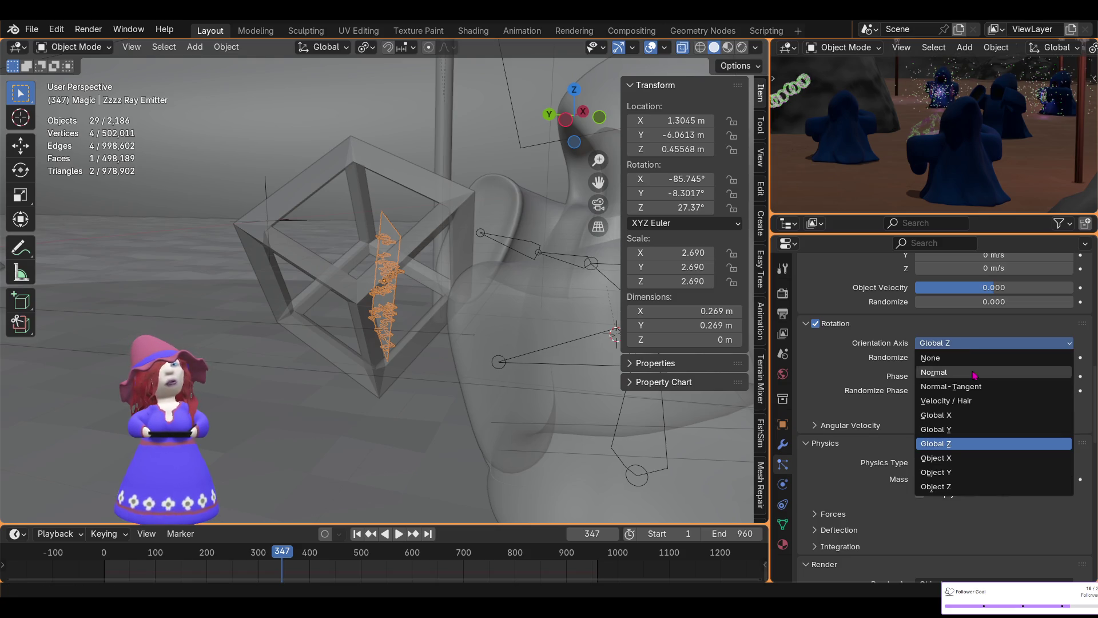
{"action": "left_click", "coordinate": [973, 403]}
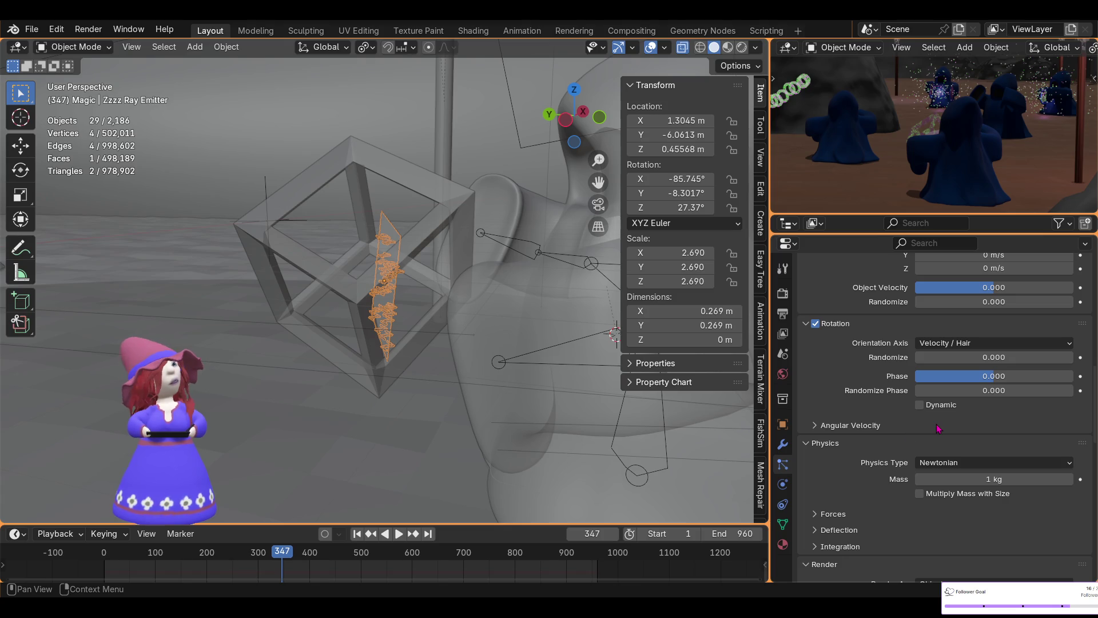
{"action": "scroll", "coordinate": [271, 438], "scroll_direction": "down", "scroll_amount": 2}
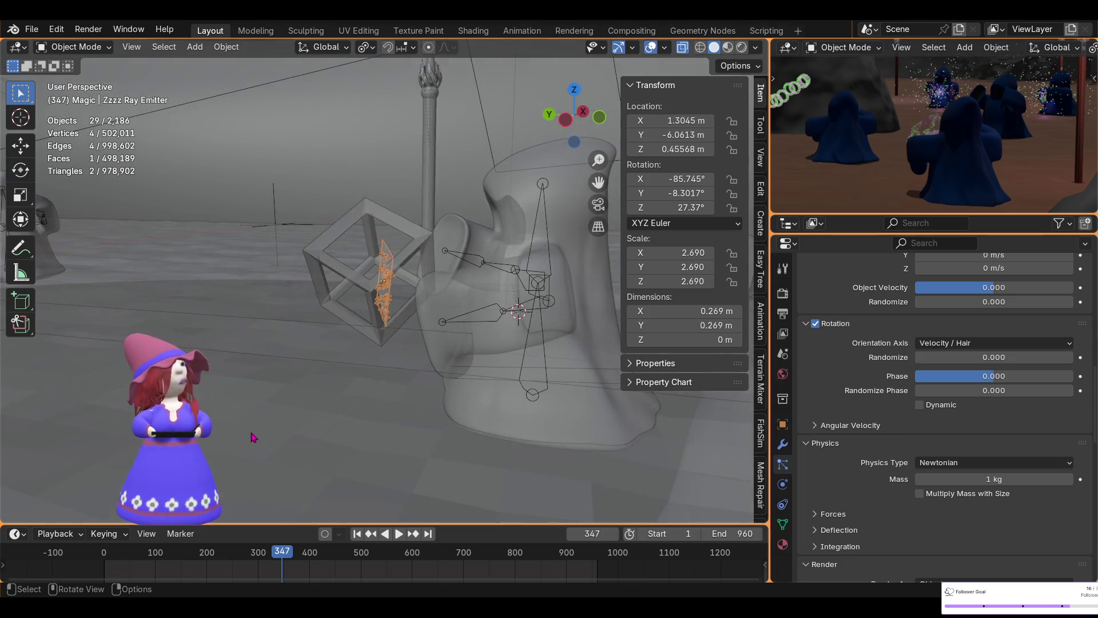
{"action": "scroll", "coordinate": [255, 438], "scroll_direction": "down", "scroll_amount": 2}
{"action": "scroll", "coordinate": [224, 458], "scroll_direction": "down", "scroll_amount": 2}
{"action": "left_click", "coordinate": [226, 461]}
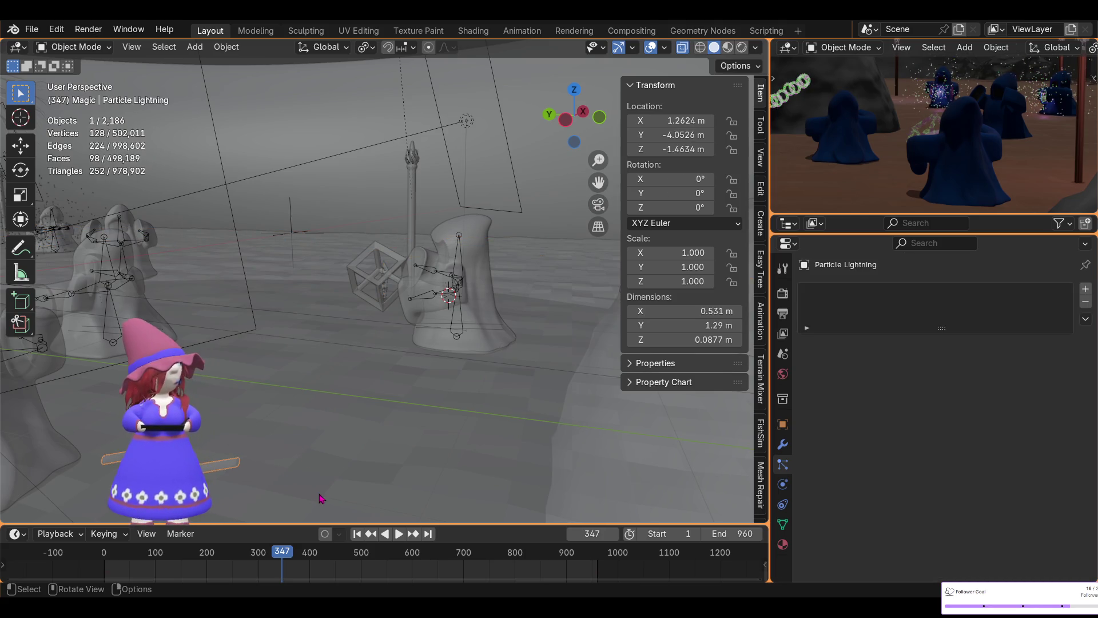
- Rotate the Particle Lightning bolt around Z to about 180°, checked from Top view
{"action": "key", "text": "r"}
{"action": "key", "text": "z"}
{"action": "left_click", "coordinate": [243, 287]}
{"action": "scroll", "coordinate": [344, 302], "scroll_direction": "up", "scroll_amount": 2}
{"action": "scroll", "coordinate": [346, 302], "scroll_direction": "up", "scroll_amount": 3}
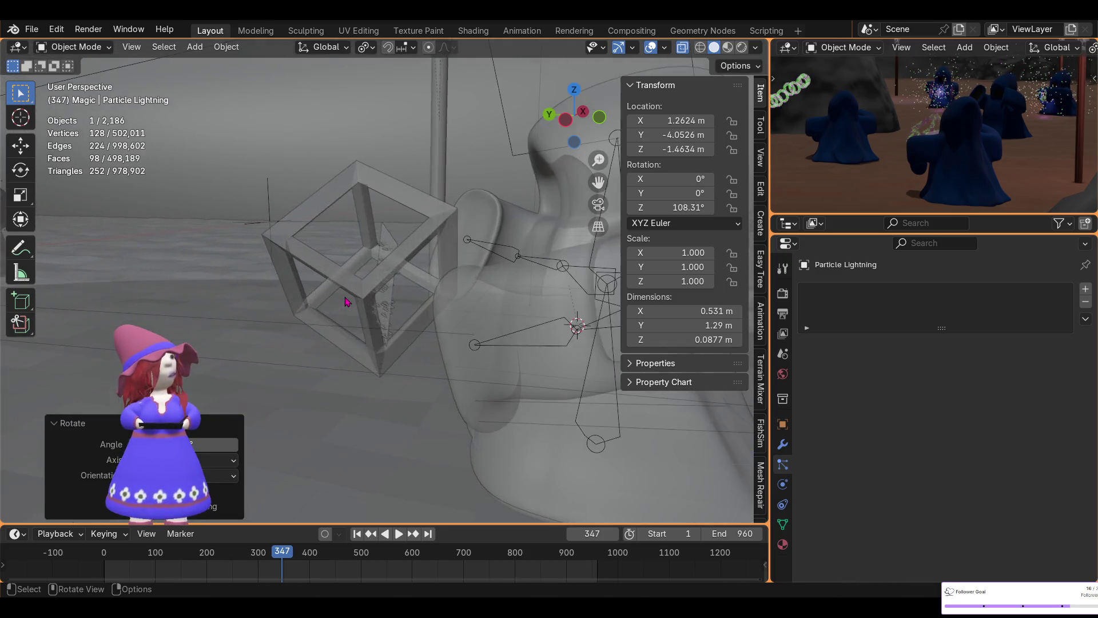
{"action": "scroll", "coordinate": [345, 303], "scroll_direction": "up", "scroll_amount": 3}
{"action": "scroll", "coordinate": [362, 335], "scroll_direction": "down", "scroll_amount": 3}
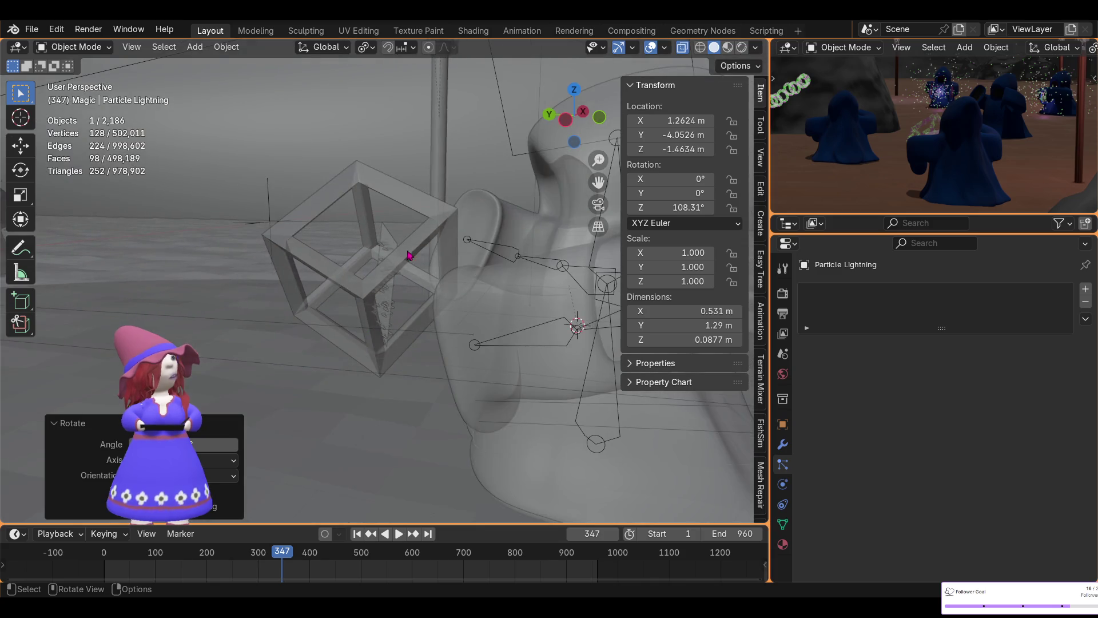
{"action": "left_click", "coordinate": [576, 91]}
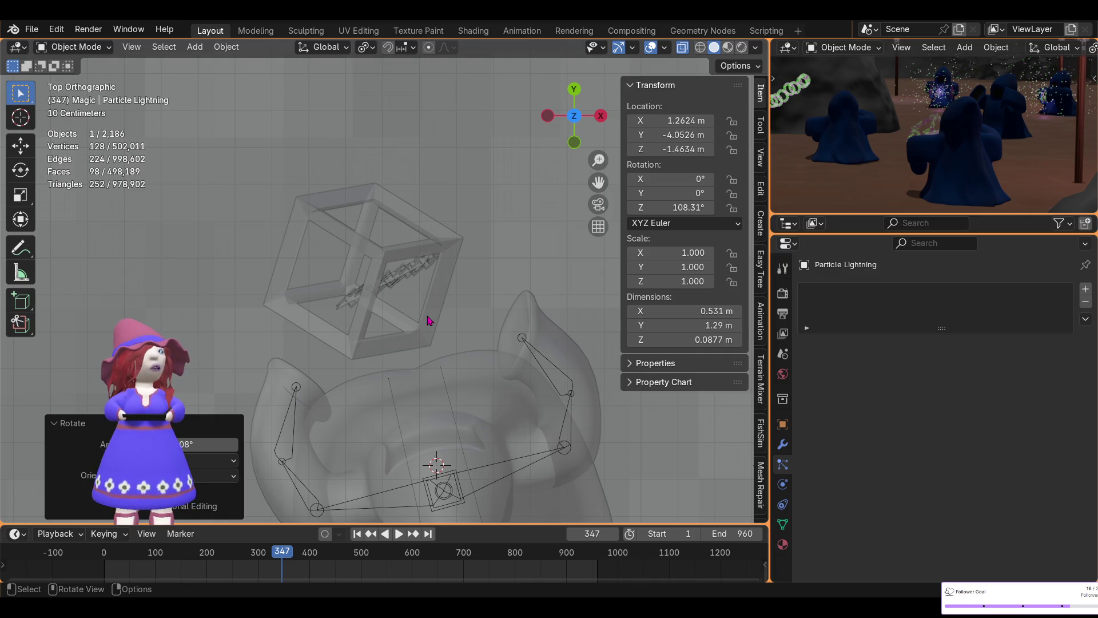
{"action": "scroll", "coordinate": [331, 382], "scroll_direction": "down", "scroll_amount": 2}
{"action": "scroll", "coordinate": [332, 382], "scroll_direction": "down", "scroll_amount": 2}
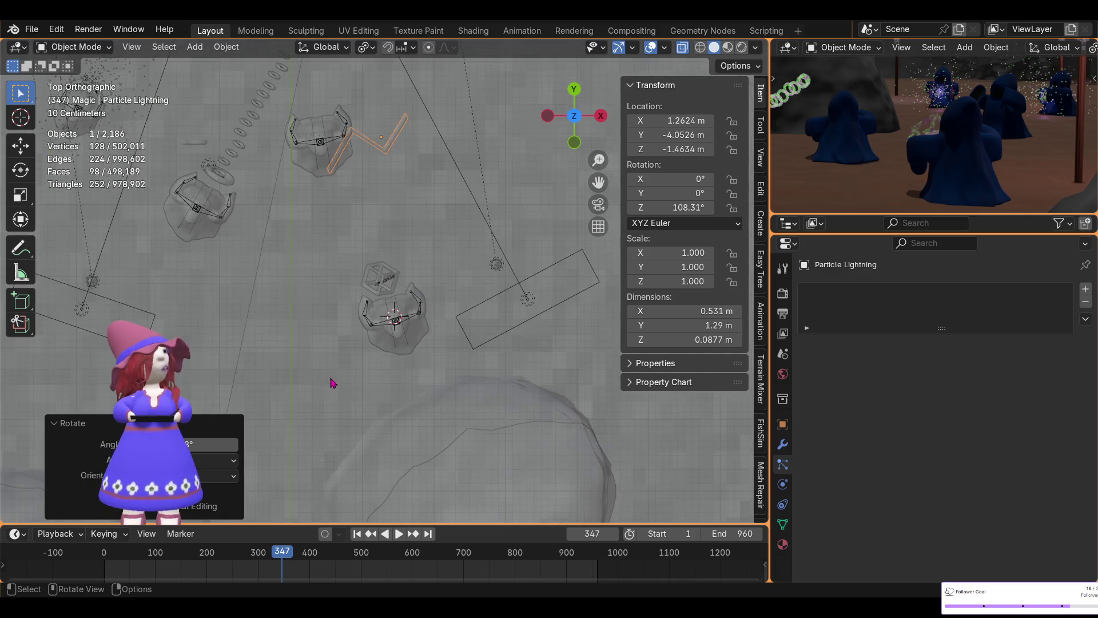
{"action": "scroll", "coordinate": [332, 385], "scroll_direction": "up", "scroll_amount": 2}
{"action": "scroll", "coordinate": [331, 380], "scroll_direction": "down", "scroll_amount": 1}
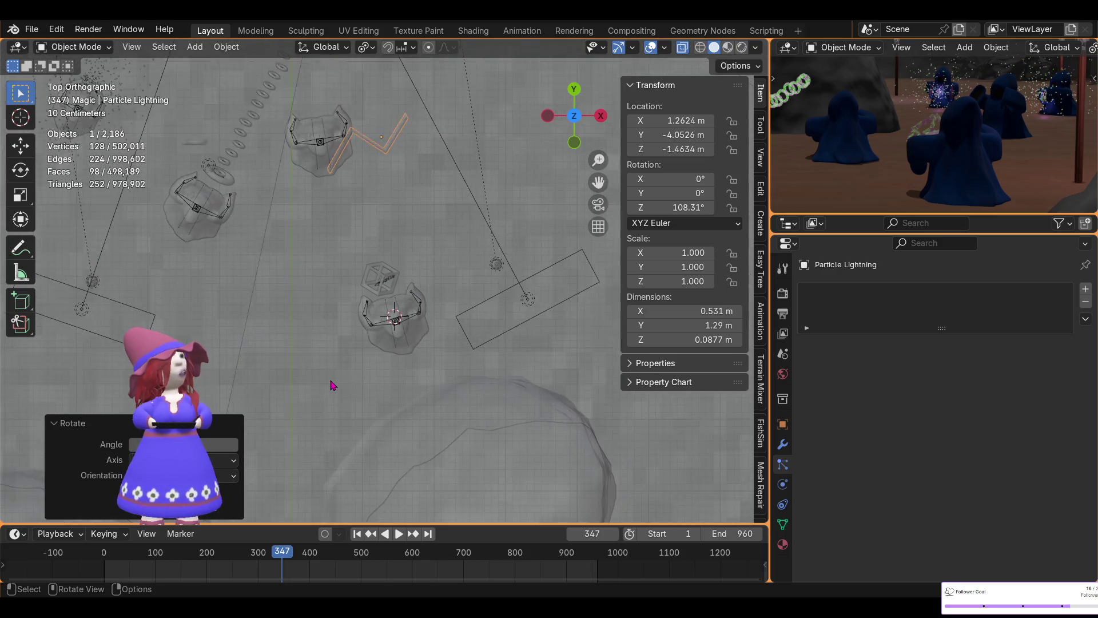
{"action": "scroll", "coordinate": [332, 381], "scroll_direction": "down", "scroll_amount": 1}
{"action": "key", "text": "r"}
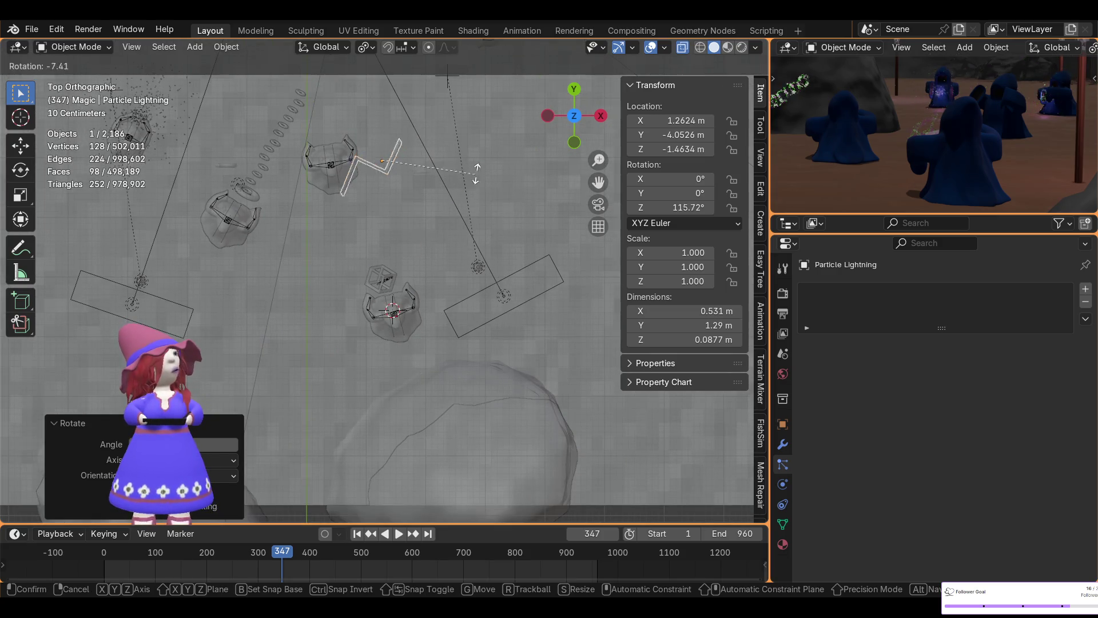
{"action": "left_click", "coordinate": [413, 123]}
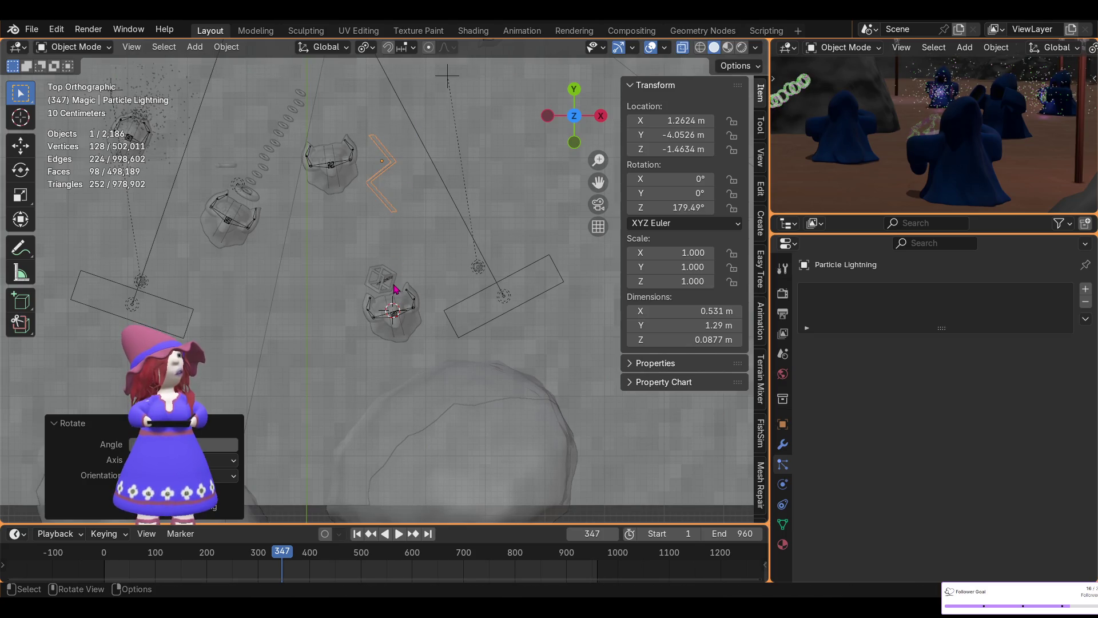
{"action": "scroll", "coordinate": [394, 290], "scroll_direction": "up", "scroll_amount": 2}
{"action": "scroll", "coordinate": [394, 292], "scroll_direction": "up", "scroll_amount": 2}
{"action": "scroll", "coordinate": [392, 294], "scroll_direction": "up", "scroll_amount": 2}
{"action": "scroll", "coordinate": [392, 295], "scroll_direction": "up", "scroll_amount": 2}
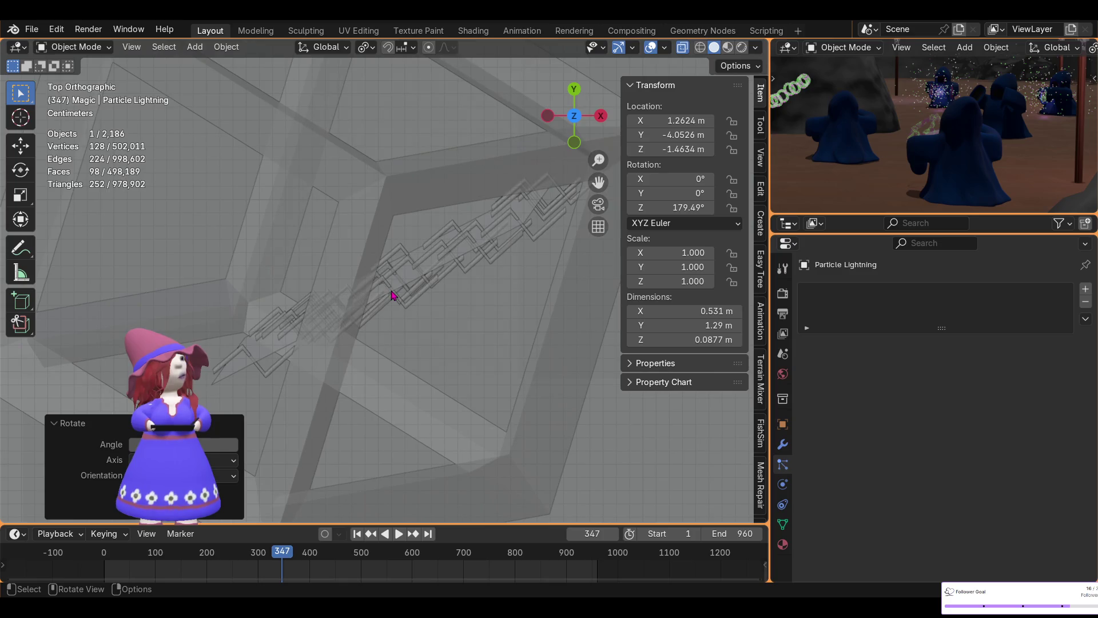
- Reselect the Zzzz Ray Emitter plane to return to its particle settings
{"action": "left_click", "coordinate": [407, 272]}
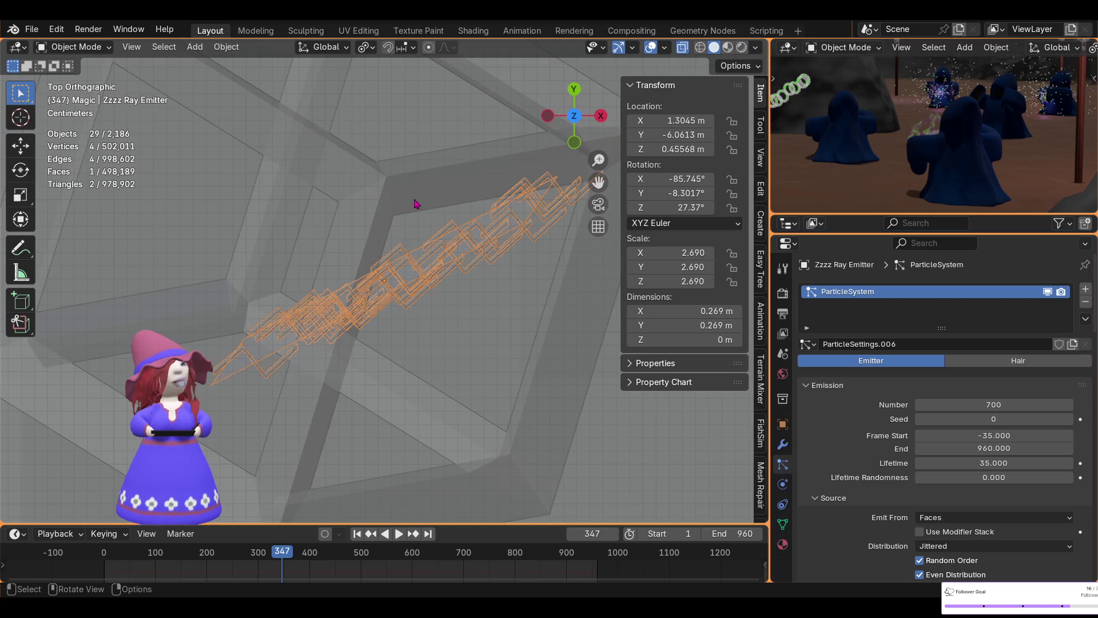
{"action": "scroll", "coordinate": [384, 187], "scroll_direction": "down", "scroll_amount": 3}
{"action": "scroll", "coordinate": [384, 188], "scroll_direction": "down", "scroll_amount": 2}
{"action": "scroll", "coordinate": [365, 201], "scroll_direction": "down", "scroll_amount": 2}
{"action": "scroll", "coordinate": [370, 137], "scroll_direction": "down", "scroll_amount": 1}
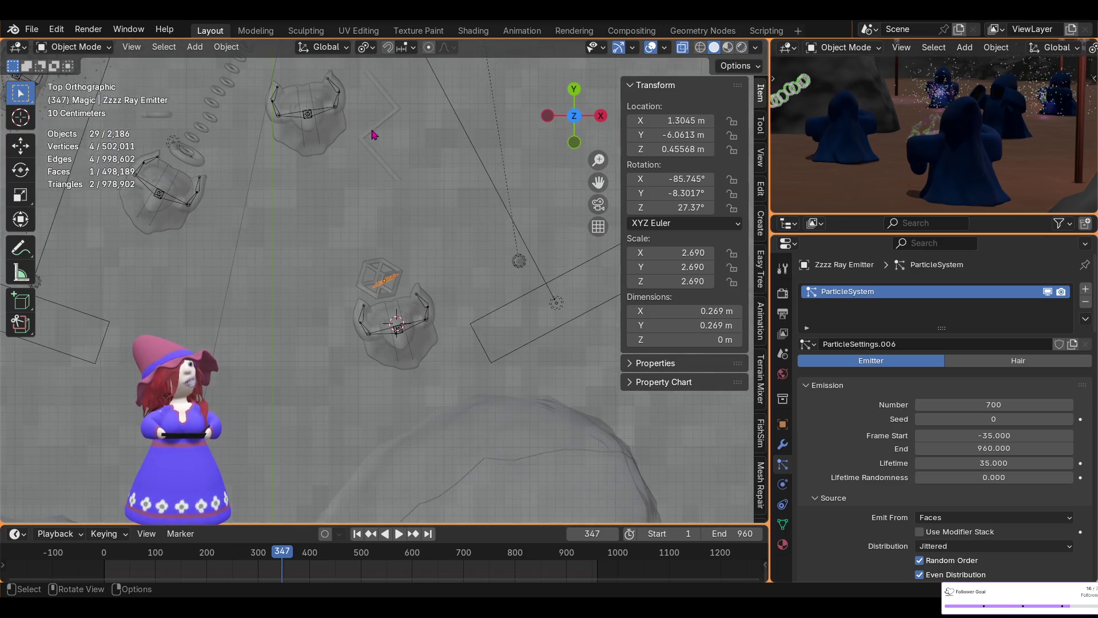
{"action": "left_click", "coordinate": [373, 135]}
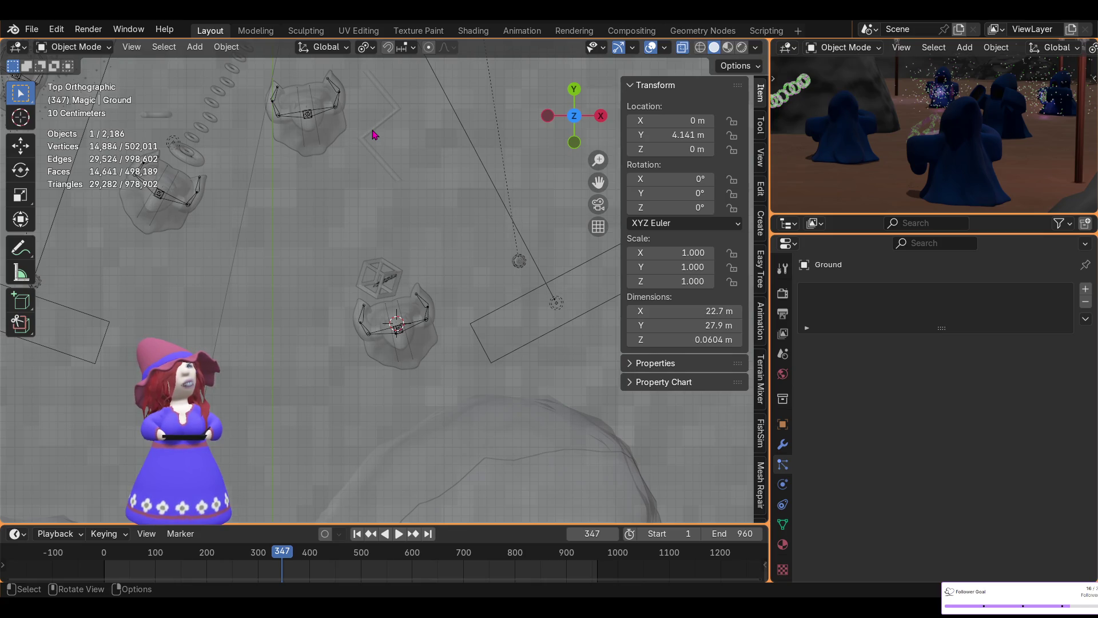
{"action": "scroll", "coordinate": [392, 283], "scroll_direction": "up", "scroll_amount": 5}
{"action": "left_click", "coordinate": [395, 276]}
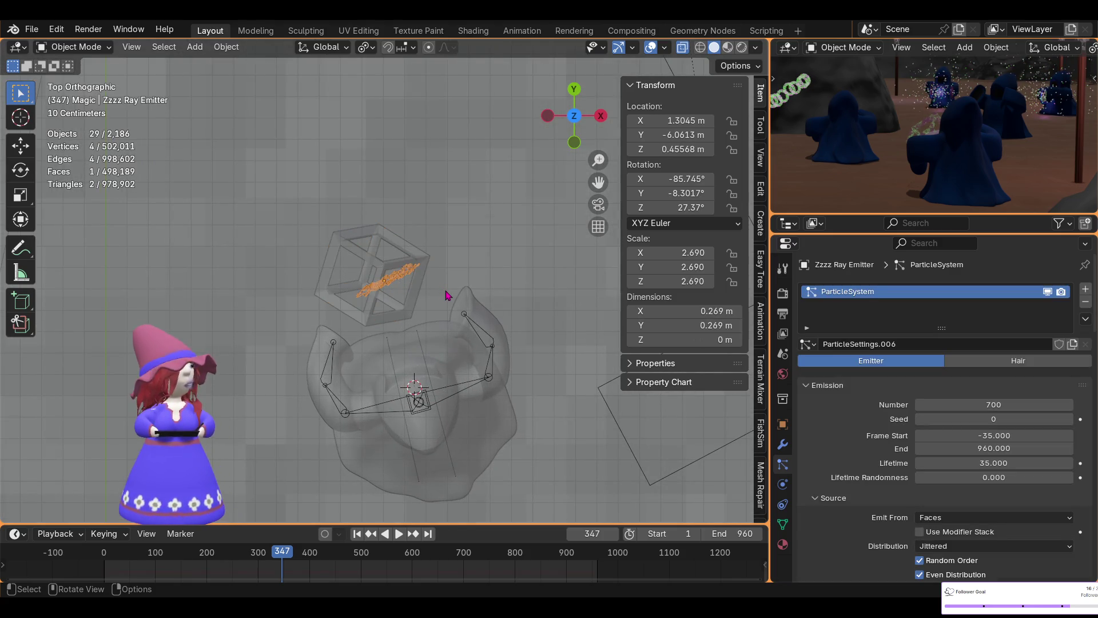
{"action": "key", "text": "ctrl+a"}
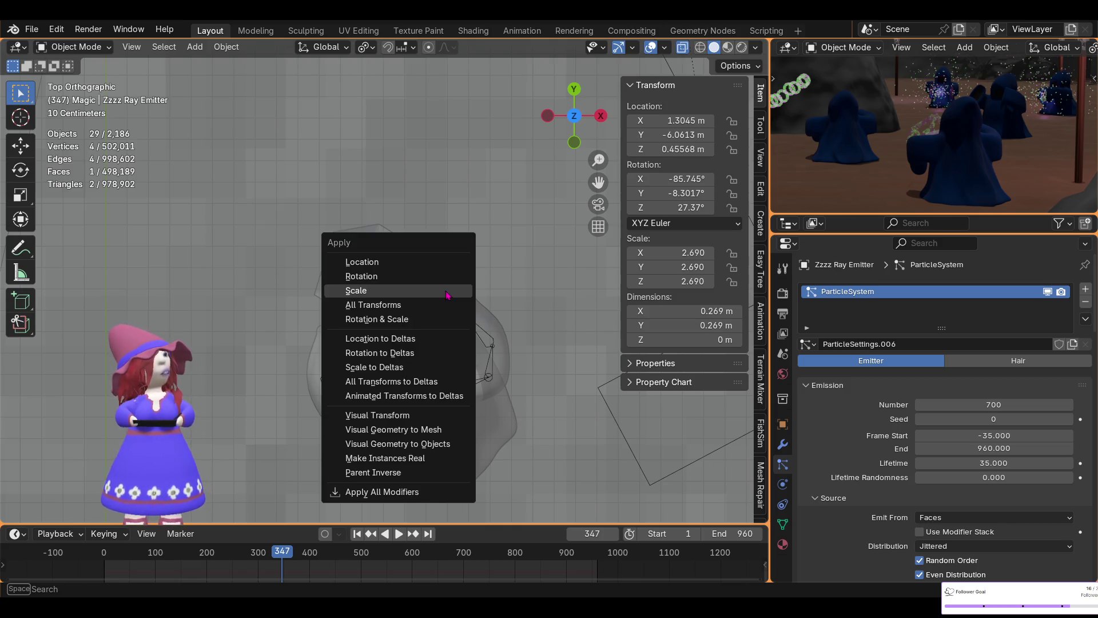
{"action": "left_click", "coordinate": [446, 291]}
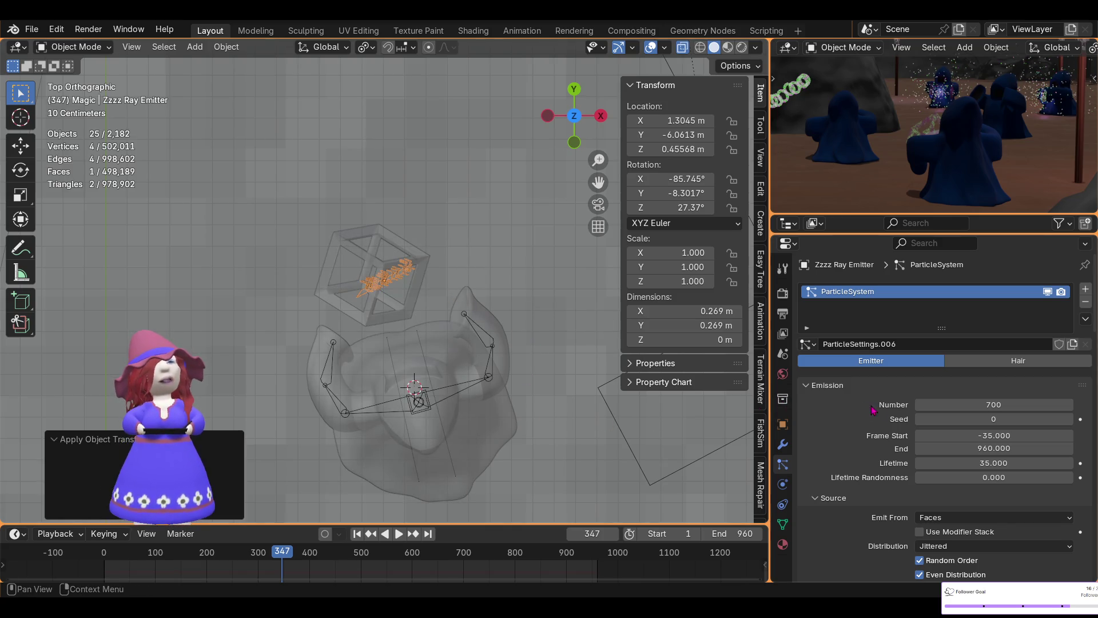
{"action": "scroll", "coordinate": [938, 431], "scroll_direction": "down", "scroll_amount": 2}
{"action": "scroll", "coordinate": [939, 432], "scroll_direction": "down", "scroll_amount": 2}
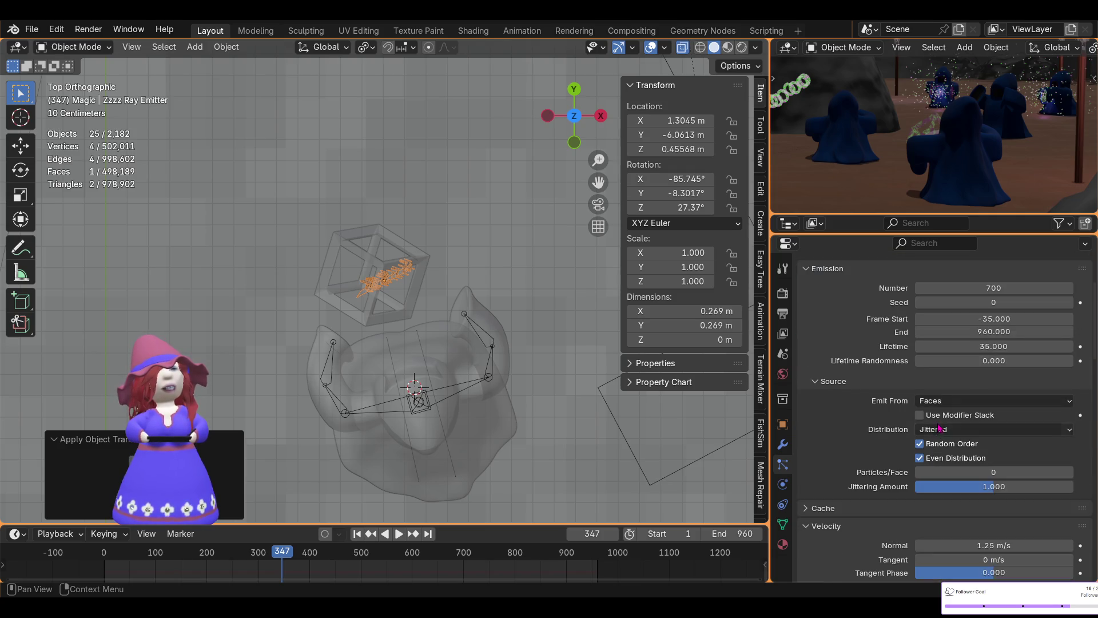
{"action": "scroll", "coordinate": [939, 429], "scroll_direction": "down", "scroll_amount": 2}
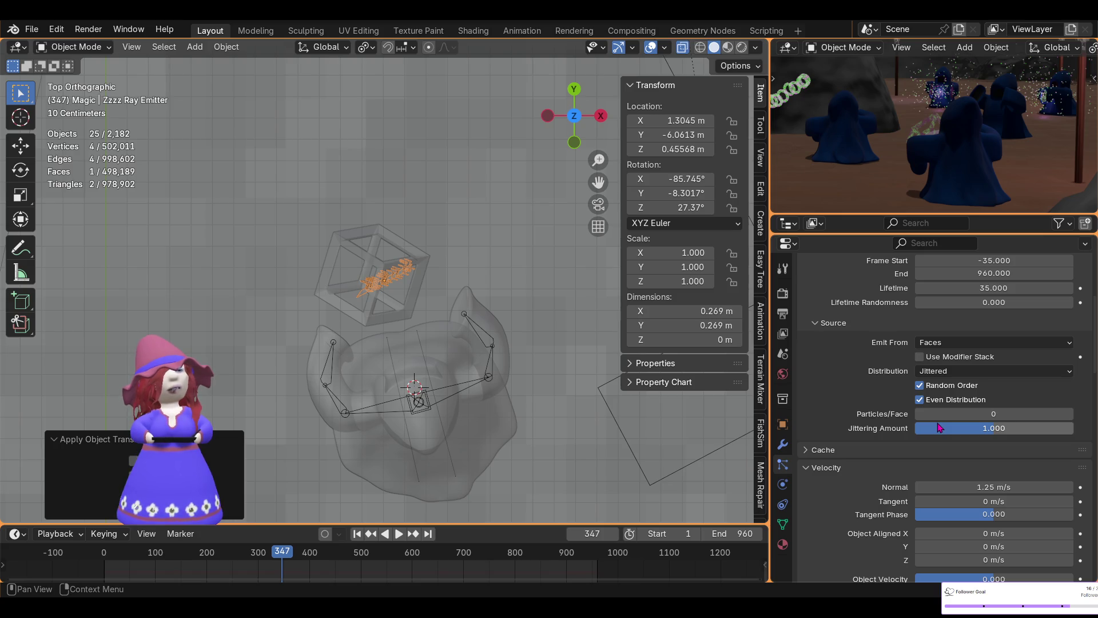
{"action": "scroll", "coordinate": [939, 428], "scroll_direction": "down", "scroll_amount": 2}
{"action": "scroll", "coordinate": [939, 425], "scroll_direction": "down", "scroll_amount": 2}
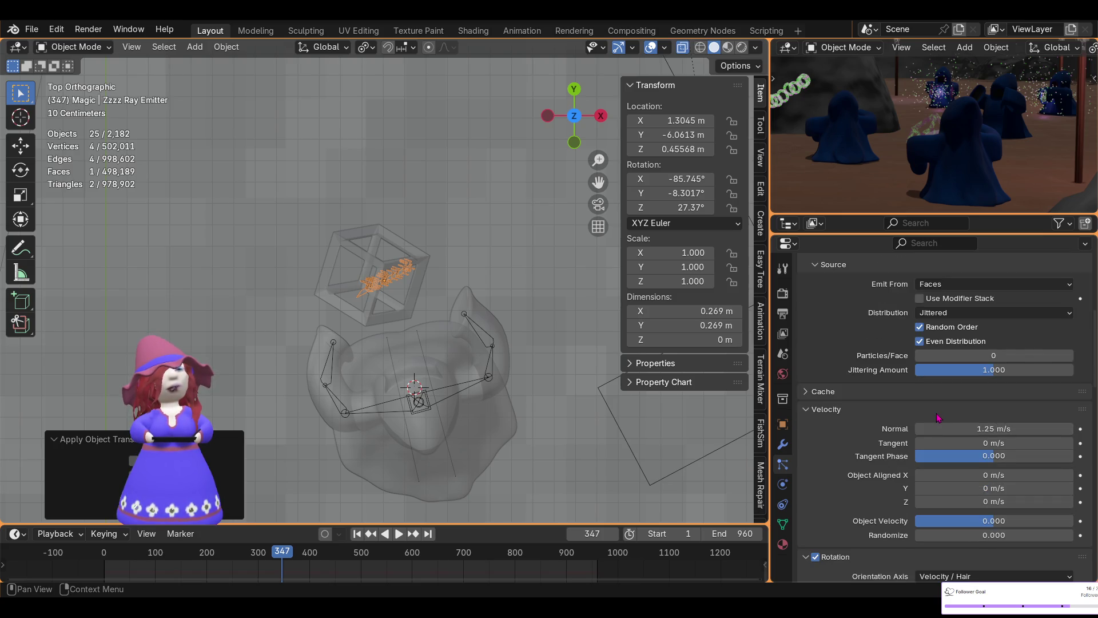
{"action": "scroll", "coordinate": [938, 418], "scroll_direction": "up", "scroll_amount": 2}
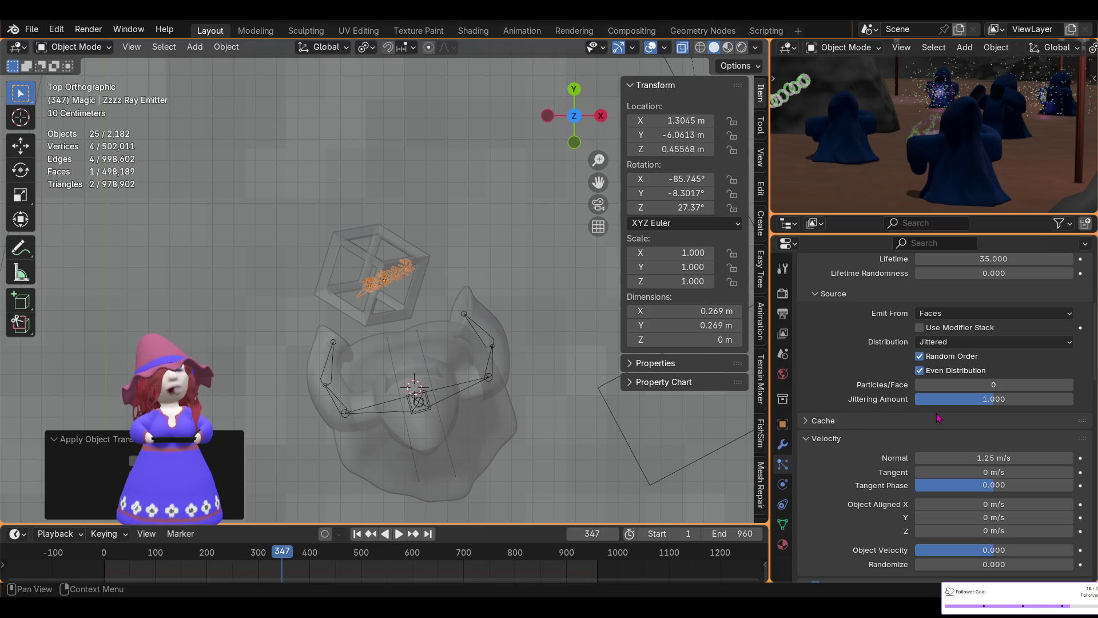
{"action": "scroll", "coordinate": [939, 418], "scroll_direction": "down", "scroll_amount": 2}
{"action": "scroll", "coordinate": [937, 415], "scroll_direction": "down", "scroll_amount": 1}
{"action": "scroll", "coordinate": [935, 413], "scroll_direction": "down", "scroll_amount": 1}
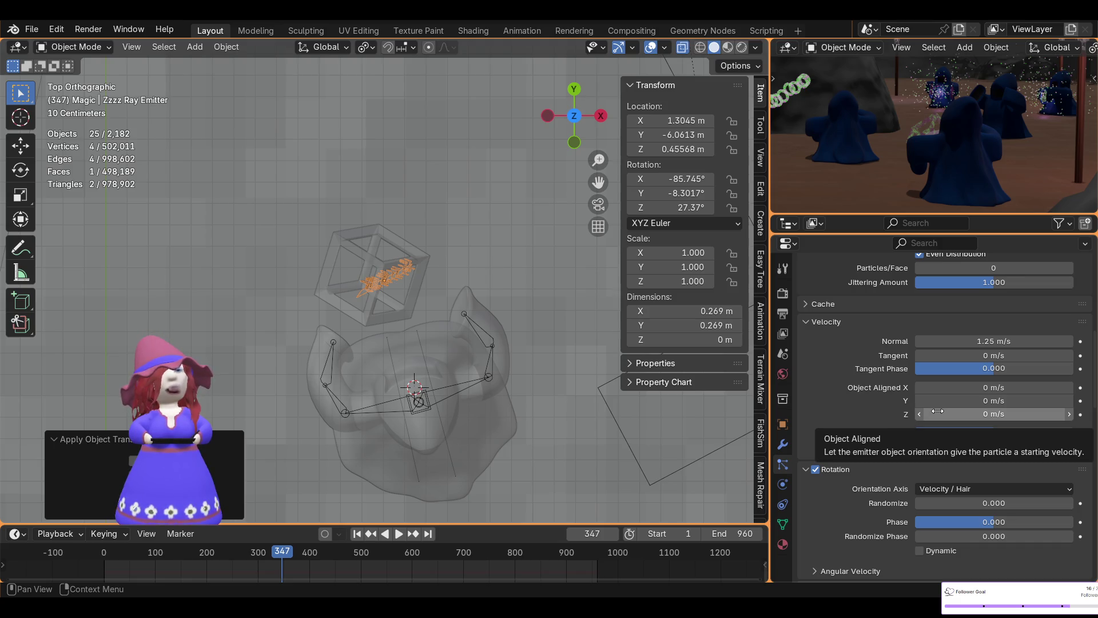
- Set the Velocity Tangent Phase to 0.5, leaving rotation phase at zero for now
{"action": "mouse_move", "coordinate": [970, 374]}
{"action": "left_mouse_down"}
{"action": "mouse_move", "coordinate": [1052, 368]}
{"action": "mouse_move", "coordinate": [990, 372]}
{"action": "left_mouse_up"}
{"action": "left_click", "coordinate": [989, 373]}
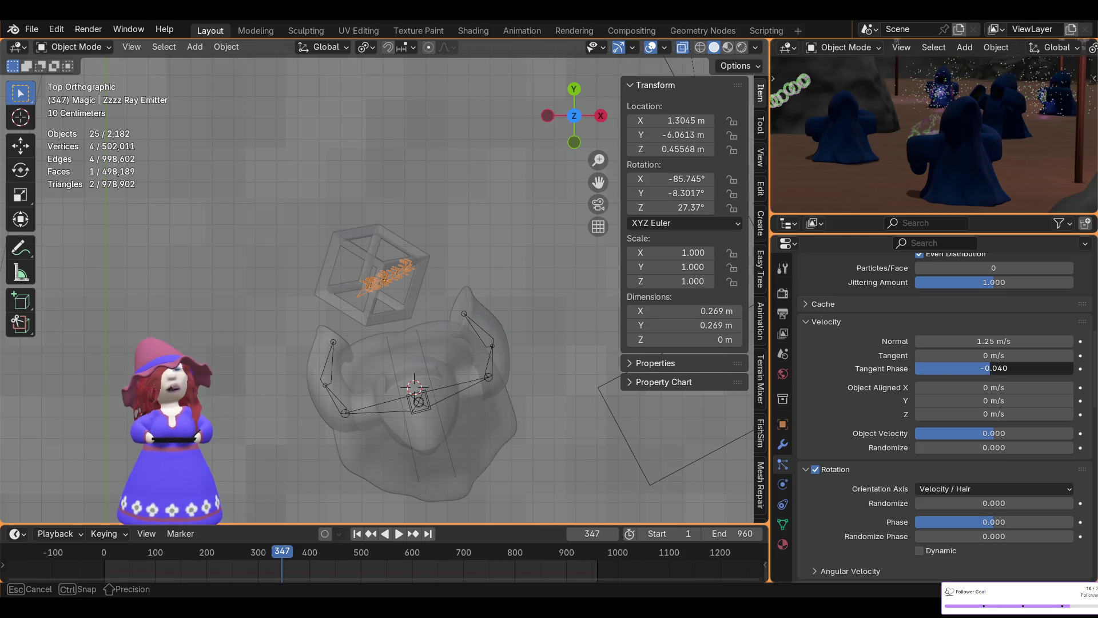
{"action": "type", "text": ".5"}
{"action": "key", "text": "Return"}
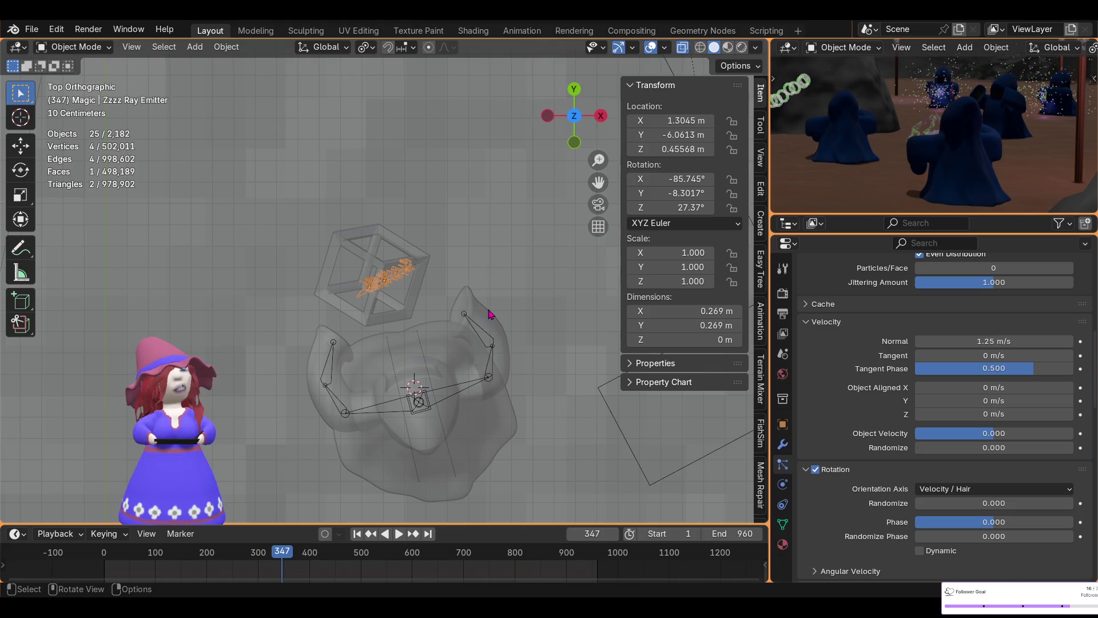
{"action": "scroll", "coordinate": [887, 425], "scroll_direction": "down", "scroll_amount": 3}
{"action": "scroll", "coordinate": [886, 424], "scroll_direction": "down", "scroll_amount": 2}
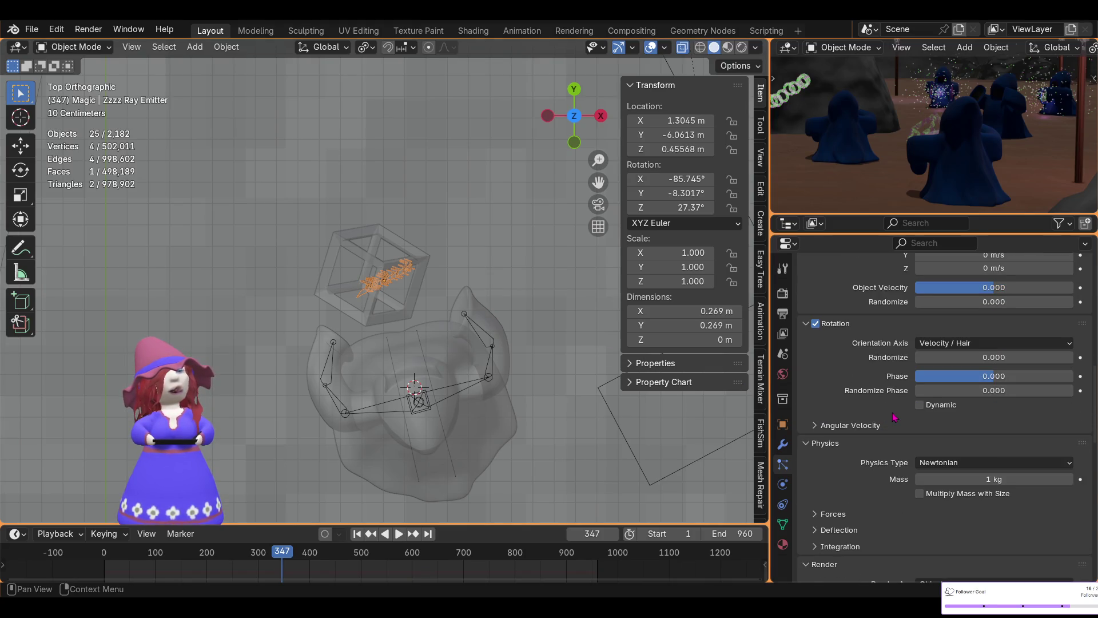
{"action": "scroll", "coordinate": [412, 311], "scroll_direction": "up", "scroll_amount": 3}
{"action": "scroll", "coordinate": [386, 307], "scroll_direction": "up", "scroll_amount": 3}
{"action": "scroll", "coordinate": [388, 312], "scroll_direction": "up", "scroll_amount": 3}
{"action": "left_click_drag", "start_coordinate": [950, 378], "coordinate": [1036, 379]}
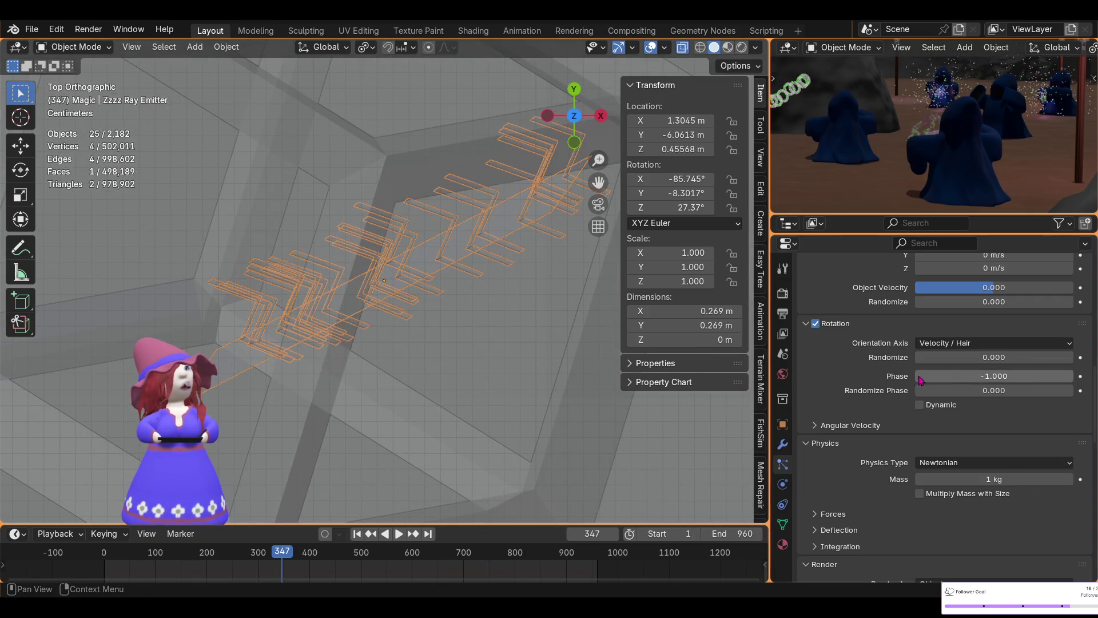
{"action": "left_click", "coordinate": [1007, 380]}
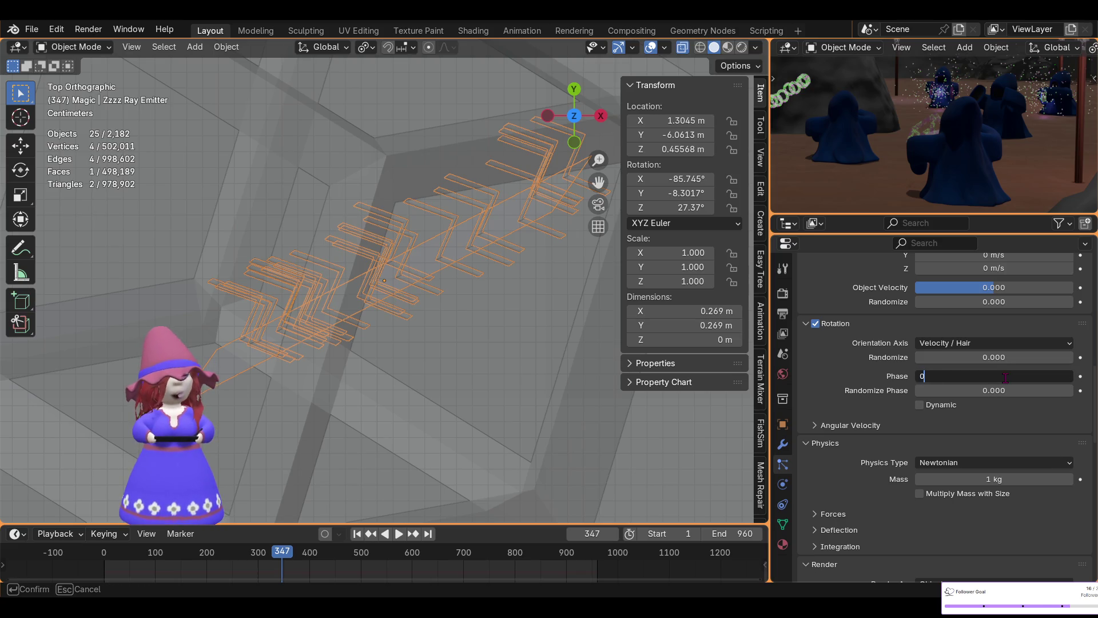
{"action": "key", "text": "Return"}
- Make rotation Dynamic with Randomize 1.0 and Phase 0.5
{"action": "left_click", "coordinate": [920, 405]}
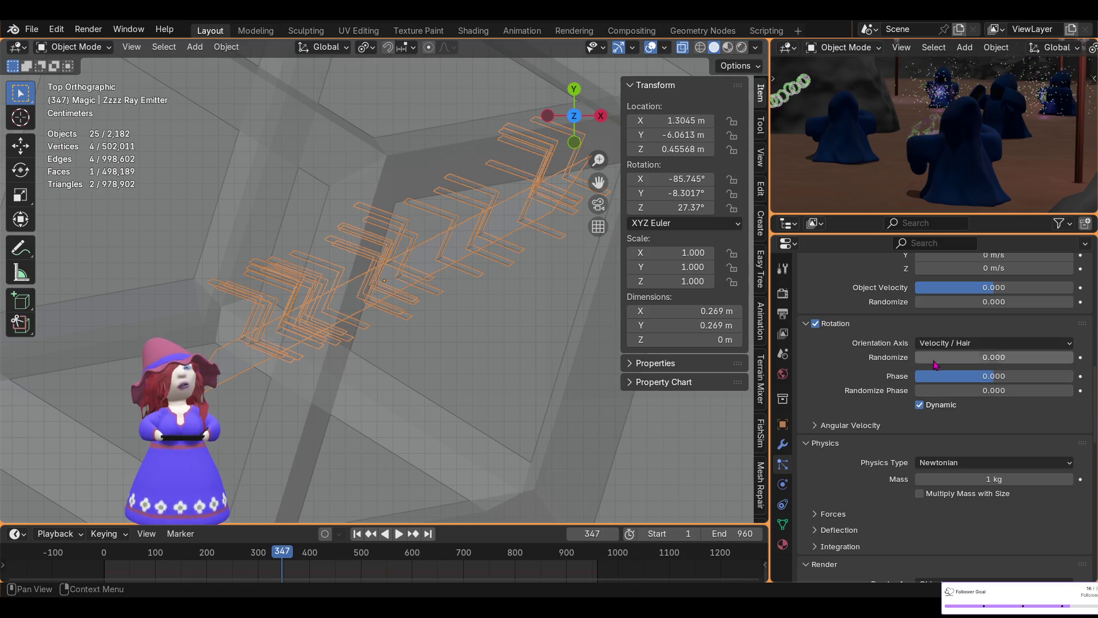
{"action": "left_click_drag", "start_coordinate": [938, 357], "coordinate": [1077, 362]}
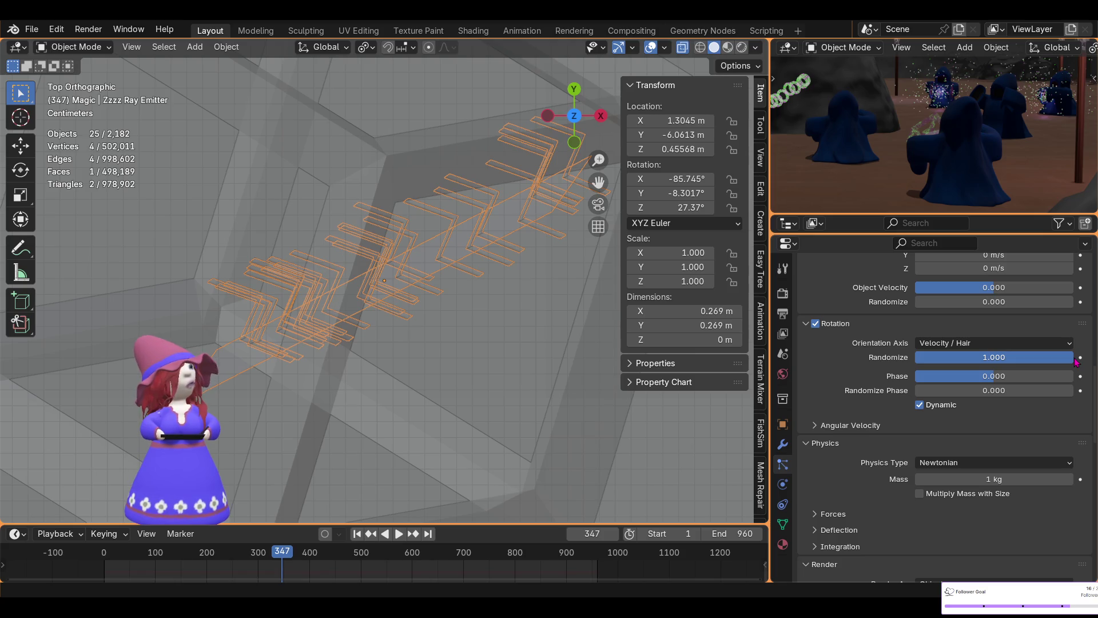
{"action": "mouse_move", "coordinate": [985, 377]}
{"action": "left_mouse_down"}
{"action": "mouse_move", "coordinate": [1076, 376]}
{"action": "mouse_move", "coordinate": [916, 377]}
{"action": "left_mouse_up"}
{"action": "left_click", "coordinate": [996, 379]}
{"action": "key", "text": "BackSpace"}
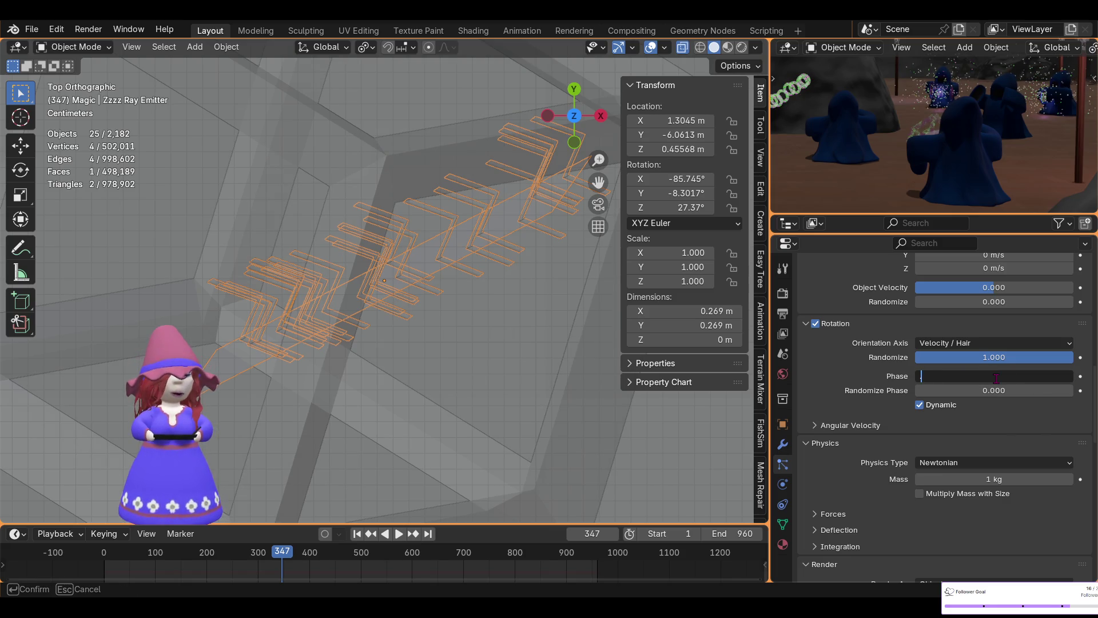
{"action": "type", "text": ".5"}
{"action": "key", "text": "Return"}
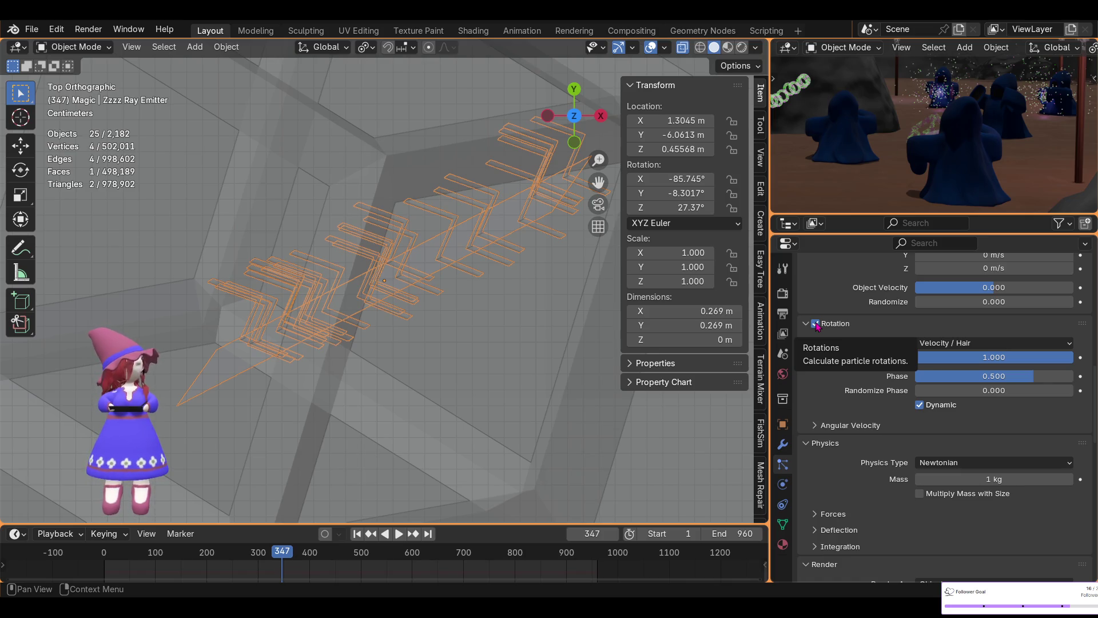
{"action": "left_click", "coordinate": [974, 344]}
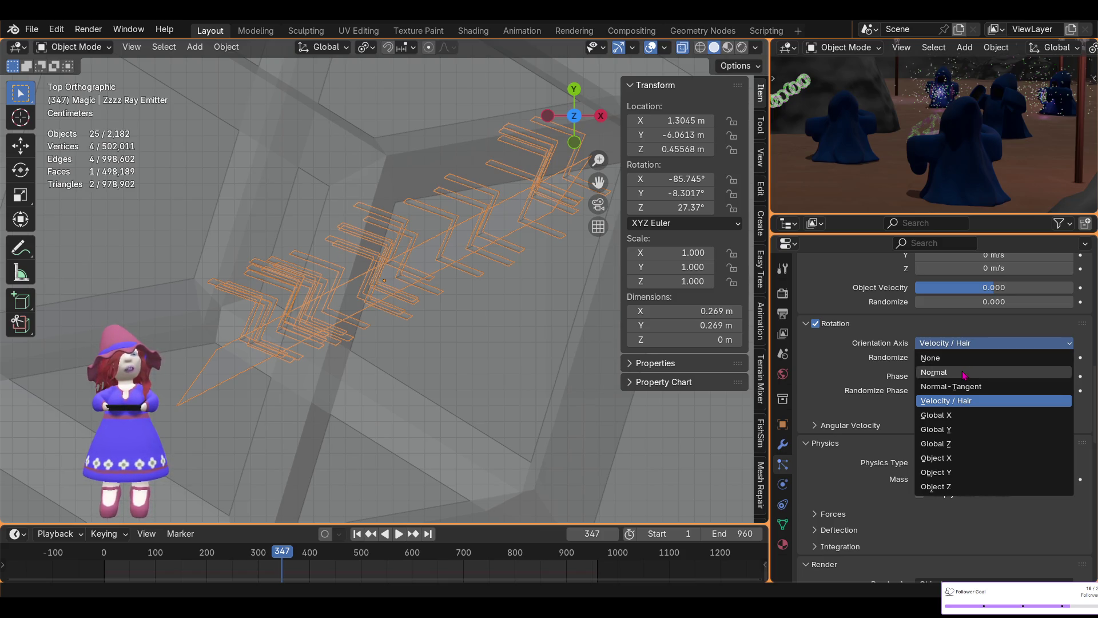
{"action": "left_click", "coordinate": [966, 402]}
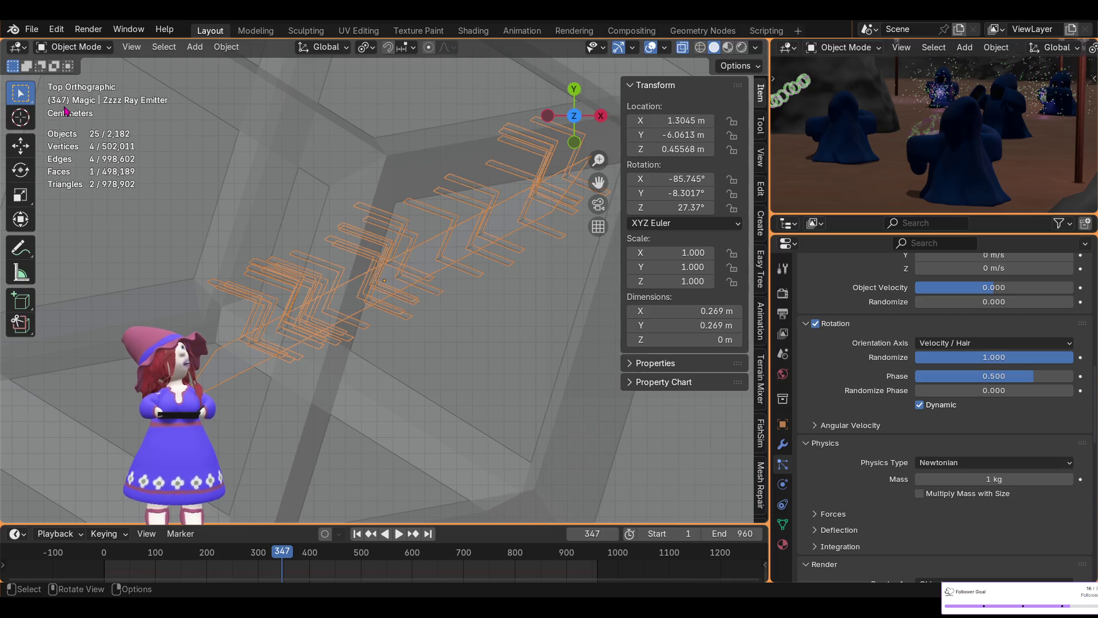
- Save the wizard circle file and rewind the animation to frame 1
{"action": "left_click", "coordinate": [31, 30]}
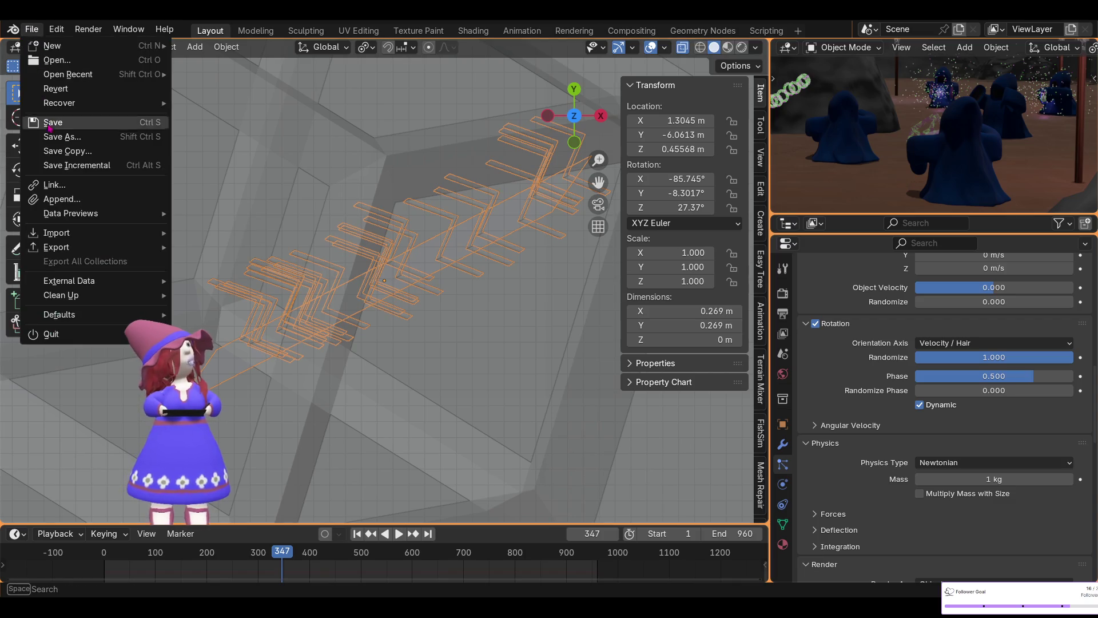
{"action": "left_click", "coordinate": [54, 122]}
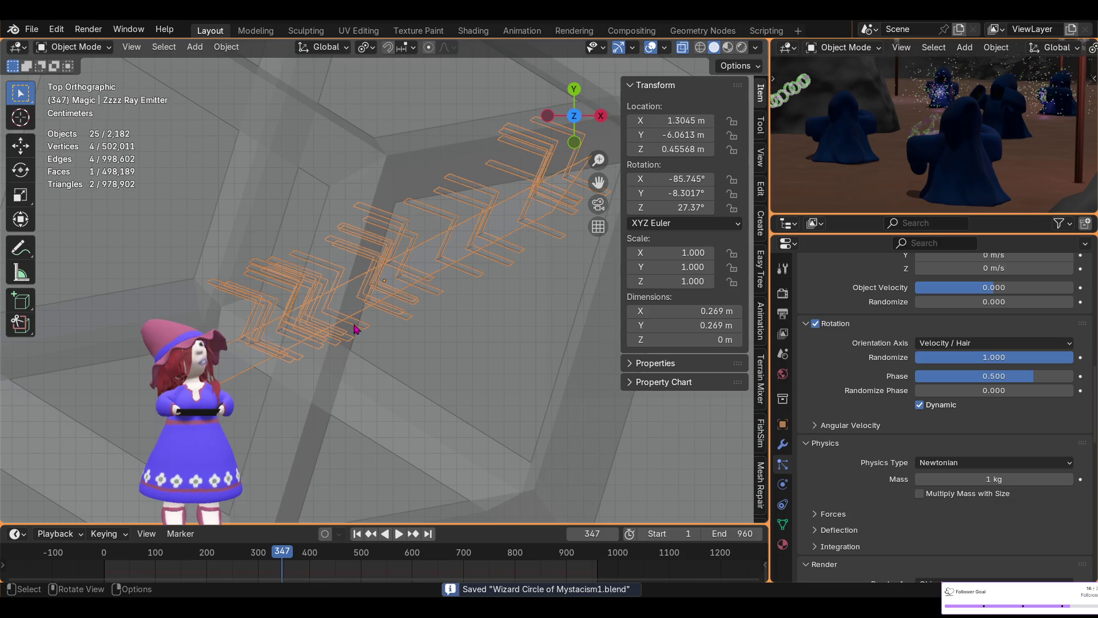
{"action": "left_click", "coordinate": [357, 533]}
{"action": "scroll", "coordinate": [319, 299], "scroll_direction": "down", "scroll_amount": 2}
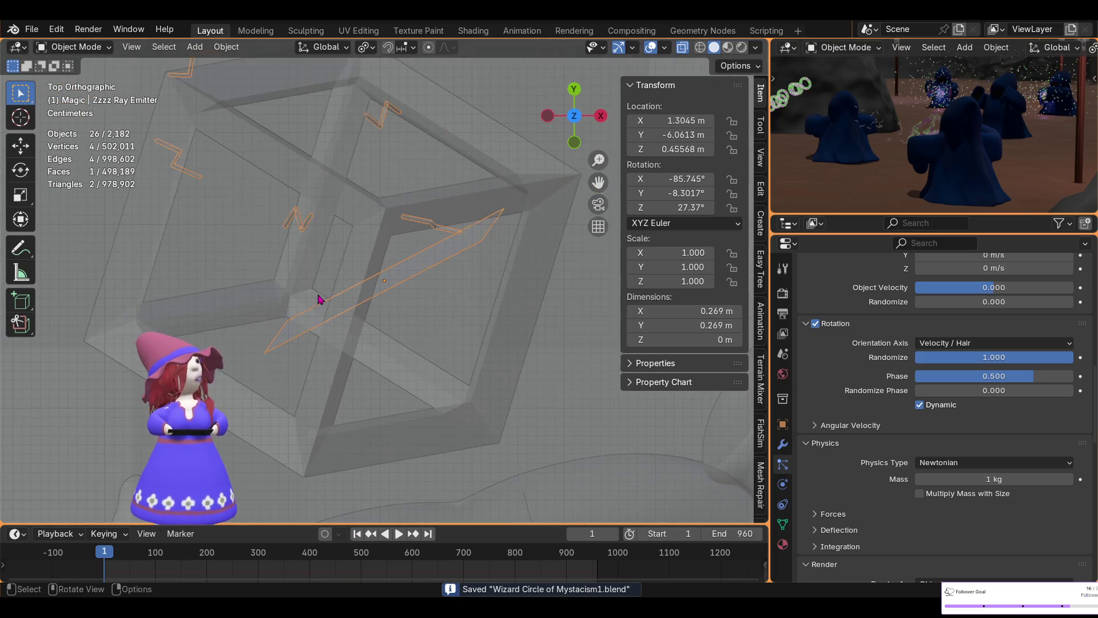
{"action": "scroll", "coordinate": [321, 262], "scroll_direction": "down", "scroll_amount": 2}
{"action": "scroll", "coordinate": [322, 262], "scroll_direction": "down", "scroll_amount": 2}
{"action": "scroll", "coordinate": [365, 257], "scroll_direction": "down", "scroll_amount": 2}
{"action": "scroll", "coordinate": [365, 257], "scroll_direction": "down", "scroll_amount": 2}
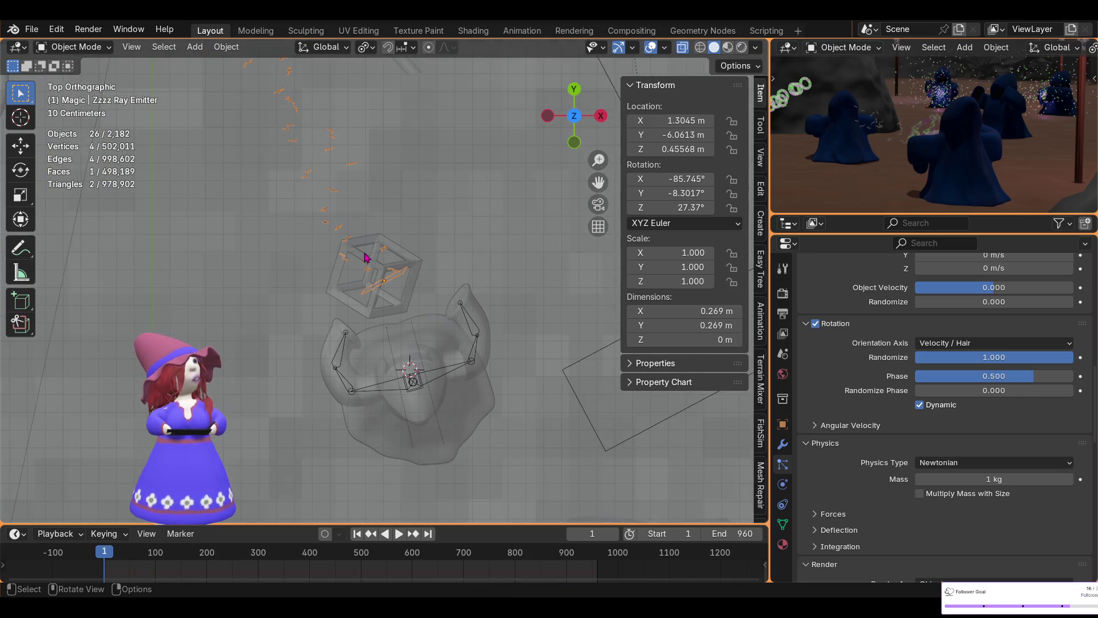
{"action": "scroll", "coordinate": [367, 259], "scroll_direction": "down", "scroll_amount": 1}
{"action": "scroll", "coordinate": [369, 260], "scroll_direction": "down", "scroll_amount": 1}
{"action": "scroll", "coordinate": [371, 261], "scroll_direction": "up", "scroll_amount": 3}
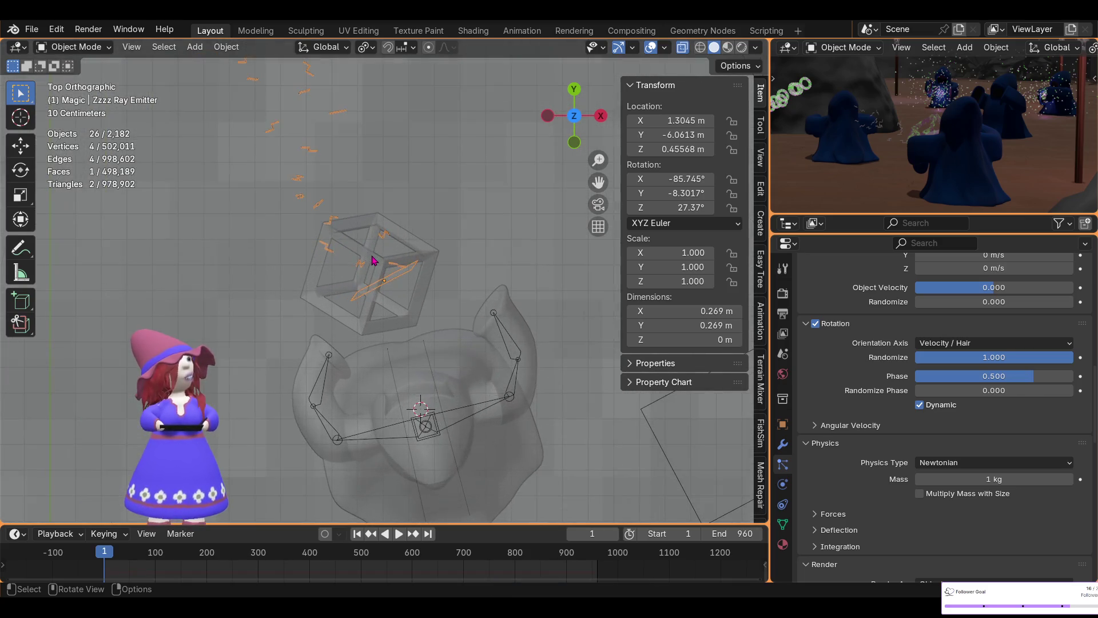
{"action": "scroll", "coordinate": [372, 262], "scroll_direction": "up", "scroll_amount": 4}
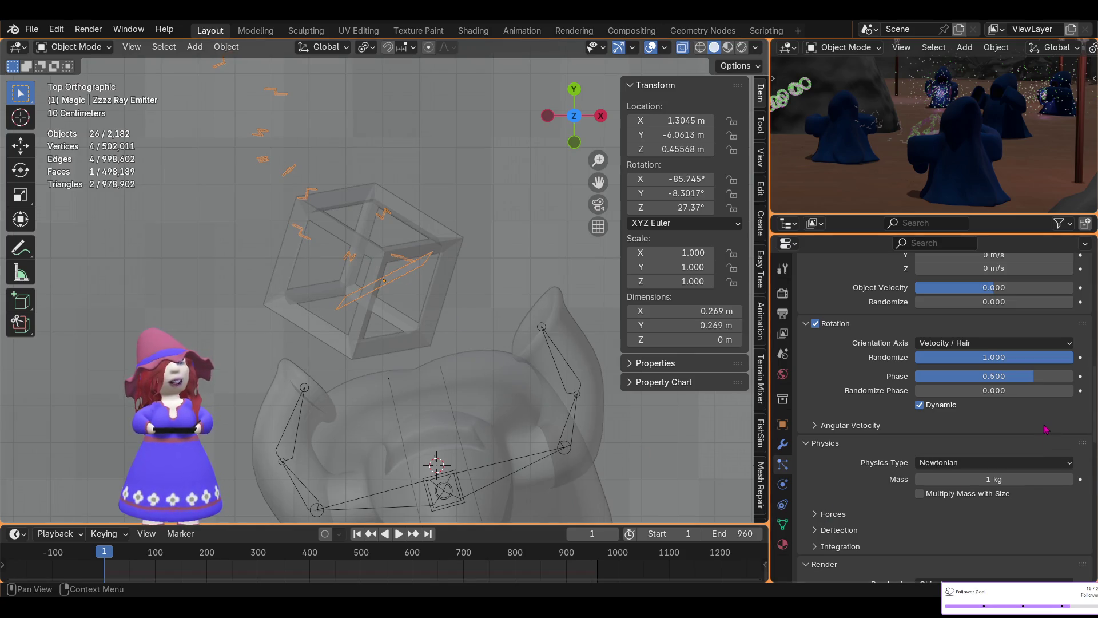
- Bring the particles' rotation Randomize and Phase back to 0
{"action": "left_click_drag", "start_coordinate": [1073, 360], "coordinate": [915, 359]}
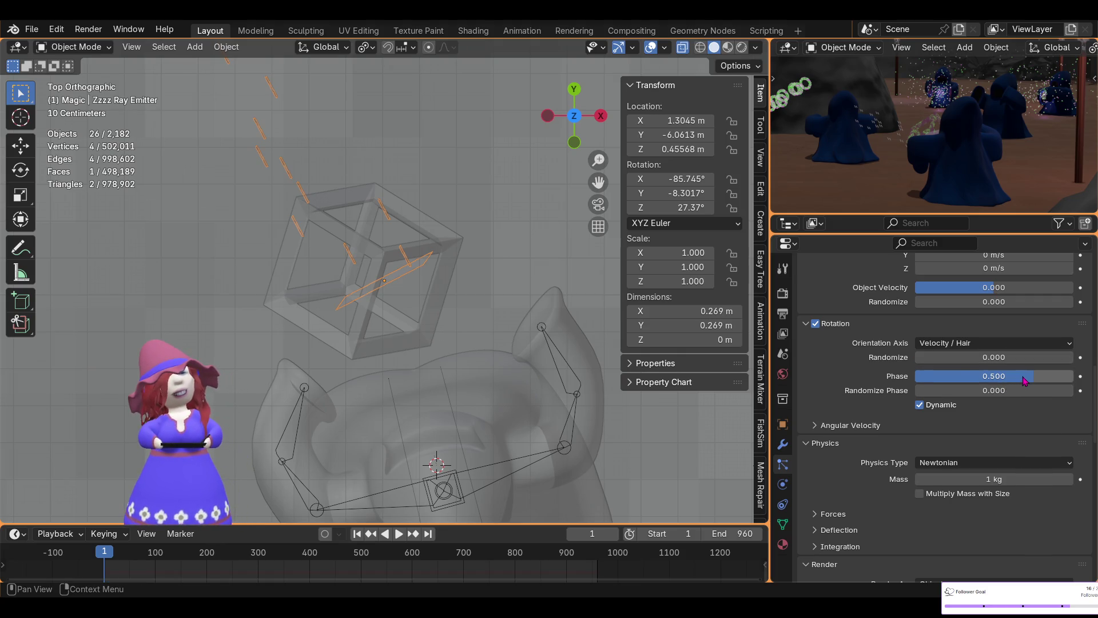
{"action": "mouse_move", "coordinate": [1019, 382]}
{"action": "left_mouse_down"}
{"action": "mouse_move", "coordinate": [996, 383]}
{"action": "mouse_move", "coordinate": [1006, 378]}
{"action": "left_mouse_up"}
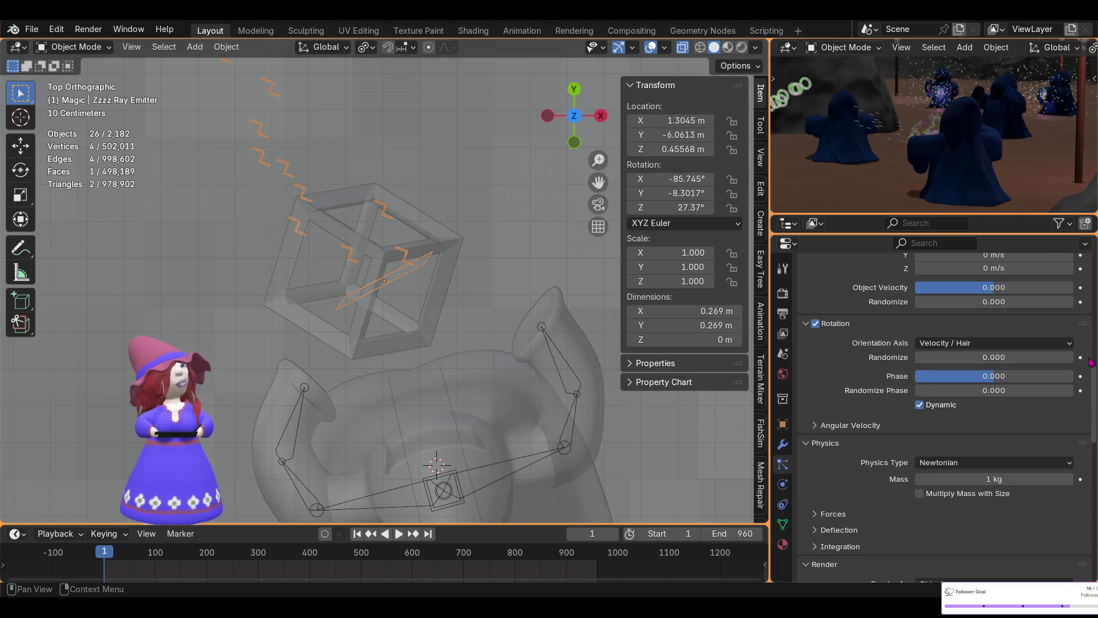
{"action": "scroll", "coordinate": [325, 194], "scroll_direction": "down", "scroll_amount": 5}
{"action": "scroll", "coordinate": [325, 194], "scroll_direction": "down", "scroll_amount": 2}
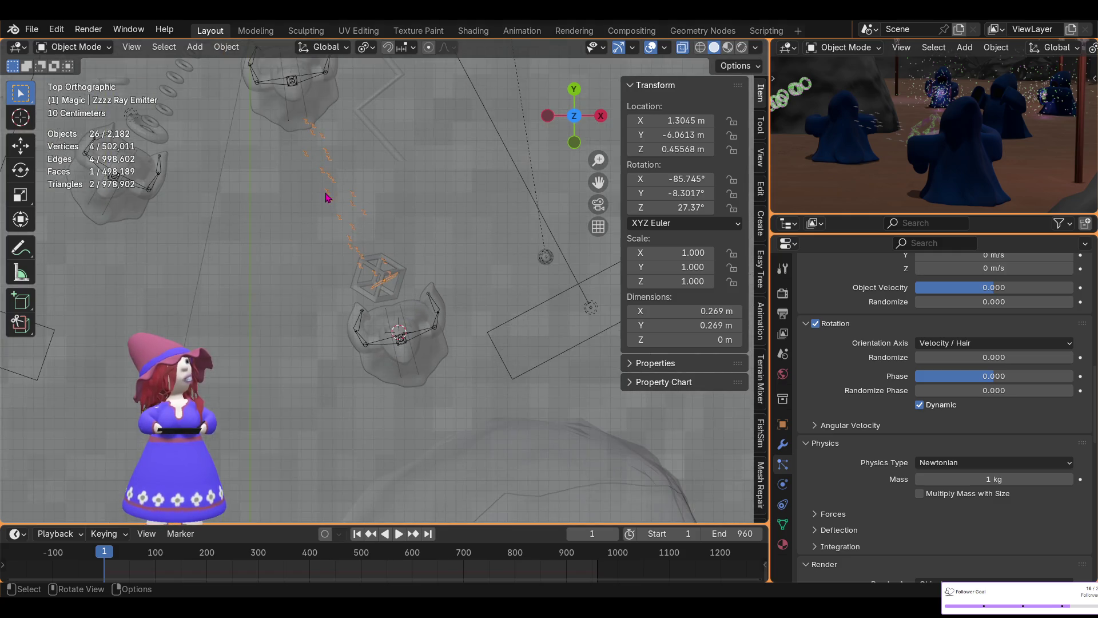
{"action": "mouse_move", "coordinate": [311, 241]}
{"action": "middle_mouse_down"}
{"action": "mouse_move", "coordinate": [294, 140]}
{"action": "mouse_move", "coordinate": [363, 229]}
{"action": "middle_mouse_up"}
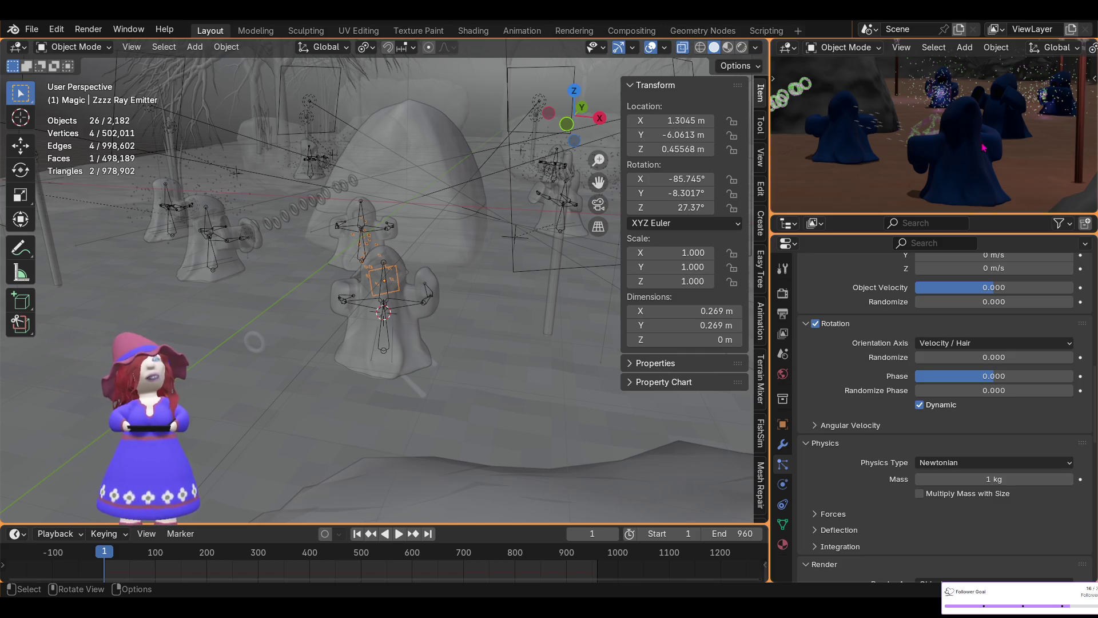
- Look through the camera in the preview and enlarge that area around the wizards
{"action": "key", "text": "KP_0"}
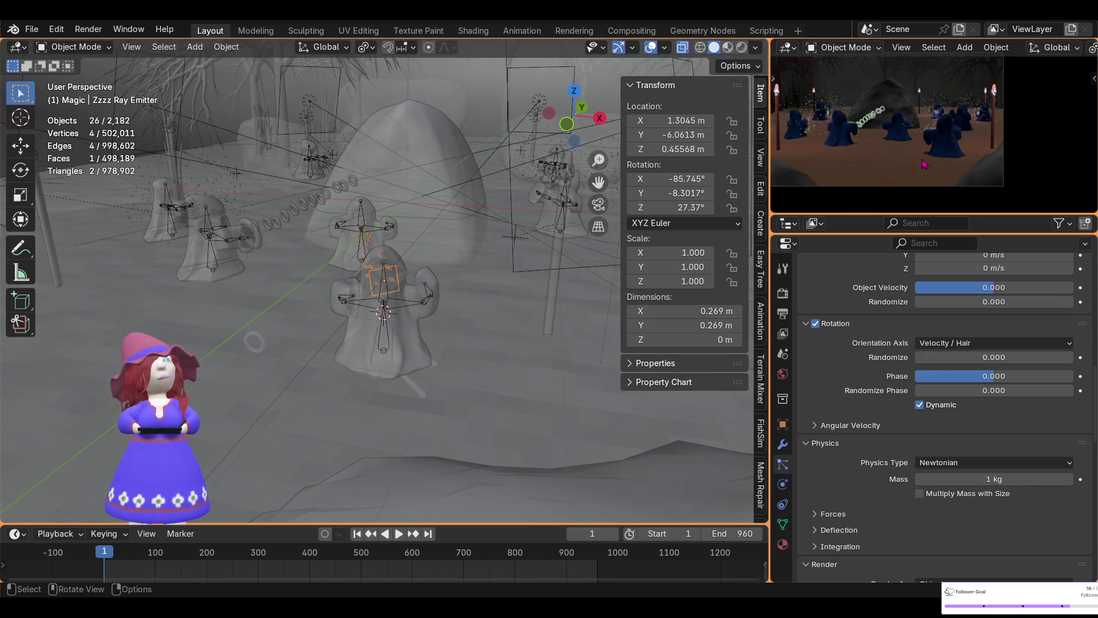
{"action": "scroll", "coordinate": [922, 164], "scroll_direction": "up", "scroll_amount": 4}
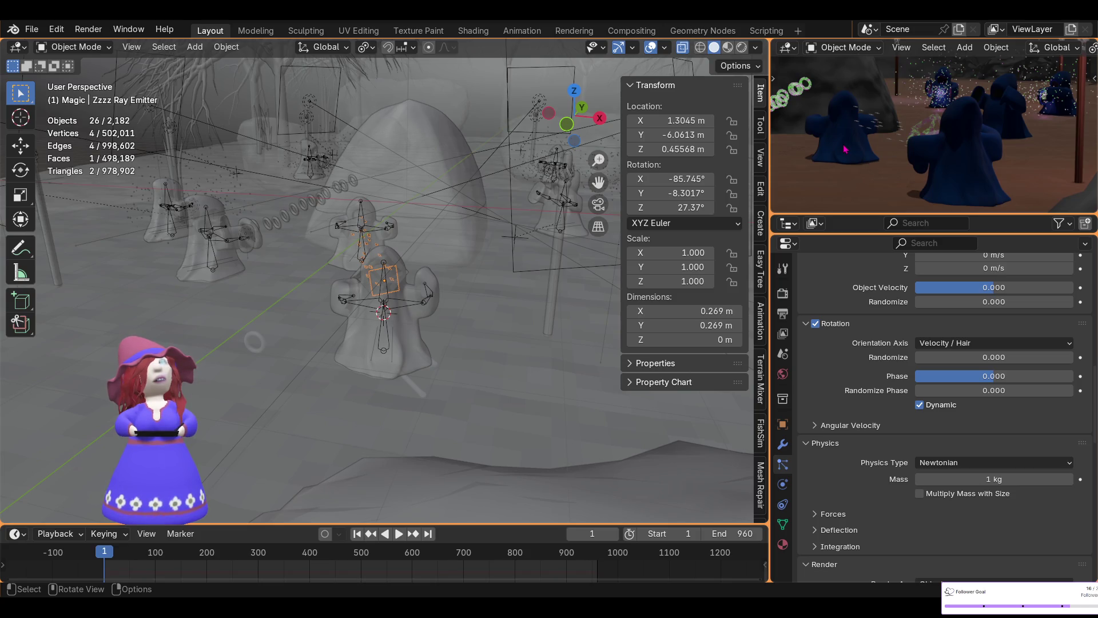
{"action": "mouse_move", "coordinate": [410, 252]}
{"action": "middle_mouse_down"}
{"action": "mouse_move", "coordinate": [216, 224]}
{"action": "mouse_move", "coordinate": [226, 223]}
{"action": "middle_mouse_up"}
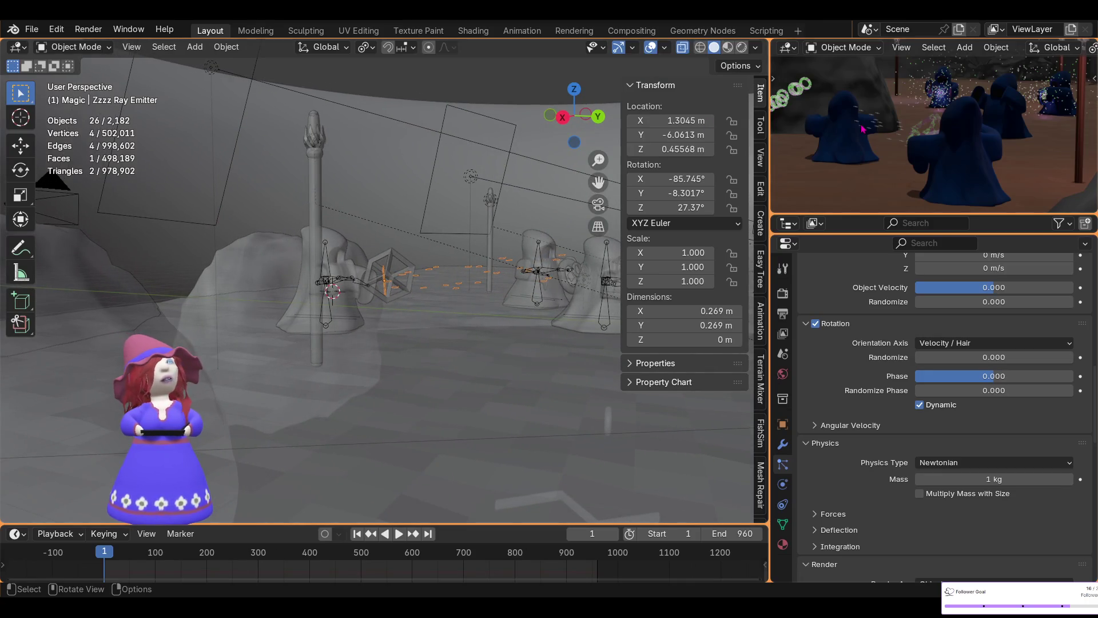
{"action": "left_click_drag", "start_coordinate": [887, 228], "coordinate": [897, 382]}
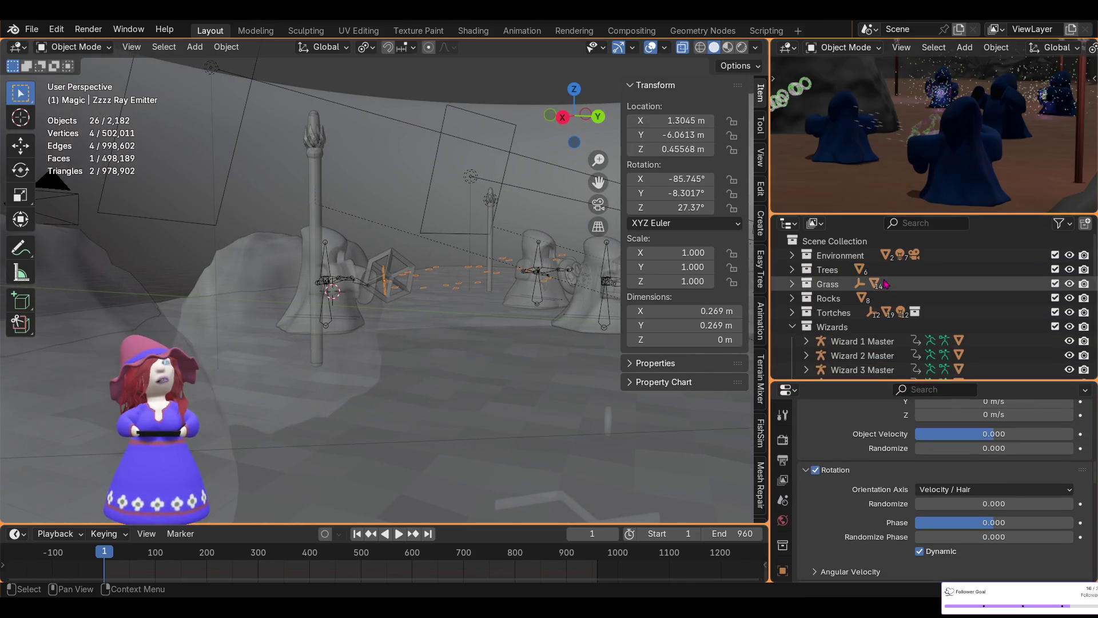
{"action": "left_click_drag", "start_coordinate": [874, 214], "coordinate": [874, 343]}
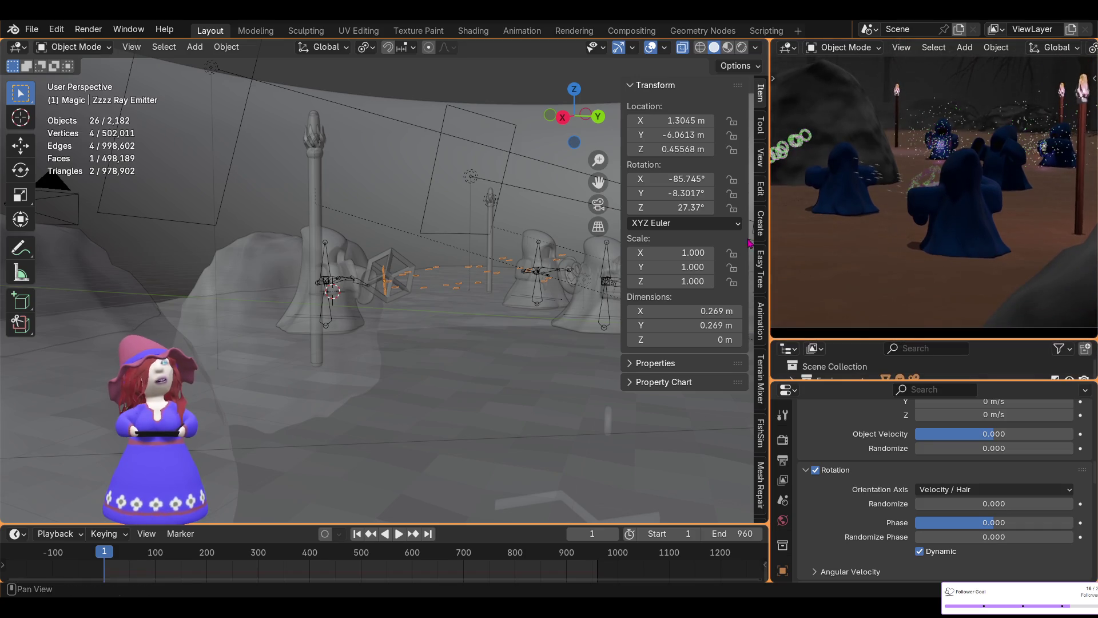
{"action": "left_click_drag", "start_coordinate": [770, 244], "coordinate": [687, 245]}
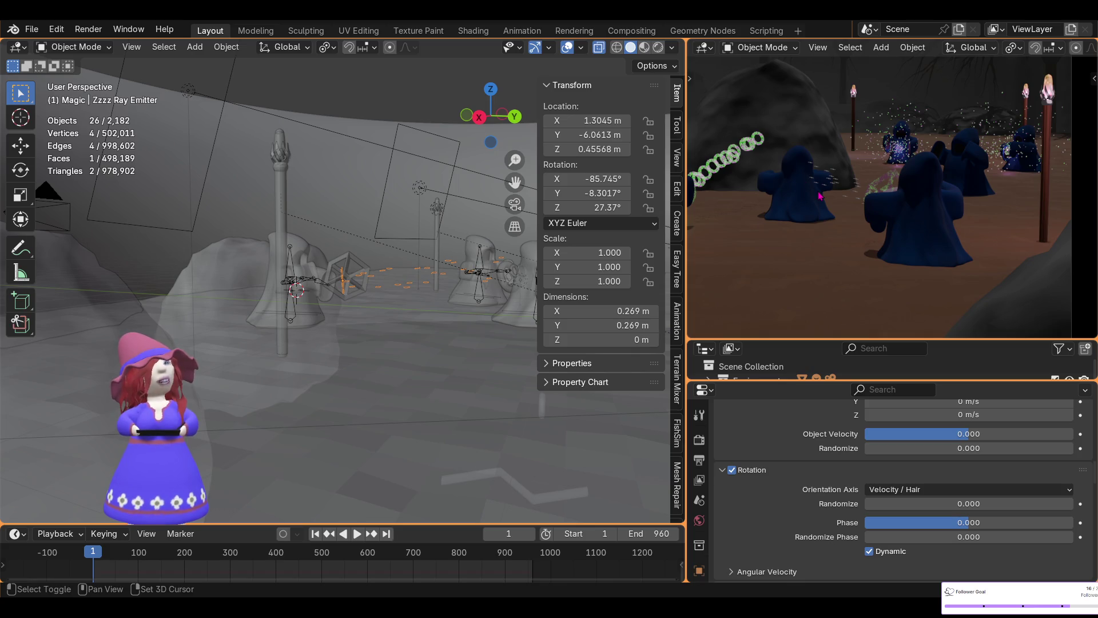
{"action": "middle_click_drag", "start_coordinate": [810, 190], "coordinate": [868, 197]}
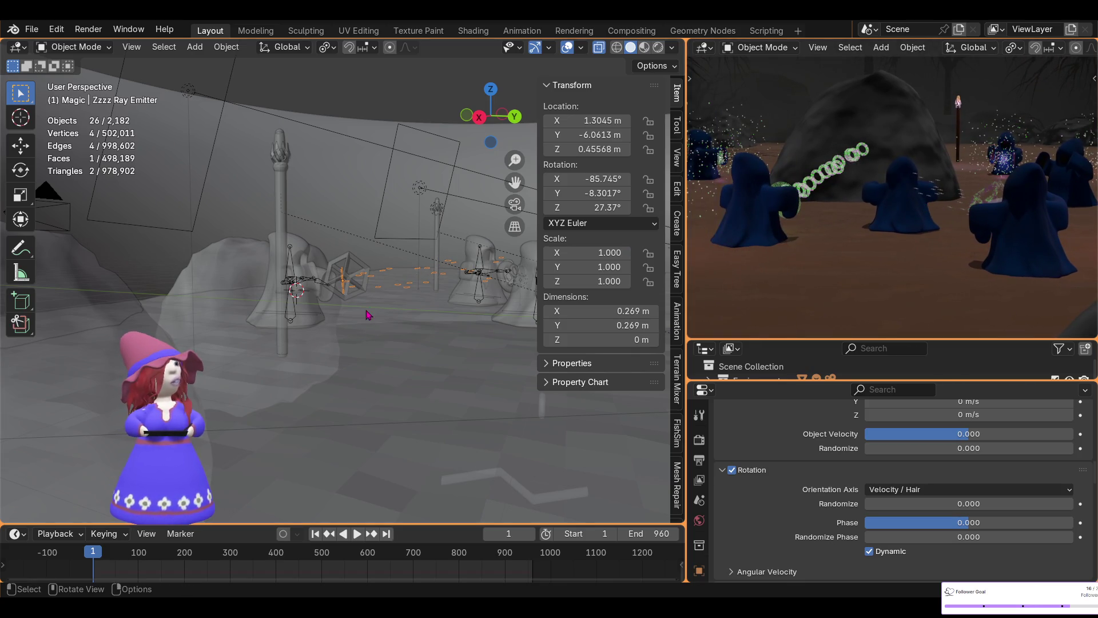
{"action": "key", "text": "r"}
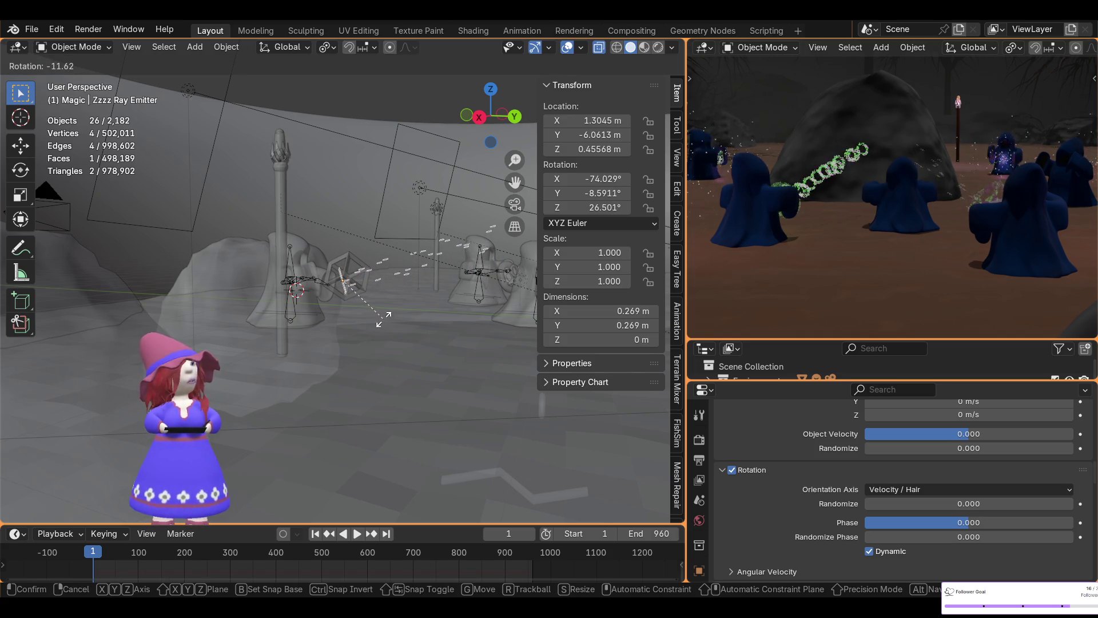
- Rotate the Zzzz Ray Emitter, refining from Top view, so its stream aims between the wizards
{"action": "left_click", "coordinate": [386, 317]}
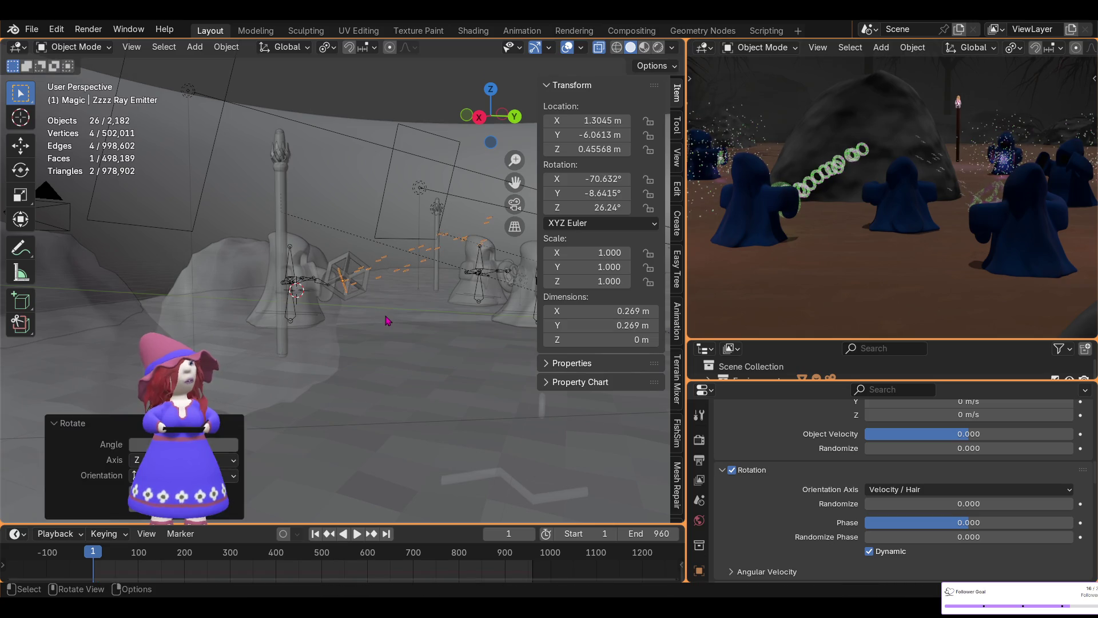
{"action": "left_click", "coordinate": [487, 92]}
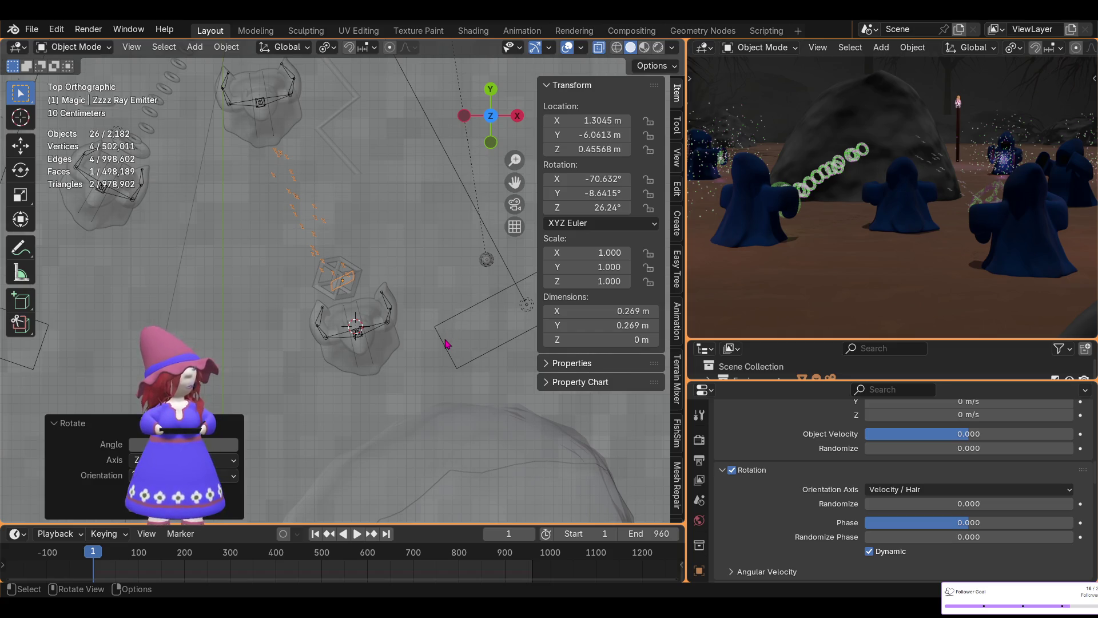
{"action": "key", "text": "r"}
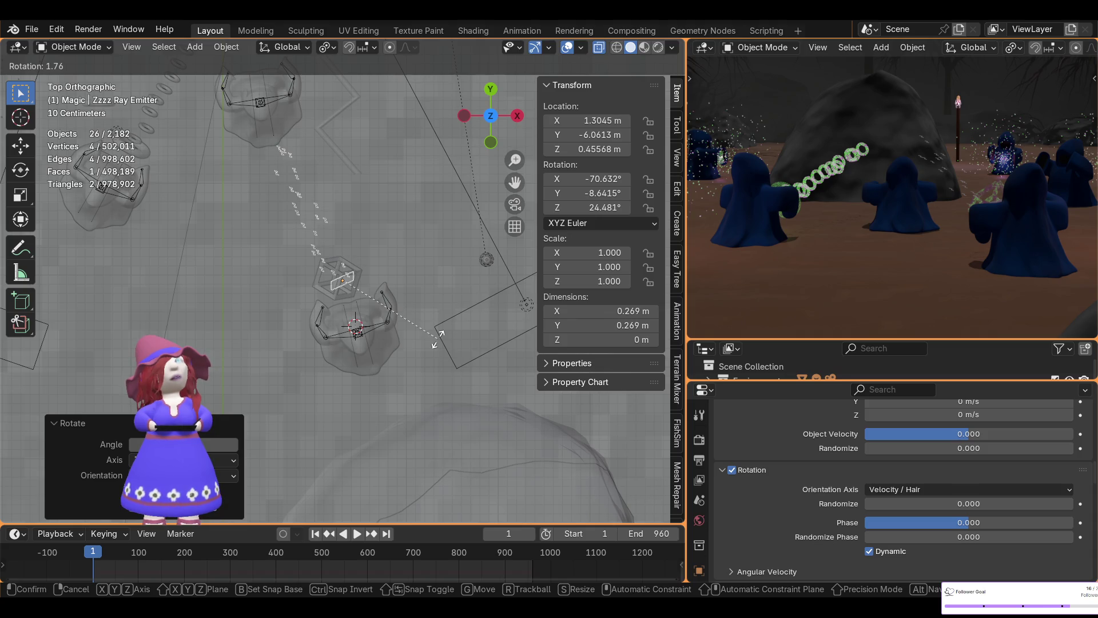
{"action": "left_click", "coordinate": [438, 337]}
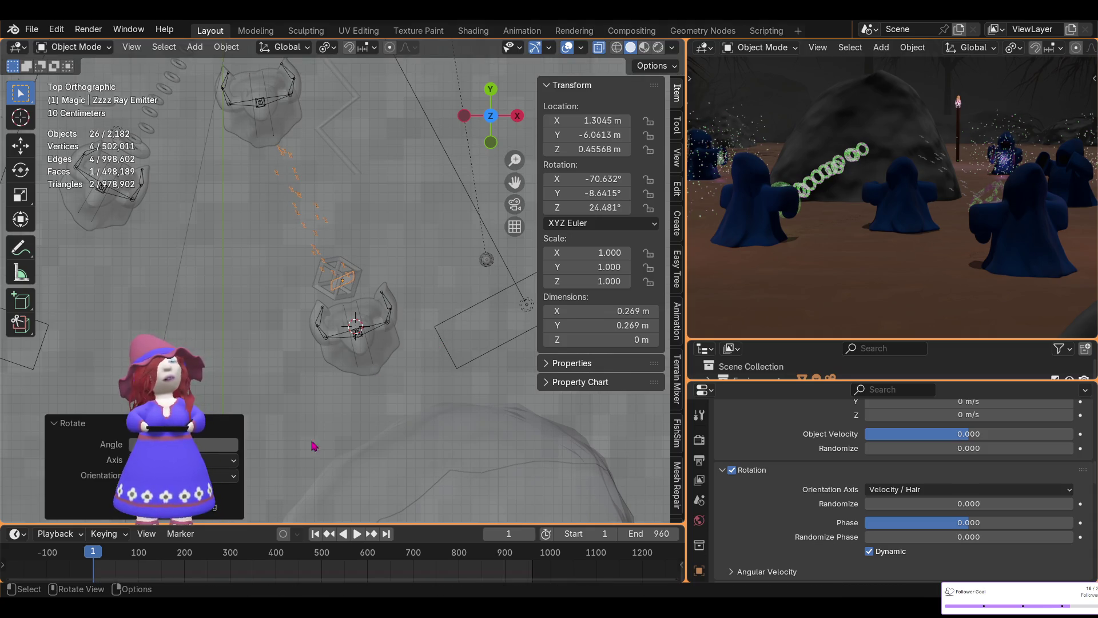
- Play the animation to frame 393 to preview the particles, then enlarge the Outliner
{"action": "left_click", "coordinate": [358, 533]}
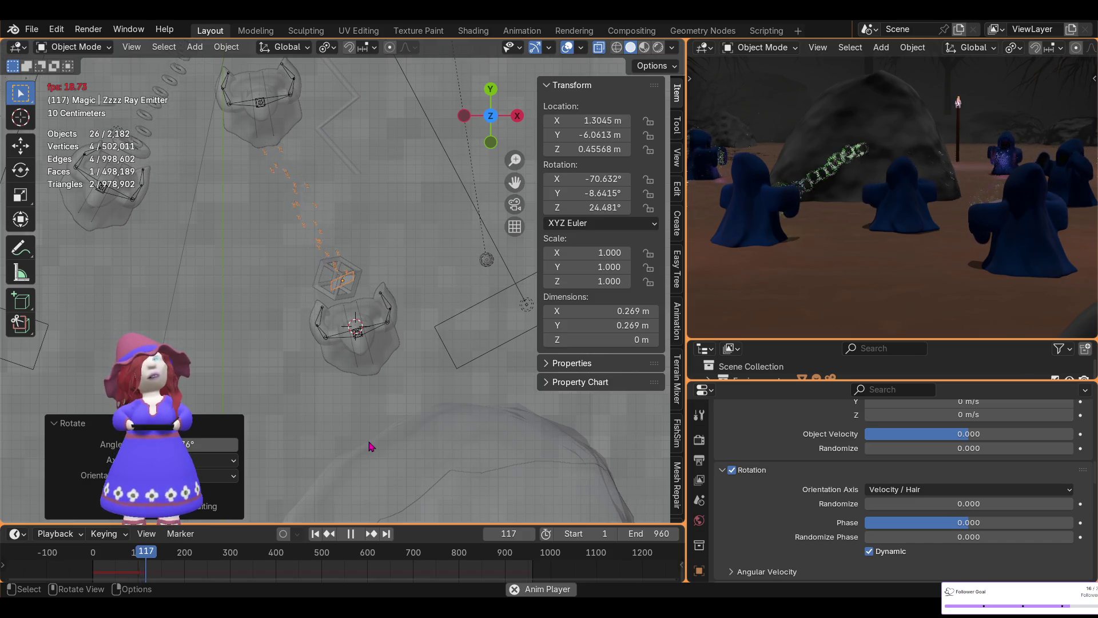
{"action": "scroll", "coordinate": [301, 312], "scroll_direction": "down", "scroll_amount": 2}
{"action": "scroll", "coordinate": [307, 307], "scroll_direction": "down", "scroll_amount": 2}
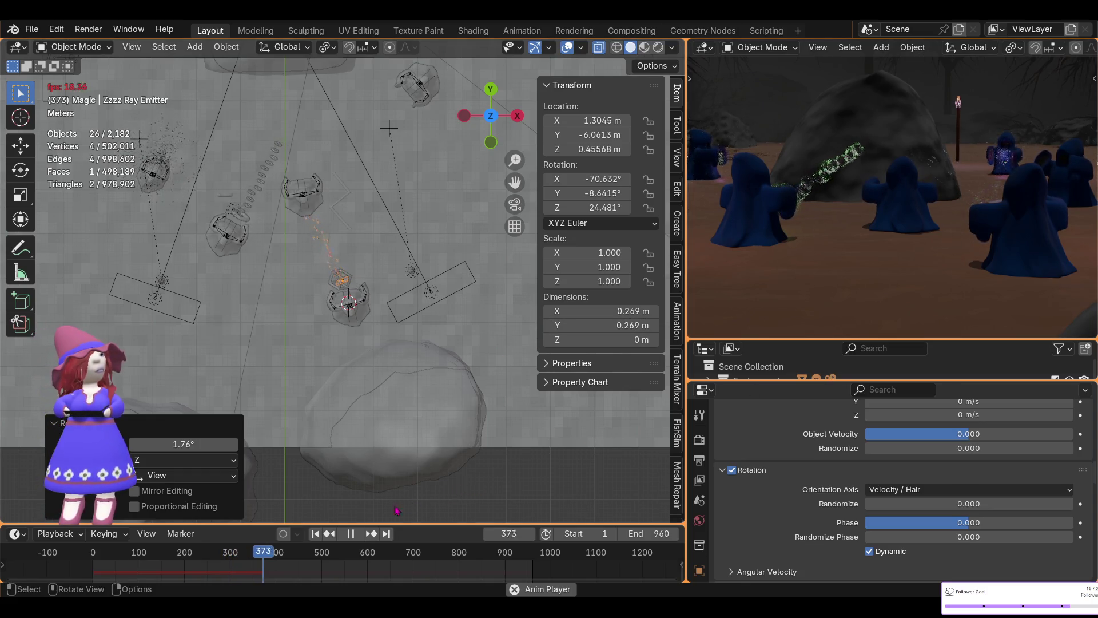
{"action": "left_click", "coordinate": [355, 535]}
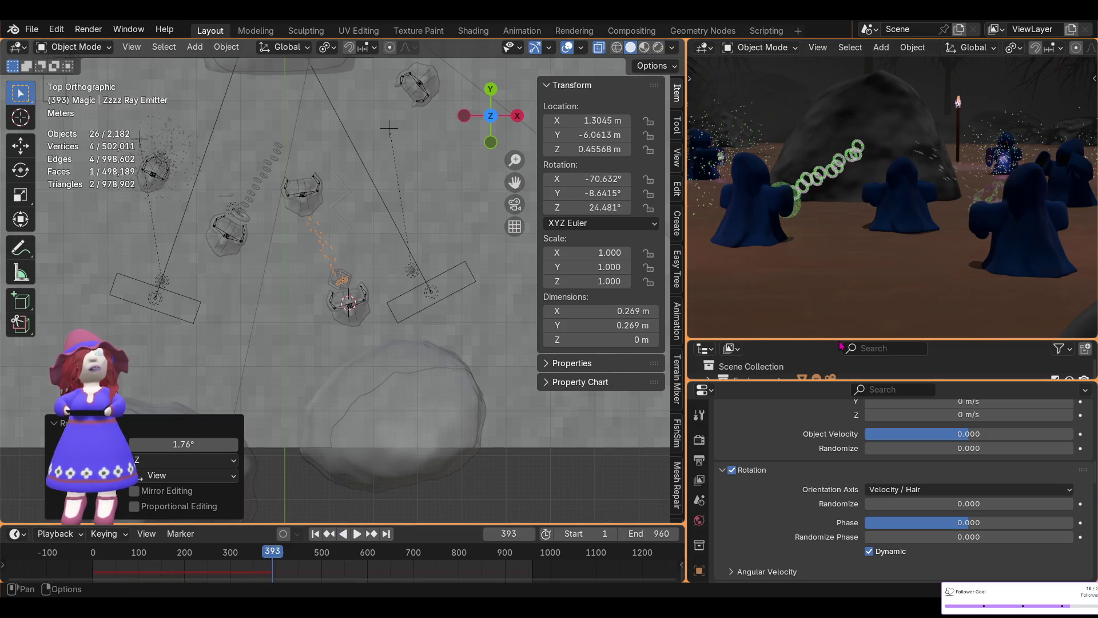
{"action": "scroll", "coordinate": [998, 199], "scroll_direction": "up", "scroll_amount": 5}
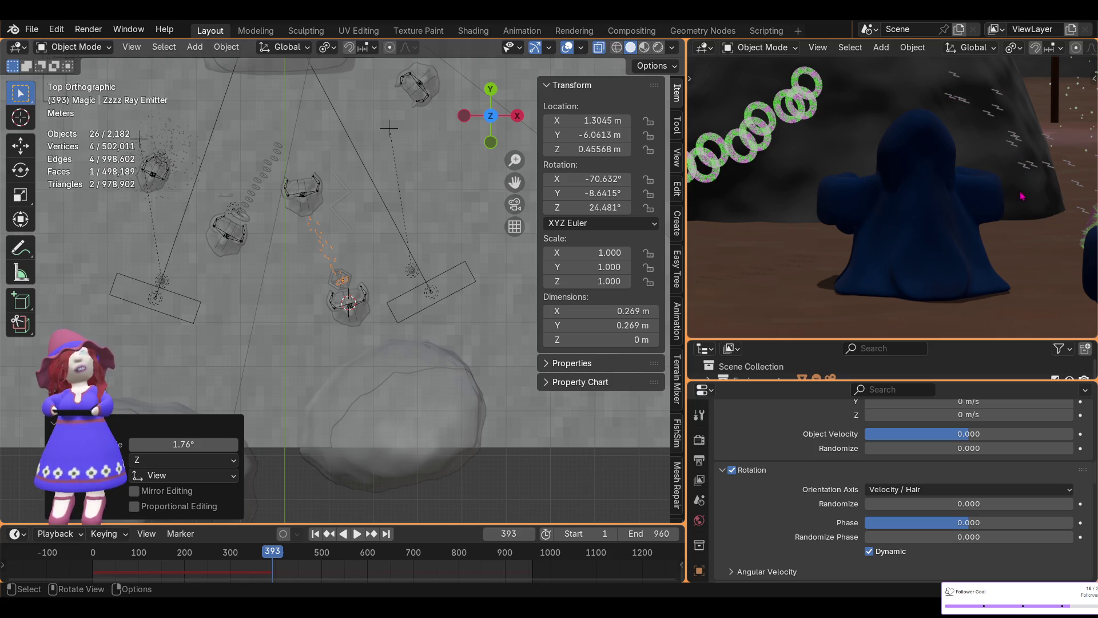
{"action": "scroll", "coordinate": [1022, 196], "scroll_direction": "down", "scroll_amount": 2}
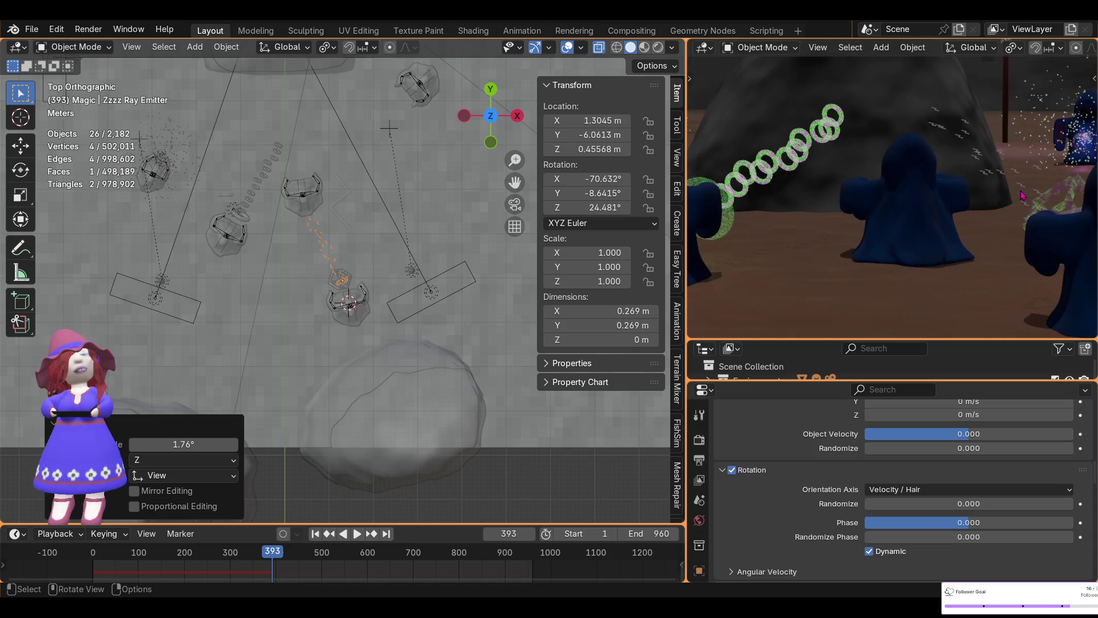
{"action": "scroll", "coordinate": [1023, 196], "scroll_direction": "down", "scroll_amount": 2}
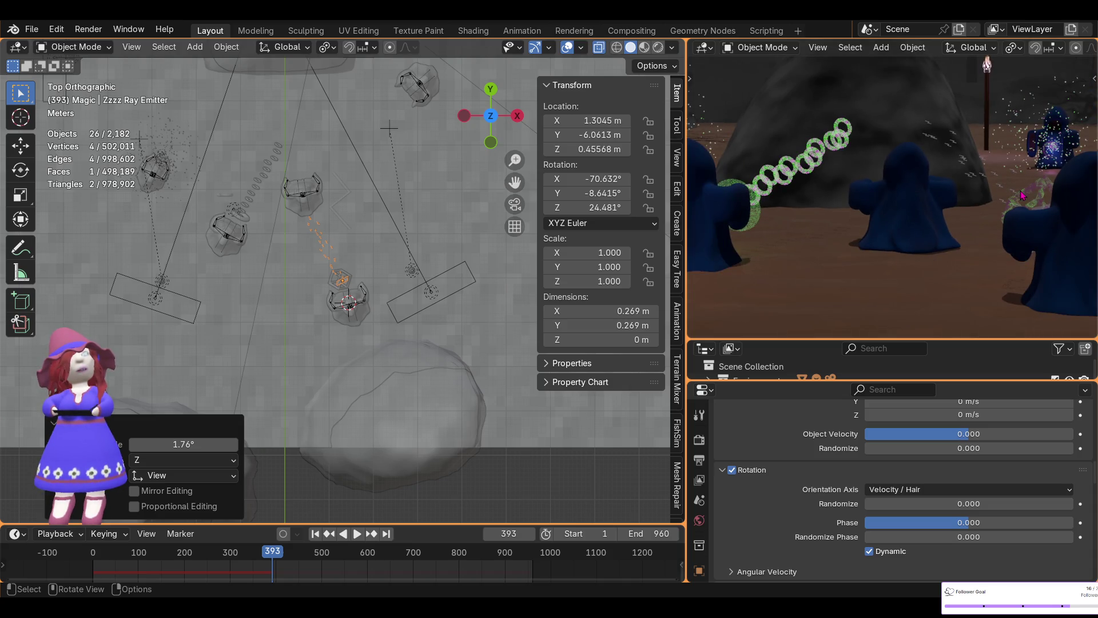
{"action": "scroll", "coordinate": [888, 294], "scroll_direction": "down", "scroll_amount": 2}
{"action": "scroll", "coordinate": [889, 295], "scroll_direction": "down", "scroll_amount": 2}
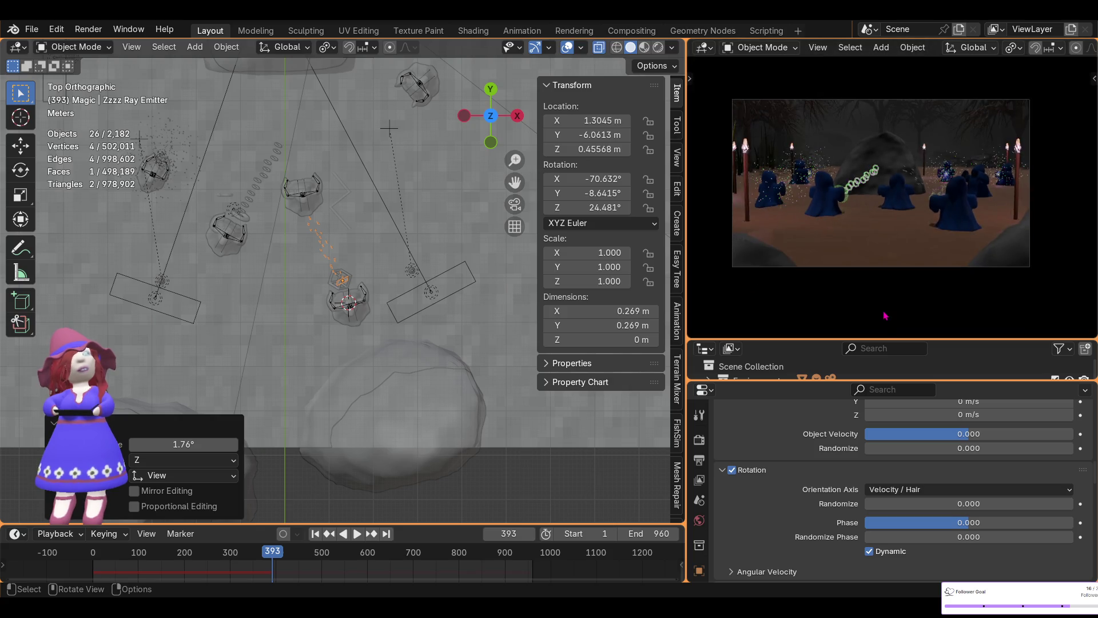
{"action": "mouse_move", "coordinate": [944, 339]}
{"action": "left_mouse_down"}
{"action": "mouse_move", "coordinate": [944, 83]}
{"action": "mouse_move", "coordinate": [944, 138]}
{"action": "left_mouse_up"}
{"action": "scroll", "coordinate": [858, 318], "scroll_direction": "down", "scroll_amount": 5}
{"action": "scroll", "coordinate": [856, 318], "scroll_direction": "down", "scroll_amount": 3}
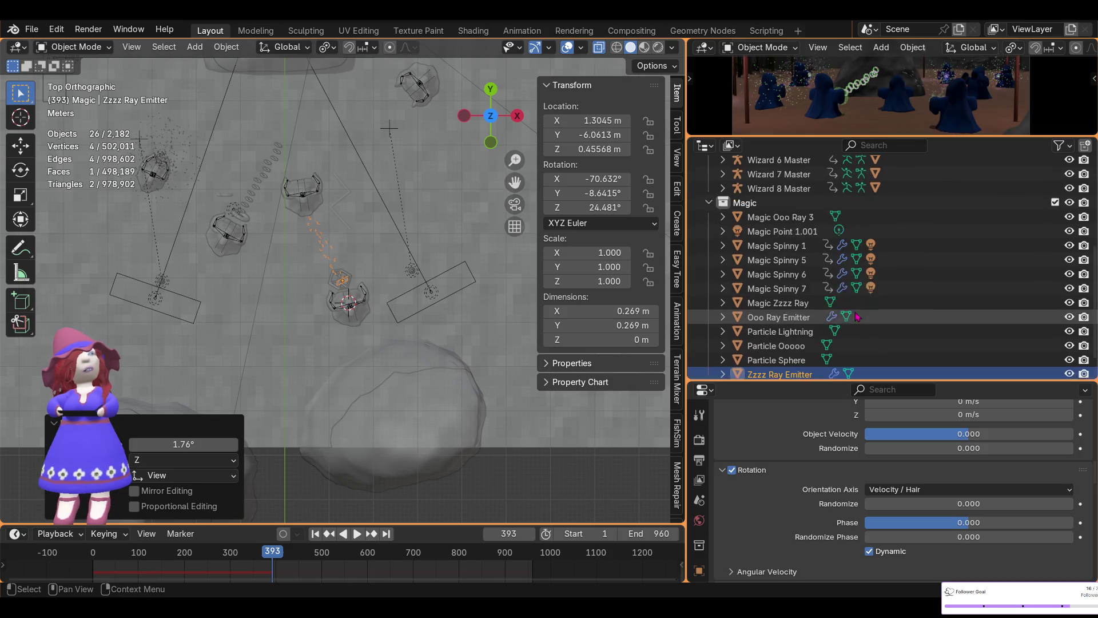
{"action": "scroll", "coordinate": [856, 314], "scroll_direction": "down", "scroll_amount": 1}
- Rename the Particle Lightning object to 'Particle Zzzzz'
{"action": "left_click", "coordinate": [855, 312]}
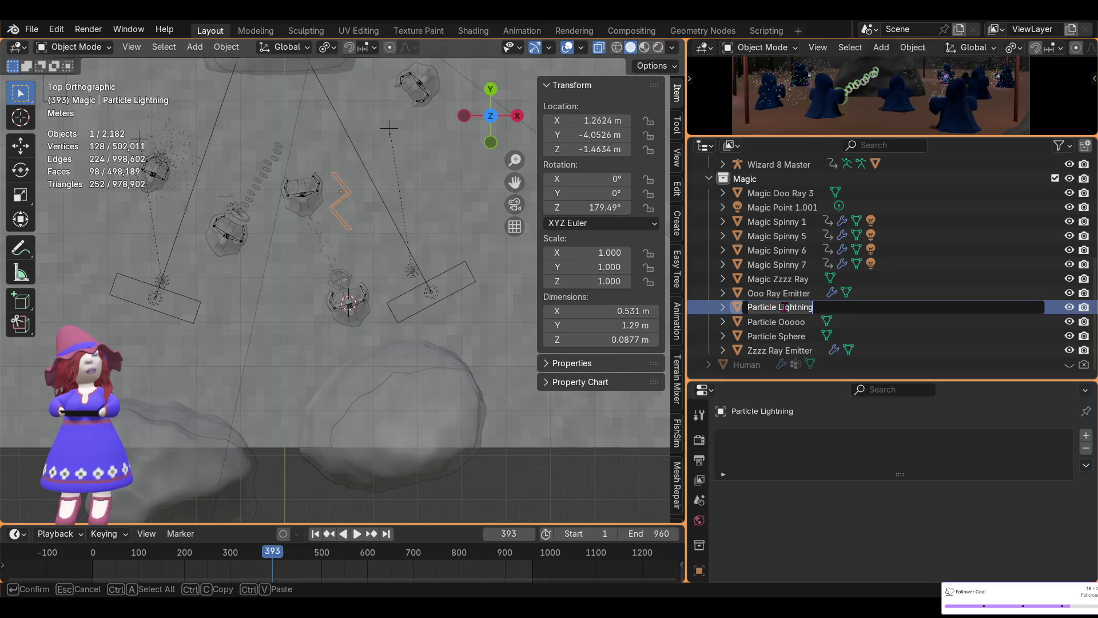
{"action": "double_click", "coordinate": [777, 307]}
{"action": "key", "text": "BackSpace"}
{"action": "key", "text": "BackSpace"}
{"action": "key", "text": "BackSpace"}
{"action": "type", "text": "Zzzz"}
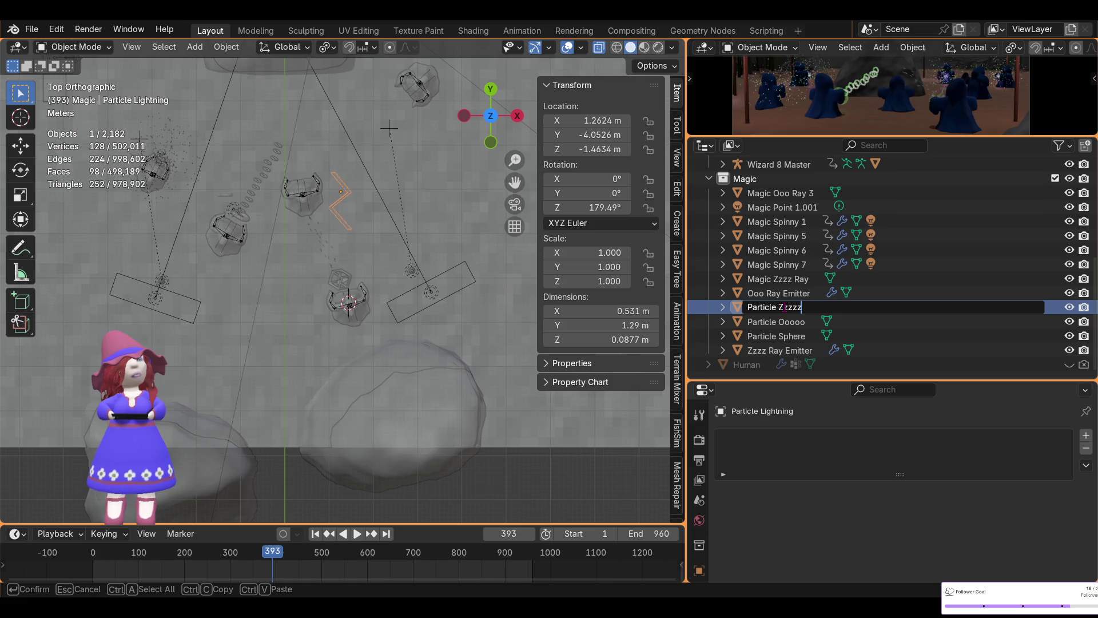
{"action": "key", "text": "Return"}
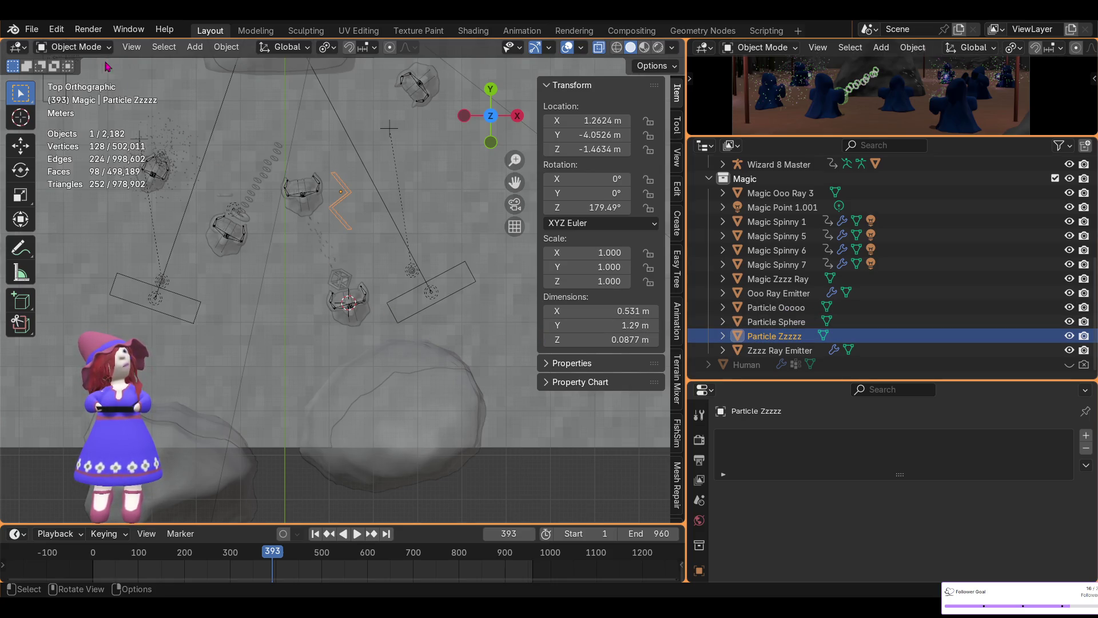
{"action": "left_click", "coordinate": [86, 48]}
- Enter Edit Mode and select all of the zigzag bolt's geometry, framing it in view
{"action": "left_click", "coordinate": [77, 79]}
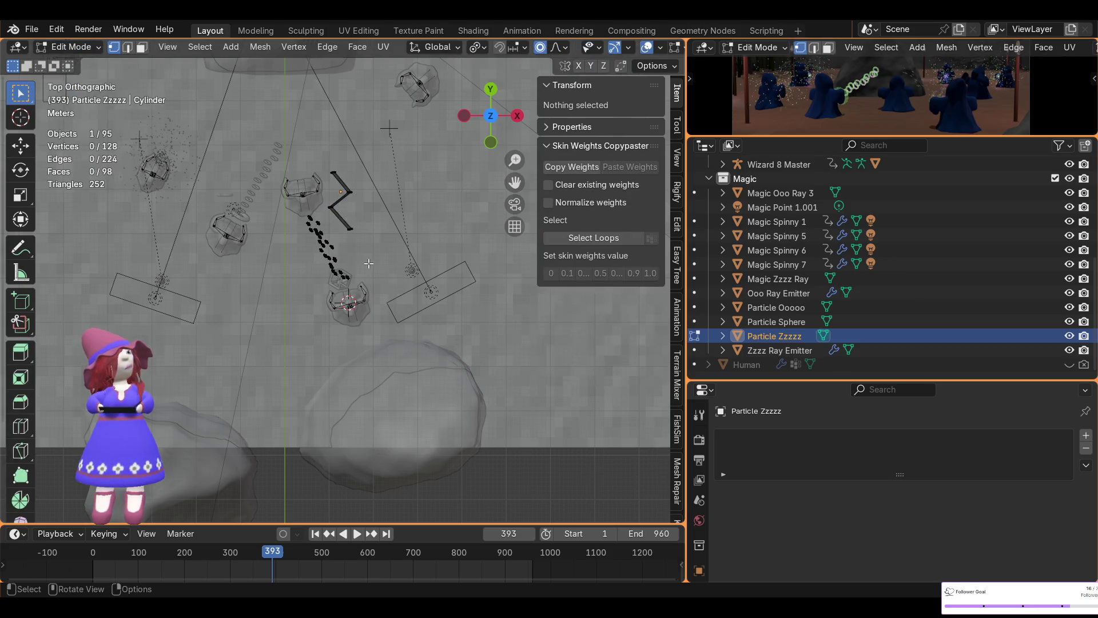
{"action": "scroll", "coordinate": [361, 241], "scroll_direction": "up", "scroll_amount": 2}
{"action": "scroll", "coordinate": [378, 300], "scroll_direction": "up", "scroll_amount": 2}
{"action": "scroll", "coordinate": [390, 363], "scroll_direction": "up", "scroll_amount": 1}
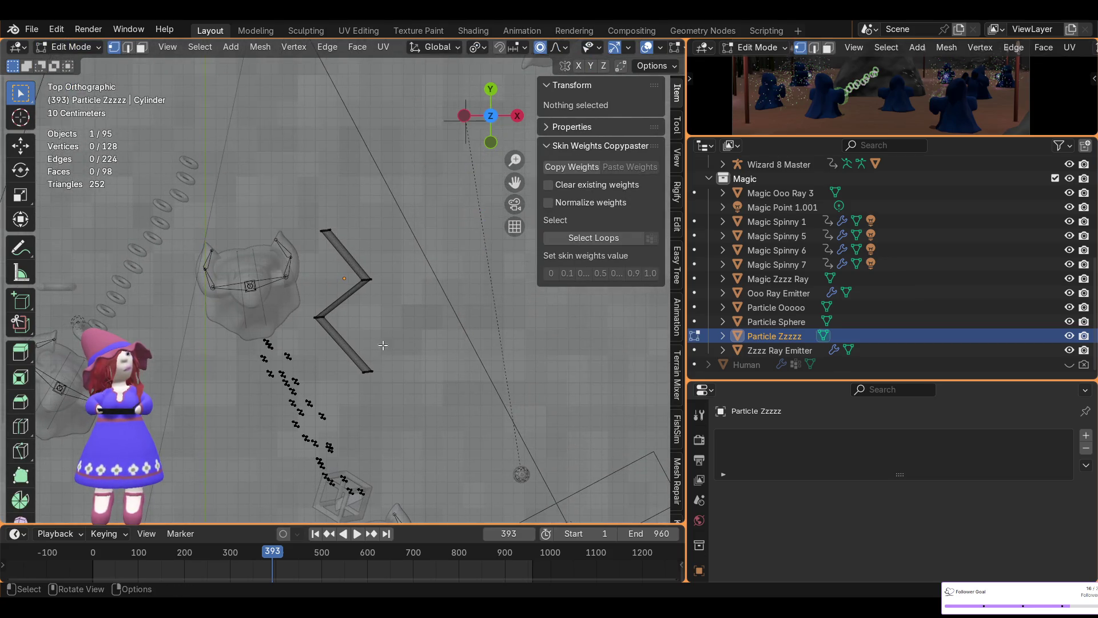
{"action": "key", "text": "l"}
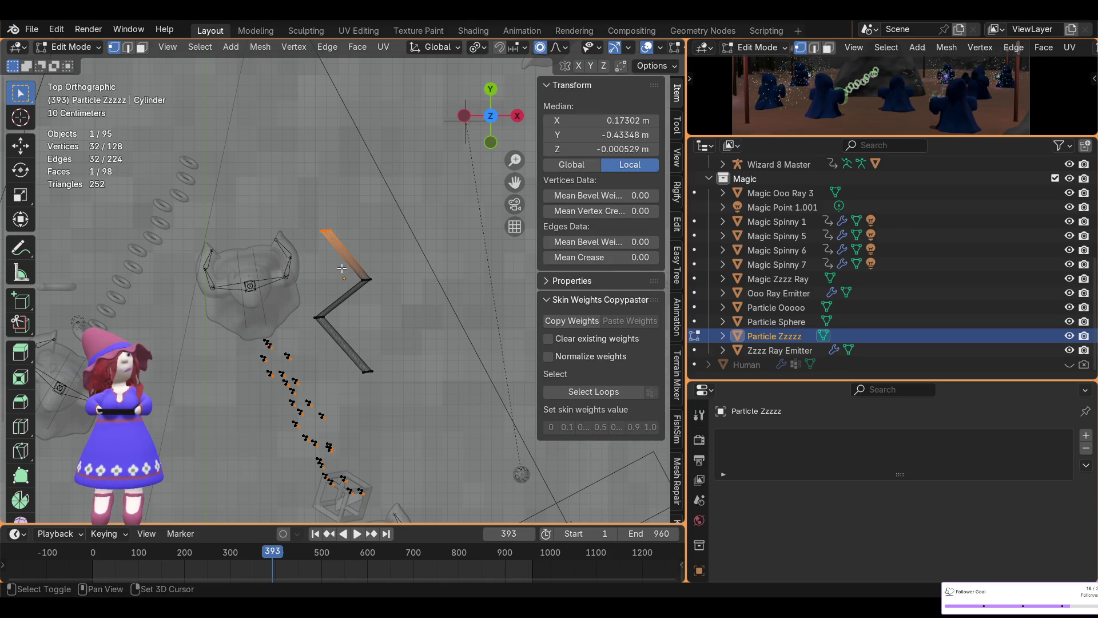
{"action": "key", "text": "l"}
{"action": "mouse_move", "coordinate": [337, 358]}
{"action": "left_mouse_down"}
{"action": "mouse_move", "coordinate": [407, 401]}
{"action": "mouse_move", "coordinate": [424, 394]}
{"action": "left_mouse_up"}
{"action": "mouse_move", "coordinate": [417, 407]}
{"action": "middle_mouse_down"}
{"action": "mouse_move", "coordinate": [394, 389]}
{"action": "mouse_move", "coordinate": [407, 405]}
{"action": "mouse_move", "coordinate": [406, 374]}
{"action": "middle_mouse_up"}
{"action": "key", "text": "KP_Decimal"}
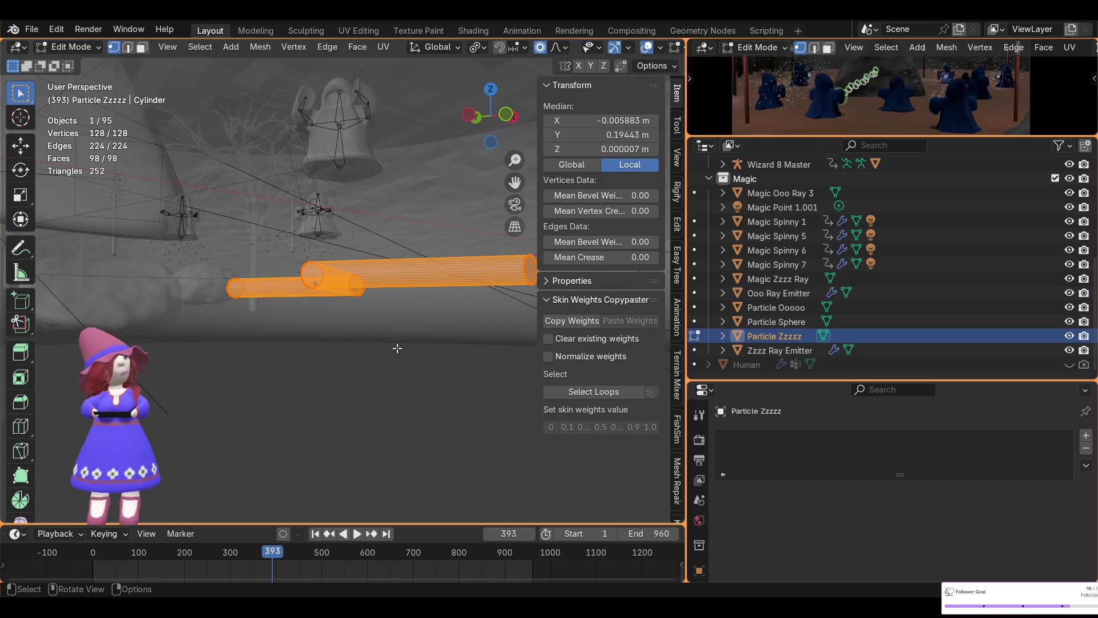
- Scale the bolt mesh along Z by about 2.13 to lengthen its arms
{"action": "key", "text": "s"}
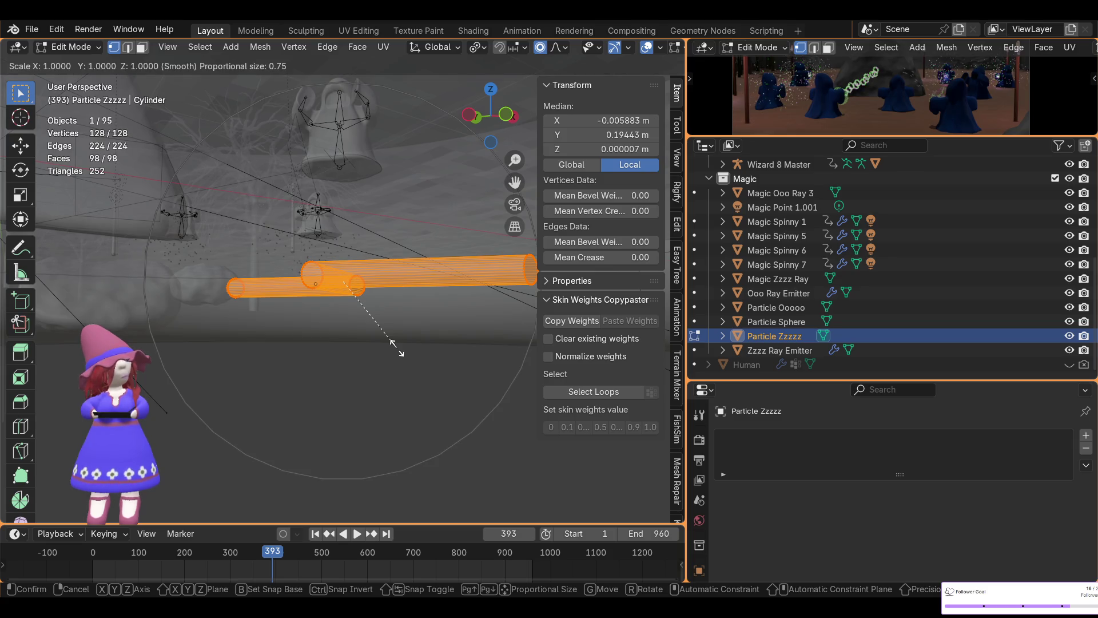
{"action": "key", "text": "z"}
{"action": "scroll", "coordinate": [401, 347], "scroll_direction": "up", "scroll_amount": 1}
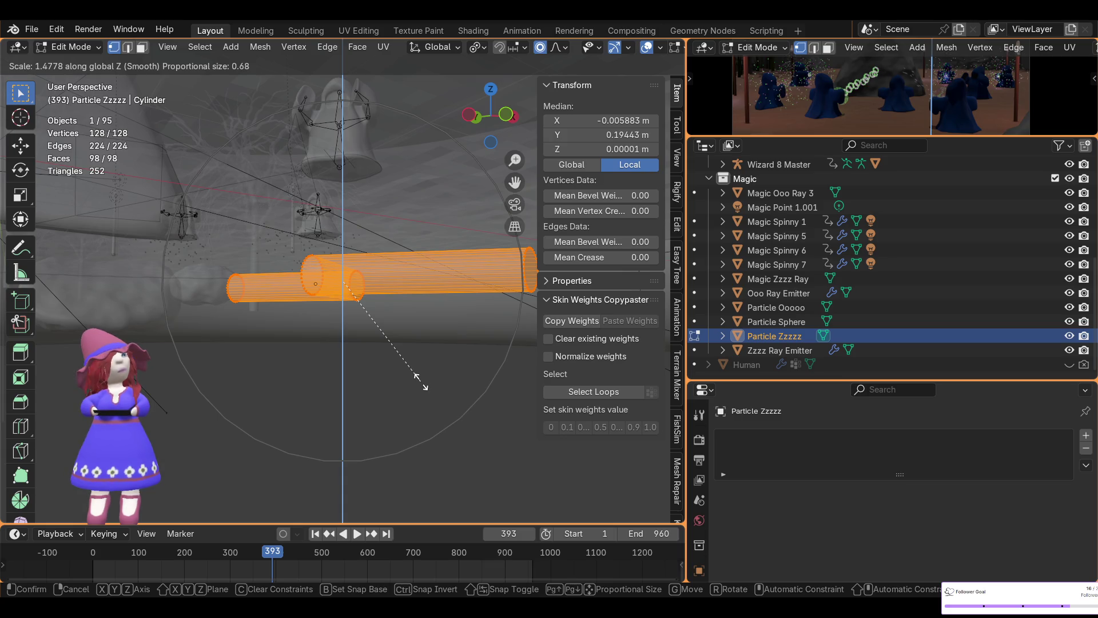
{"action": "left_click", "coordinate": [453, 420]}
{"action": "middle_click_drag", "start_coordinate": [424, 349], "coordinate": [489, 424]}
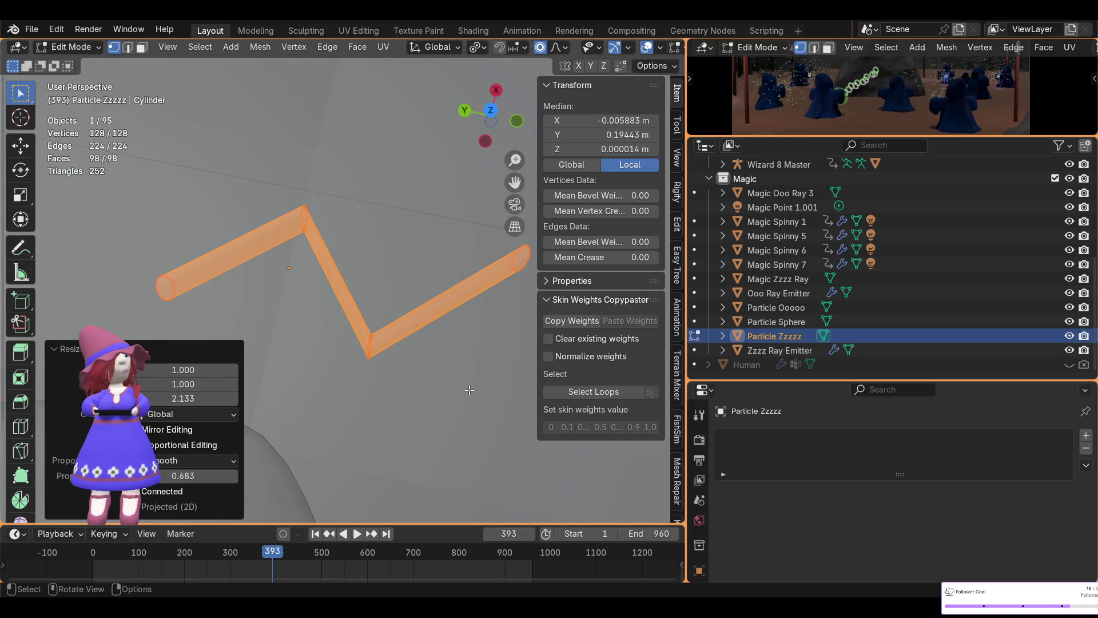
- Abandon a sideways rescale and select a single end ring of the bolt instead
{"action": "key", "text": "s"}
{"action": "key", "text": "y"}
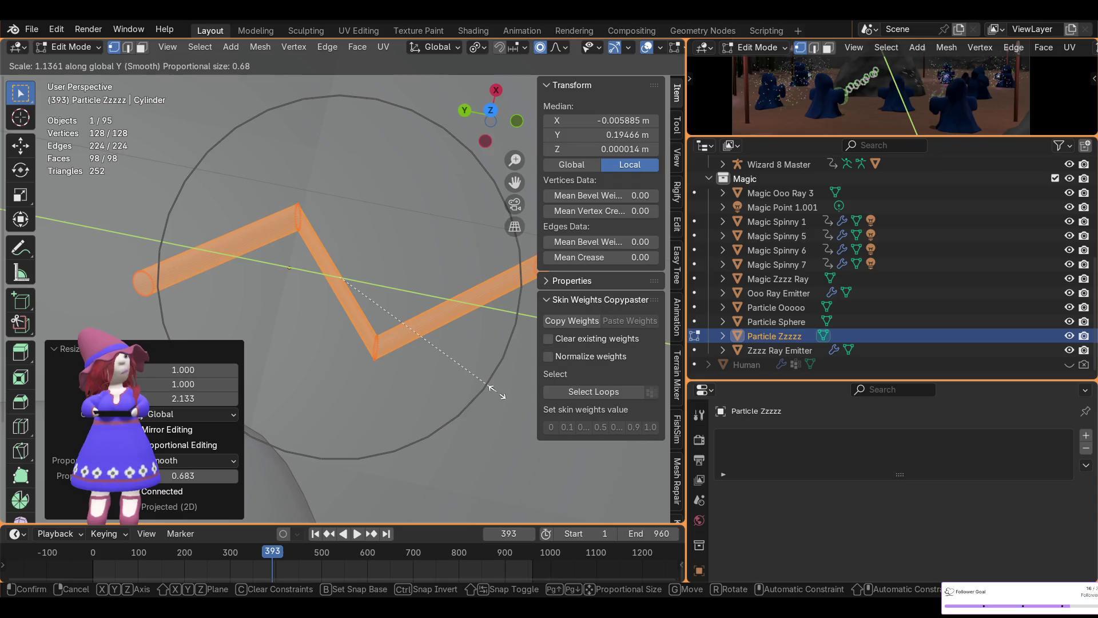
{"action": "key", "text": "x"}
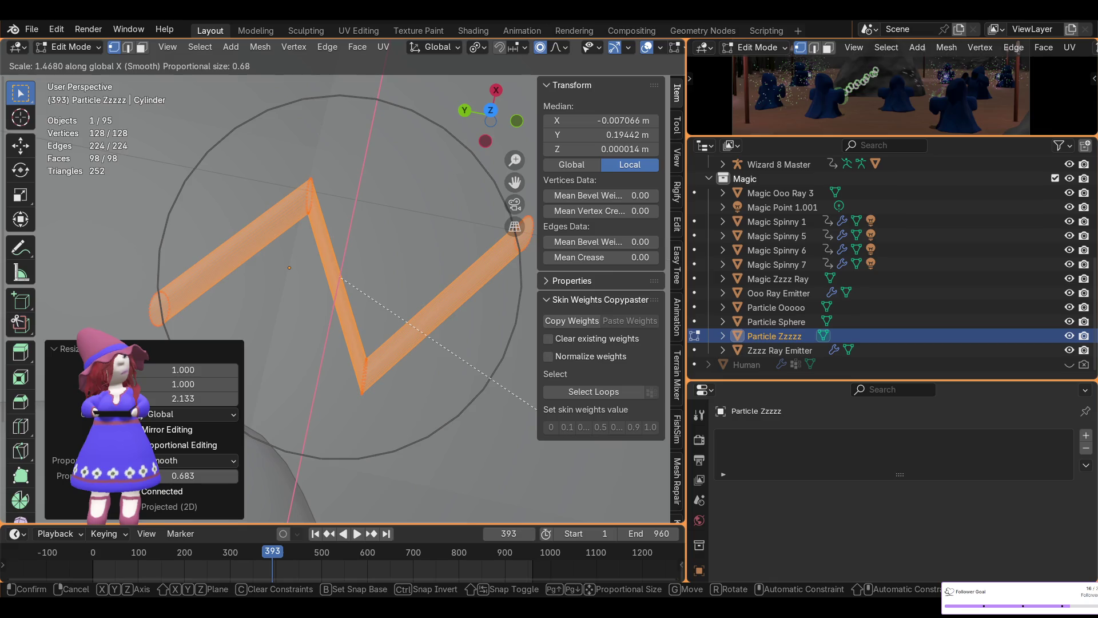
{"action": "left_click", "coordinate": [511, 432]}
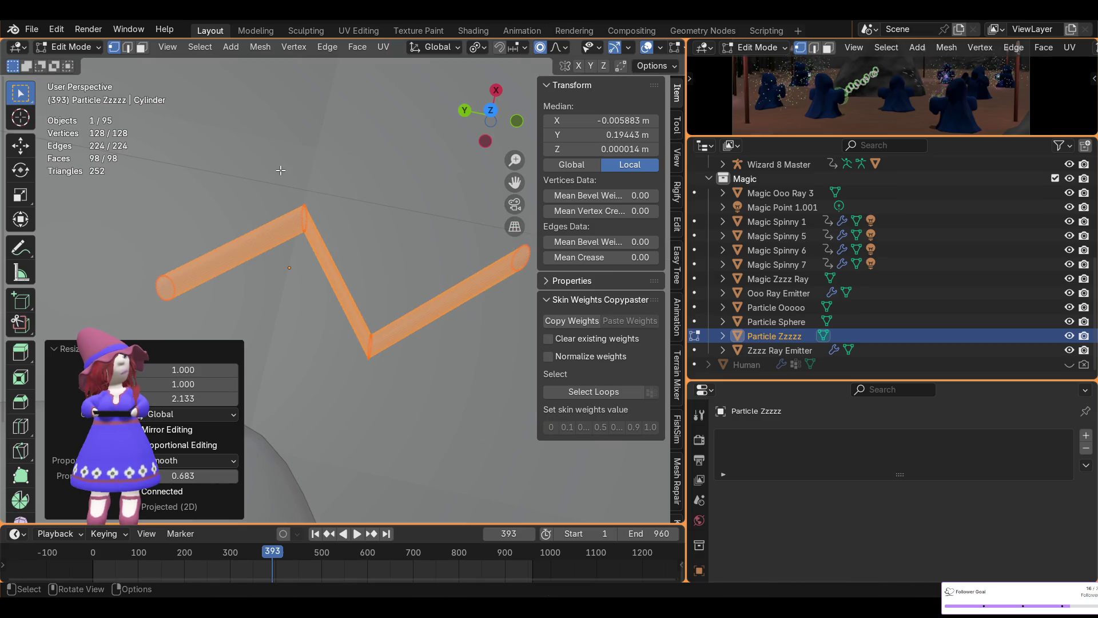
{"action": "left_click", "coordinate": [352, 284], "text": "alt"}
{"action": "mouse_move", "coordinate": [381, 276]}
{"action": "middle_mouse_down"}
{"action": "mouse_move", "coordinate": [204, 123]}
{"action": "mouse_move", "coordinate": [234, 295]}
{"action": "mouse_move", "coordinate": [247, 293]}
{"action": "middle_mouse_up"}
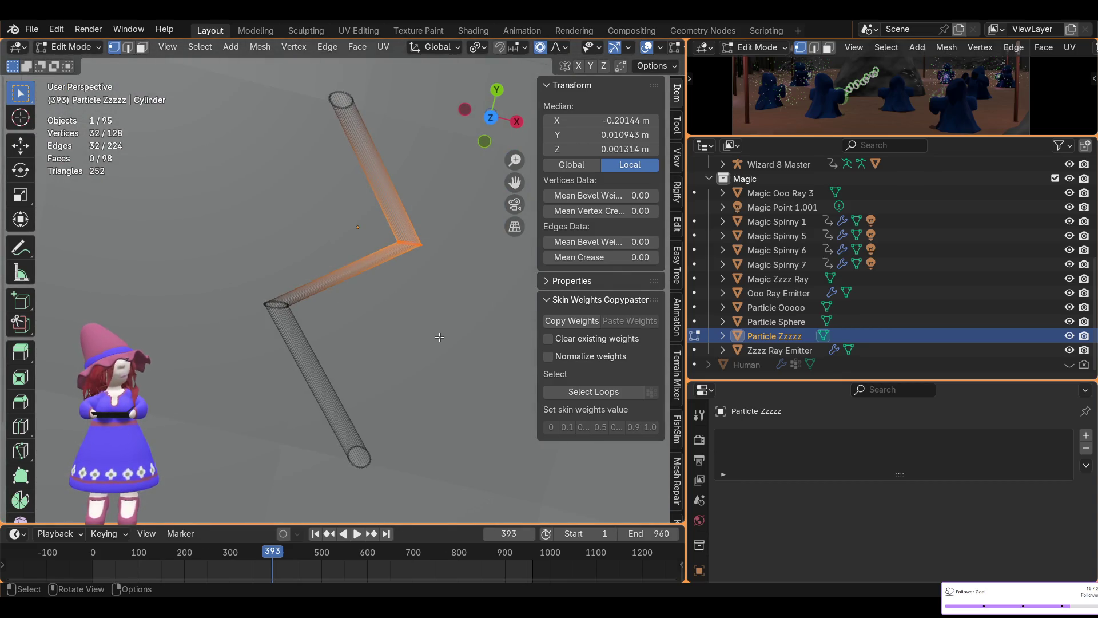
- Scale the selected ring along X to push the zigzag bend outward
{"action": "key", "text": "s"}
{"action": "key", "text": "x"}
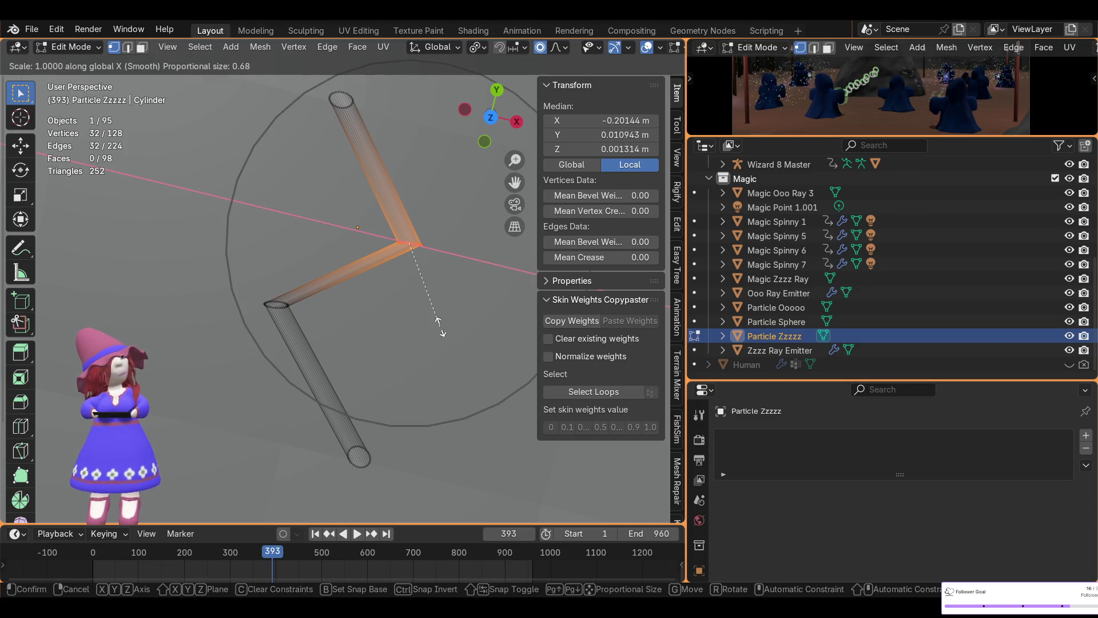
{"action": "left_click", "coordinate": [481, 336]}
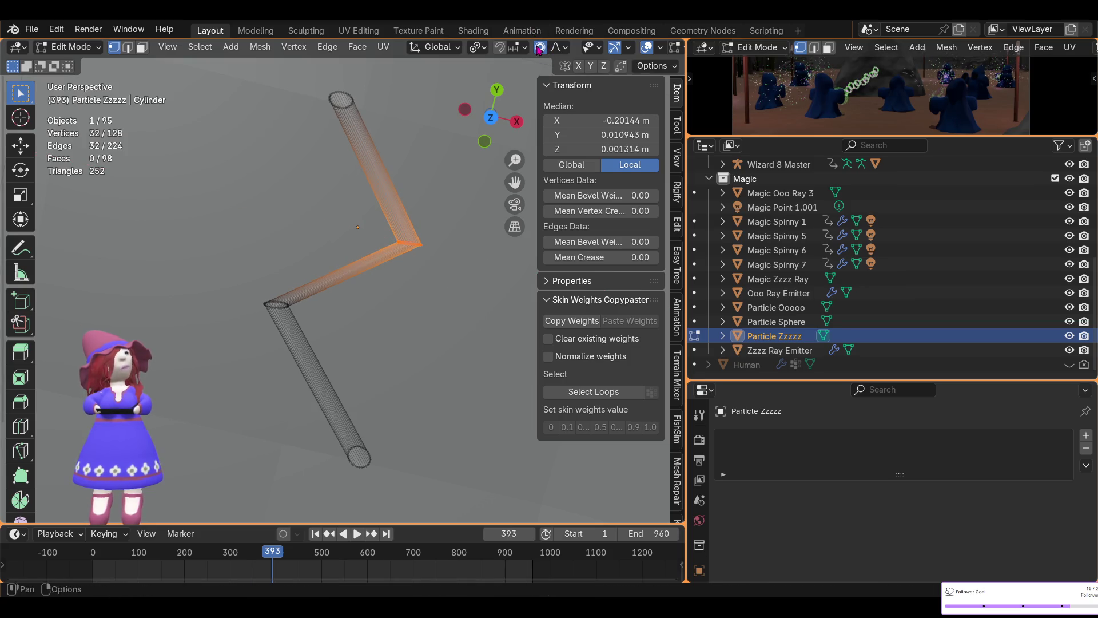
{"action": "key", "text": "s"}
{"action": "key", "text": "x"}
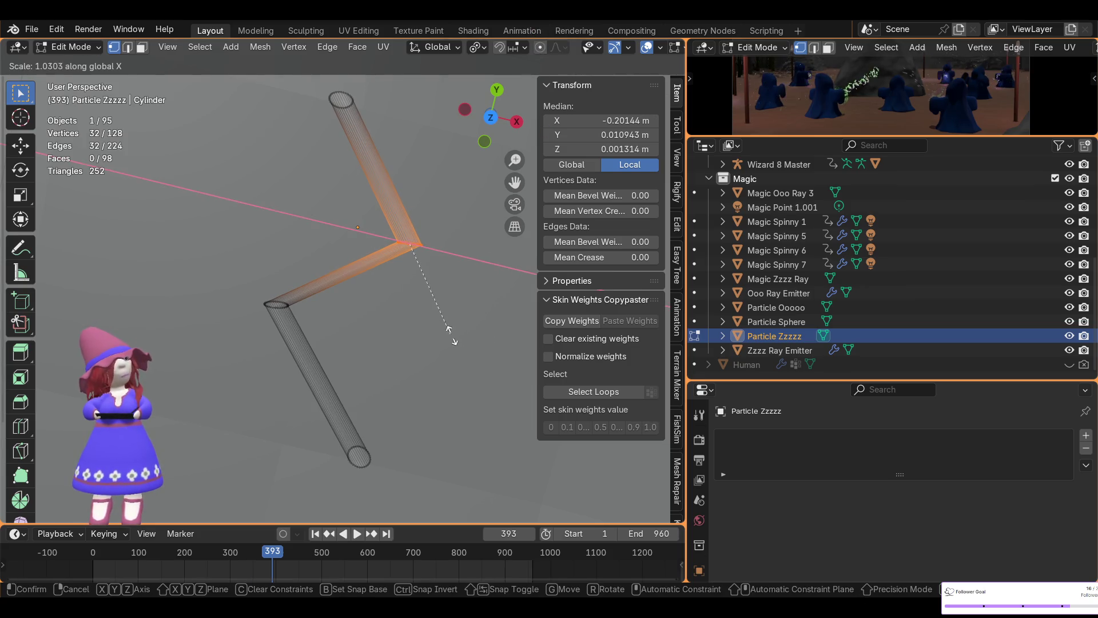
{"action": "left_click", "coordinate": [510, 358]}
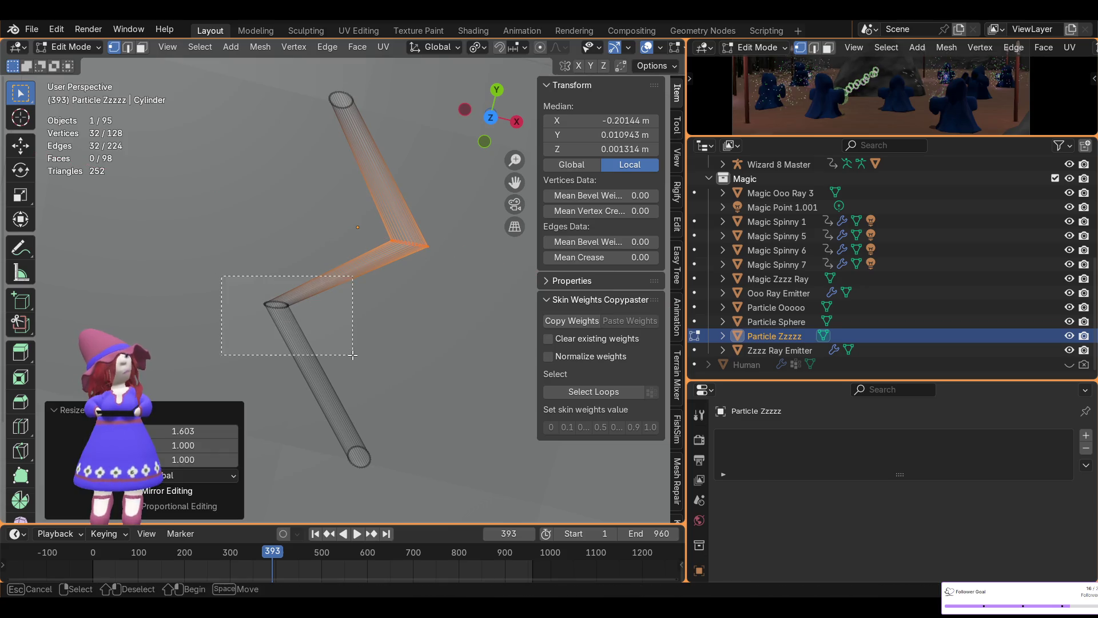
- Stretch the lower part of the zigzag bolt sideways along X
{"action": "left_click_drag", "start_coordinate": [228, 283], "coordinate": [370, 356]}
{"action": "key", "text": "s"}
{"action": "key", "text": "x"}
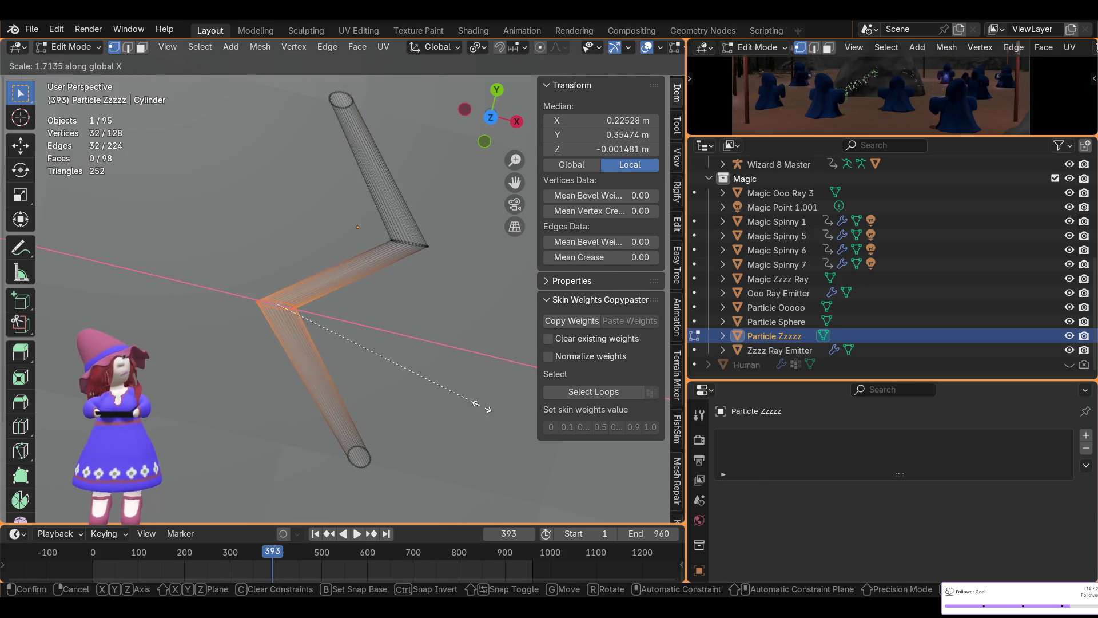
{"action": "left_click", "coordinate": [488, 410]}
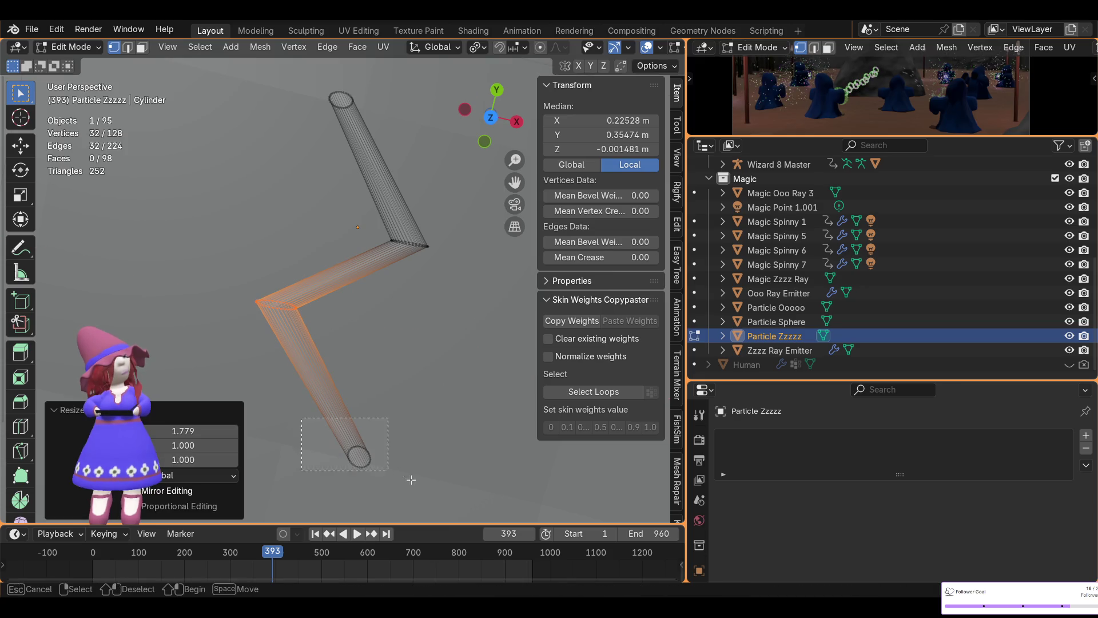
- Stretch the bottom end loop to 1.482 along X, shrink it uniformly, then select the opposite end loop
{"action": "left_click_drag", "start_coordinate": [296, 415], "coordinate": [416, 460]}
{"action": "key", "text": "s"}
{"action": "key", "text": "x"}
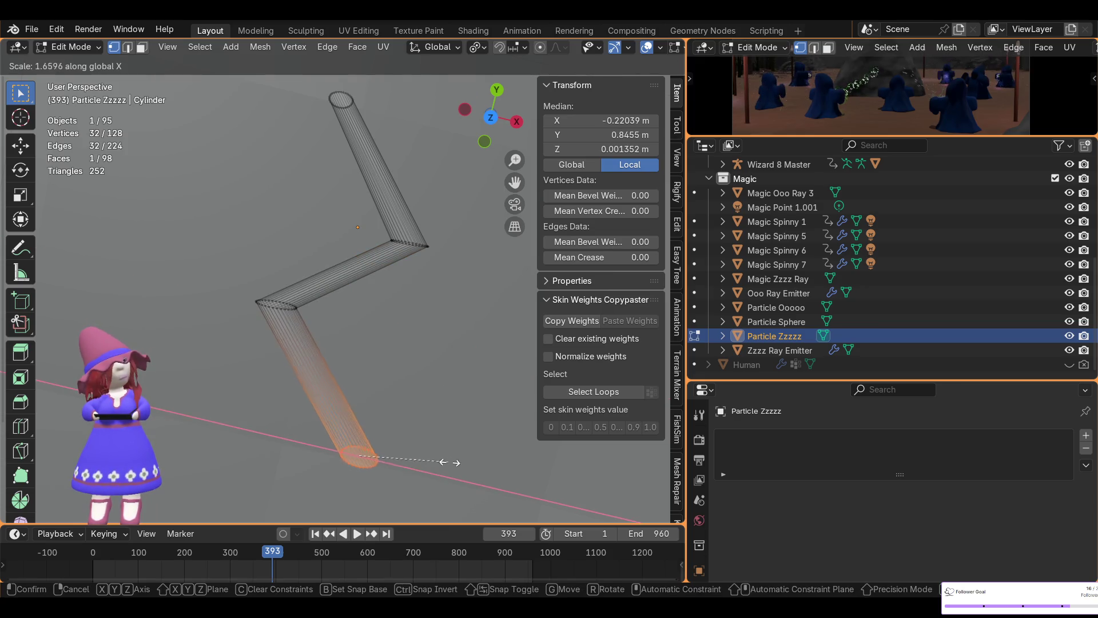
{"action": "left_click", "coordinate": [439, 464]}
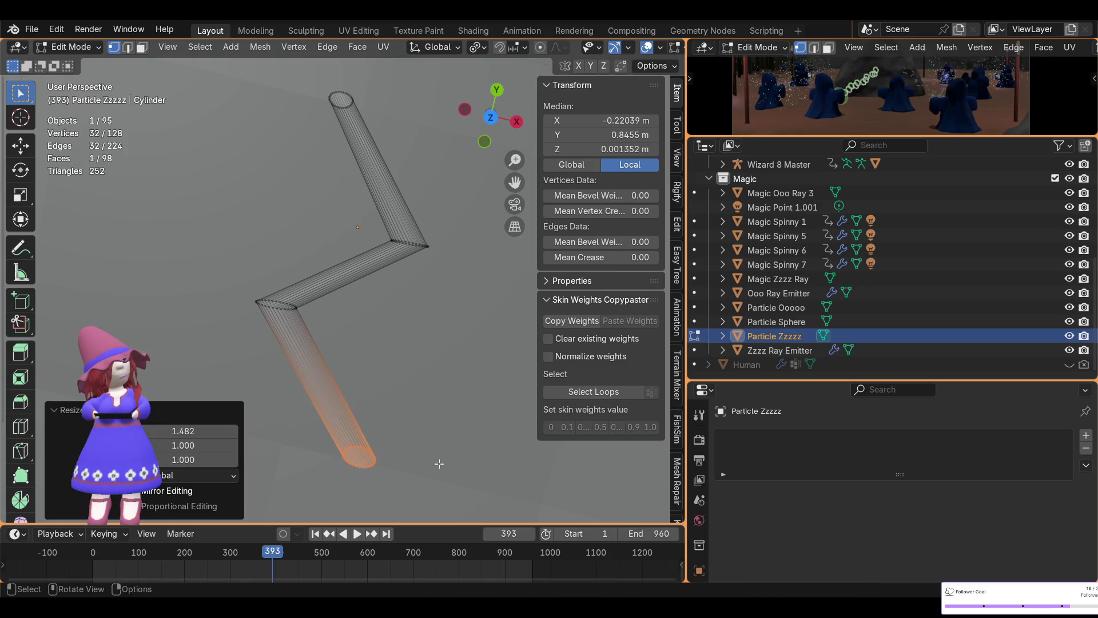
{"action": "key", "text": "s"}
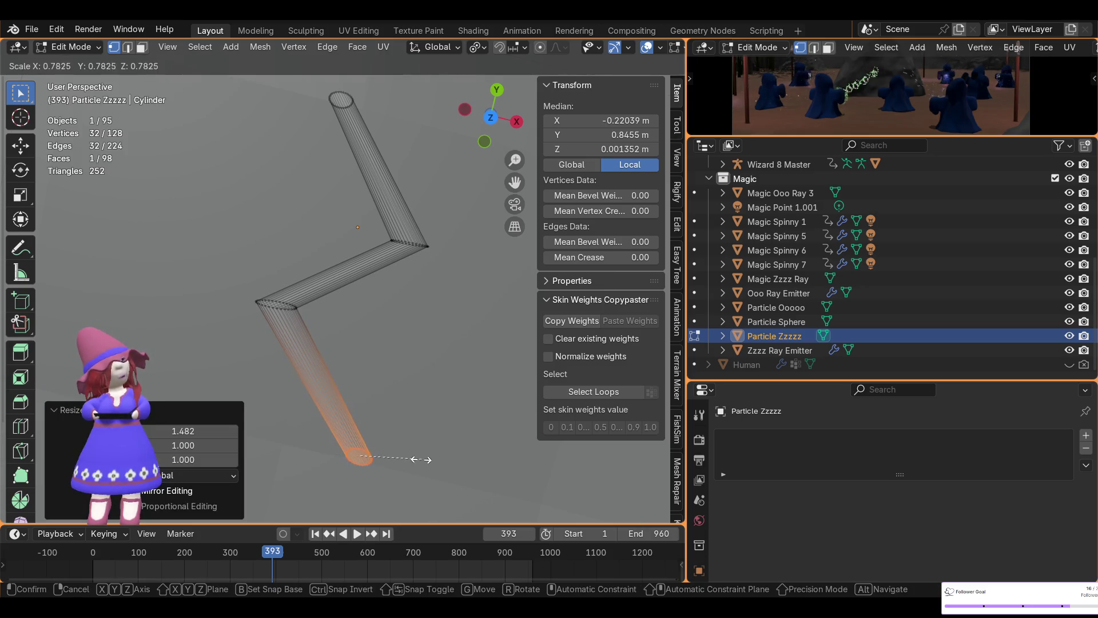
{"action": "left_click", "coordinate": [394, 458]}
{"action": "mouse_move", "coordinate": [311, 100]}
{"action": "middle_mouse_down"}
{"action": "mouse_move", "coordinate": [340, 277]}
{"action": "mouse_move", "coordinate": [262, 274]}
{"action": "middle_mouse_up"}
{"action": "left_click", "coordinate": [230, 330], "text": "alt"}
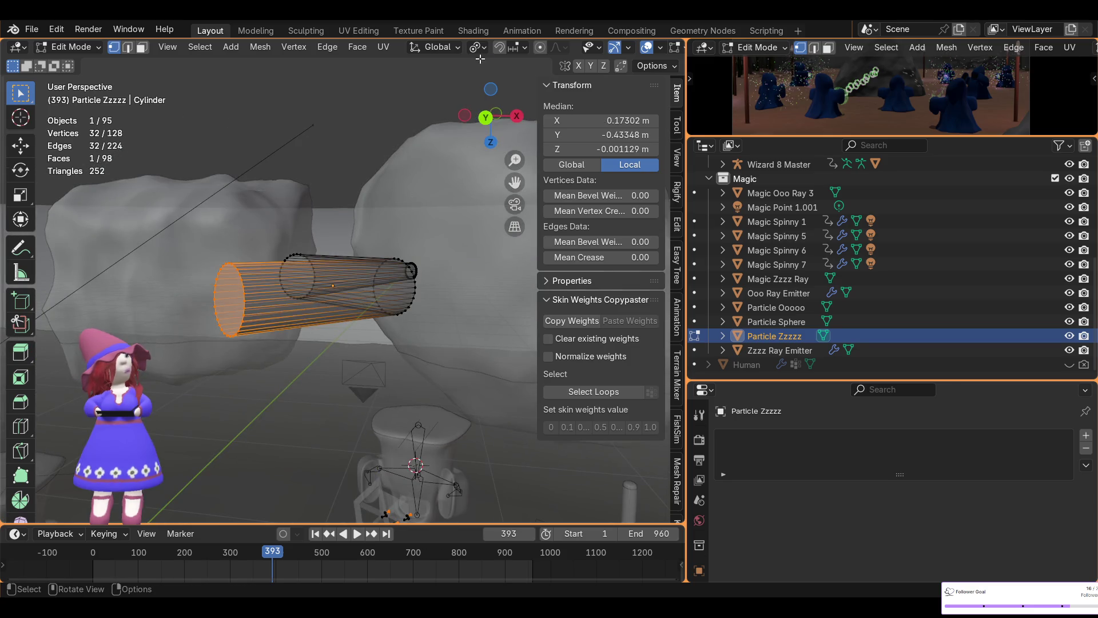
- Widen the other end loop along X from Bottom view, then again to 1.316 in perspective
{"action": "left_click", "coordinate": [491, 90]}
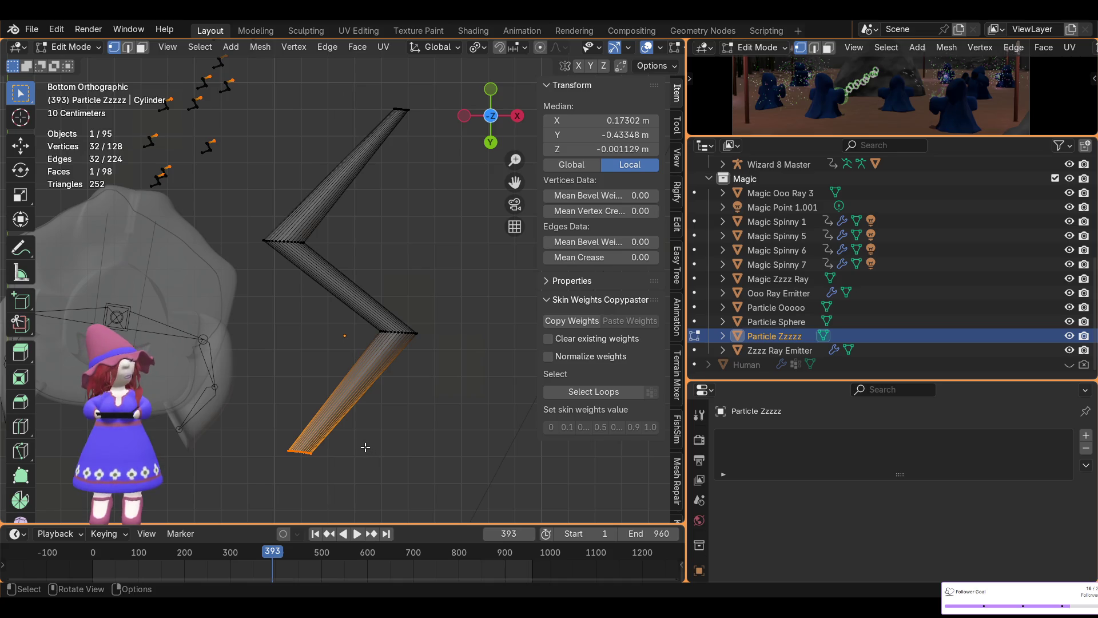
{"action": "key", "text": "s"}
{"action": "key", "text": "x"}
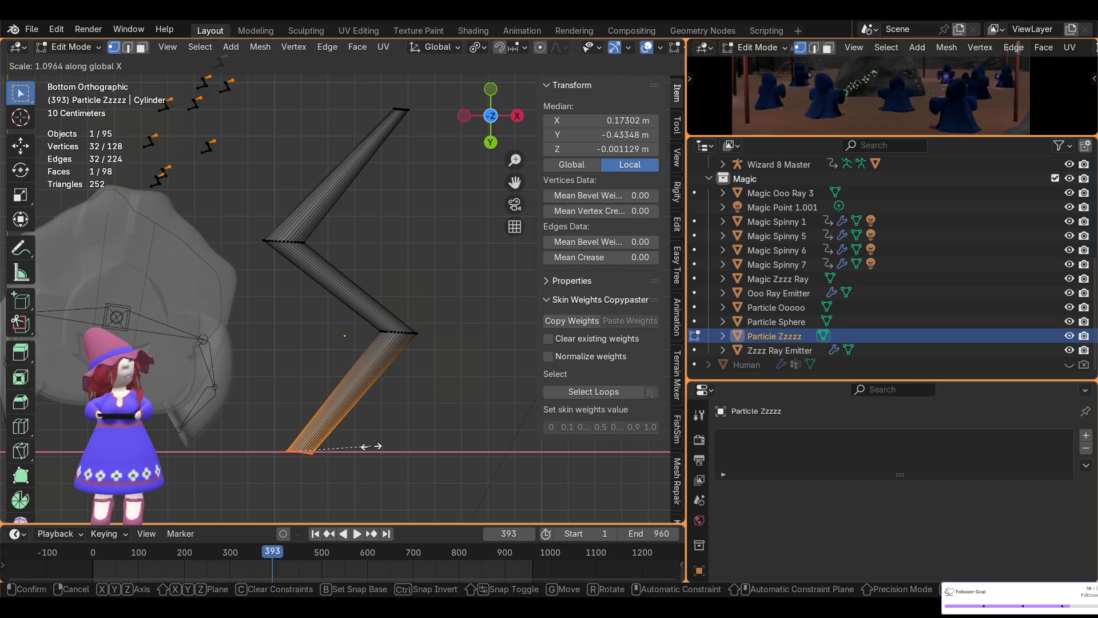
{"action": "left_click", "coordinate": [384, 449]}
{"action": "mouse_move", "coordinate": [383, 449]}
{"action": "middle_mouse_down"}
{"action": "mouse_move", "coordinate": [431, 419]}
{"action": "mouse_move", "coordinate": [366, 332]}
{"action": "middle_mouse_up"}
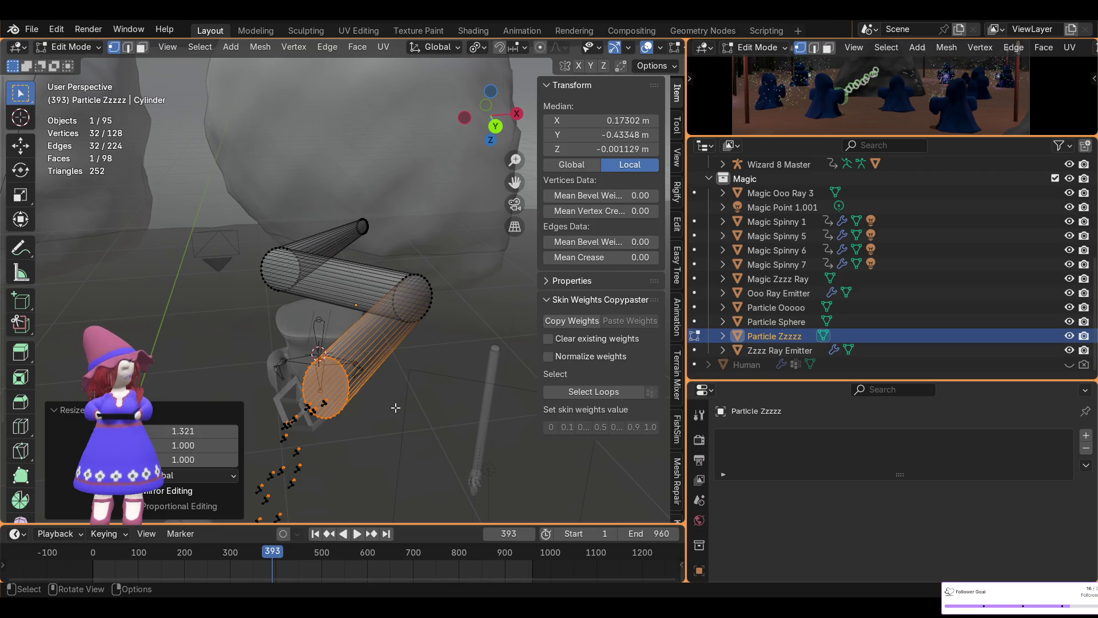
{"action": "key", "text": "s"}
{"action": "key", "text": "x"}
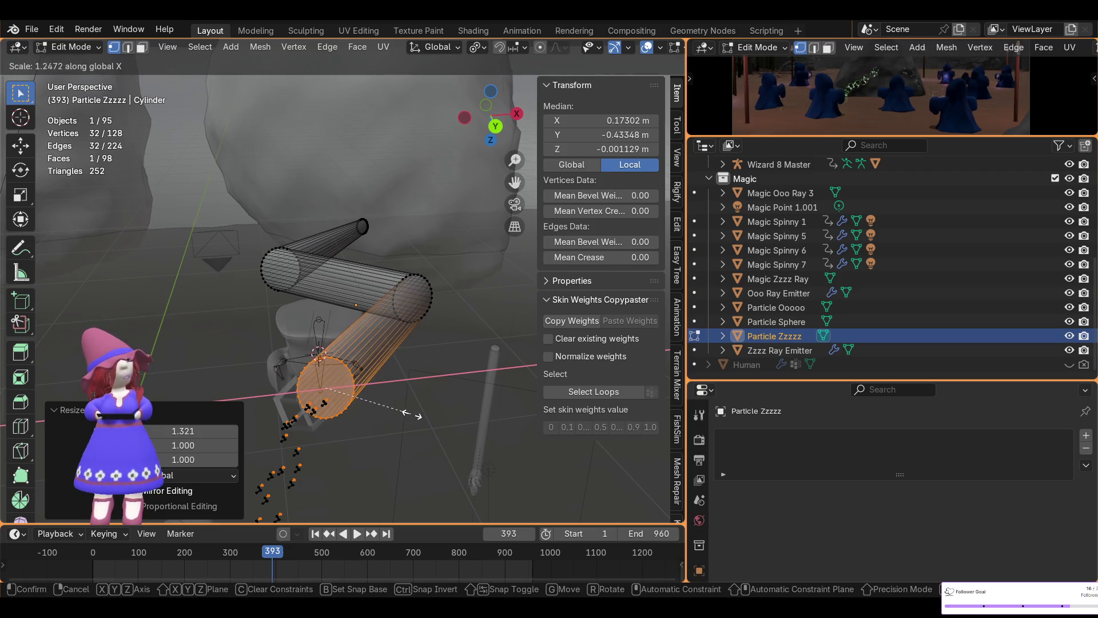
{"action": "left_click", "coordinate": [417, 414]}
- Shrink the loop uniformly to about 0.4, then select and frame a different end loop
{"action": "key", "text": "s"}
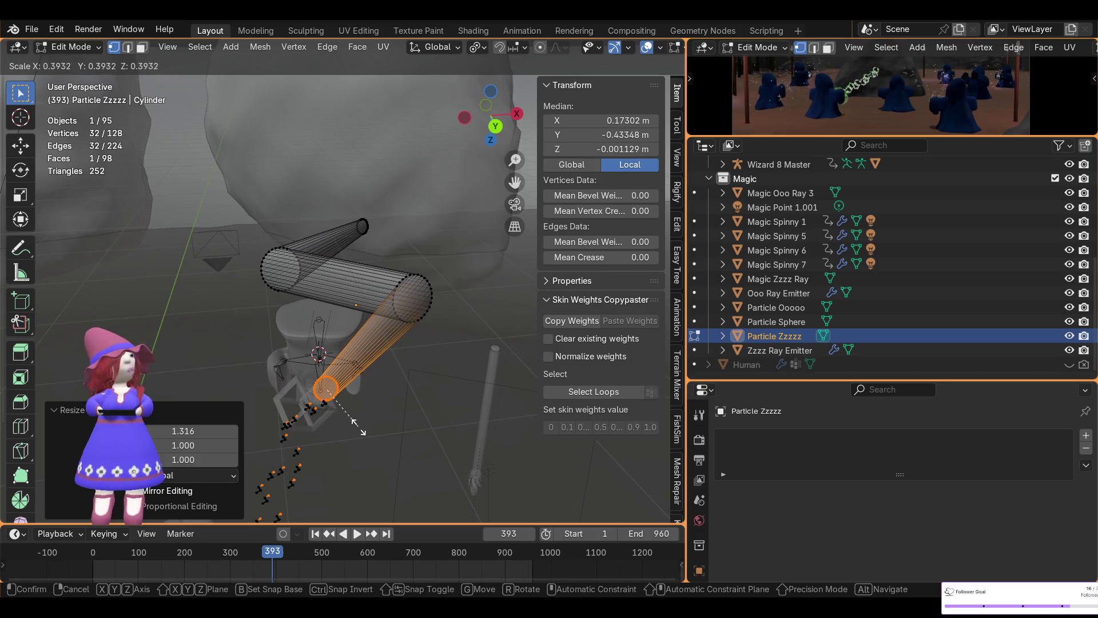
{"action": "left_click", "coordinate": [361, 426]}
{"action": "mouse_move", "coordinate": [412, 349]}
{"action": "middle_mouse_down"}
{"action": "mouse_move", "coordinate": [333, 397]}
{"action": "mouse_move", "coordinate": [371, 375]}
{"action": "middle_mouse_up"}
{"action": "left_click_drag", "start_coordinate": [330, 275], "coordinate": [443, 395]}
{"action": "key", "text": "KP_Decimal"}
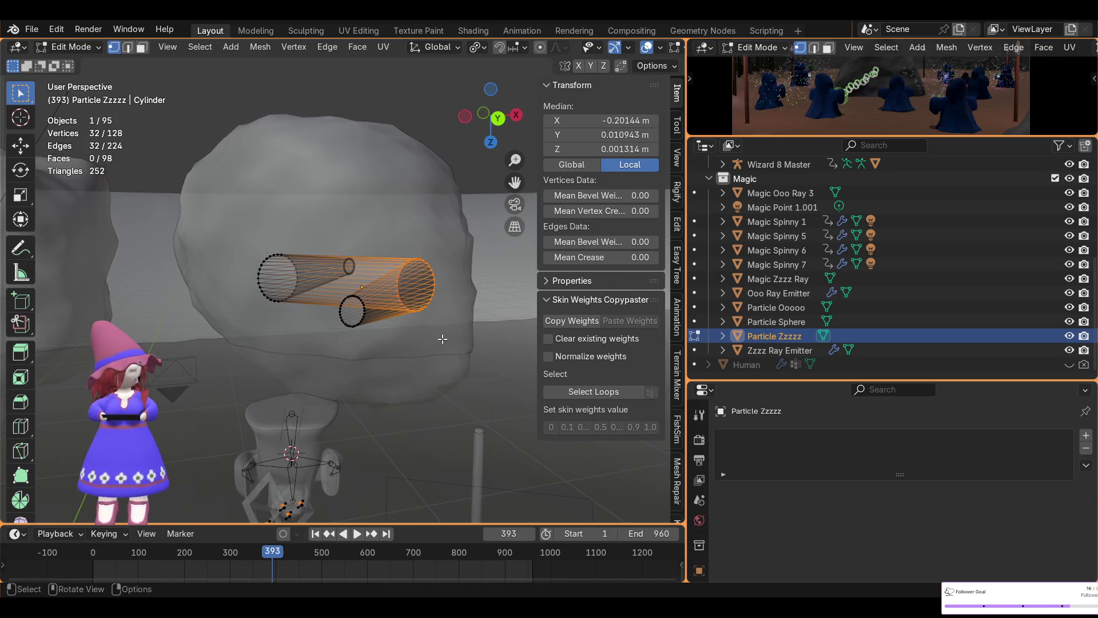
- Stretch the selected loop along X to 1.361 and check the bolt from below
{"action": "key", "text": "s"}
{"action": "key", "text": "x"}
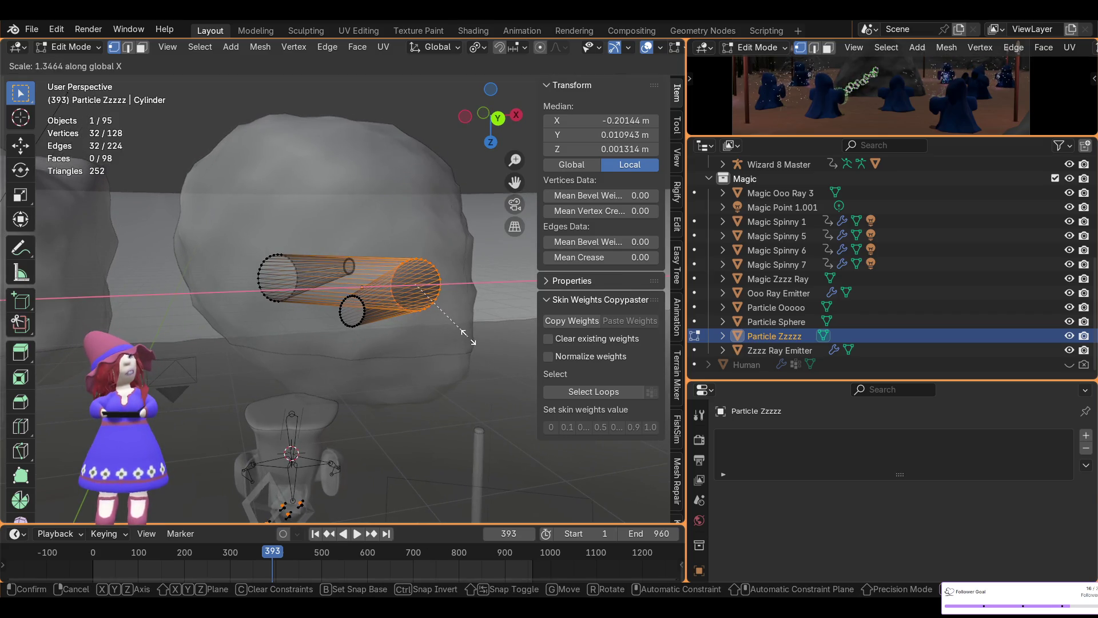
{"action": "left_click", "coordinate": [470, 341]}
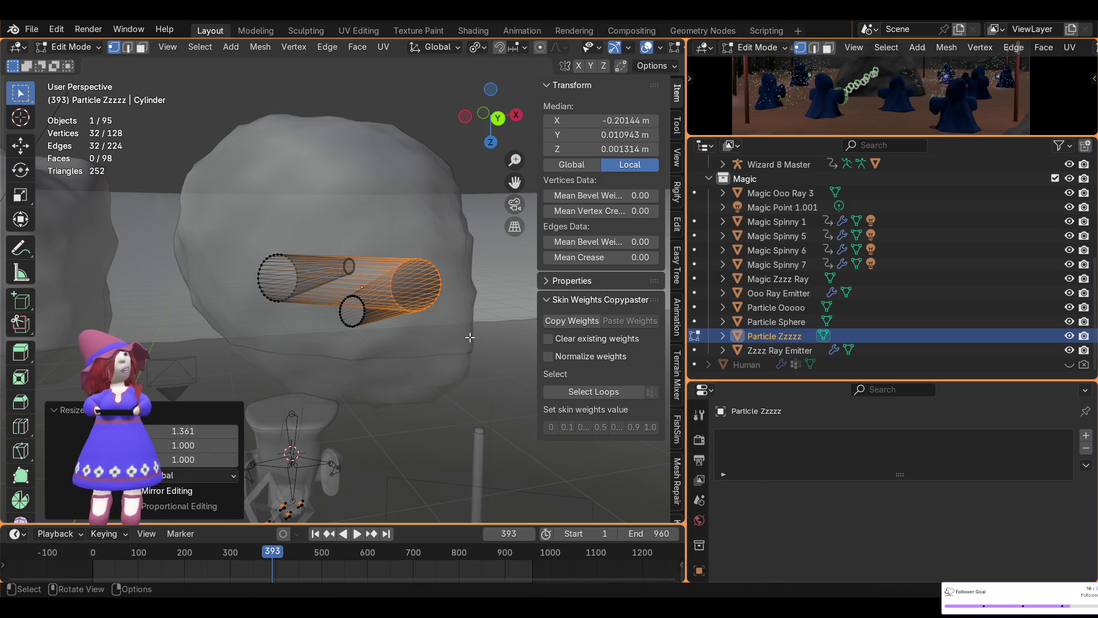
{"action": "middle_click_drag", "start_coordinate": [282, 292], "coordinate": [422, 308]}
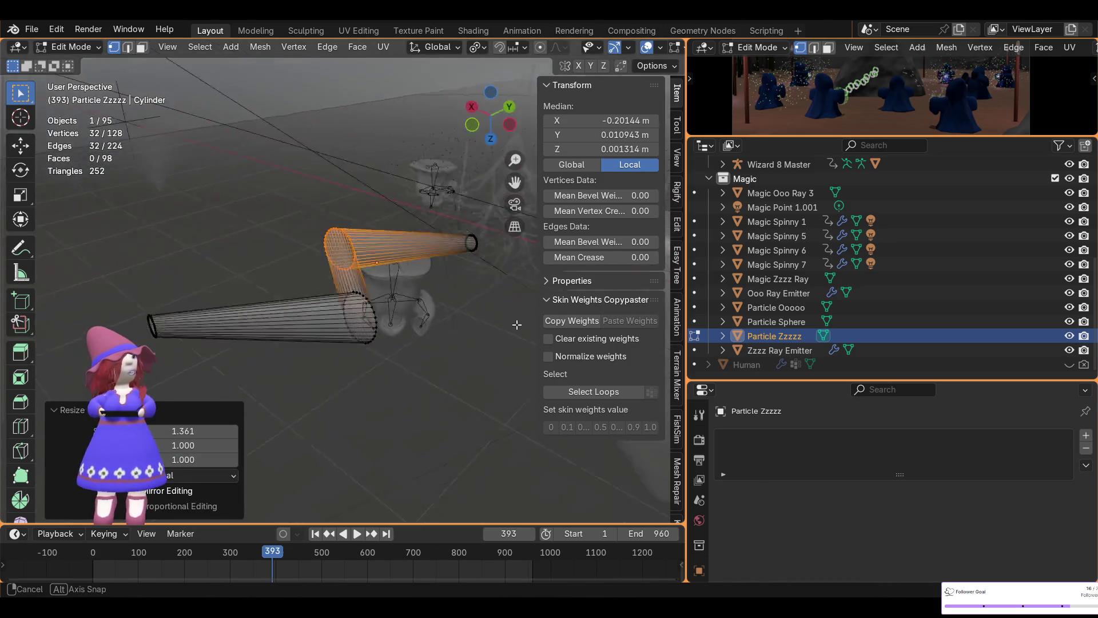
{"action": "middle_click_drag", "start_coordinate": [385, 255], "coordinate": [525, 114]}
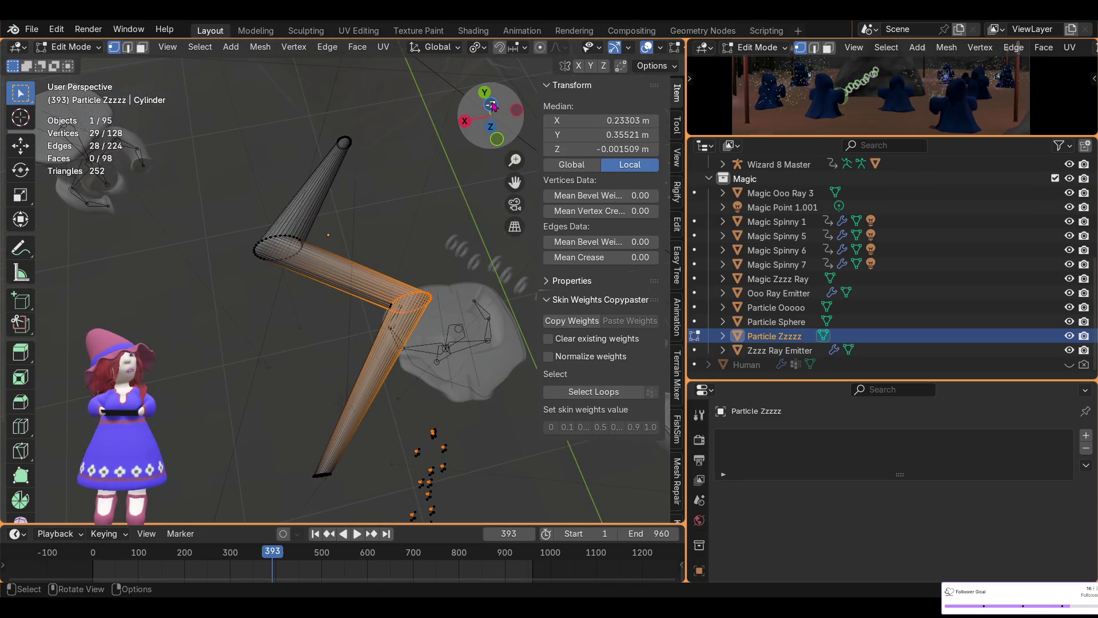
{"action": "left_click", "coordinate": [494, 105]}
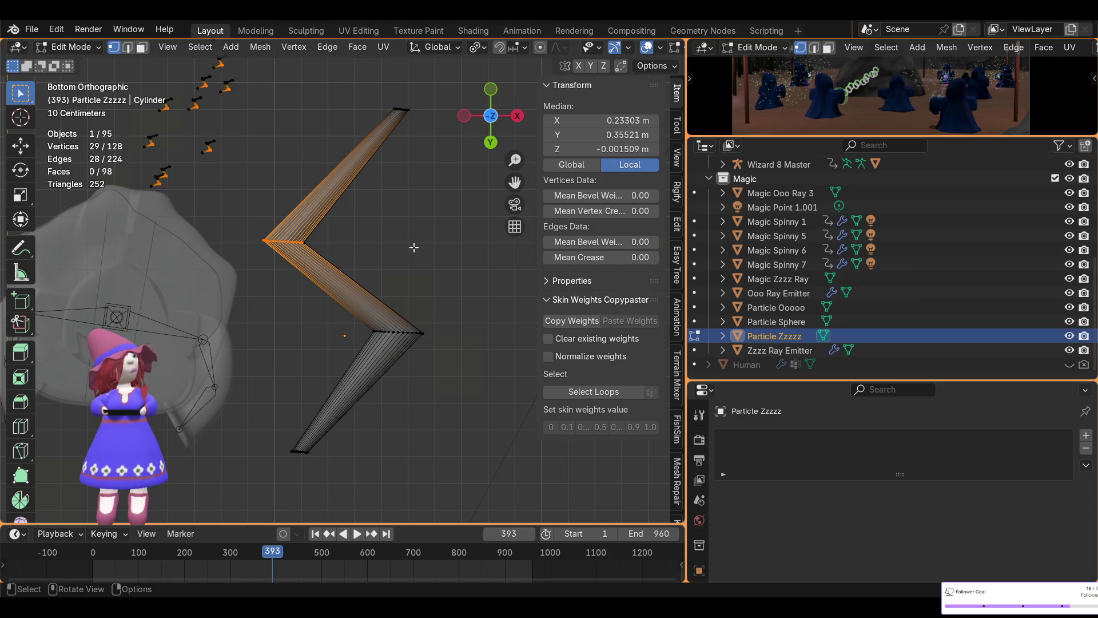
{"action": "middle_click_drag", "start_coordinate": [414, 247], "coordinate": [258, 211]}
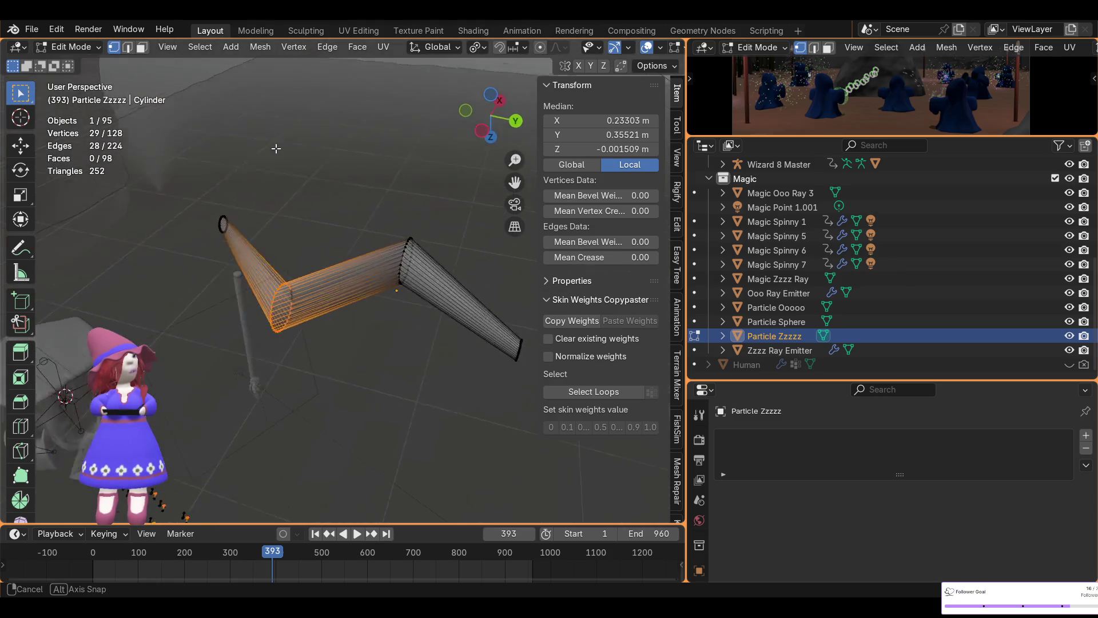
- Select another end loop and stretch it along X to 1.351
{"action": "left_click_drag", "start_coordinate": [261, 225], "coordinate": [363, 445]}
{"action": "mouse_move", "coordinate": [301, 166]}
{"action": "middle_mouse_down"}
{"action": "mouse_move", "coordinate": [425, 228]}
{"action": "mouse_move", "coordinate": [369, 257]}
{"action": "mouse_move", "coordinate": [458, 320]}
{"action": "middle_mouse_up"}
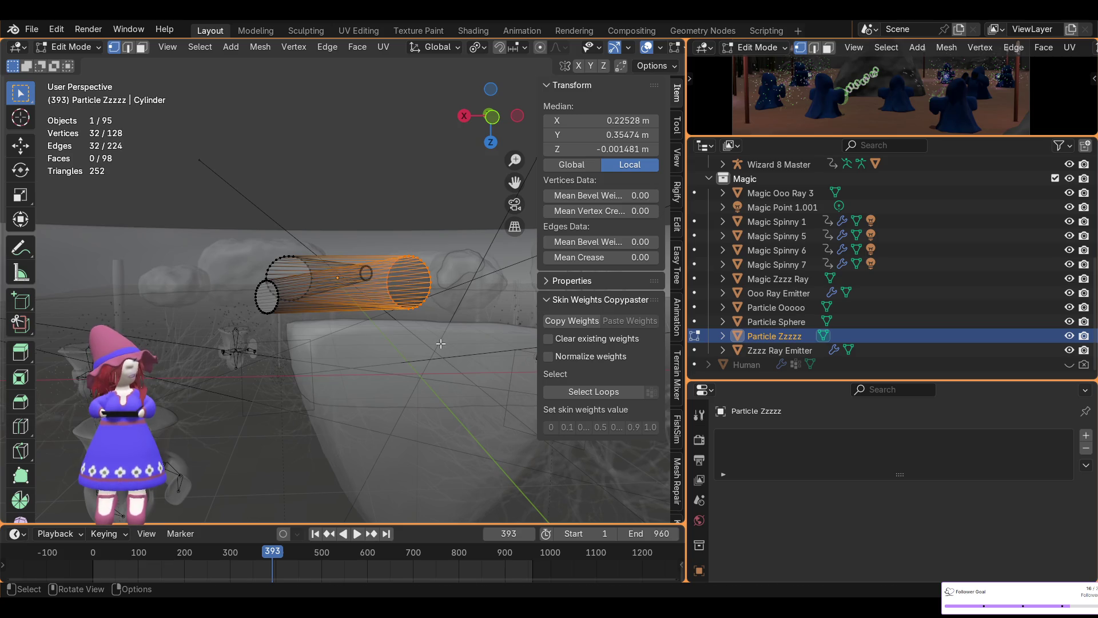
{"action": "key", "text": "s"}
{"action": "key", "text": "x"}
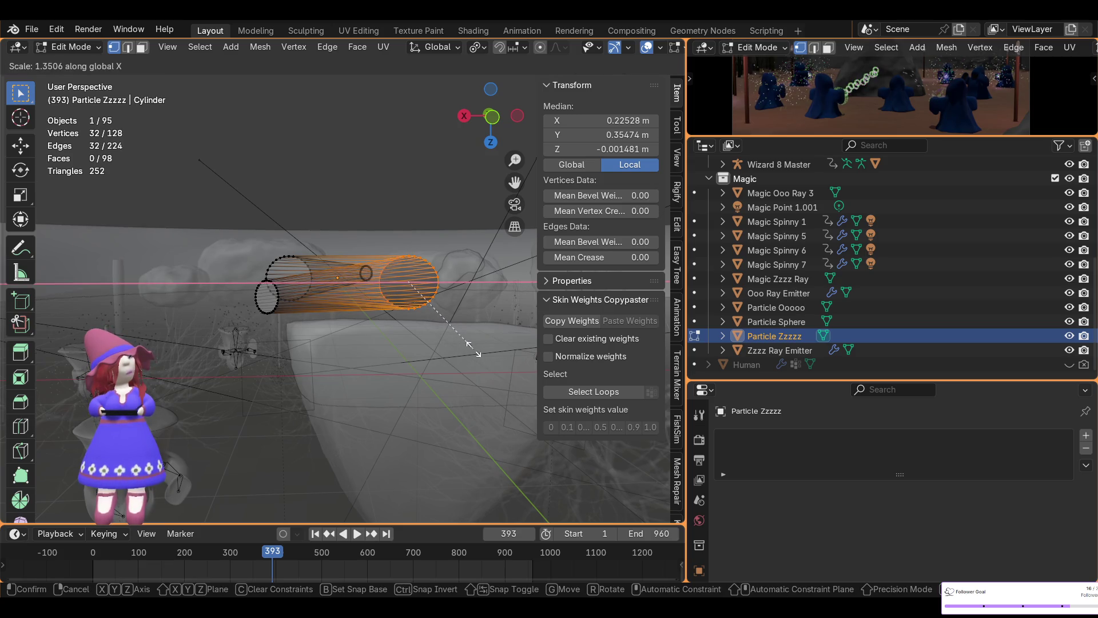
{"action": "left_click", "coordinate": [469, 346]}
- Resize the same loop along X to 0.979 to even out the zigzag
{"action": "mouse_move", "coordinate": [469, 345]}
{"action": "middle_mouse_down"}
{"action": "mouse_move", "coordinate": [246, 252]}
{"action": "mouse_move", "coordinate": [423, 320]}
{"action": "mouse_move", "coordinate": [339, 332]}
{"action": "middle_mouse_up"}
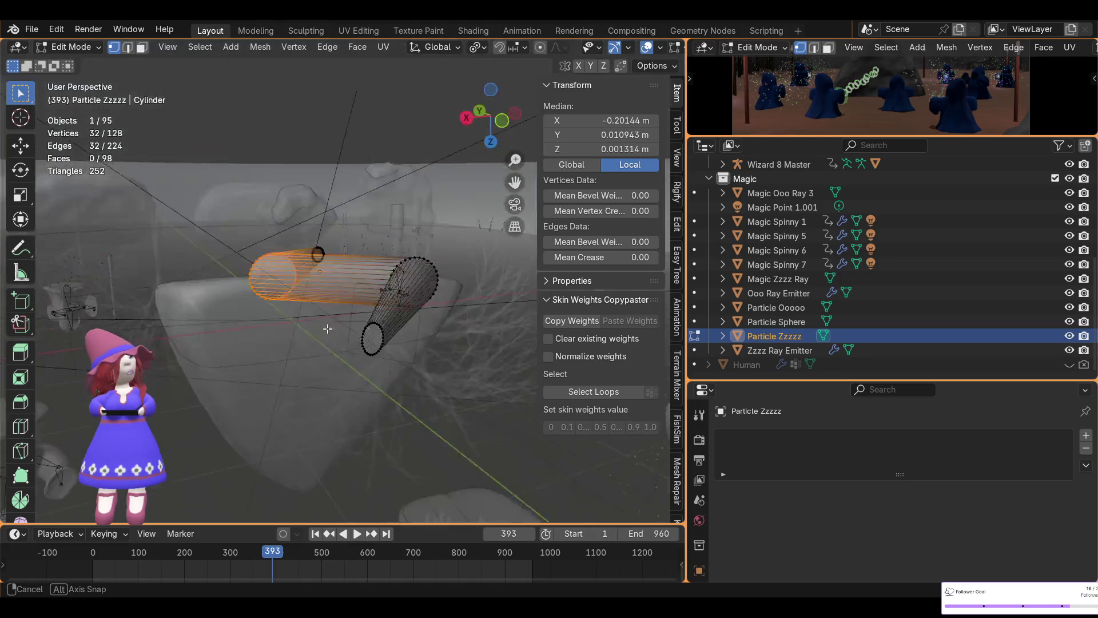
{"action": "mouse_move", "coordinate": [339, 332]}
{"action": "middle_mouse_down"}
{"action": "mouse_move", "coordinate": [327, 373]}
{"action": "mouse_move", "coordinate": [361, 369]}
{"action": "middle_mouse_up"}
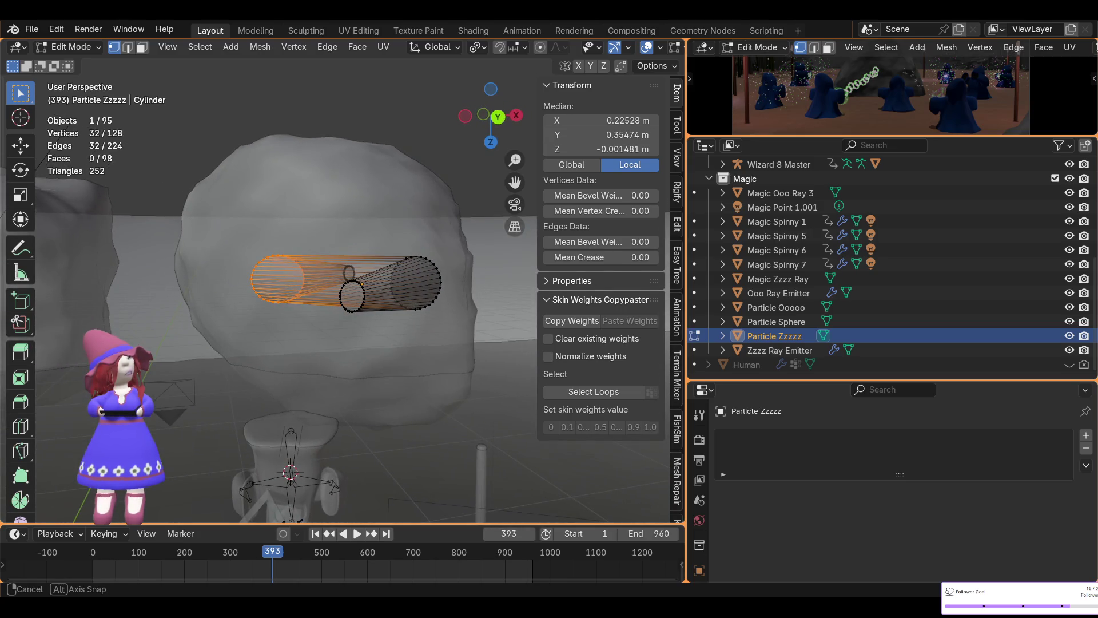
{"action": "key", "text": "s"}
{"action": "key", "text": "x"}
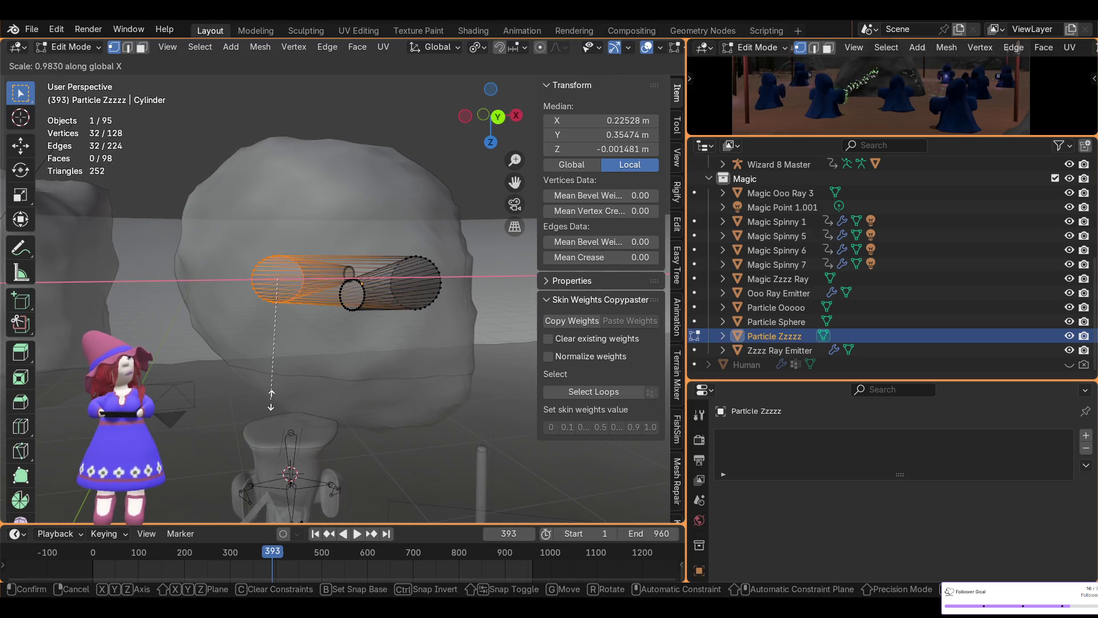
{"action": "left_click", "coordinate": [332, 342]}
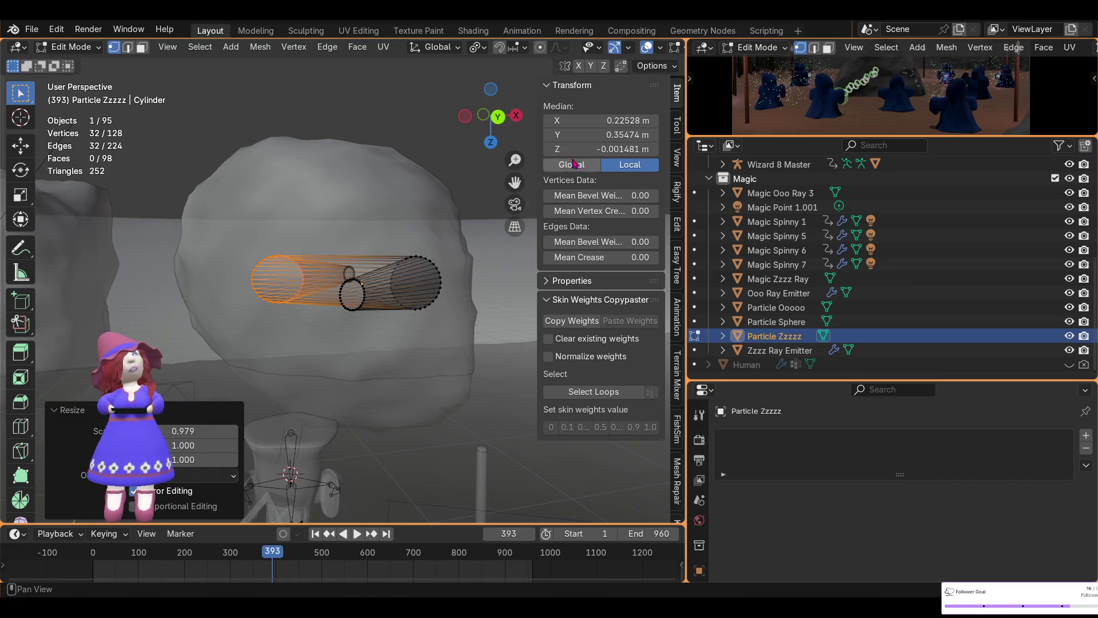
{"action": "left_click", "coordinate": [677, 129]}
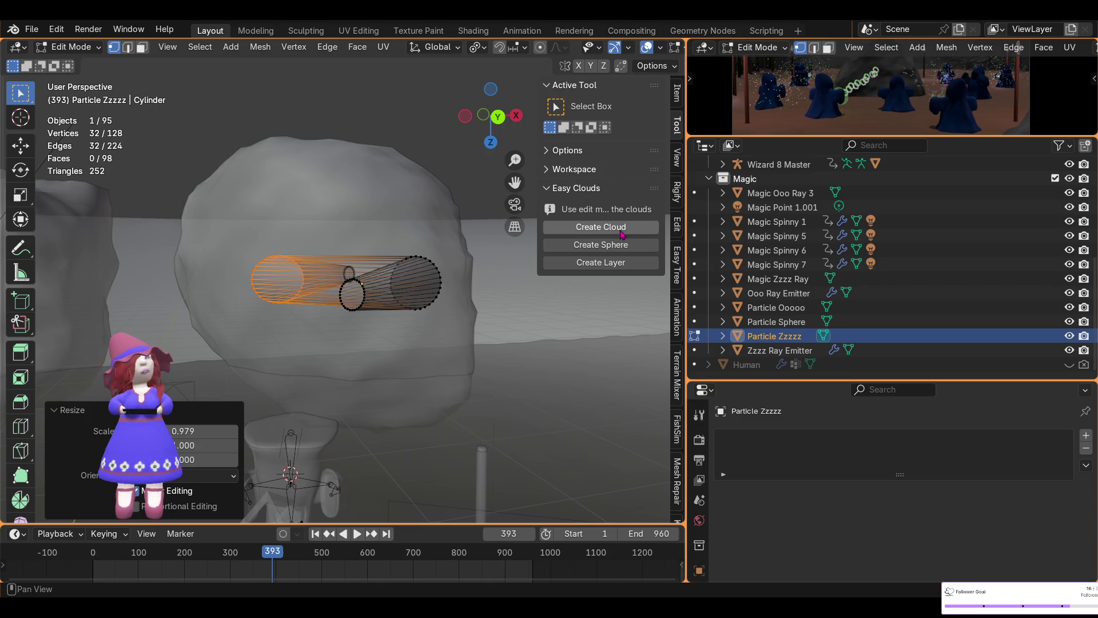
{"action": "left_click", "coordinate": [676, 224]}
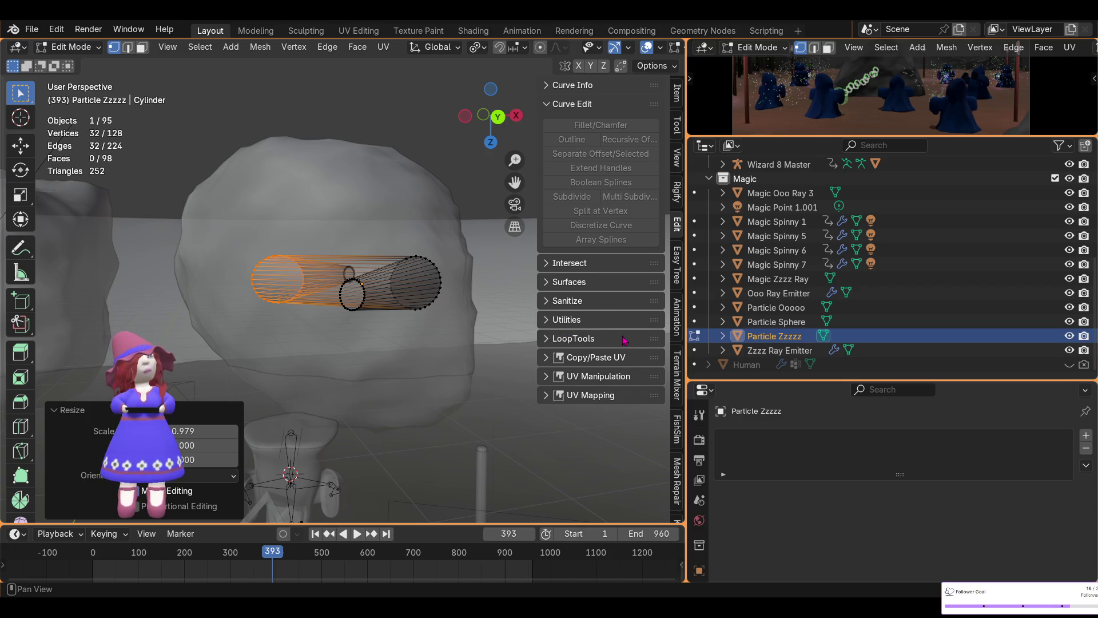
{"action": "left_click", "coordinate": [678, 90]}
{"action": "left_click", "coordinate": [679, 127]}
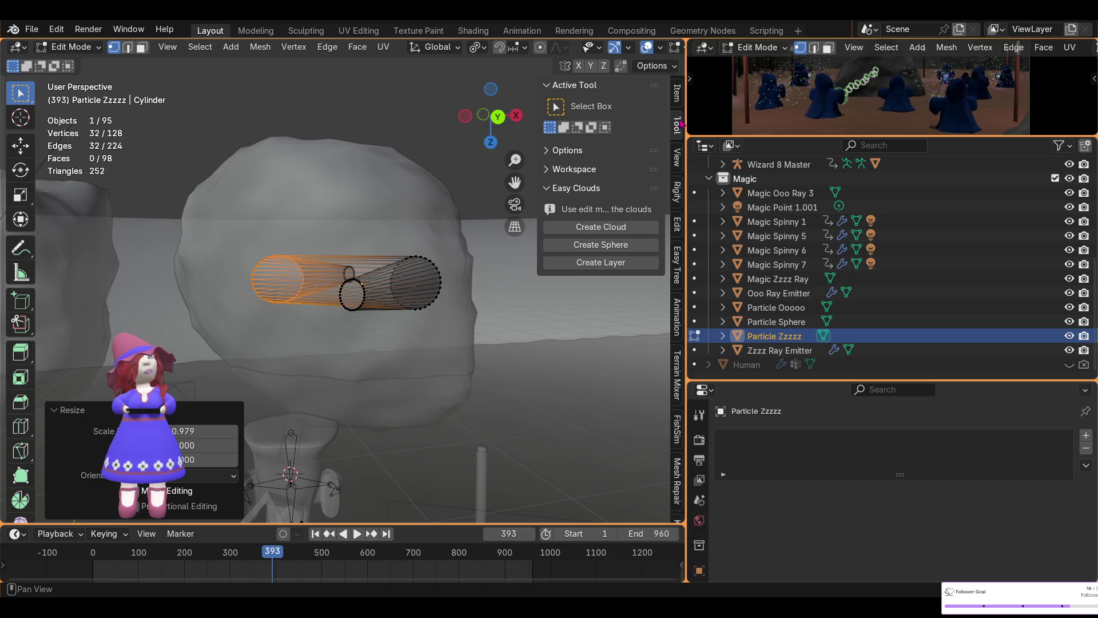
{"action": "left_click", "coordinate": [676, 158]}
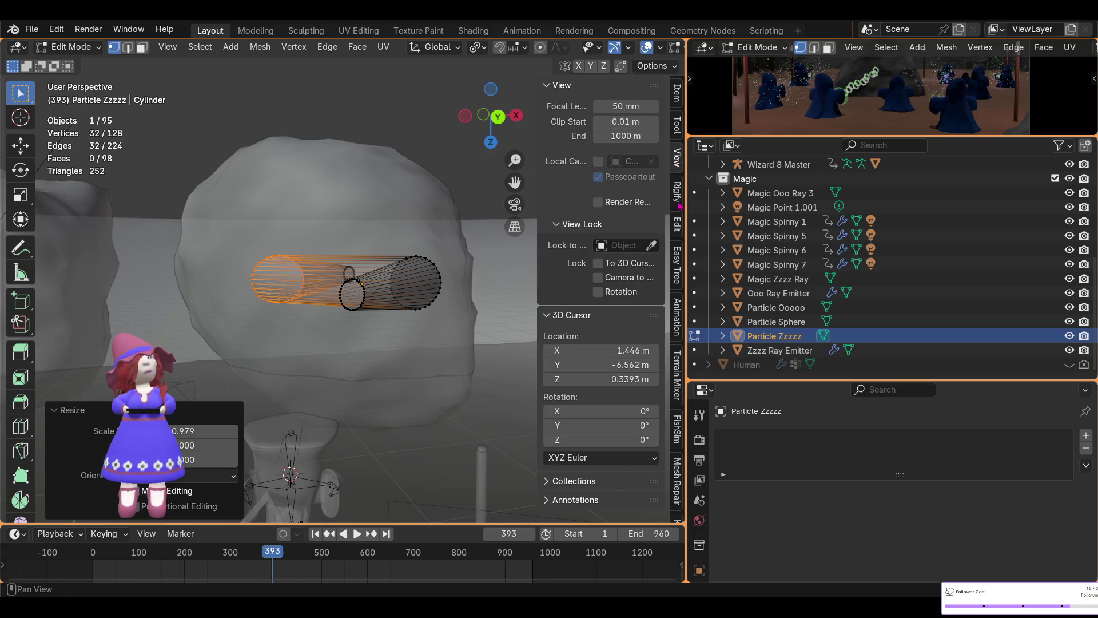
{"action": "left_click", "coordinate": [679, 227]}
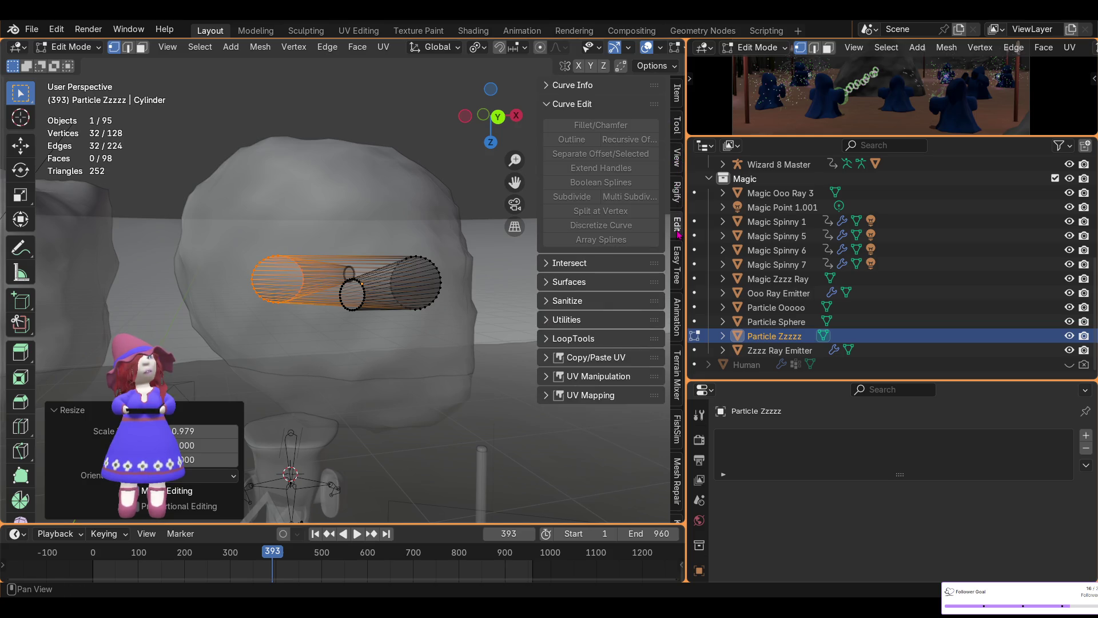
{"action": "left_click", "coordinate": [548, 86]}
{"action": "left_click", "coordinate": [548, 85]}
{"action": "left_click", "coordinate": [553, 104]}
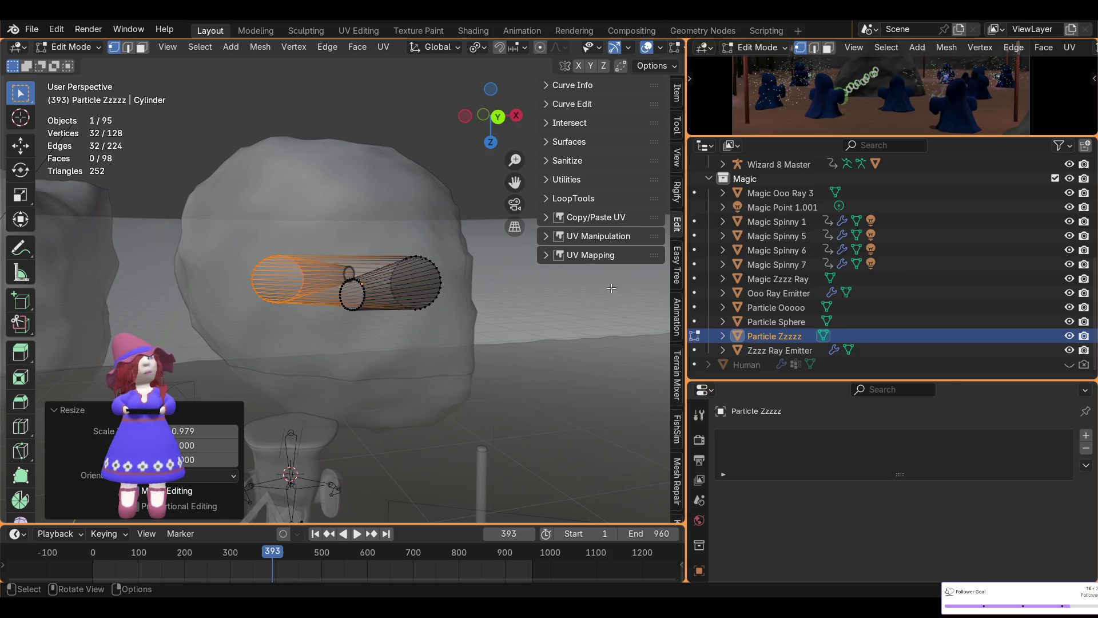
{"action": "scroll", "coordinate": [677, 301], "scroll_direction": "down", "scroll_amount": 3}
{"action": "scroll", "coordinate": [677, 301], "scroll_direction": "down", "scroll_amount": 2}
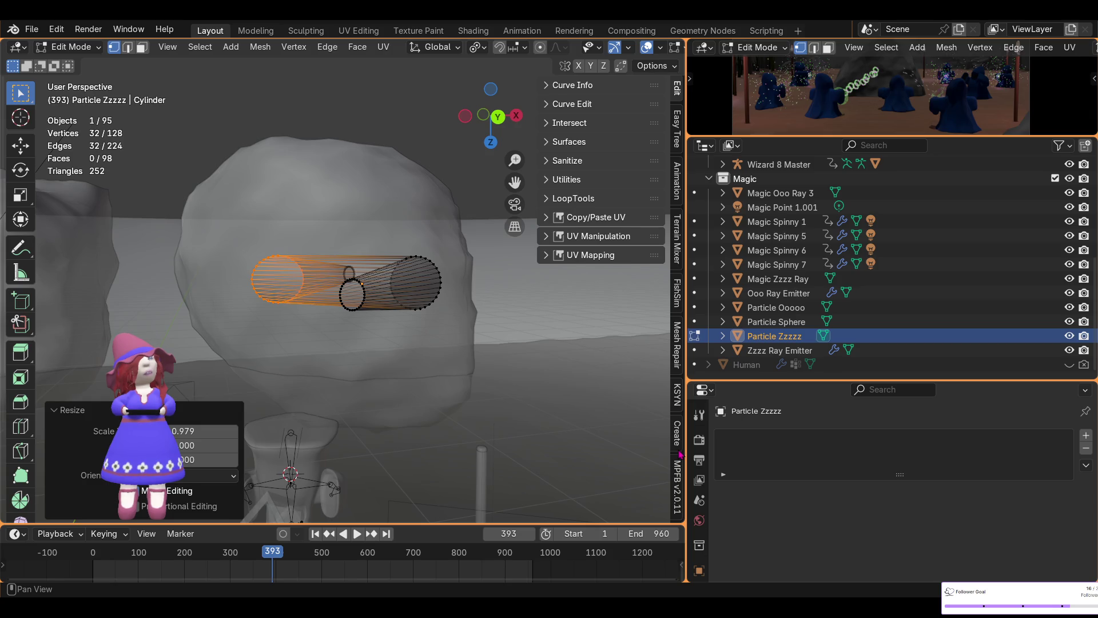
{"action": "scroll", "coordinate": [481, 361], "scroll_direction": "down", "scroll_amount": 1}
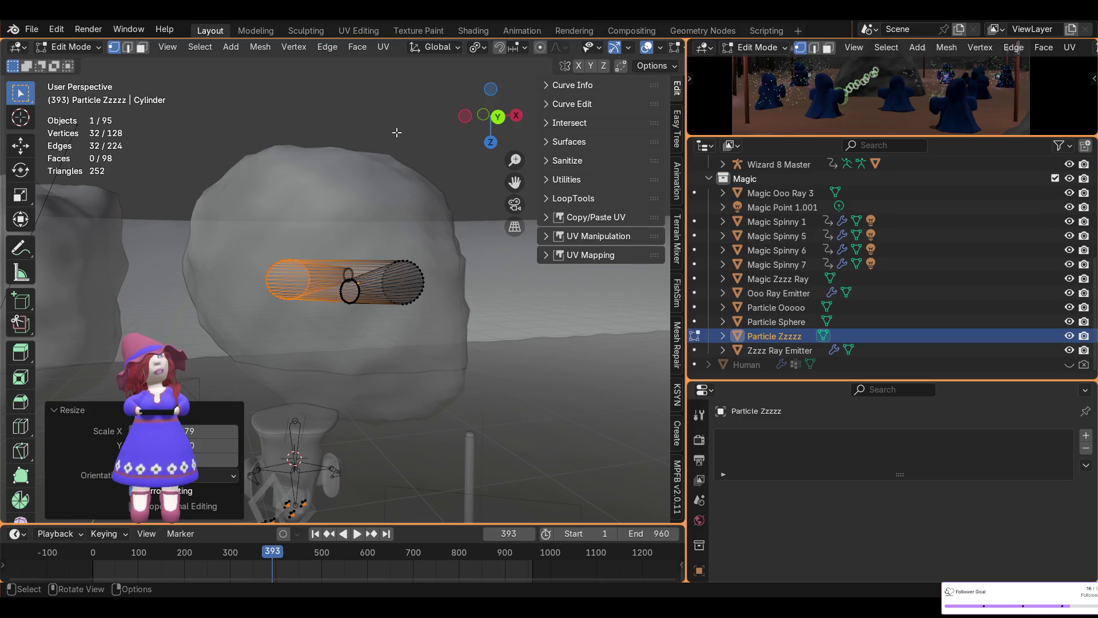
- Orbit around the scattered zigzag particles and bring up the interaction mode list
{"action": "mouse_move", "coordinate": [400, 159]}
{"action": "middle_mouse_down"}
{"action": "mouse_move", "coordinate": [206, 241]}
{"action": "mouse_move", "coordinate": [551, 270]}
{"action": "mouse_move", "coordinate": [479, 320]}
{"action": "middle_mouse_up"}
{"action": "mouse_move", "coordinate": [250, 450]}
{"action": "middle_mouse_down"}
{"action": "mouse_move", "coordinate": [319, 380]}
{"action": "mouse_move", "coordinate": [417, 209]}
{"action": "middle_mouse_up"}
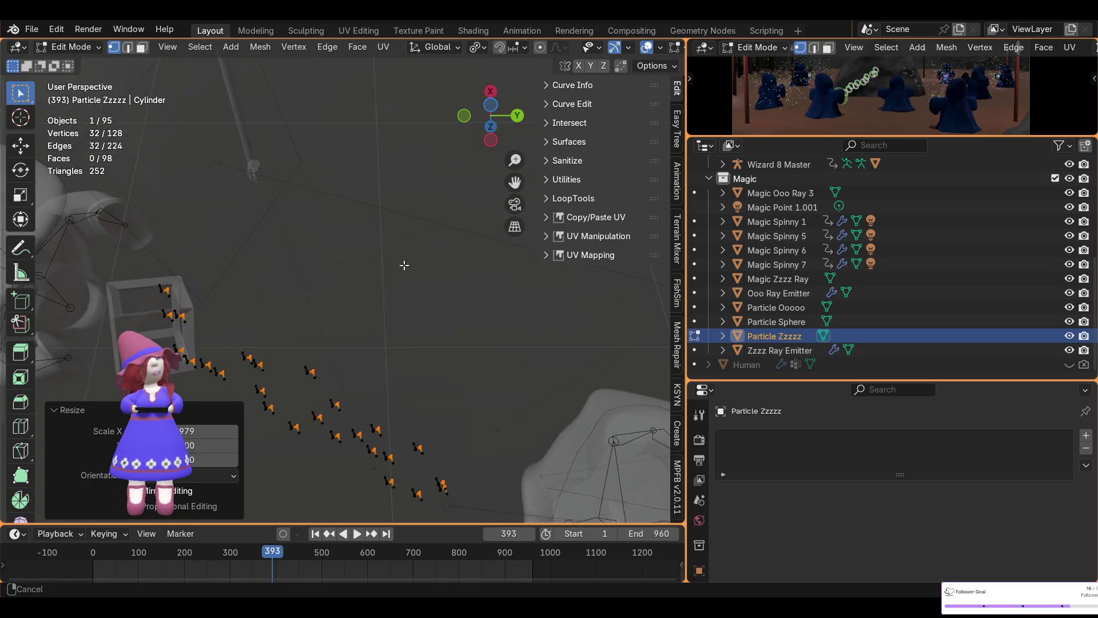
{"action": "left_click", "coordinate": [63, 47]}
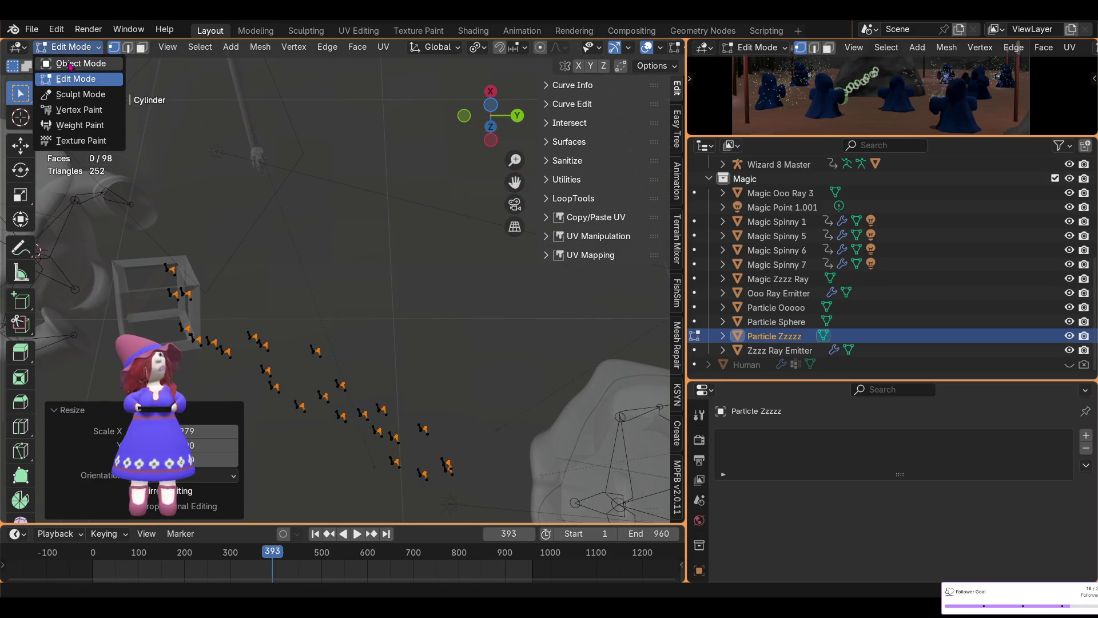
- Return to Object Mode and select the Ooo Ray Emitter in the Outliner
{"action": "left_click", "coordinate": [81, 64]}
{"action": "mouse_move", "coordinate": [367, 450]}
{"action": "middle_mouse_down"}
{"action": "mouse_move", "coordinate": [266, 414]}
{"action": "mouse_move", "coordinate": [487, 494]}
{"action": "mouse_move", "coordinate": [523, 456]}
{"action": "middle_mouse_up"}
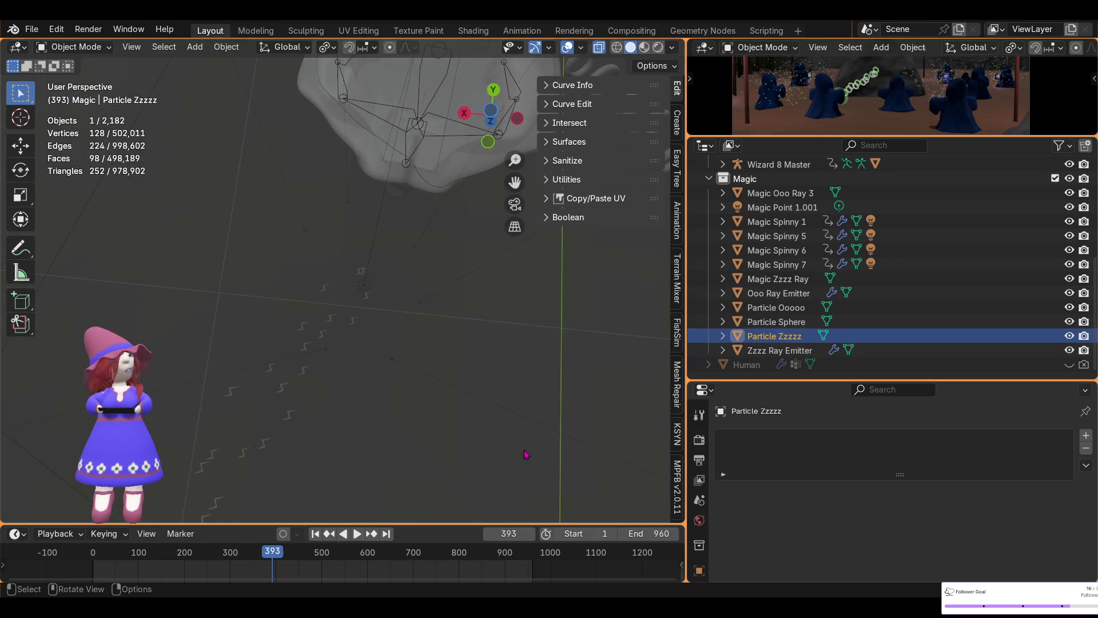
{"action": "mouse_move", "coordinate": [441, 400]}
{"action": "middle_mouse_down"}
{"action": "mouse_move", "coordinate": [385, 411]}
{"action": "mouse_move", "coordinate": [110, 318]}
{"action": "mouse_move", "coordinate": [105, 369]}
{"action": "middle_mouse_up"}
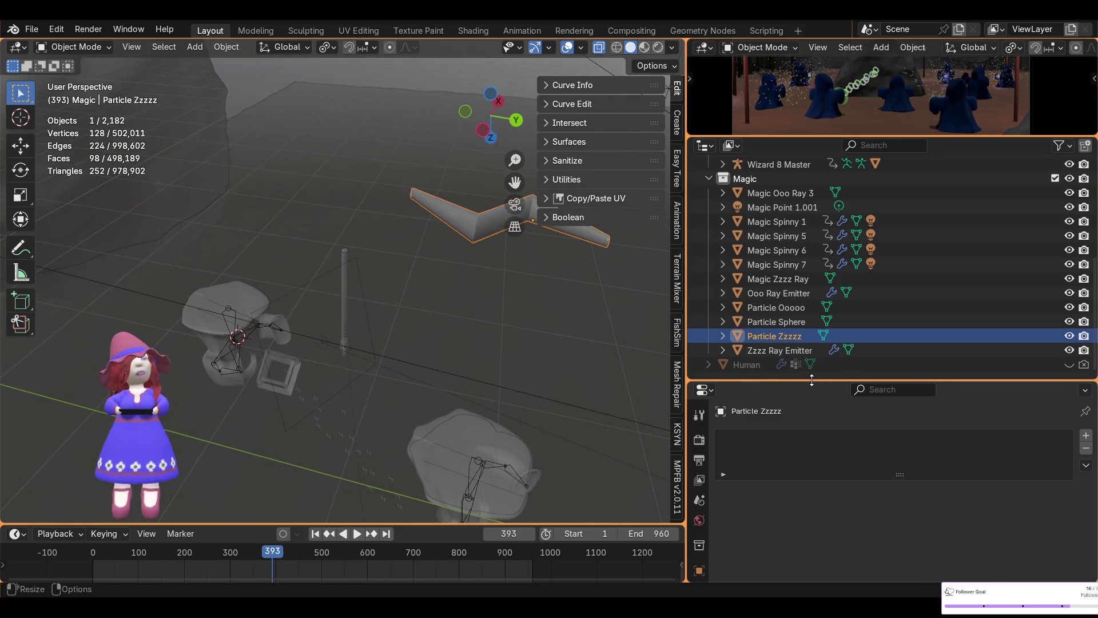
{"action": "left_click", "coordinate": [779, 293]}
{"action": "left_click_drag", "start_coordinate": [801, 380], "coordinate": [802, 194]}
{"action": "scroll", "coordinate": [898, 459], "scroll_direction": "down", "scroll_amount": 3}
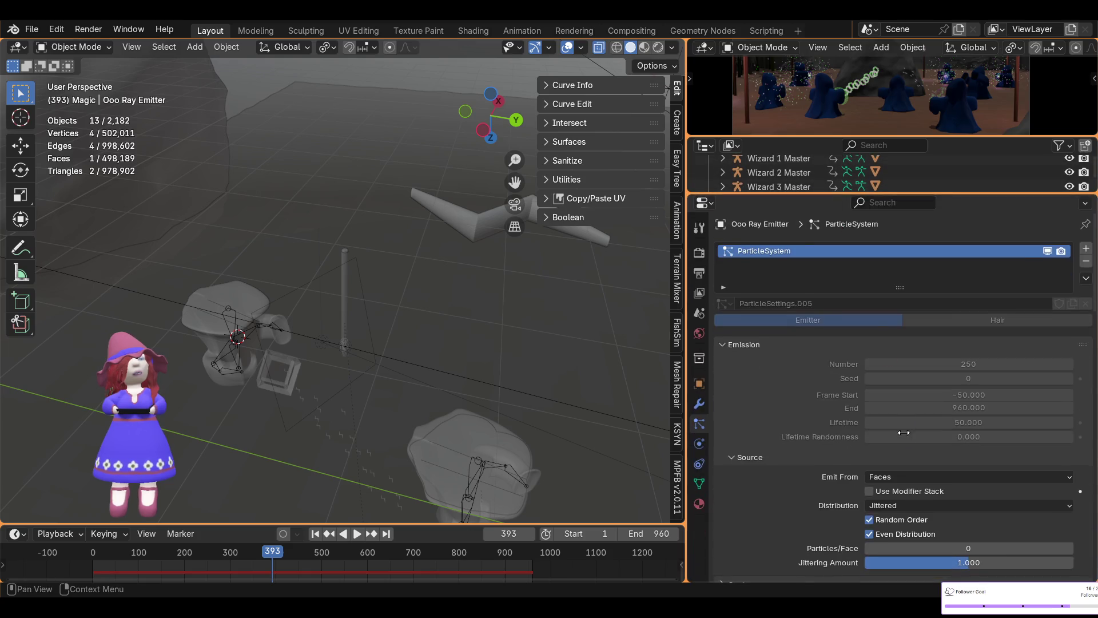
{"action": "scroll", "coordinate": [899, 459], "scroll_direction": "down", "scroll_amount": 3}
{"action": "scroll", "coordinate": [899, 459], "scroll_direction": "down", "scroll_amount": 3}
- View the scene from below and raise the Ooo Ray Emitter's particle Lifetime from 50 to 150
{"action": "left_click", "coordinate": [740, 381]}
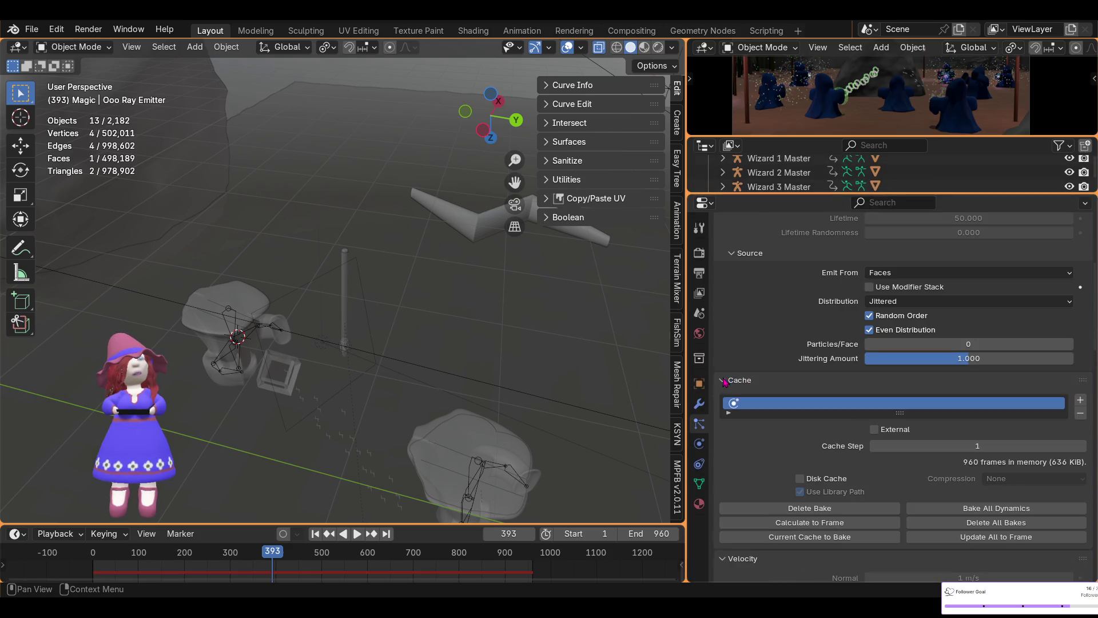
{"action": "scroll", "coordinate": [920, 440], "scroll_direction": "up", "scroll_amount": 2}
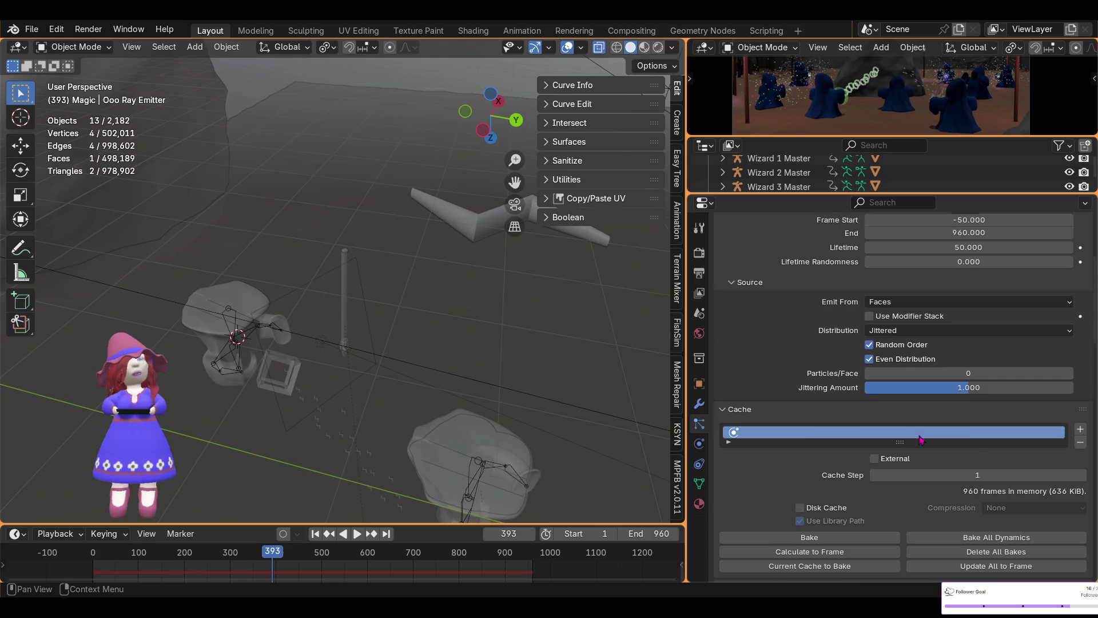
{"action": "scroll", "coordinate": [919, 441], "scroll_direction": "up", "scroll_amount": 2}
{"action": "scroll", "coordinate": [920, 440], "scroll_direction": "up", "scroll_amount": 2}
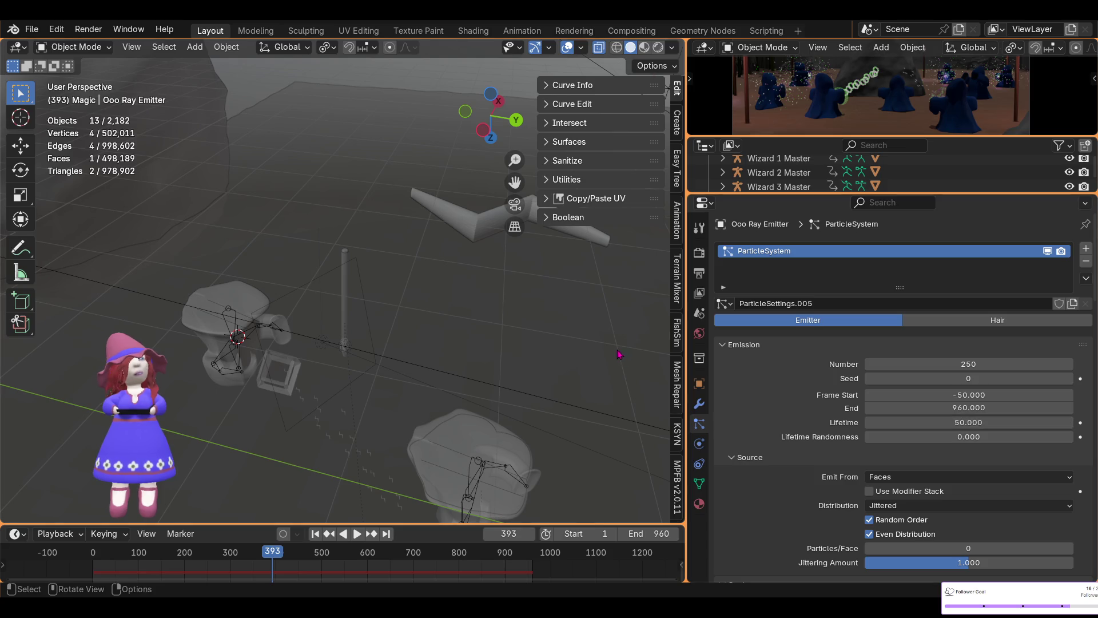
{"action": "left_click", "coordinate": [489, 93]}
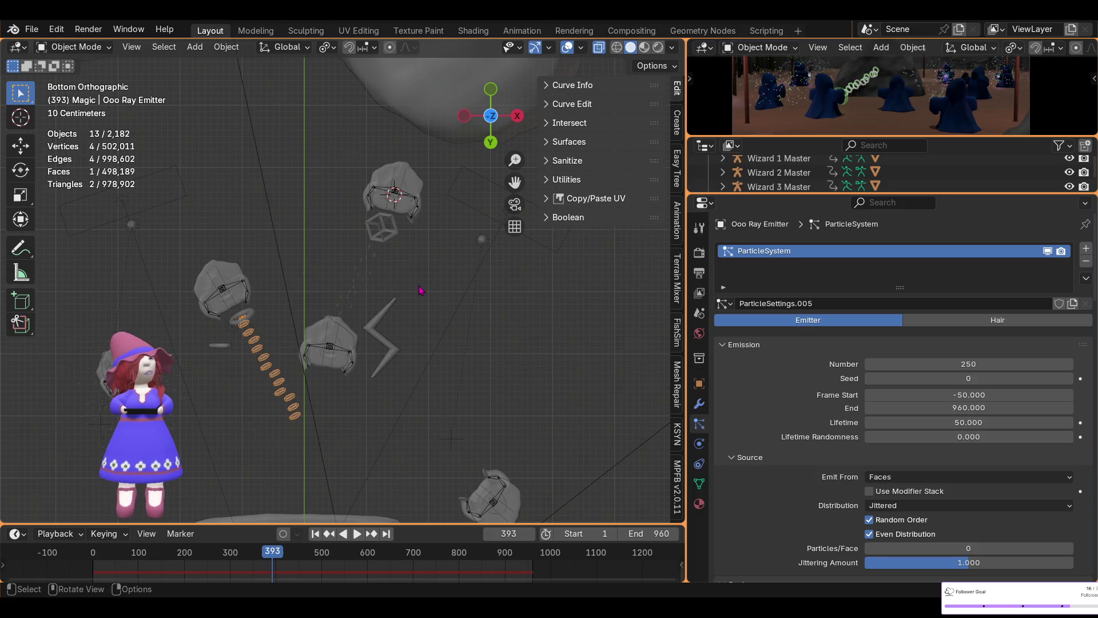
{"action": "scroll", "coordinate": [407, 312], "scroll_direction": "down", "scroll_amount": 2}
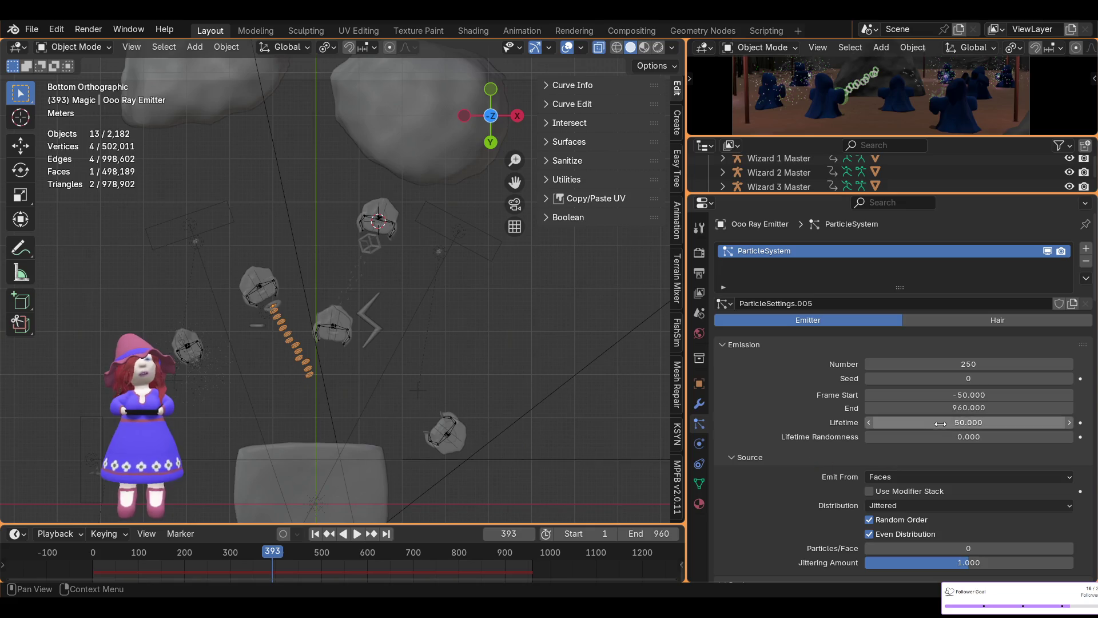
{"action": "left_click", "coordinate": [963, 423]}
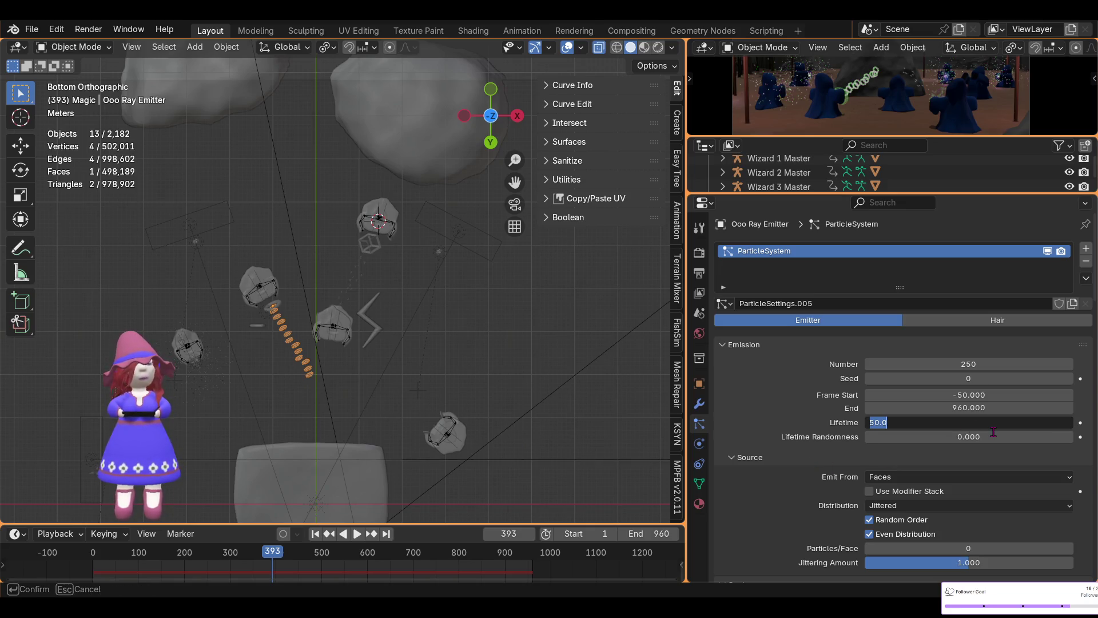
{"action": "type", "text": "150"}
{"action": "key", "text": "Return"}
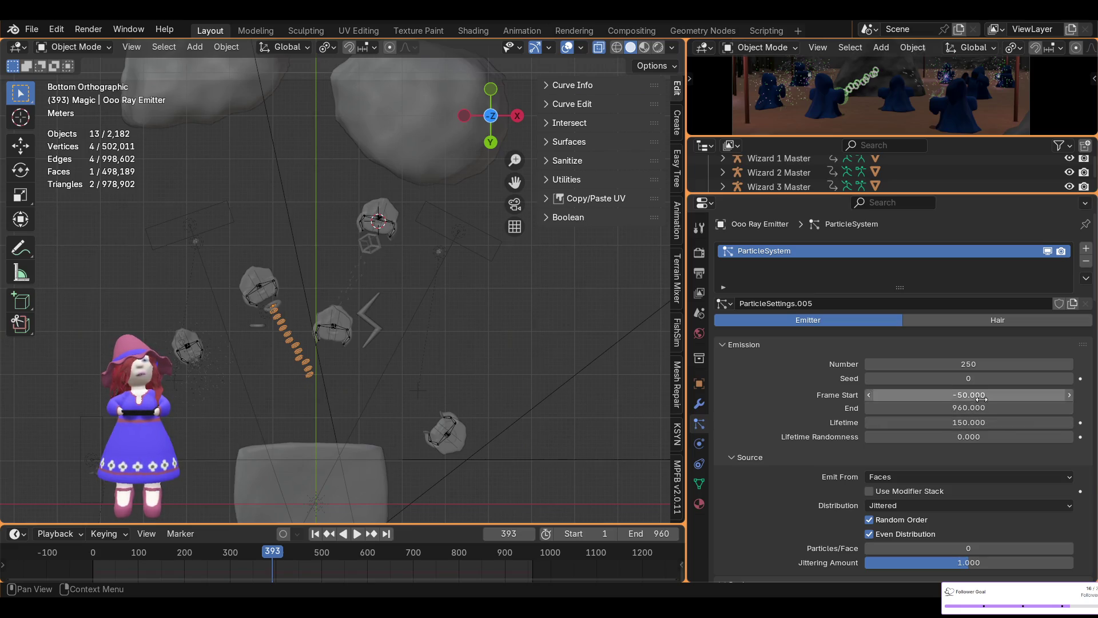
- Set the emitter to 750 particles with Frame Start -150 and jump to frame 1
{"action": "left_click", "coordinate": [970, 365]}
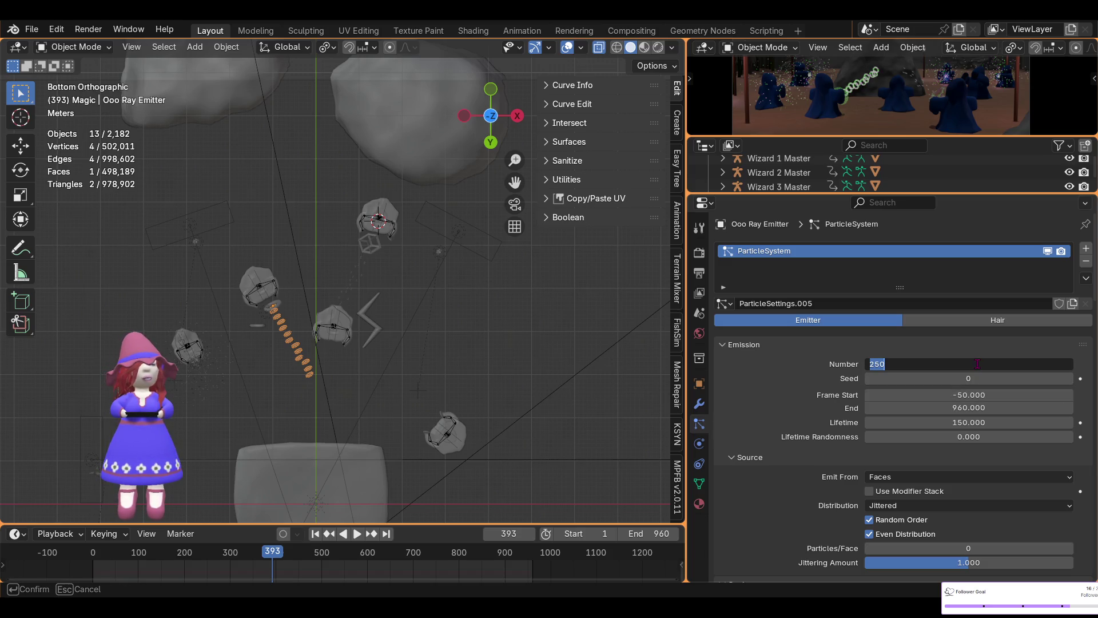
{"action": "type", "text": "75"}
{"action": "key", "text": "Return"}
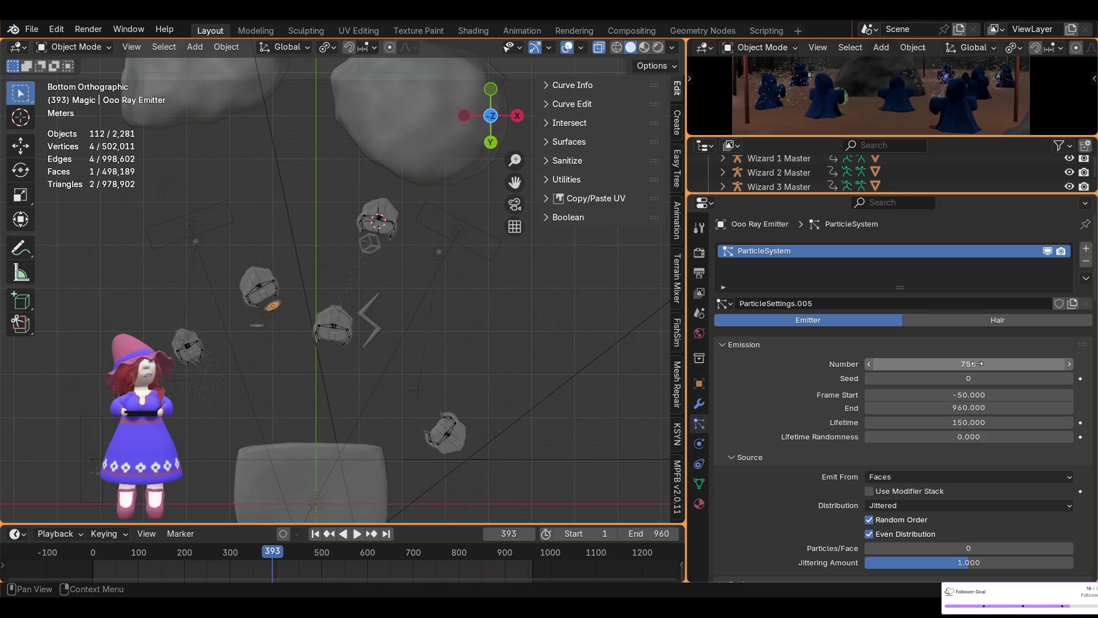
{"action": "scroll", "coordinate": [601, 325], "scroll_direction": "up", "scroll_amount": 5}
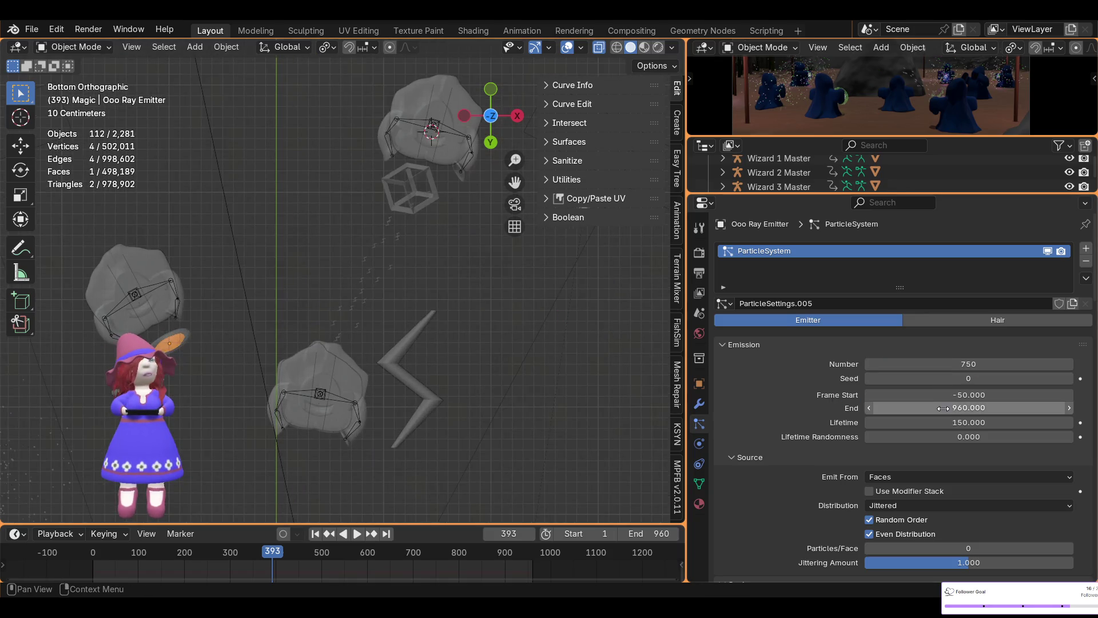
{"action": "left_click", "coordinate": [987, 392]}
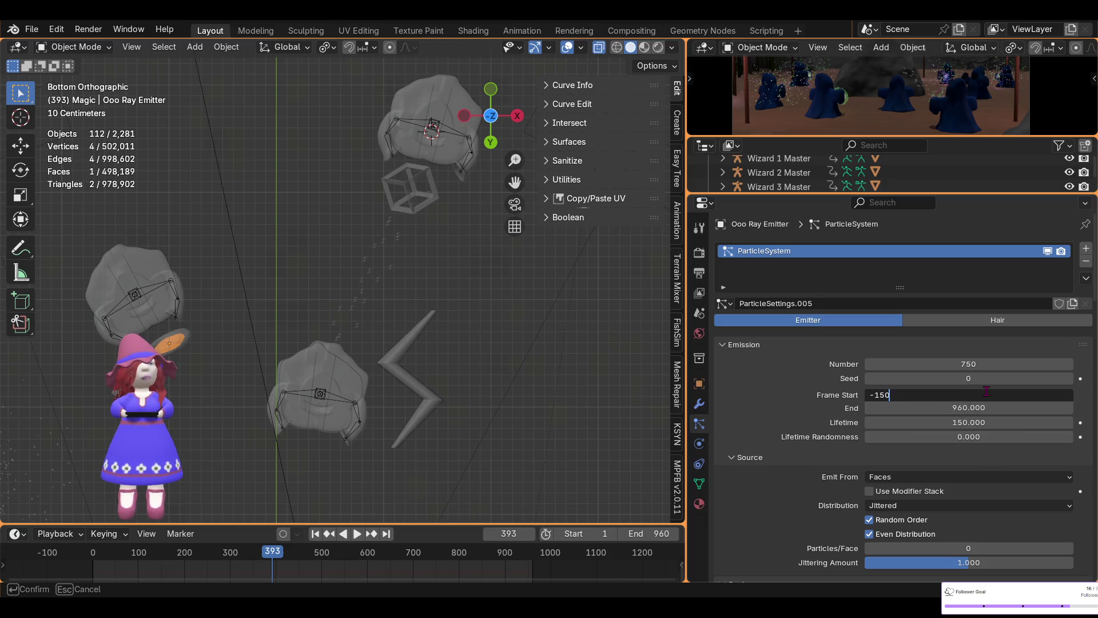
{"action": "key", "text": "Return"}
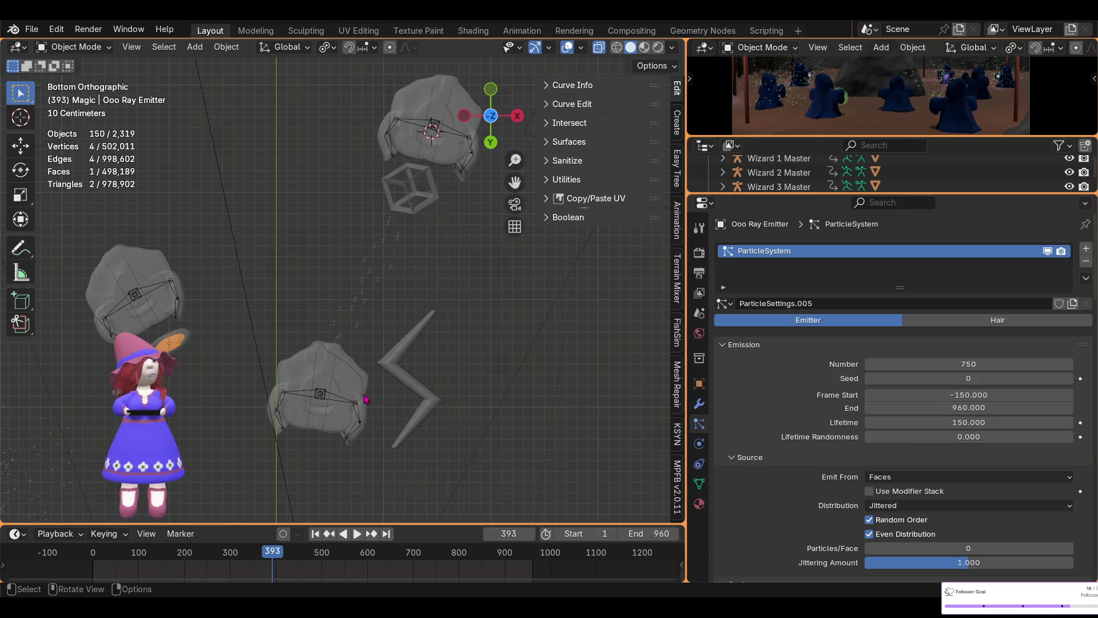
{"action": "left_click", "coordinate": [316, 533]}
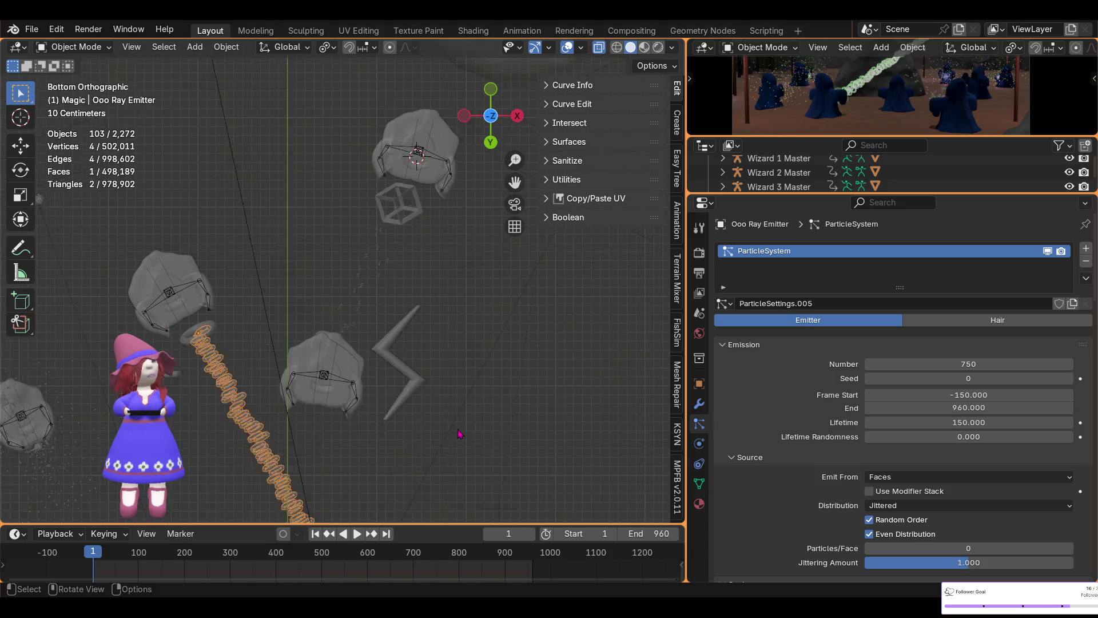
{"action": "scroll", "coordinate": [461, 426], "scroll_direction": "down", "scroll_amount": 4}
{"action": "scroll", "coordinate": [463, 426], "scroll_direction": "down", "scroll_amount": 2}
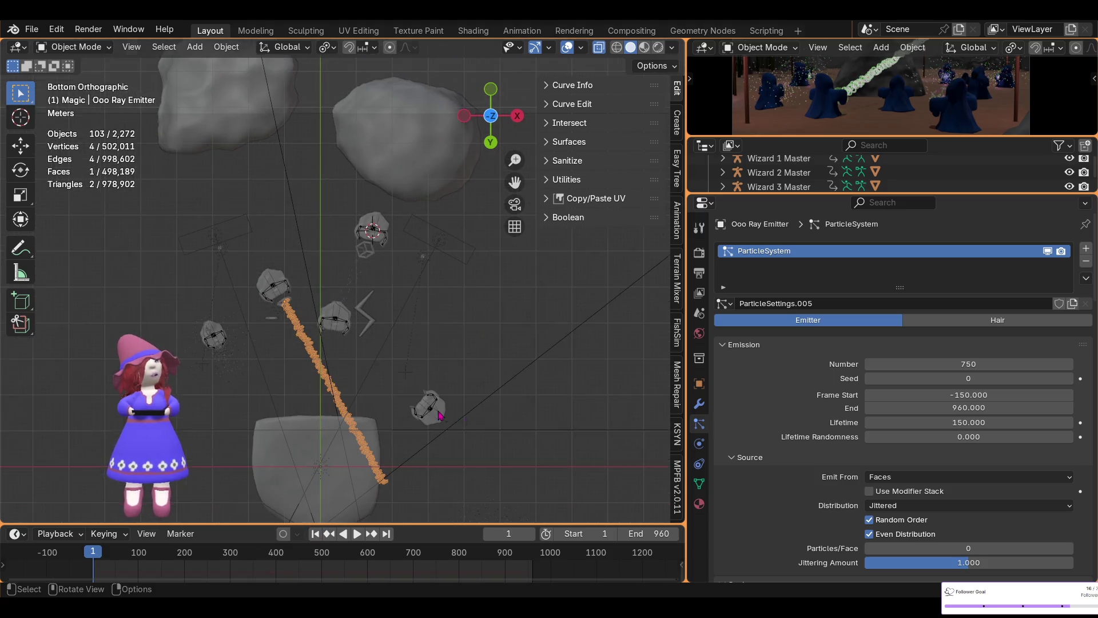
{"action": "scroll", "coordinate": [464, 418], "scroll_direction": "up", "scroll_amount": 5}
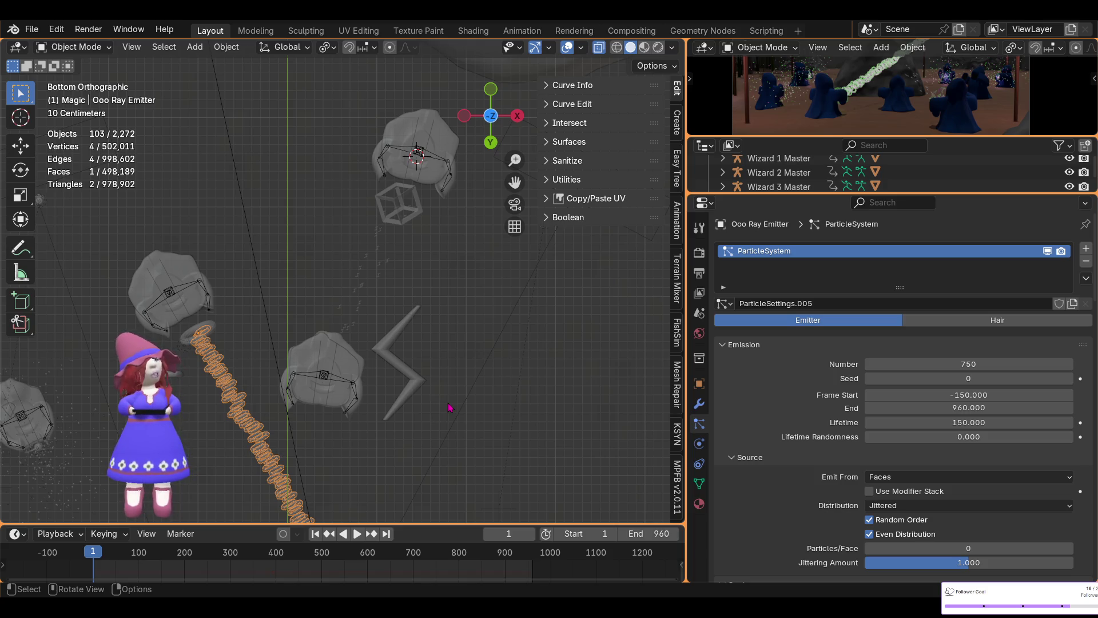
- Lower the particle count to 629 and trim Lifetime to 98.7 while following the ray
{"action": "middle_click_drag", "start_coordinate": [450, 408], "coordinate": [514, 193], "text": "shift"}
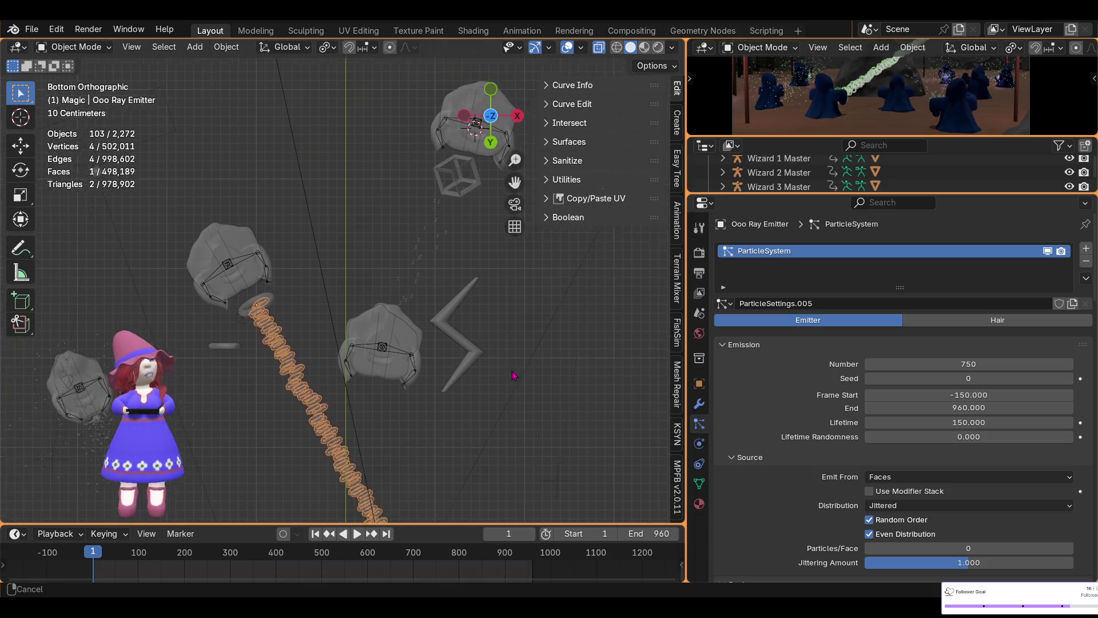
{"action": "left_click_drag", "start_coordinate": [513, 192], "coordinate": [515, 204]}
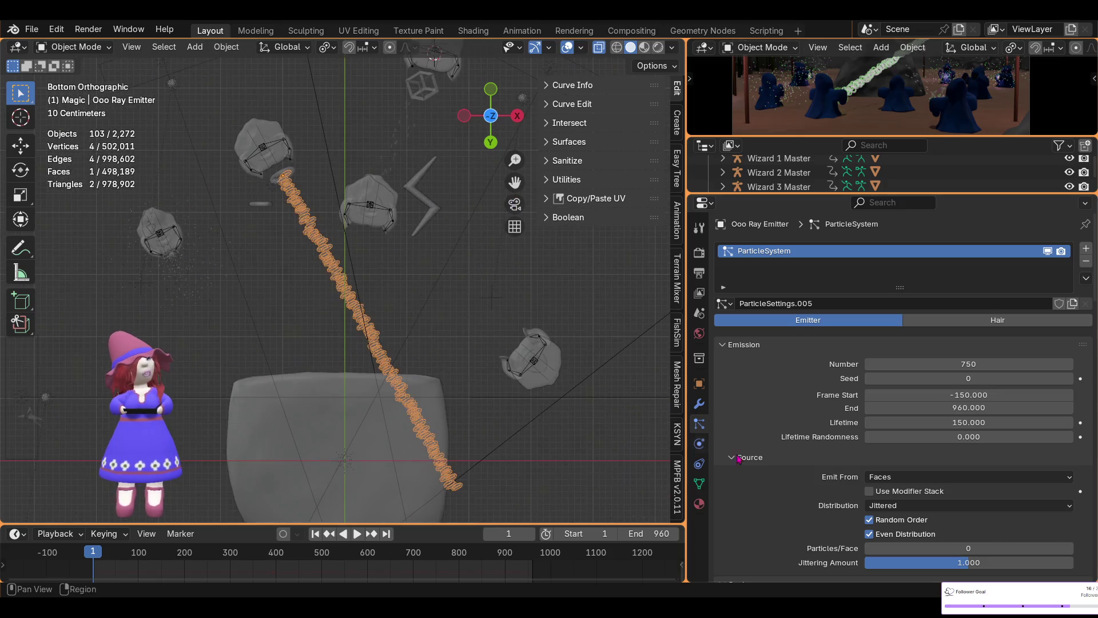
{"action": "left_click_drag", "start_coordinate": [989, 364], "coordinate": [944, 364]}
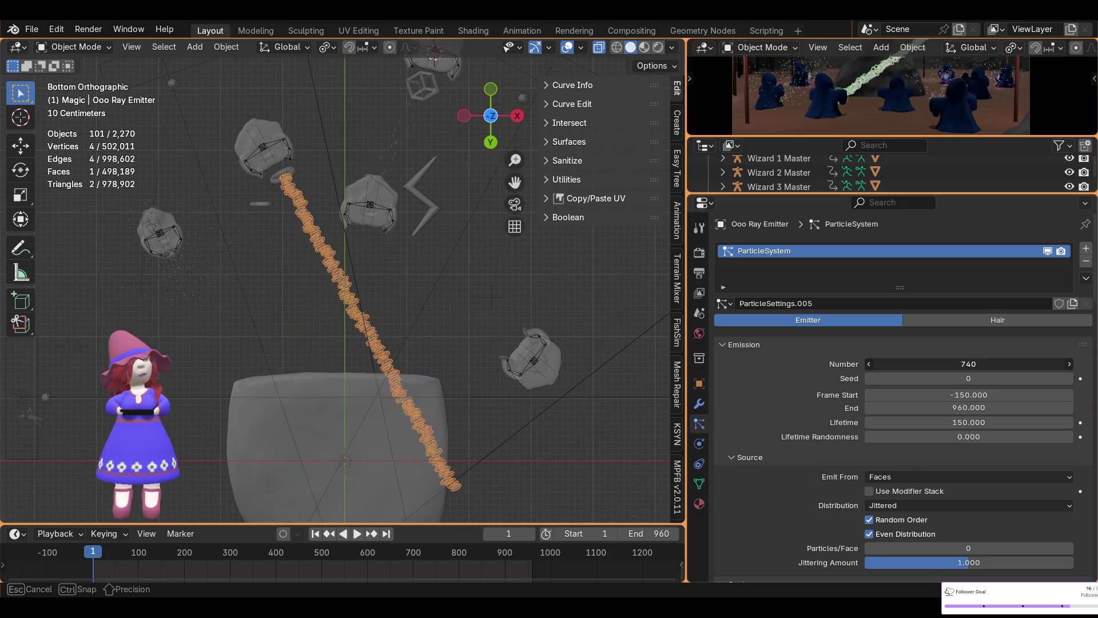
{"action": "left_click_drag", "start_coordinate": [944, 364], "coordinate": [910, 364]}
{"action": "left_click_drag", "start_coordinate": [1003, 421], "coordinate": [917, 421]}
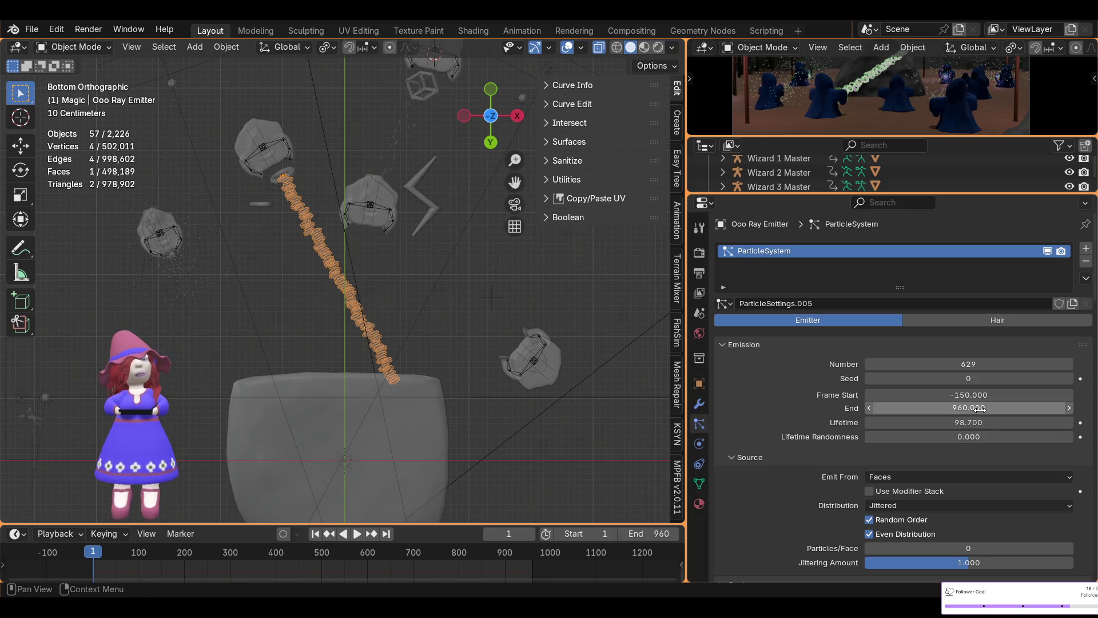
{"action": "left_click", "coordinate": [969, 394]}
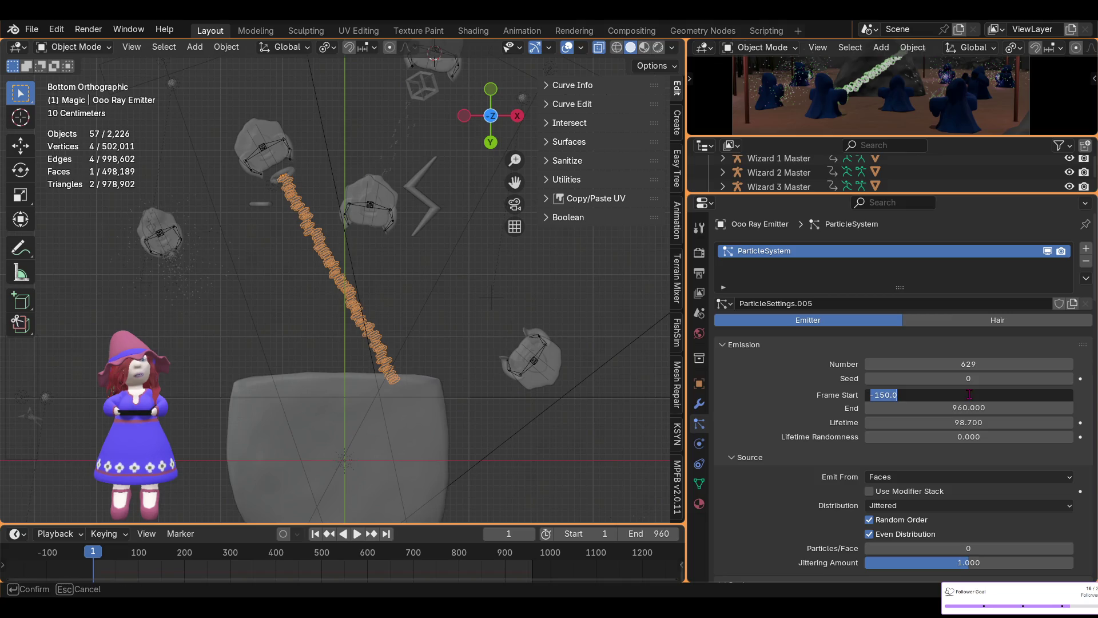
{"action": "type", "text": "98.7"}
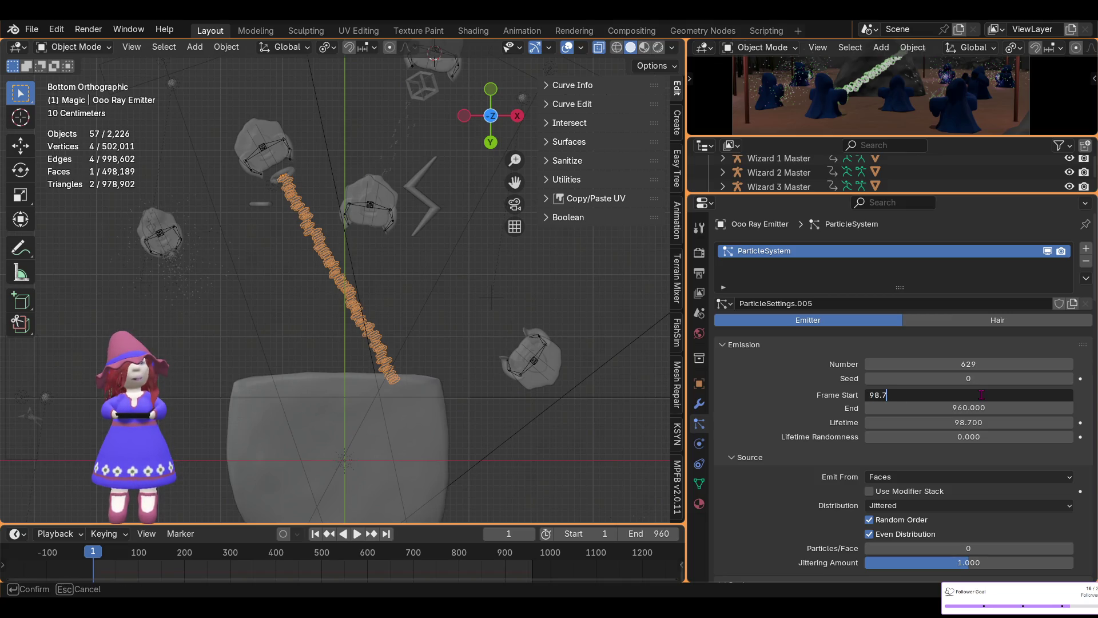
- Set the Ooo Ray Emitter's Frame Start to -98.7 so rings exist from frame one
{"action": "key", "text": "Return"}
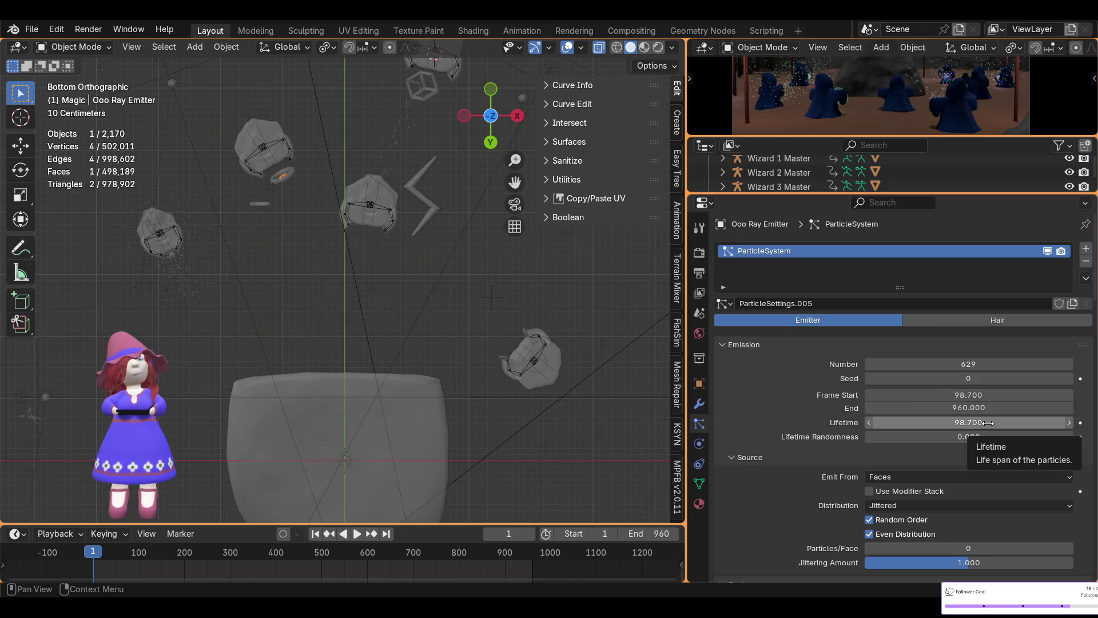
{"action": "left_click", "coordinate": [1004, 400]}
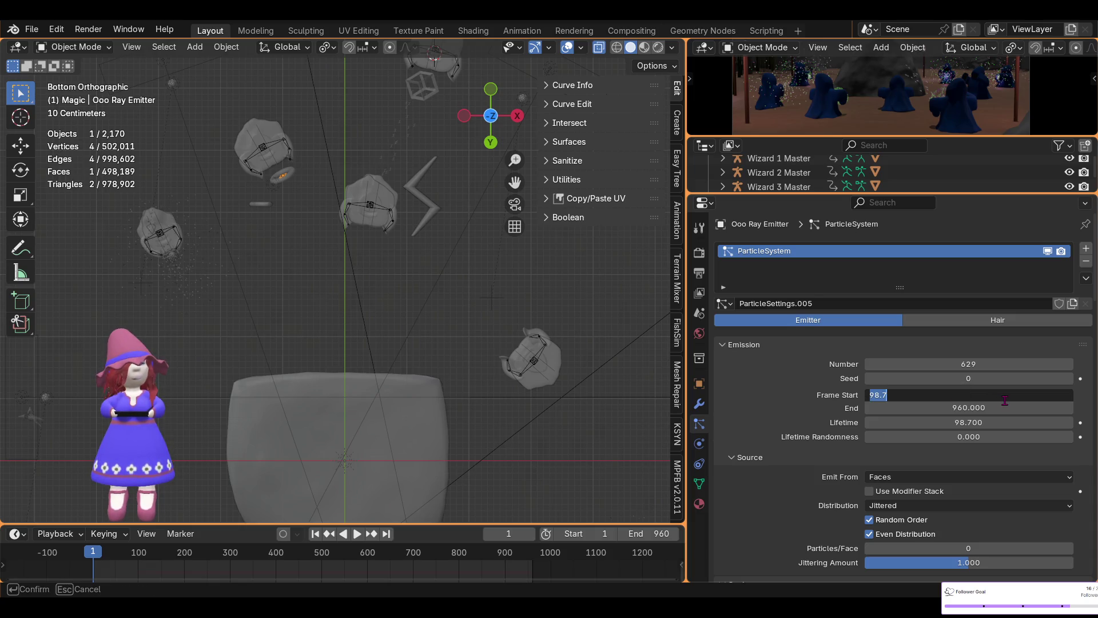
{"action": "type", "text": "-98.7"}
{"action": "key", "text": "Return"}
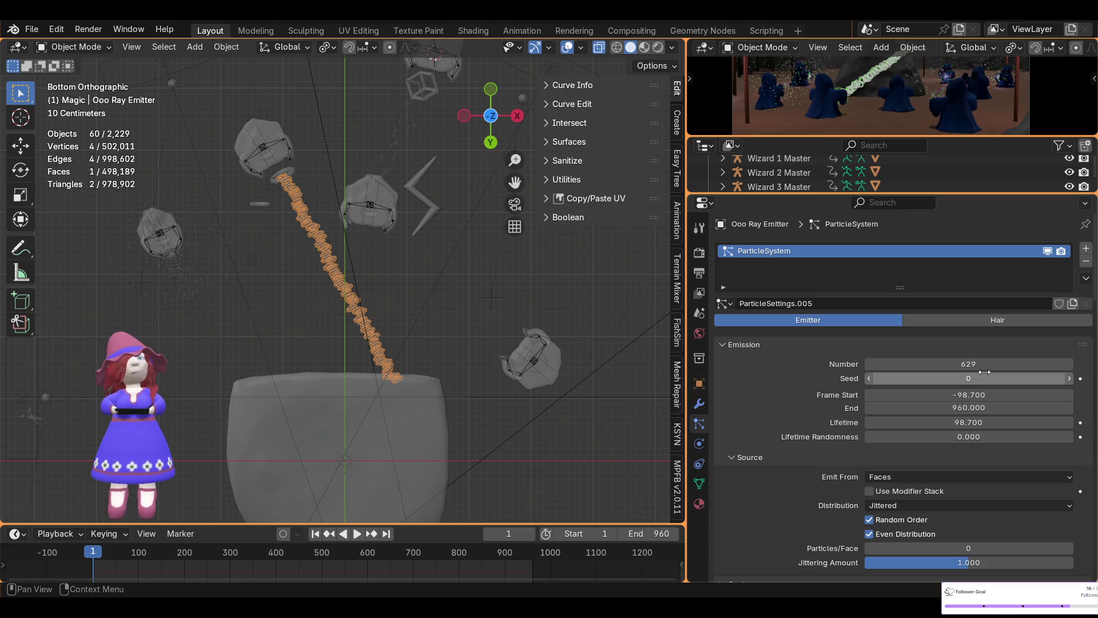
- Thin the stream to 156 rings and enlarge the camera preview area
{"action": "left_click_drag", "start_coordinate": [970, 364], "coordinate": [790, 364]}
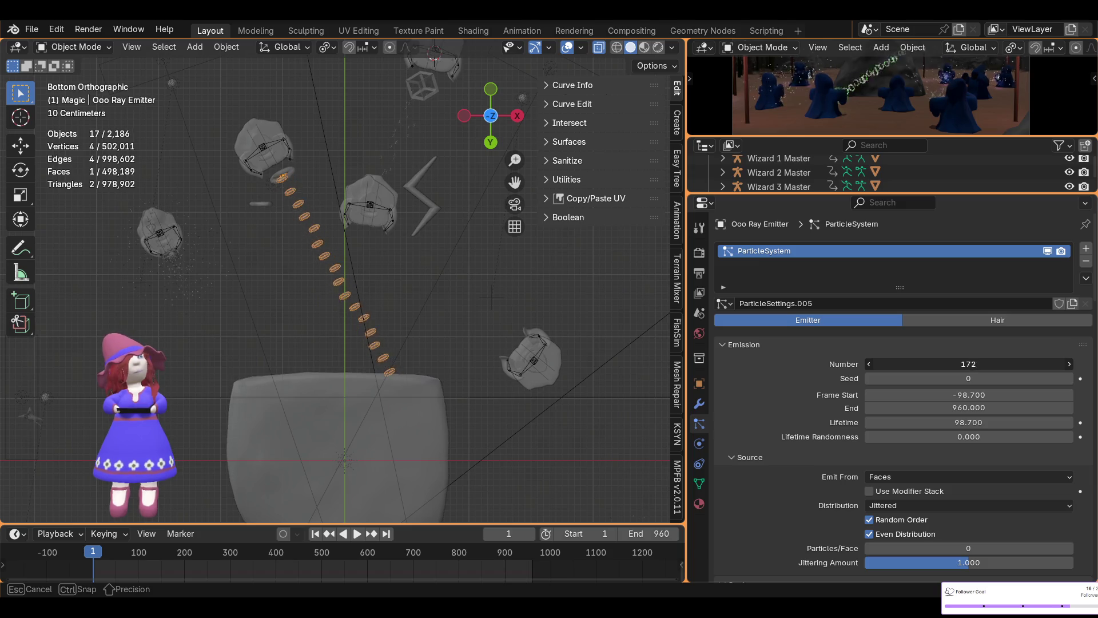
{"action": "left_click_drag", "start_coordinate": [789, 364], "coordinate": [777, 364]}
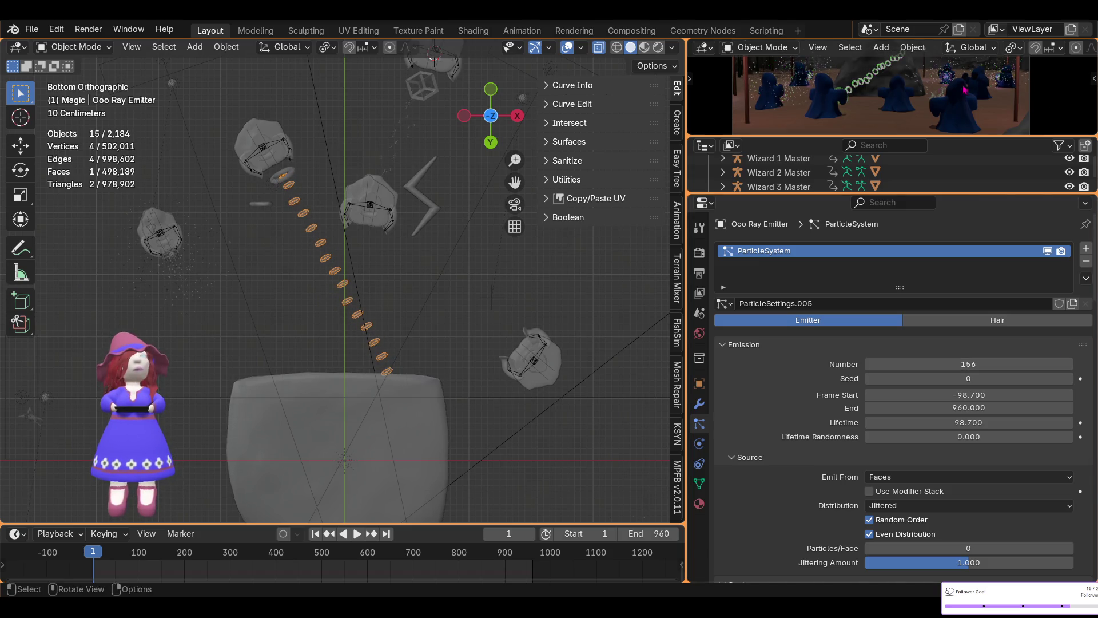
{"action": "left_click_drag", "start_coordinate": [938, 194], "coordinate": [938, 284]}
{"action": "left_click_drag", "start_coordinate": [944, 136], "coordinate": [932, 233]}
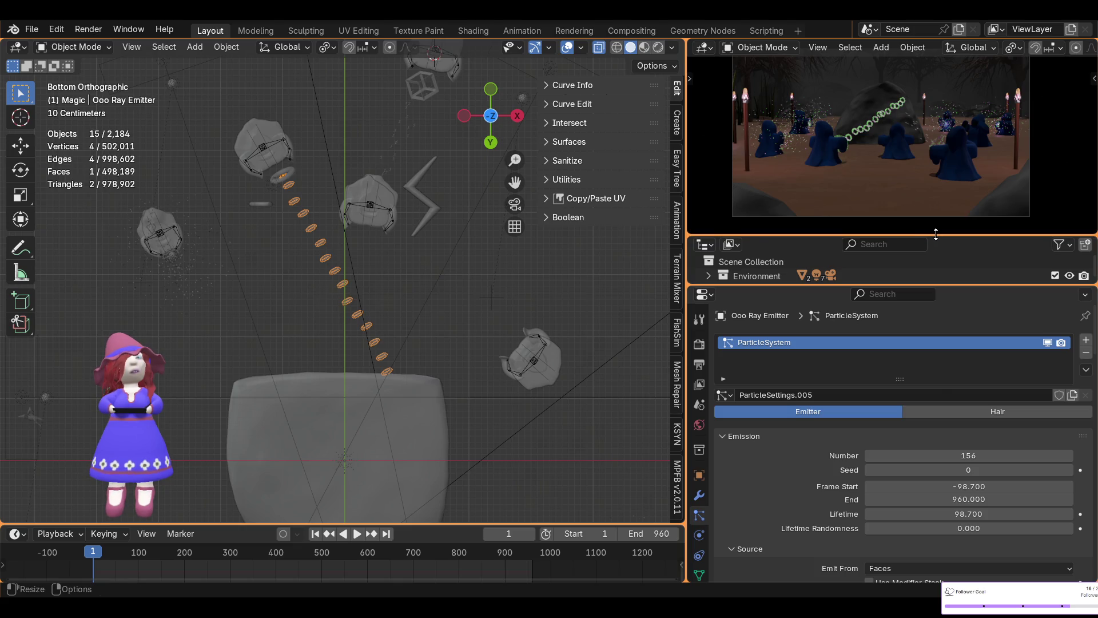
{"action": "scroll", "coordinate": [915, 165], "scroll_direction": "up", "scroll_amount": 2}
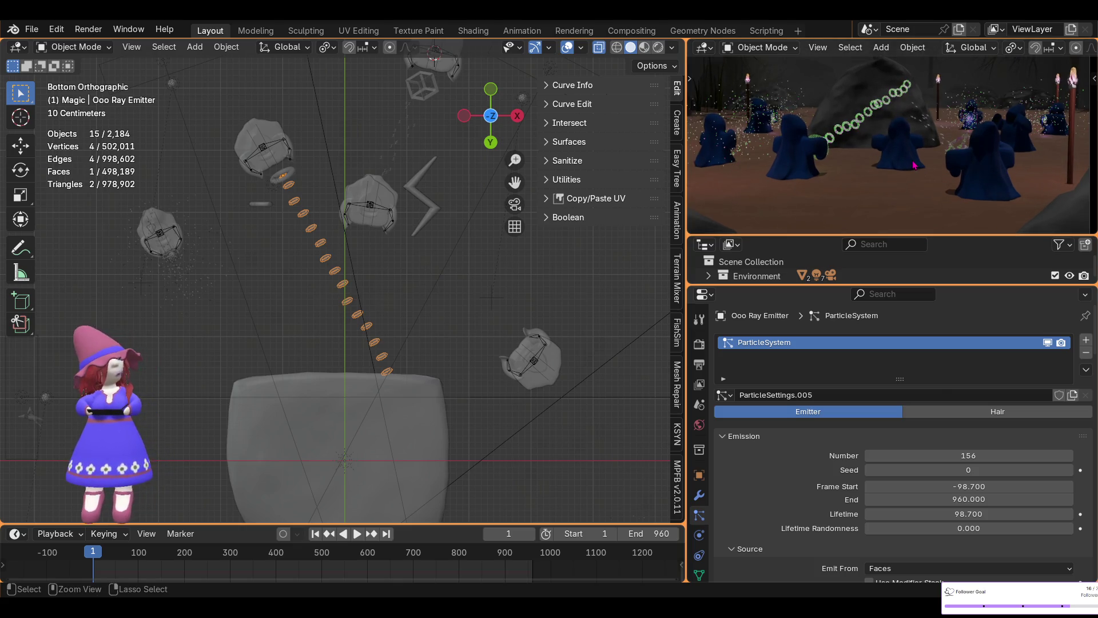
{"action": "key", "text": "ctrl+space"}
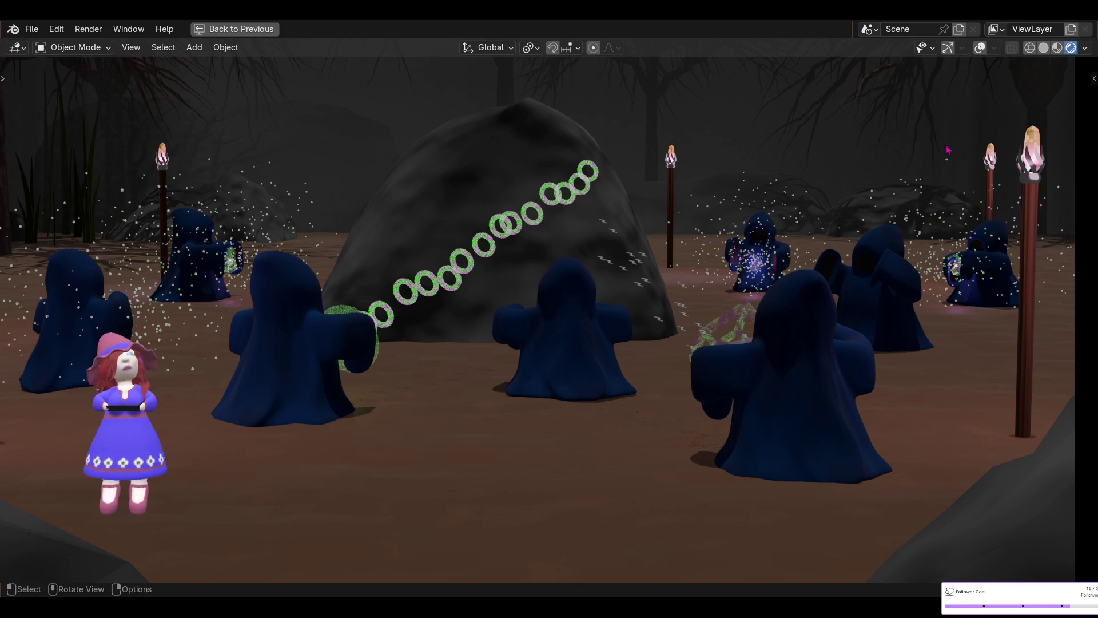
{"action": "left_click", "coordinate": [257, 31]}
{"action": "middle_click_drag", "start_coordinate": [424, 290], "coordinate": [233, 100]}
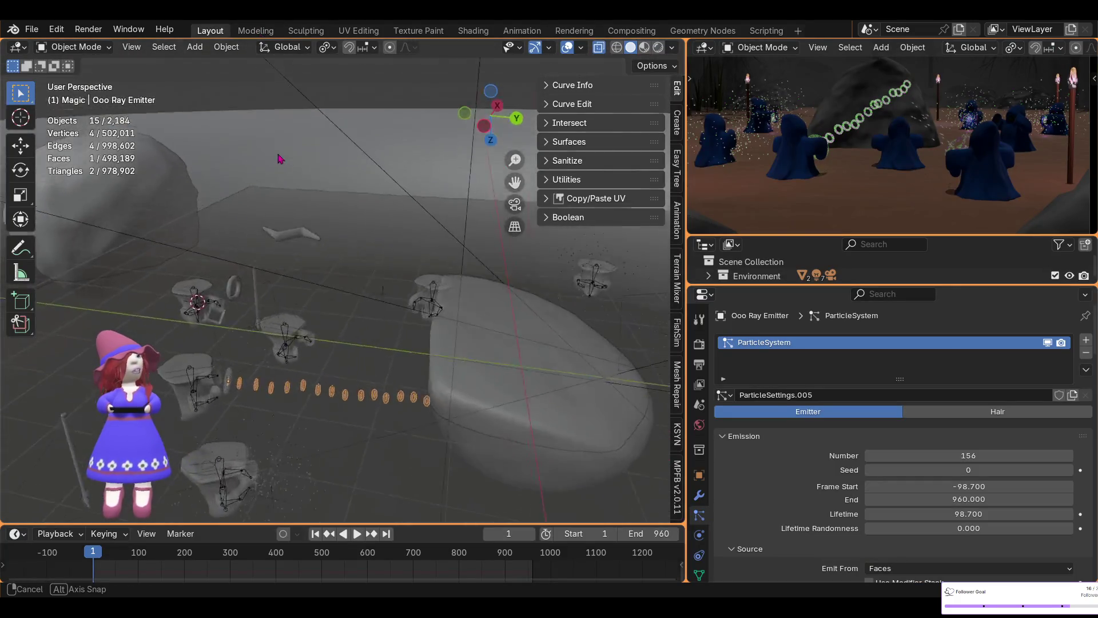
- From side and top views, rotate the Ooo Ray Emitter by -12.7 degrees
{"action": "middle_click_drag", "start_coordinate": [233, 100], "coordinate": [238, 106]}
{"action": "left_click", "coordinate": [485, 114]}
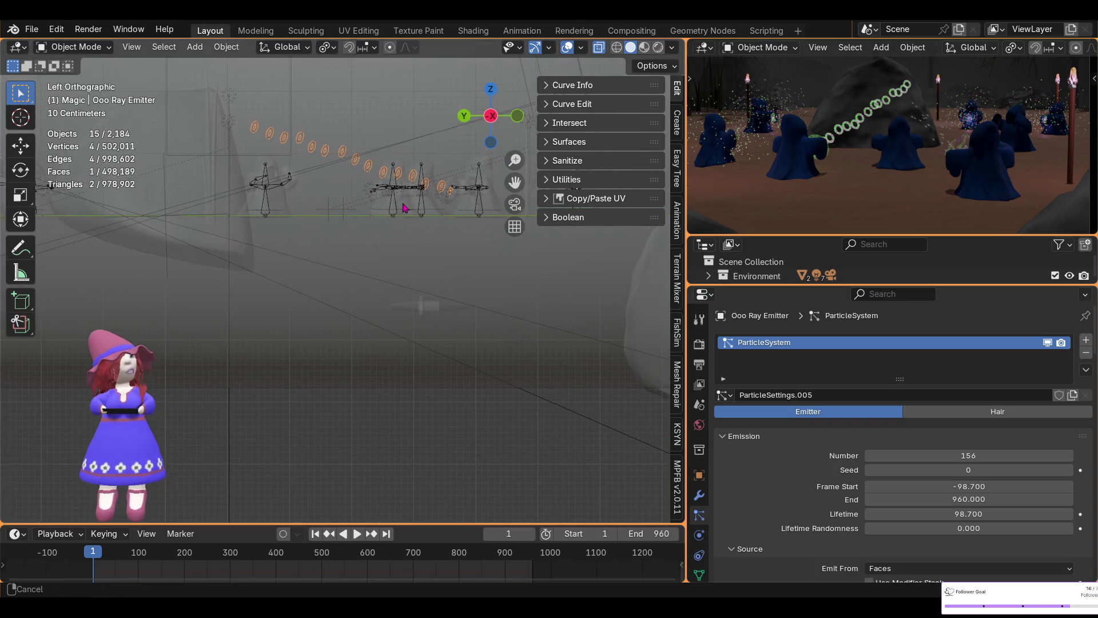
{"action": "scroll", "coordinate": [397, 283], "scroll_direction": "up", "scroll_amount": 2}
{"action": "mouse_move", "coordinate": [397, 283]}
{"action": "middle_mouse_down"}
{"action": "mouse_move", "coordinate": [411, 277]}
{"action": "mouse_move", "coordinate": [416, 246]}
{"action": "middle_mouse_up"}
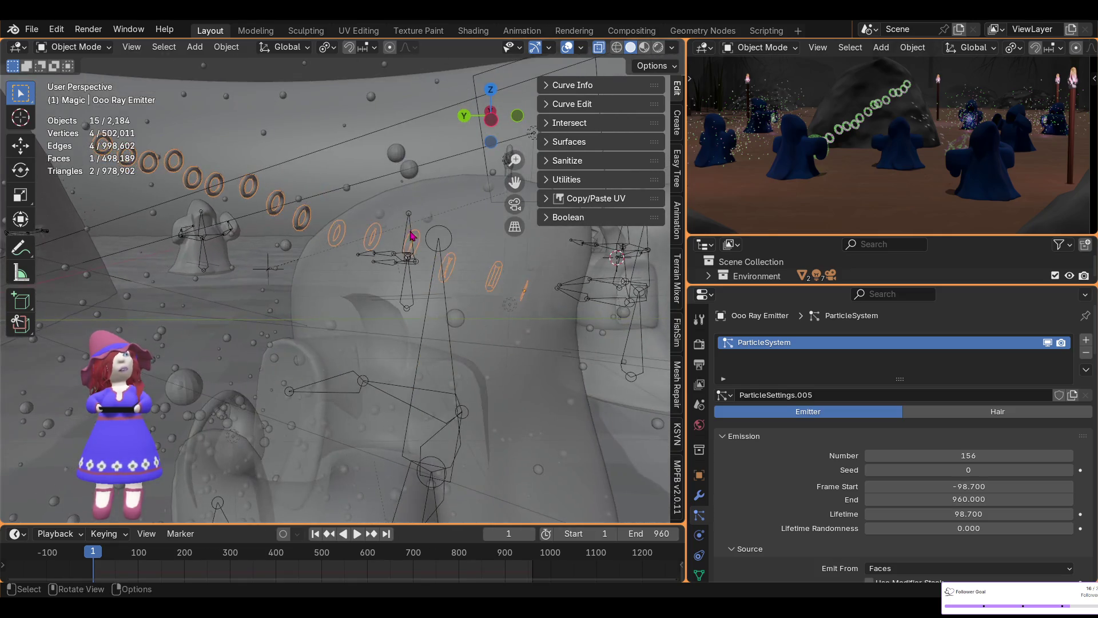
{"action": "left_click", "coordinate": [491, 90]}
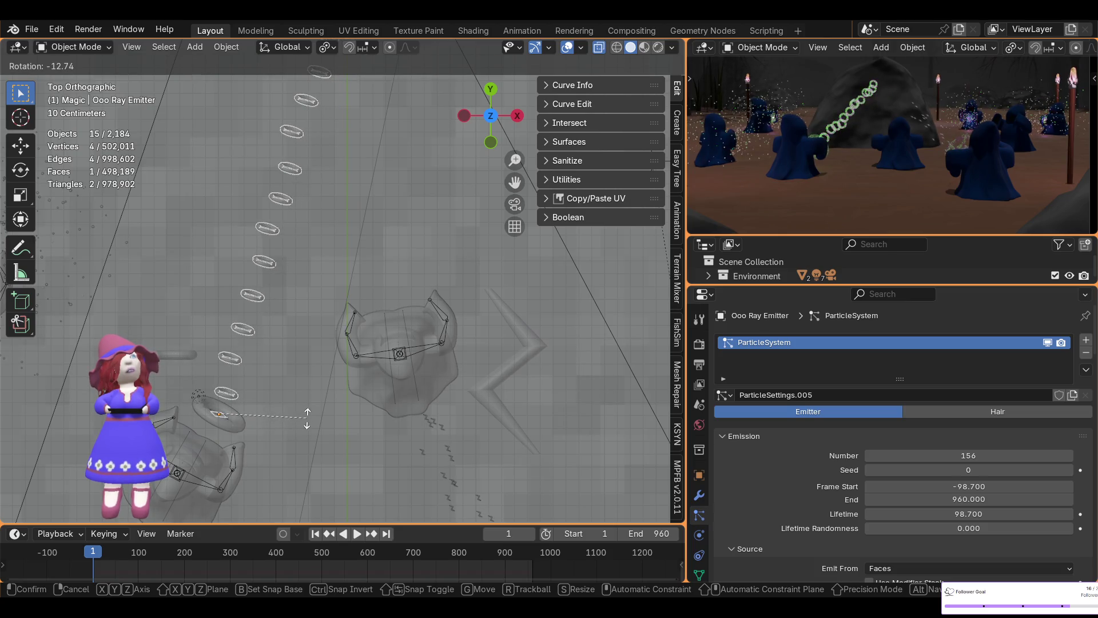
{"action": "left_click", "coordinate": [307, 420]}
{"action": "mouse_move", "coordinate": [294, 461]}
{"action": "middle_mouse_down"}
{"action": "mouse_move", "coordinate": [243, 277]}
{"action": "mouse_move", "coordinate": [253, 301]}
{"action": "middle_mouse_up"}
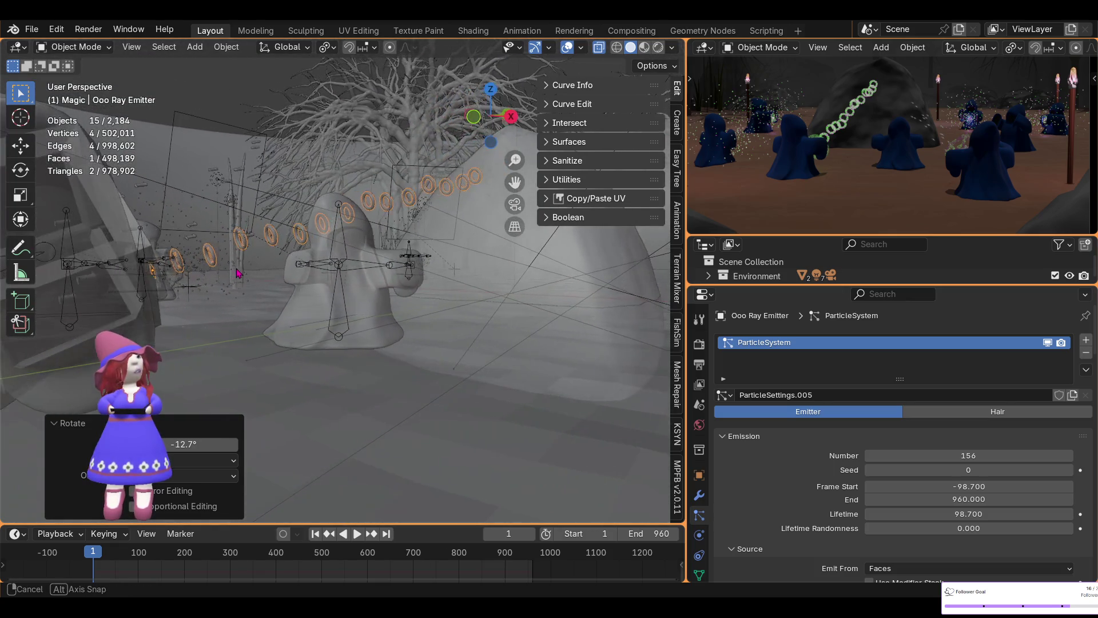
- Rotate the emitter a further 3.29 degrees to aim the ray between the wizards
{"action": "key", "text": "r"}
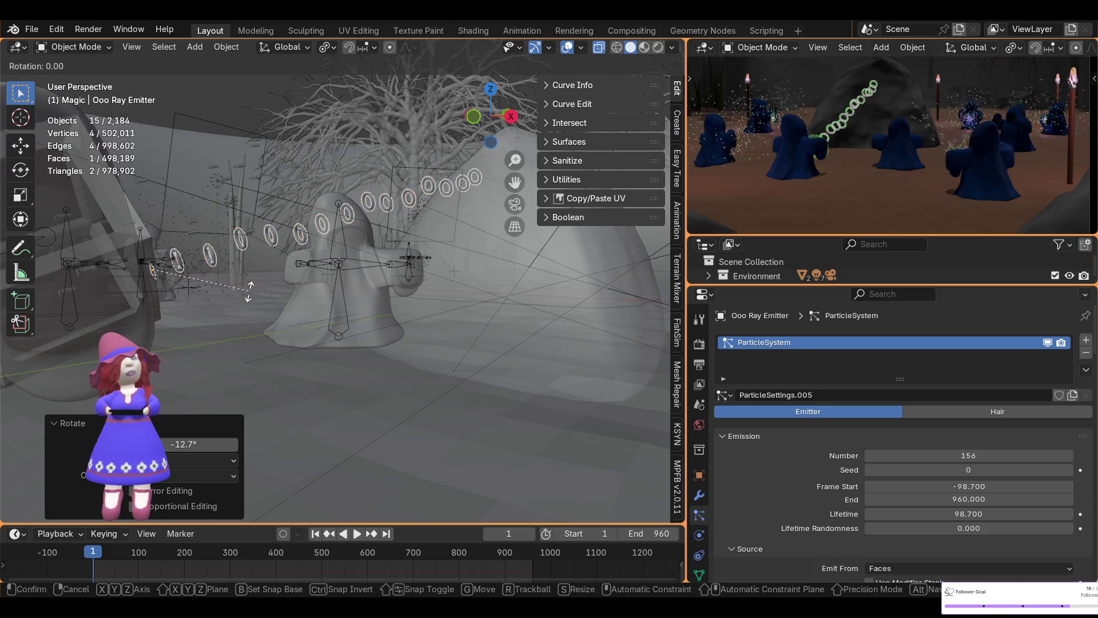
{"action": "left_click", "coordinate": [248, 296]}
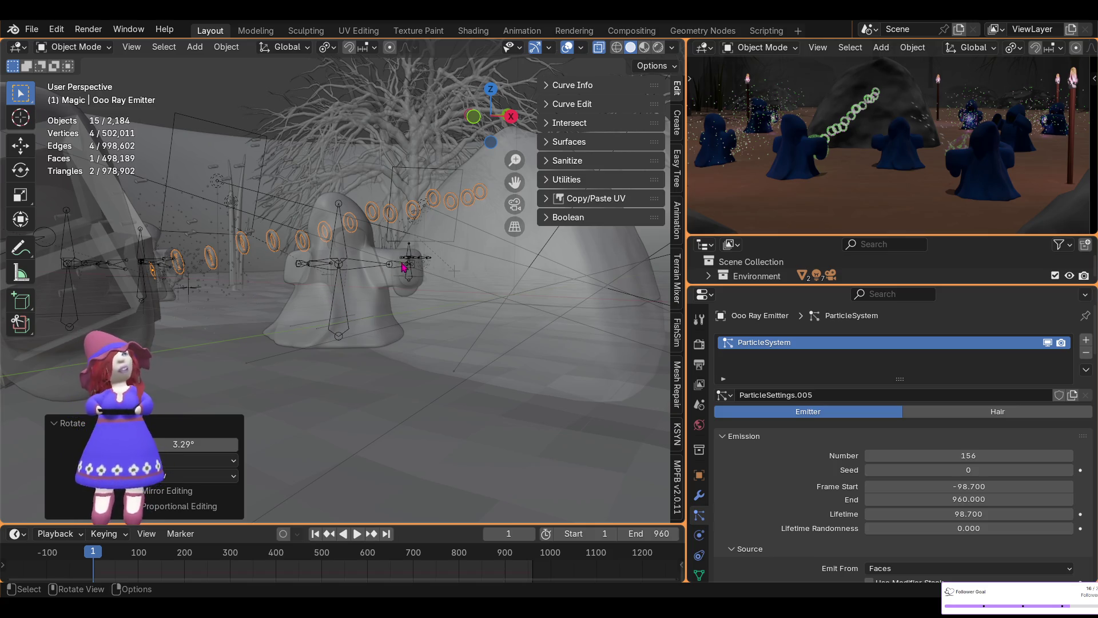
{"action": "middle_click_drag", "start_coordinate": [339, 315], "coordinate": [341, 357]}
{"action": "scroll", "coordinate": [340, 358], "scroll_direction": "down", "scroll_amount": 3}
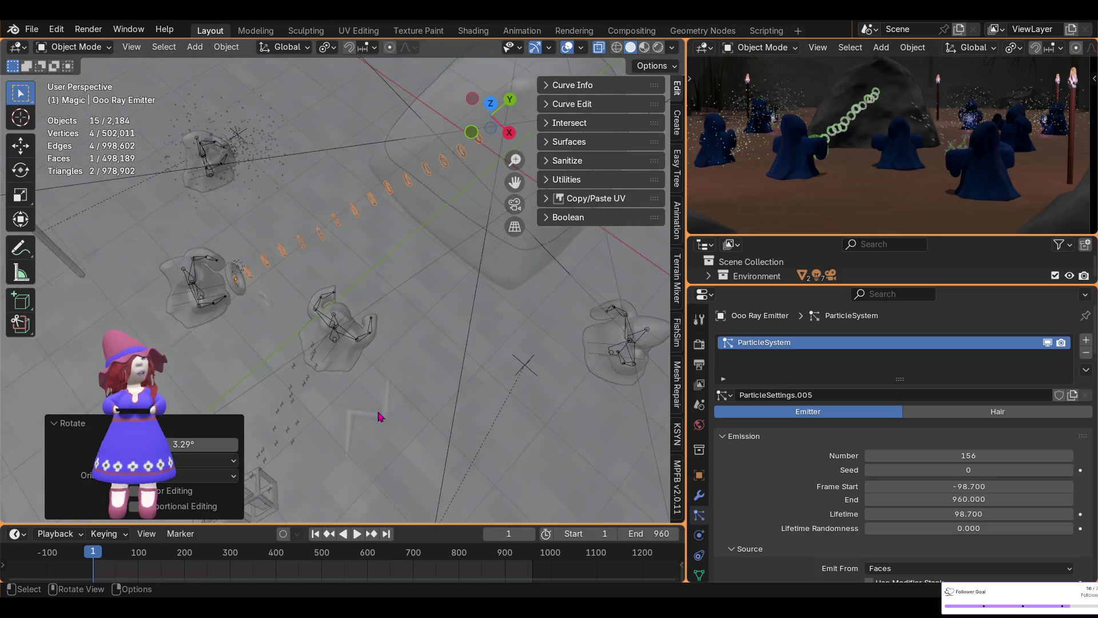
{"action": "scroll", "coordinate": [326, 377], "scroll_direction": "down", "scroll_amount": 3}
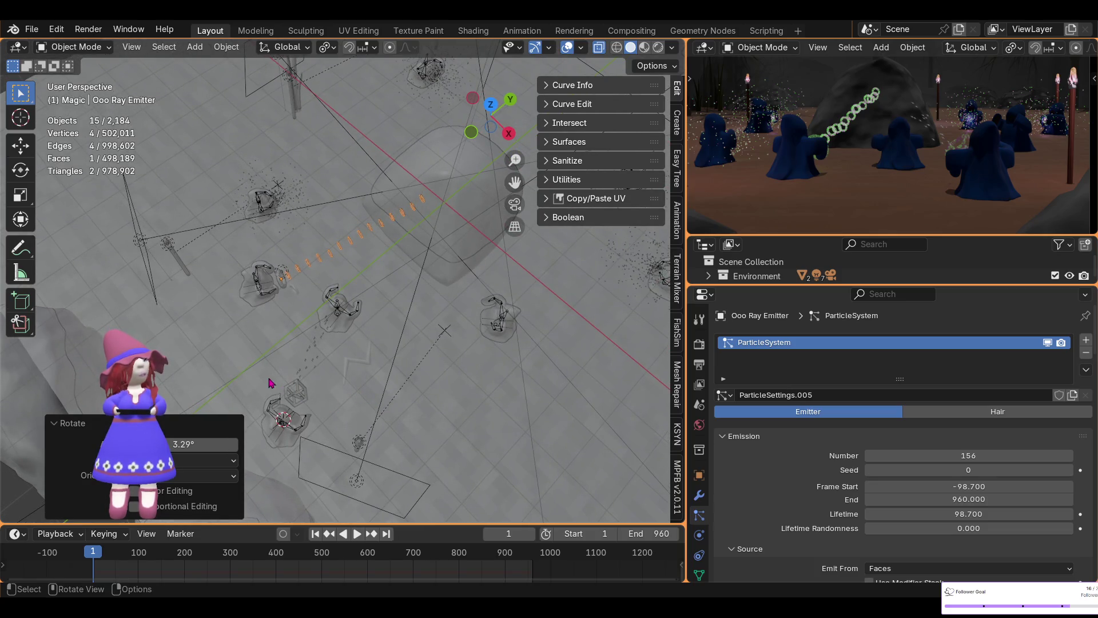
- Select the object at the ray's end, enlarge the Outliner and toggle the Wizards collection
{"action": "left_click", "coordinate": [288, 389]}
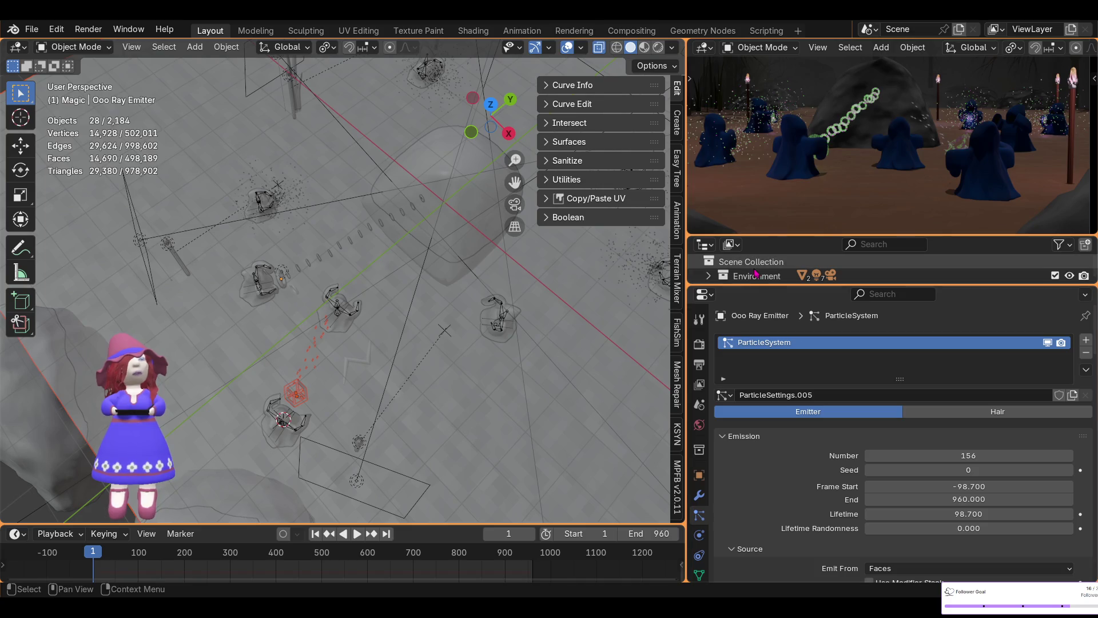
{"action": "left_click_drag", "start_coordinate": [768, 284], "coordinate": [768, 485]}
{"action": "left_click", "coordinate": [709, 347]}
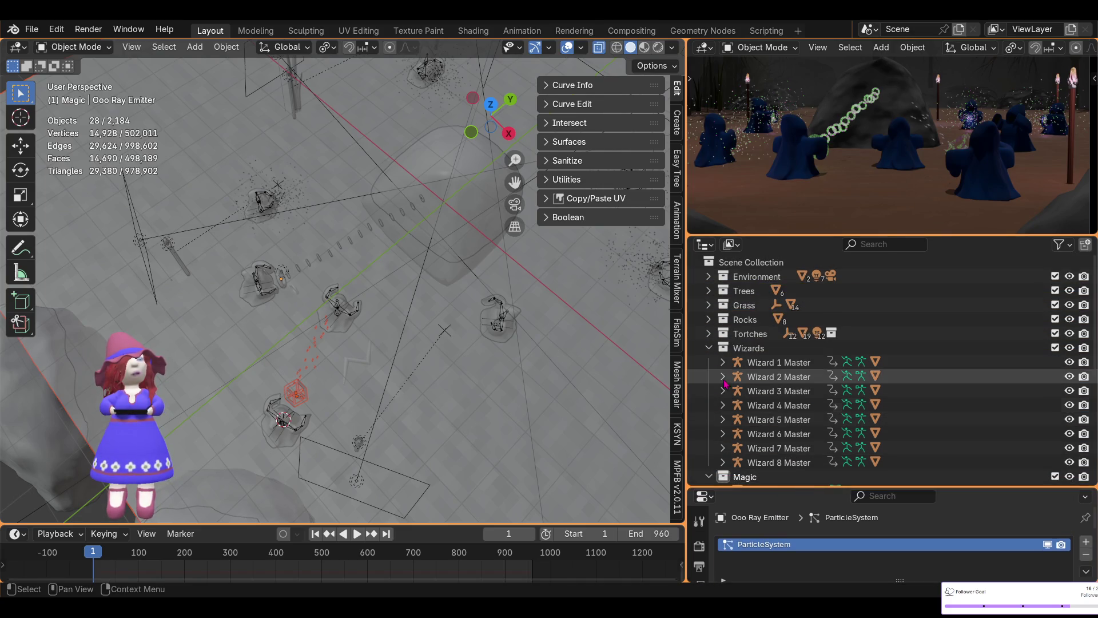
{"action": "left_click", "coordinate": [708, 347]}
{"action": "scroll", "coordinate": [761, 361], "scroll_direction": "down", "scroll_amount": 3}
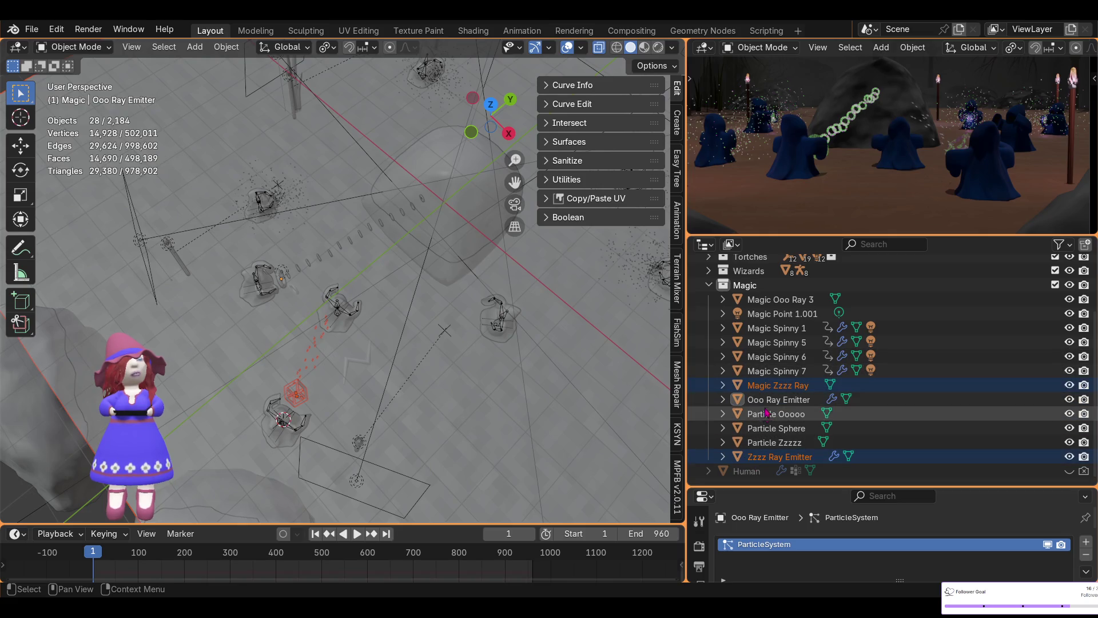
- Select the Zzzz Ray Emitter and enlarge the Properties area to show its particle render settings
{"action": "left_click", "coordinate": [779, 457]}
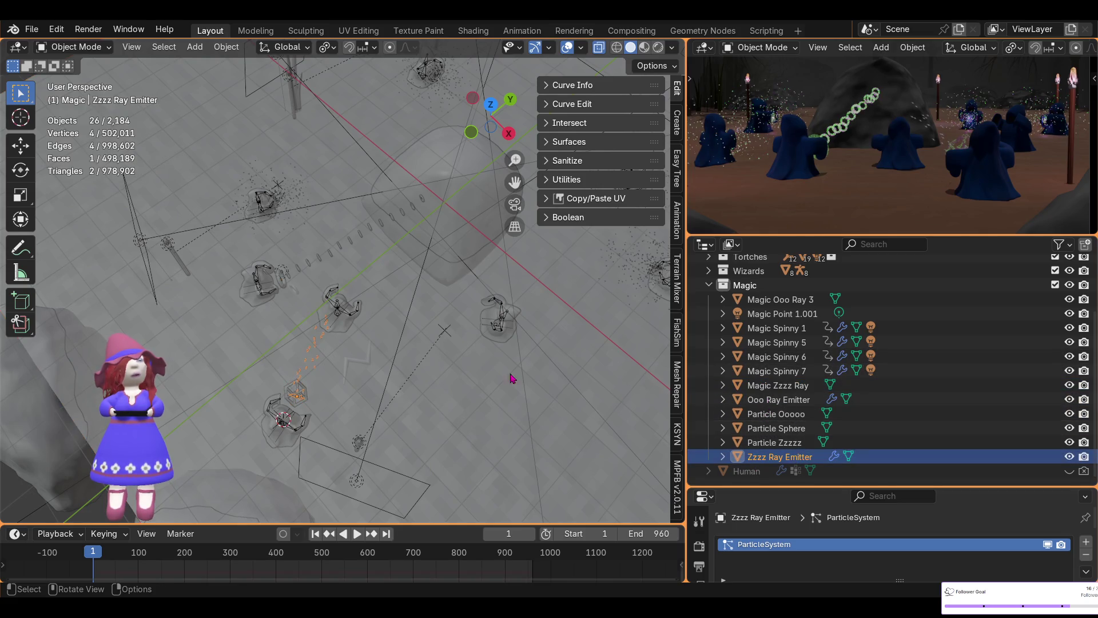
{"action": "left_click_drag", "start_coordinate": [845, 486], "coordinate": [847, 293]}
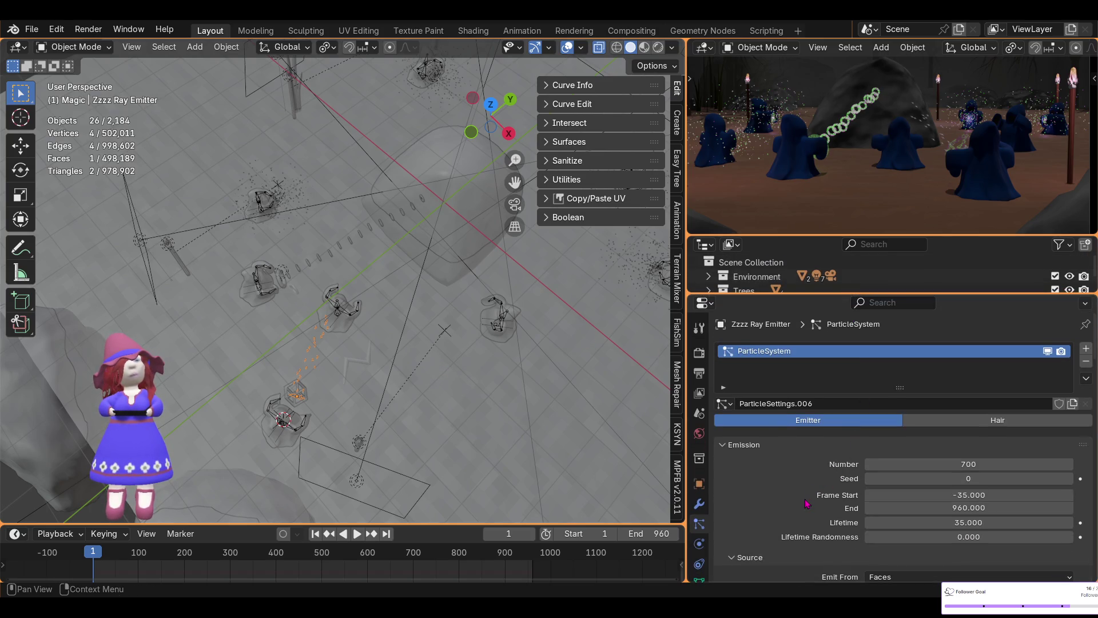
{"action": "scroll", "coordinate": [370, 444], "scroll_direction": "up", "scroll_amount": 1}
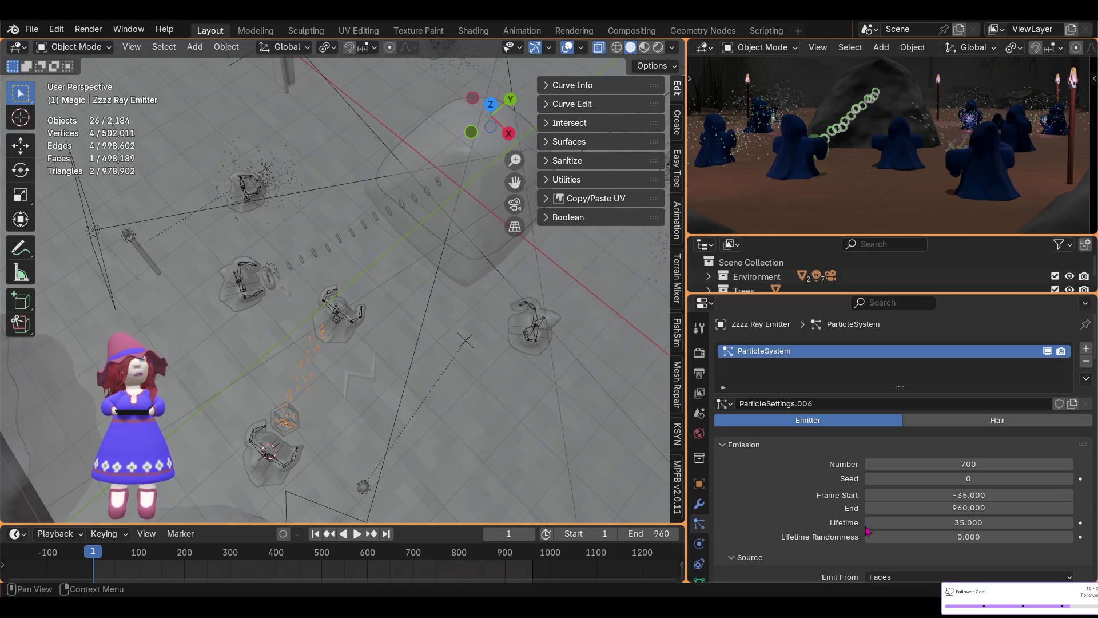
{"action": "scroll", "coordinate": [898, 516], "scroll_direction": "down", "scroll_amount": 2}
{"action": "scroll", "coordinate": [899, 516], "scroll_direction": "down", "scroll_amount": 3}
{"action": "scroll", "coordinate": [898, 515], "scroll_direction": "down", "scroll_amount": 2}
{"action": "scroll", "coordinate": [898, 506], "scroll_direction": "down", "scroll_amount": 2}
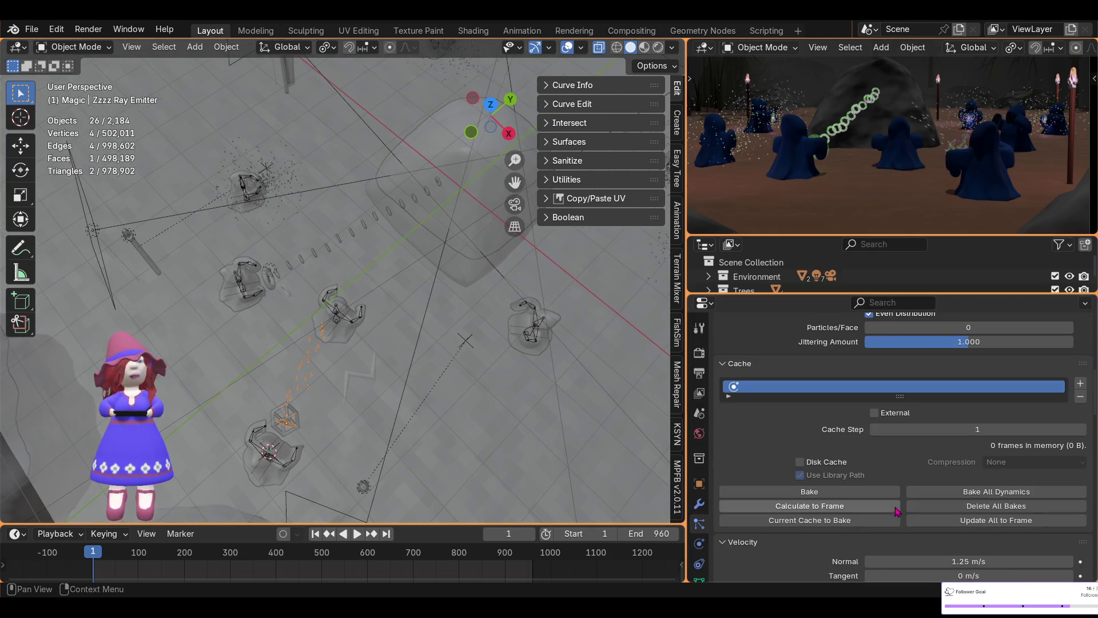
{"action": "scroll", "coordinate": [898, 500], "scroll_direction": "down", "scroll_amount": 2}
{"action": "scroll", "coordinate": [859, 490], "scroll_direction": "down", "scroll_amount": 2}
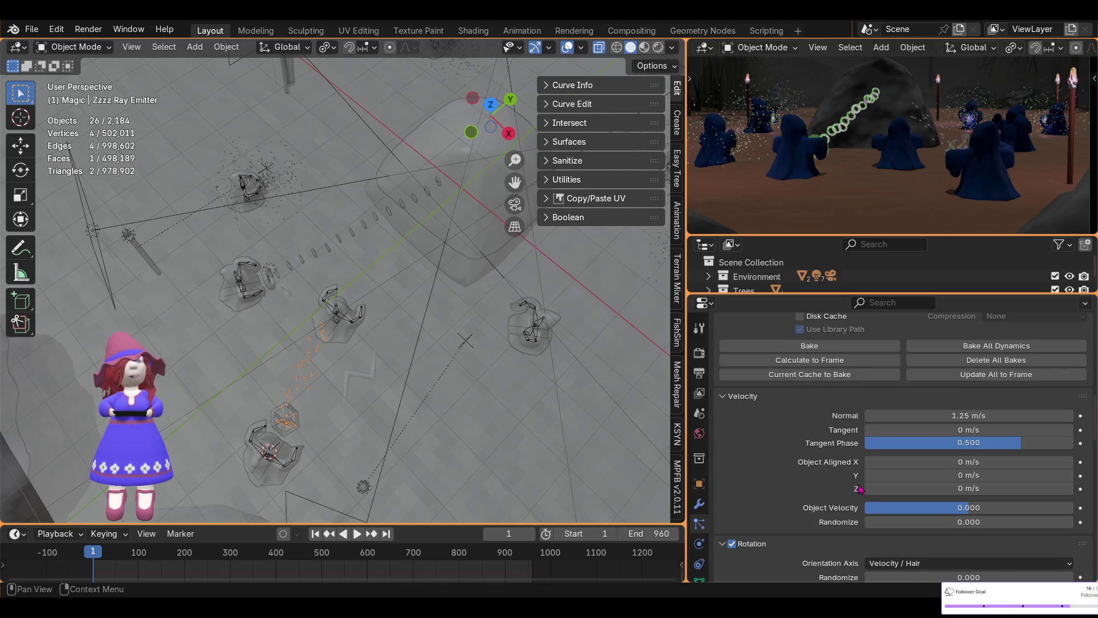
{"action": "scroll", "coordinate": [860, 489], "scroll_direction": "down", "scroll_amount": 2}
{"action": "scroll", "coordinate": [861, 489], "scroll_direction": "down", "scroll_amount": 2}
{"action": "scroll", "coordinate": [861, 490], "scroll_direction": "down", "scroll_amount": 2}
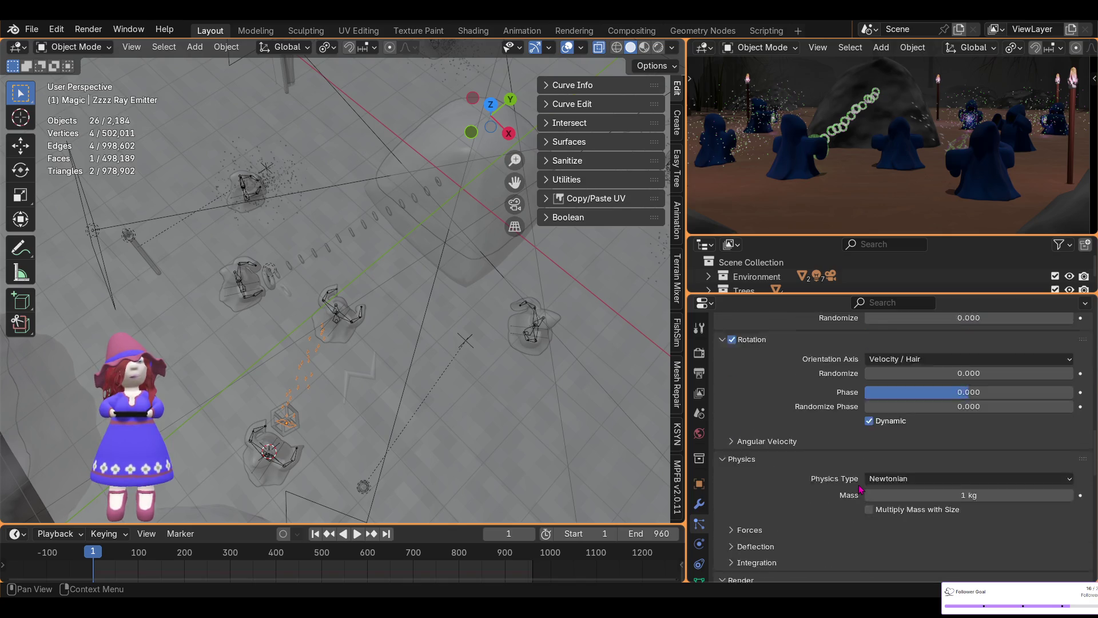
{"action": "scroll", "coordinate": [861, 489], "scroll_direction": "down", "scroll_amount": 1}
{"action": "scroll", "coordinate": [861, 489], "scroll_direction": "down", "scroll_amount": 2}
{"action": "scroll", "coordinate": [861, 489], "scroll_direction": "down", "scroll_amount": 2}
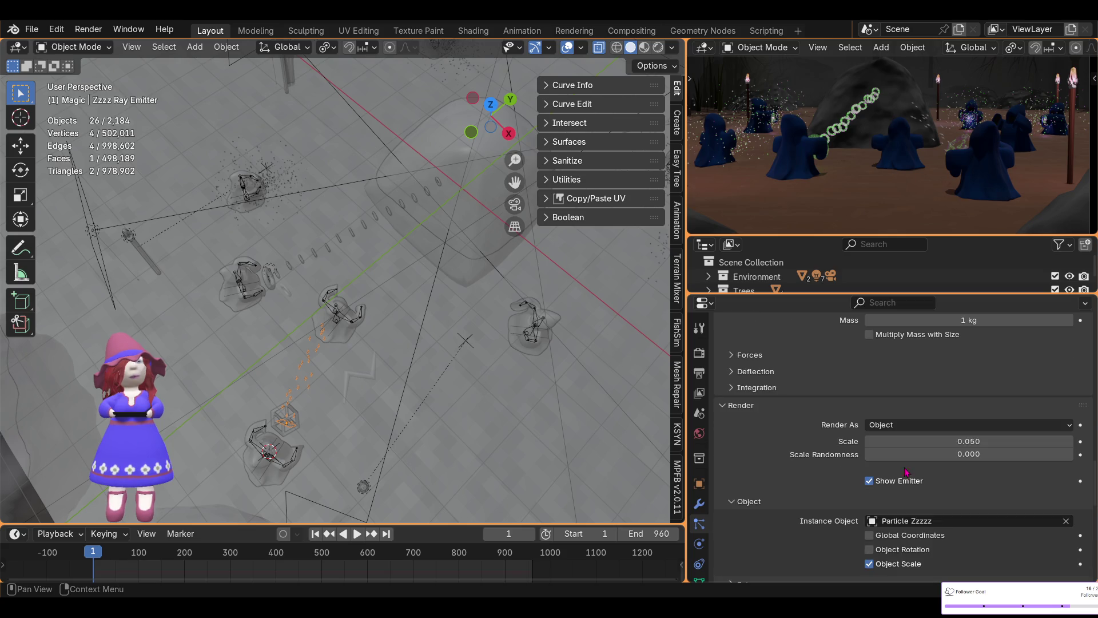
{"action": "left_click_drag", "start_coordinate": [910, 441], "coordinate": [953, 442]}
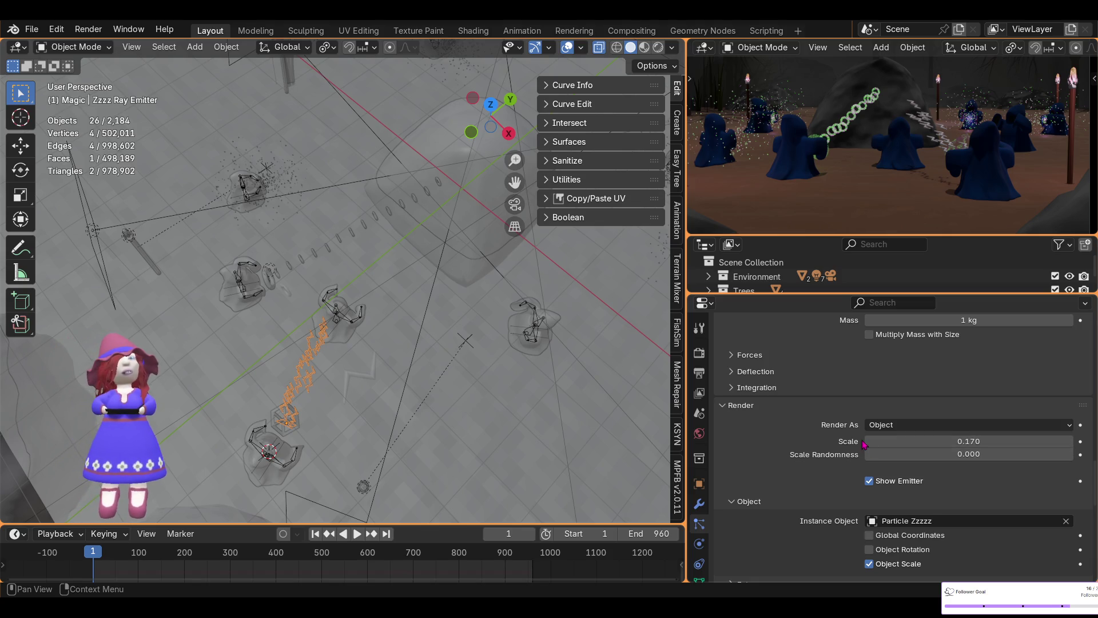
{"action": "scroll", "coordinate": [864, 445], "scroll_direction": "up", "scroll_amount": 5}
{"action": "scroll", "coordinate": [864, 444], "scroll_direction": "up", "scroll_amount": 5}
{"action": "scroll", "coordinate": [863, 444], "scroll_direction": "up", "scroll_amount": 5}
{"action": "scroll", "coordinate": [864, 445], "scroll_direction": "up", "scroll_amount": 2}
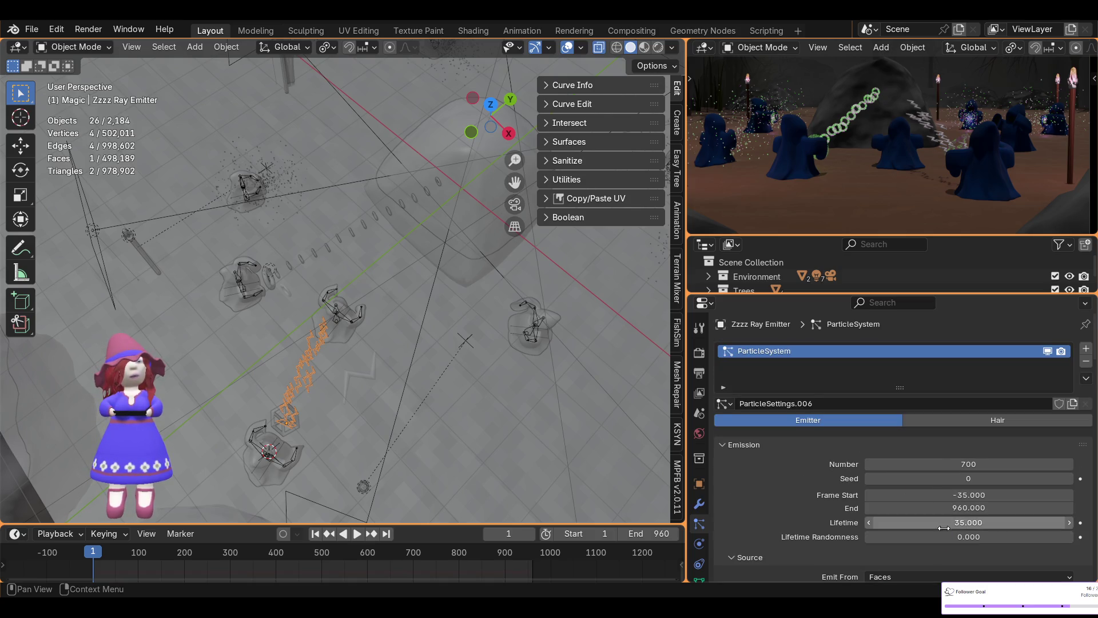
- Raise the Zzzz particles' Lifetime, settling it at 100 while checking the ray from the side
{"action": "left_click_drag", "start_coordinate": [944, 523], "coordinate": [1013, 523]}
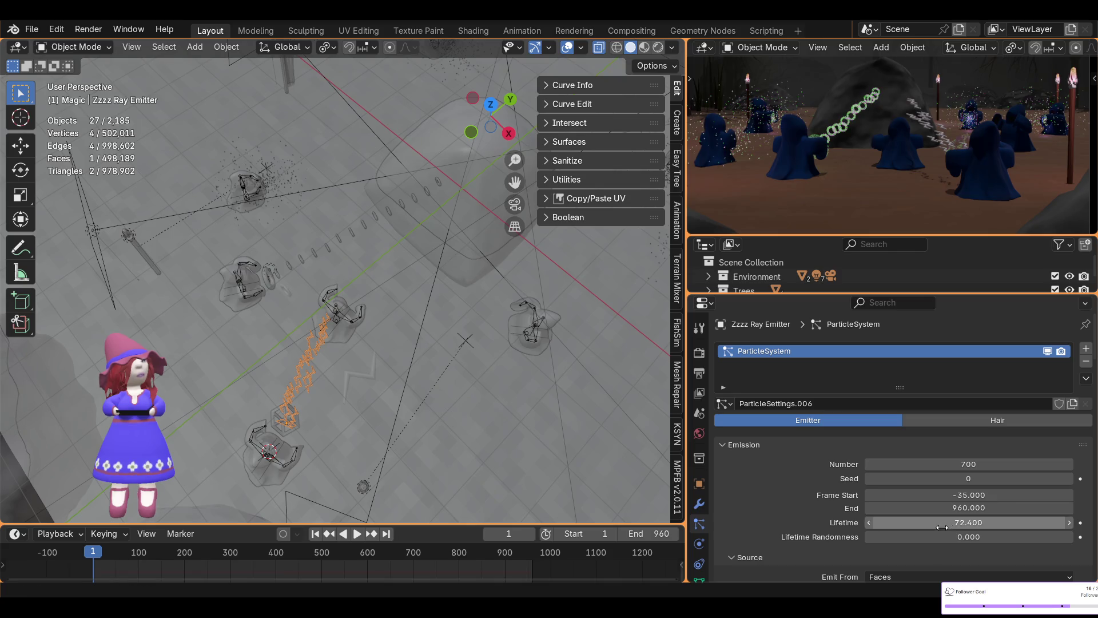
{"action": "mouse_move", "coordinate": [403, 356]}
{"action": "middle_mouse_down"}
{"action": "mouse_move", "coordinate": [315, 380]}
{"action": "mouse_move", "coordinate": [320, 244]}
{"action": "middle_mouse_up"}
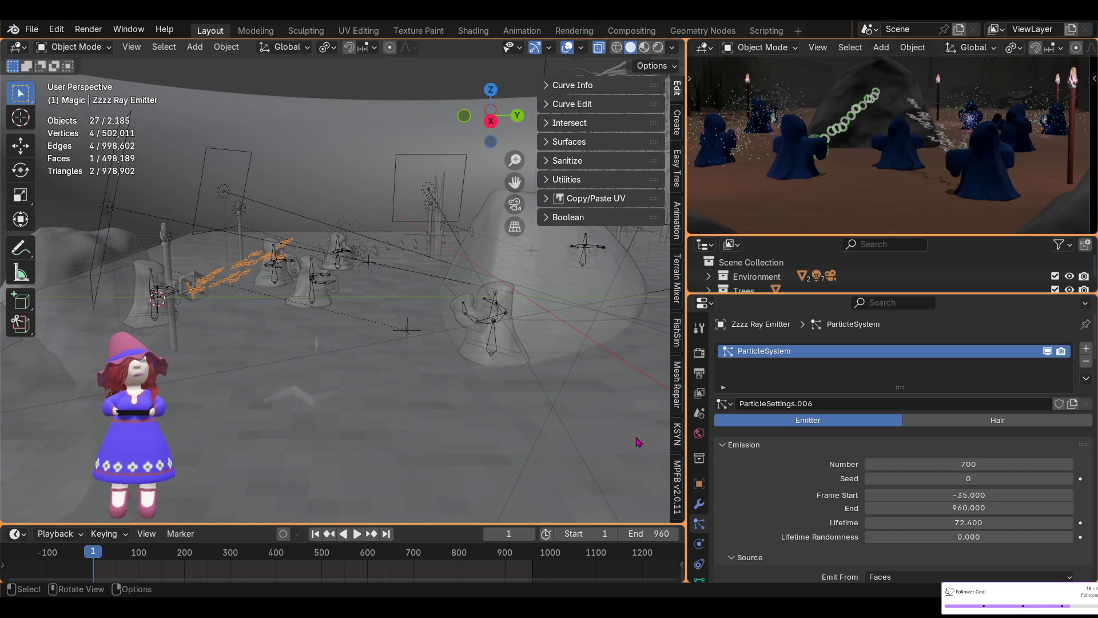
{"action": "left_click_drag", "start_coordinate": [944, 522], "coordinate": [1047, 521]}
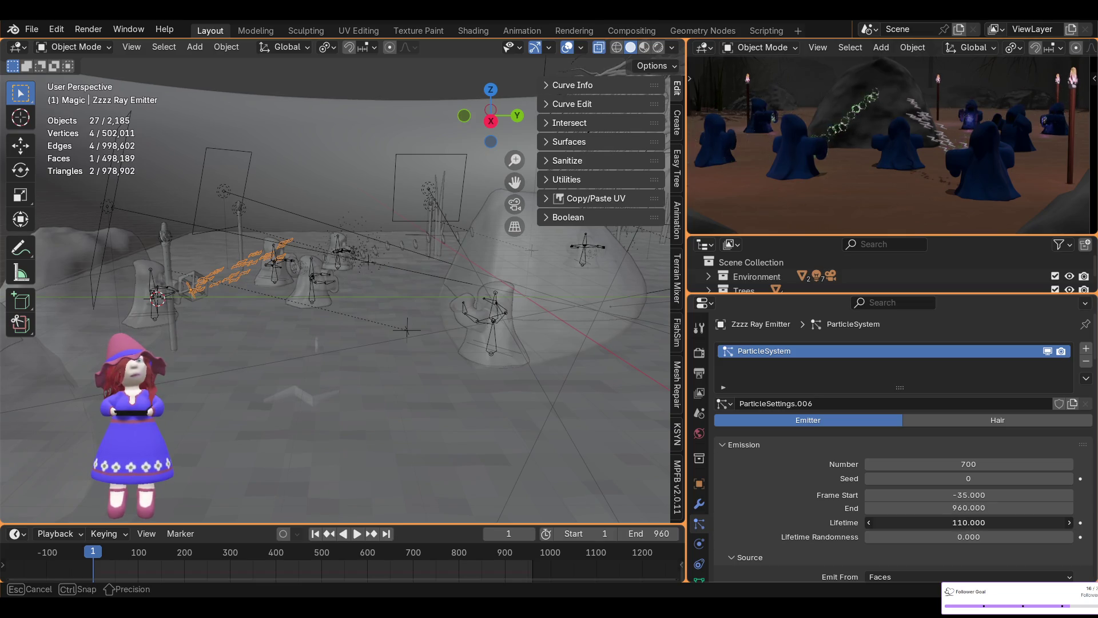
{"action": "left_click_drag", "start_coordinate": [948, 522], "coordinate": [949, 522]}
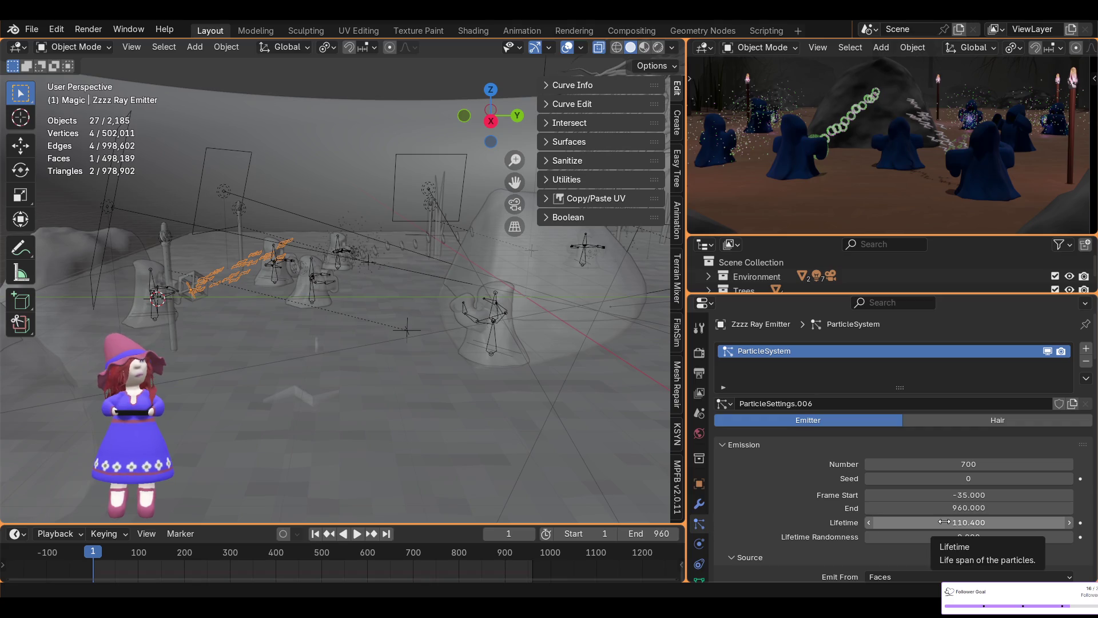
{"action": "mouse_move", "coordinate": [239, 315]}
{"action": "middle_mouse_down"}
{"action": "mouse_move", "coordinate": [419, 413]}
{"action": "mouse_move", "coordinate": [756, 494]}
{"action": "middle_mouse_up"}
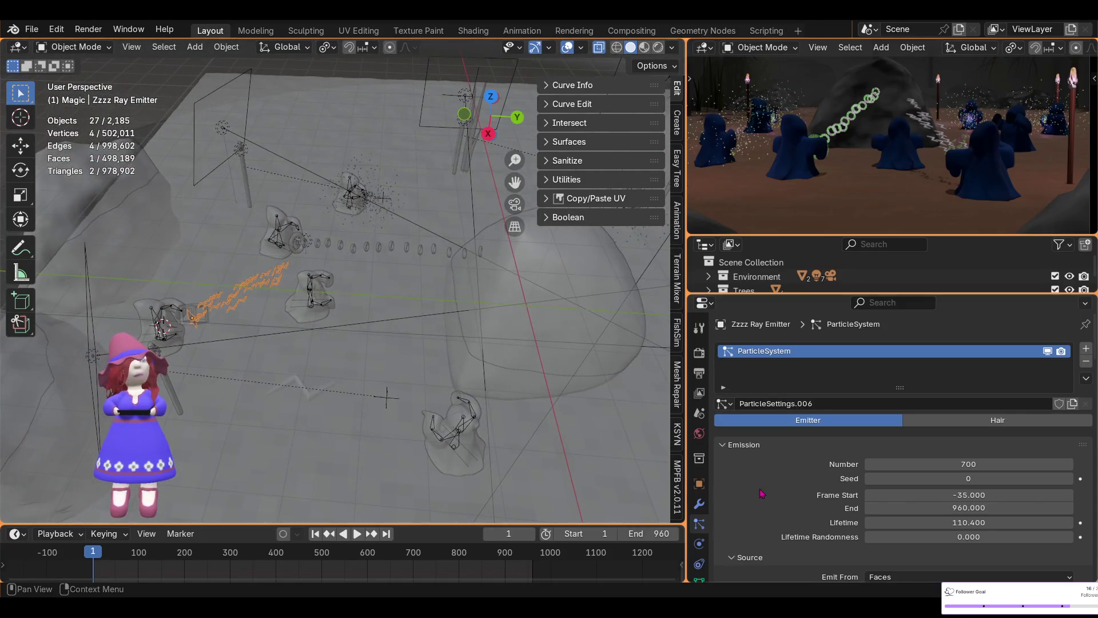
{"action": "left_click", "coordinate": [972, 523]}
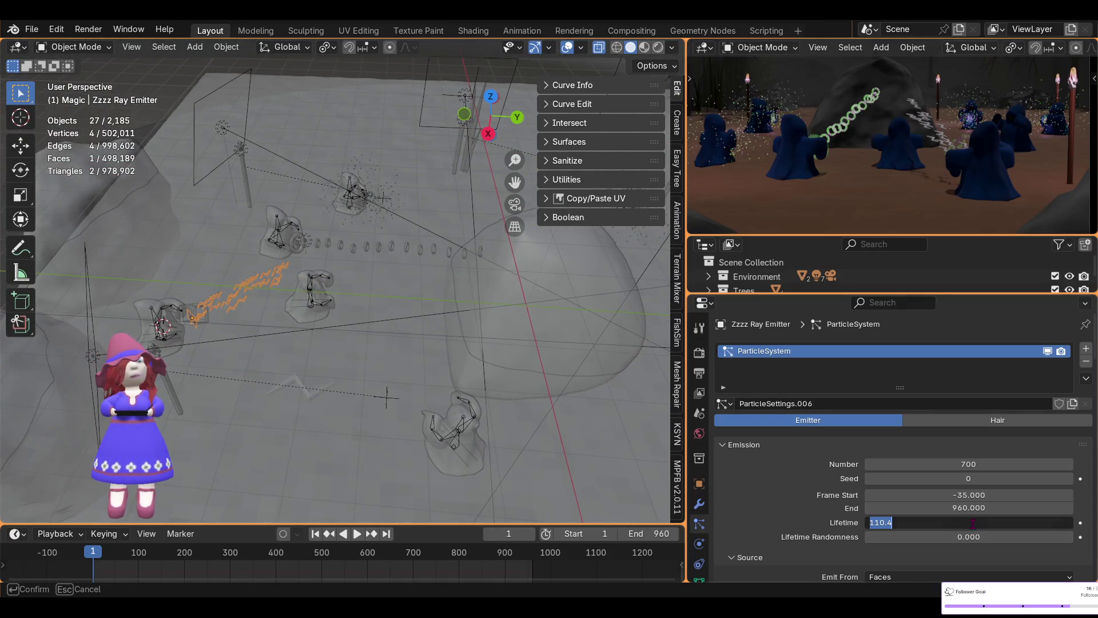
{"action": "type", "text": "100"}
{"action": "key", "text": "Return"}
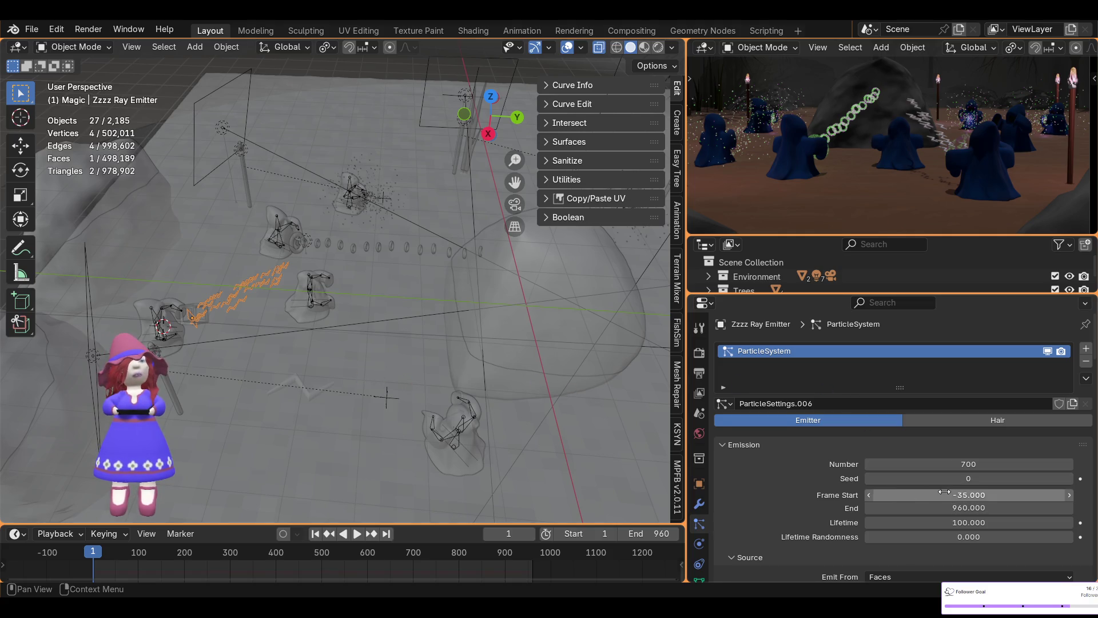
- Set the emitter's Number to 628 particles and Frame Start to -100
{"action": "mouse_move", "coordinate": [949, 466]}
{"action": "left_mouse_down"}
{"action": "mouse_move", "coordinate": [978, 466]}
{"action": "mouse_move", "coordinate": [945, 466]}
{"action": "left_mouse_up"}
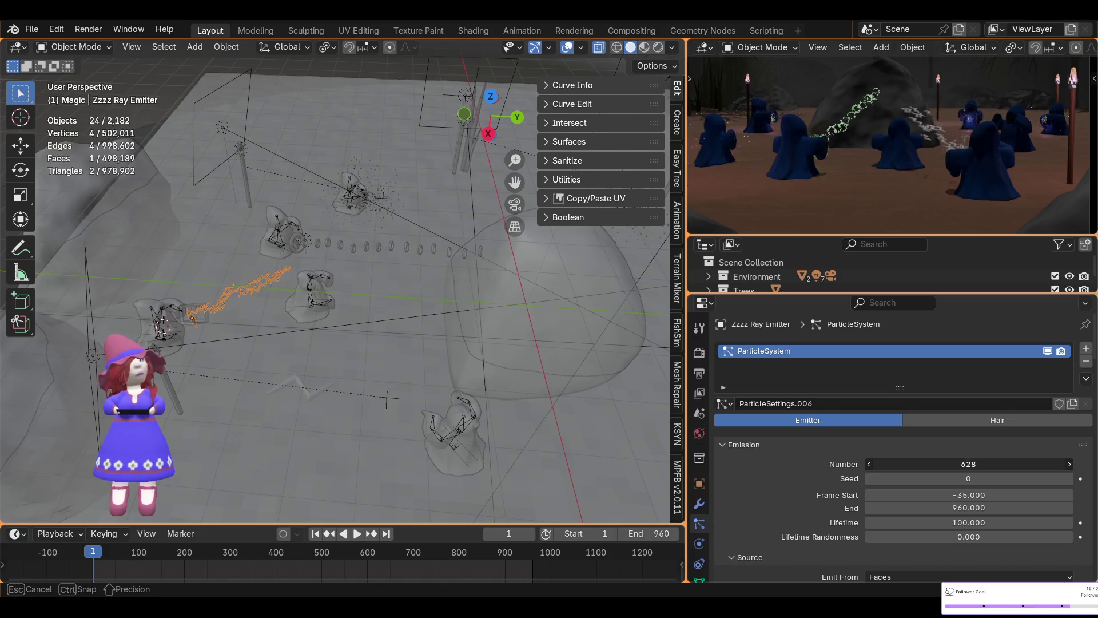
{"action": "left_click", "coordinate": [970, 495]}
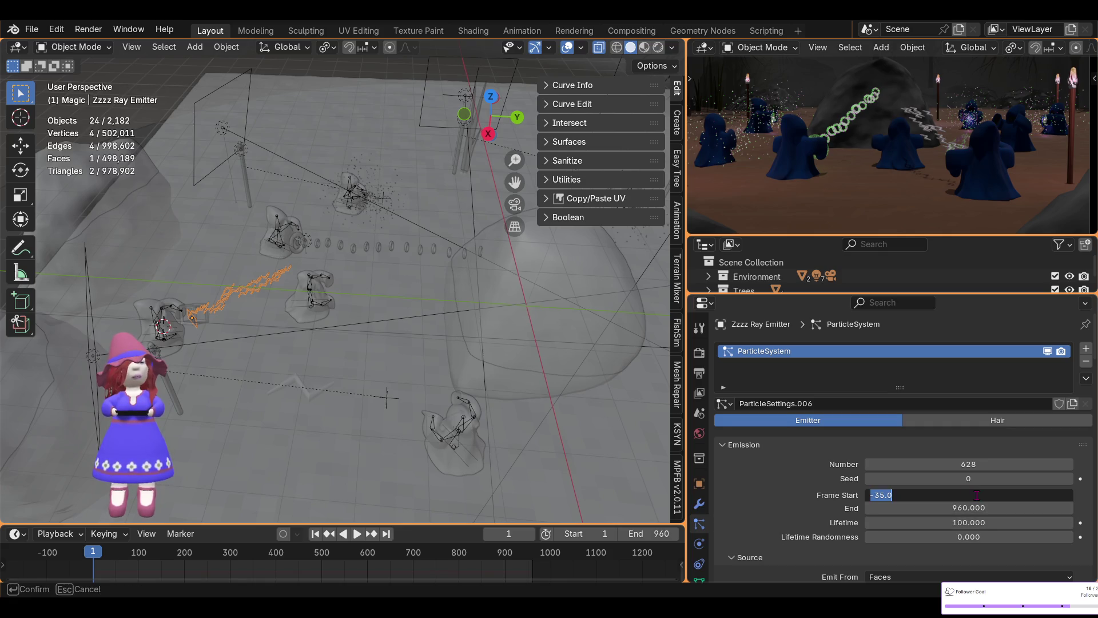
{"action": "type", "text": "-10"}
{"action": "key", "text": "Return"}
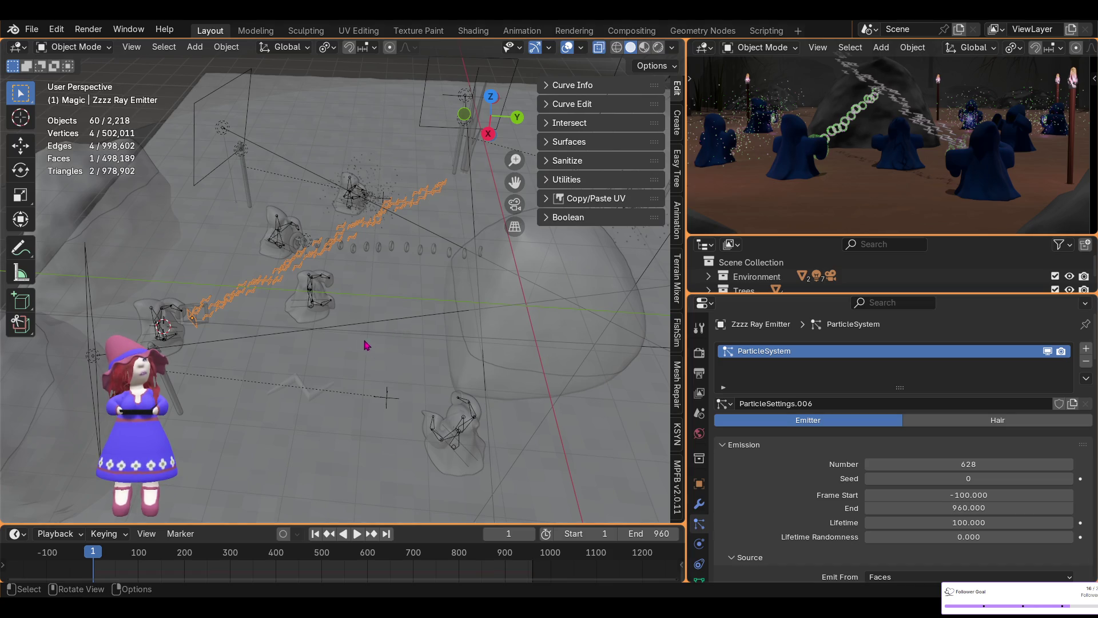
- Rotate the Zzzz Ray Emitter to 6.44° from Top view and check the aim in perspective
{"action": "left_click", "coordinate": [490, 98]}
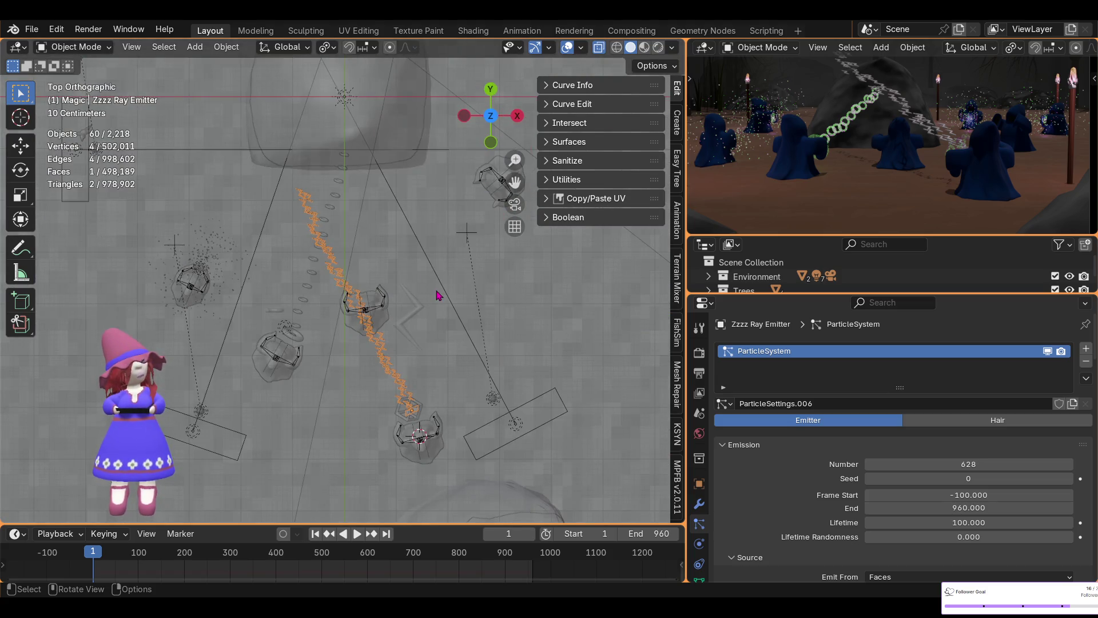
{"action": "key", "text": "r"}
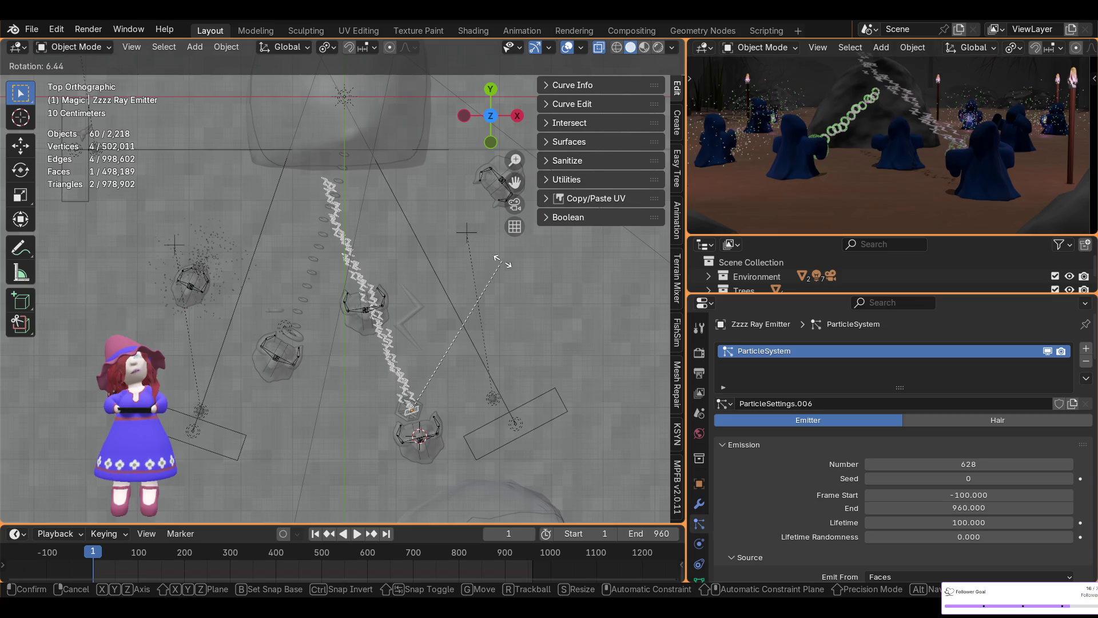
{"action": "left_click", "coordinate": [498, 260]}
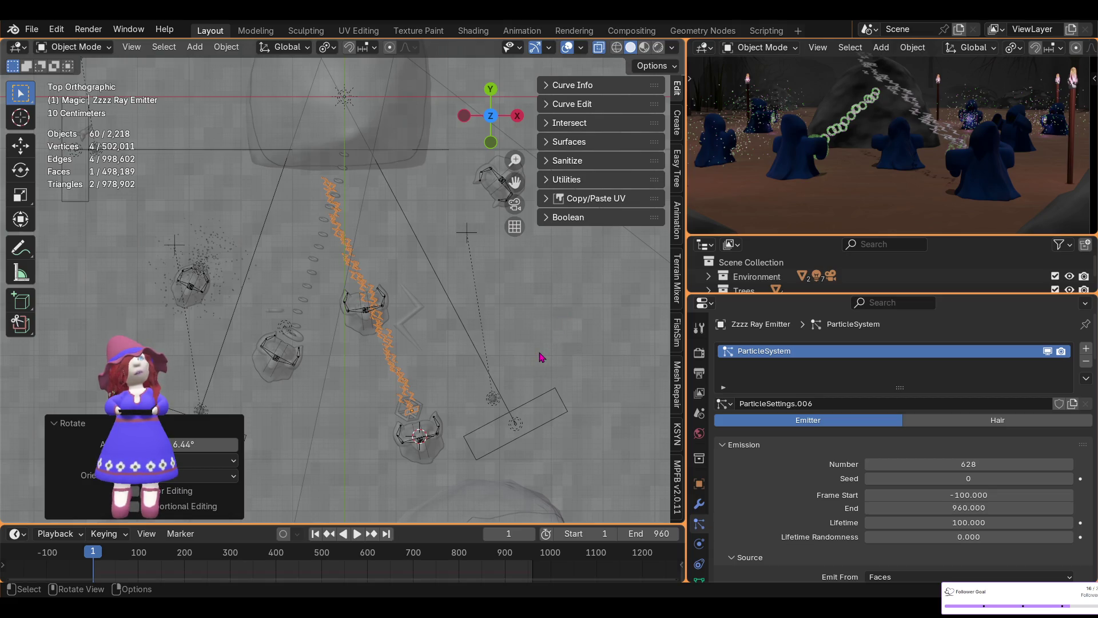
{"action": "mouse_move", "coordinate": [540, 357]}
{"action": "middle_mouse_down"}
{"action": "mouse_move", "coordinate": [375, 196]}
{"action": "mouse_move", "coordinate": [523, 200]}
{"action": "middle_mouse_up"}
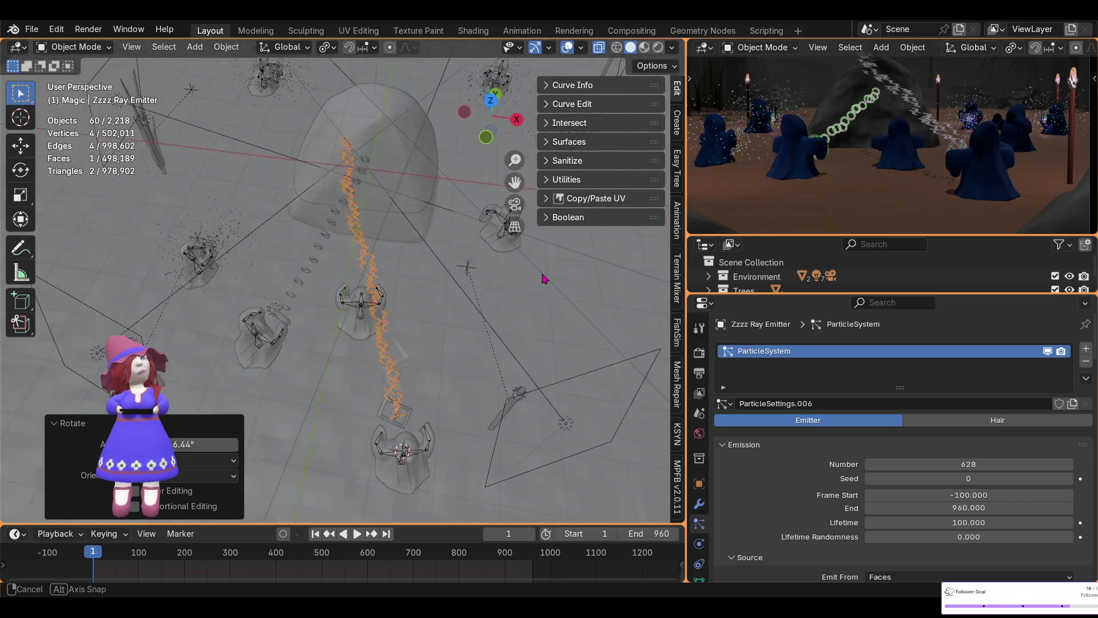
{"action": "middle_click_drag", "start_coordinate": [523, 200], "coordinate": [540, 272]}
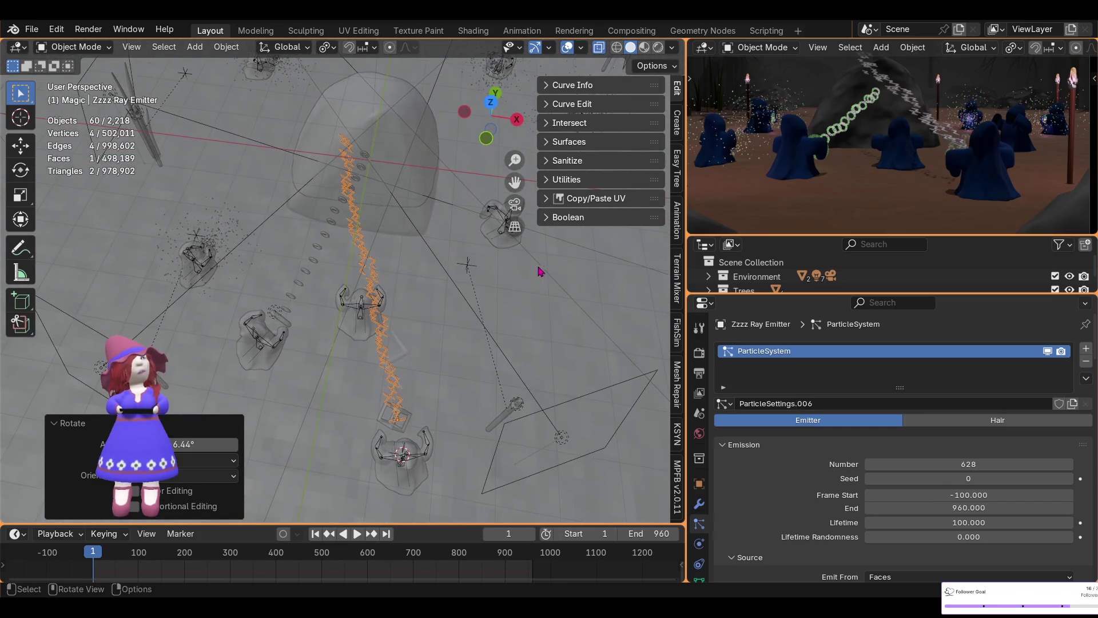
- Refine the emitter rotation to 7.5° then 8.74° so the stream aims between the wizards, then select Wizard 4
{"action": "left_click", "coordinate": [491, 103]}
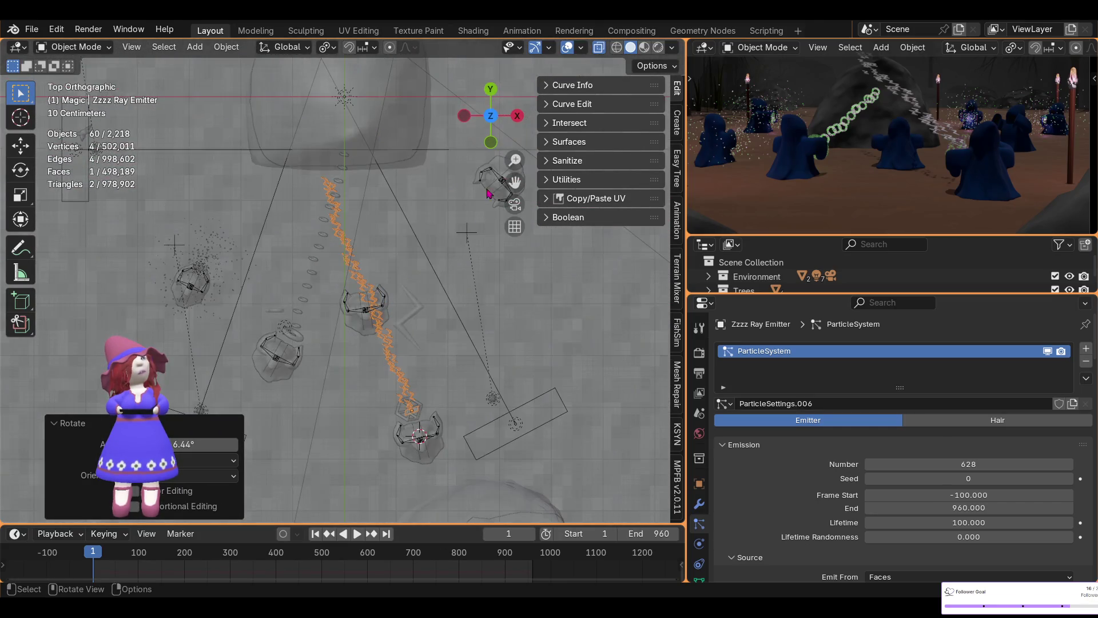
{"action": "key", "text": "r"}
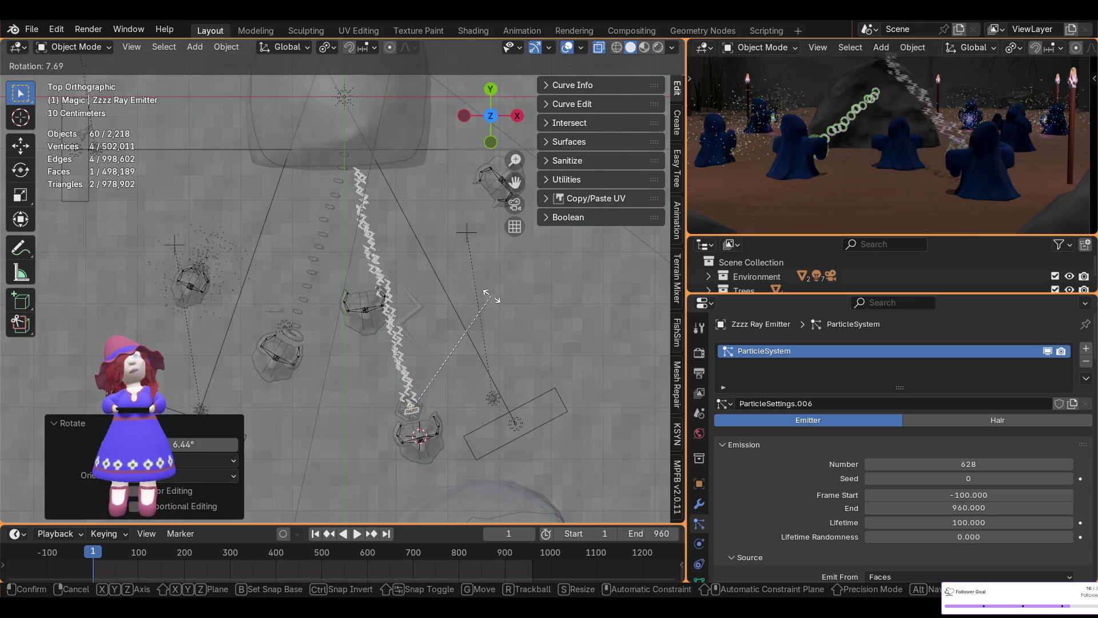
{"action": "left_click", "coordinate": [486, 294]}
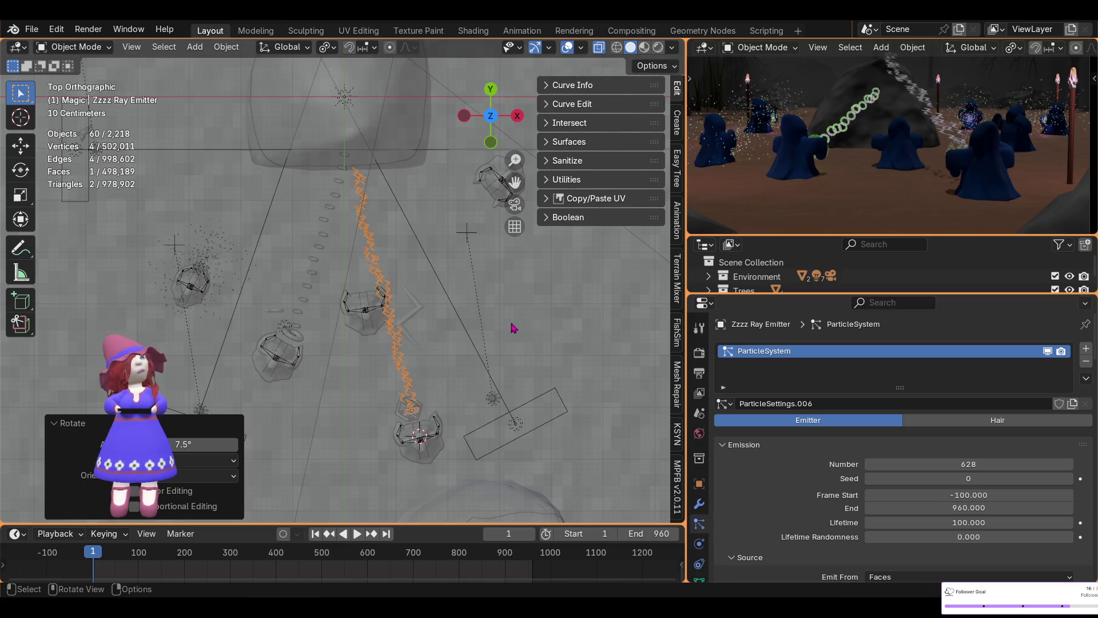
{"action": "mouse_move", "coordinate": [540, 332]}
{"action": "middle_mouse_down"}
{"action": "mouse_move", "coordinate": [407, 182]}
{"action": "mouse_move", "coordinate": [377, 174]}
{"action": "mouse_move", "coordinate": [374, 204]}
{"action": "middle_mouse_up"}
{"action": "key", "text": "r"}
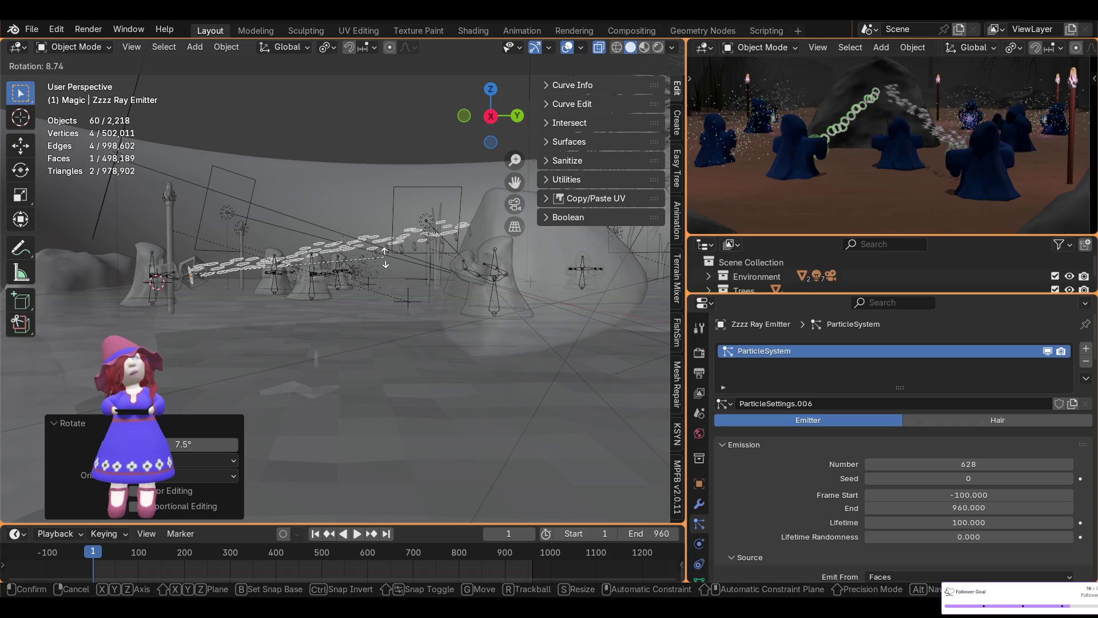
{"action": "left_click", "coordinate": [385, 258]}
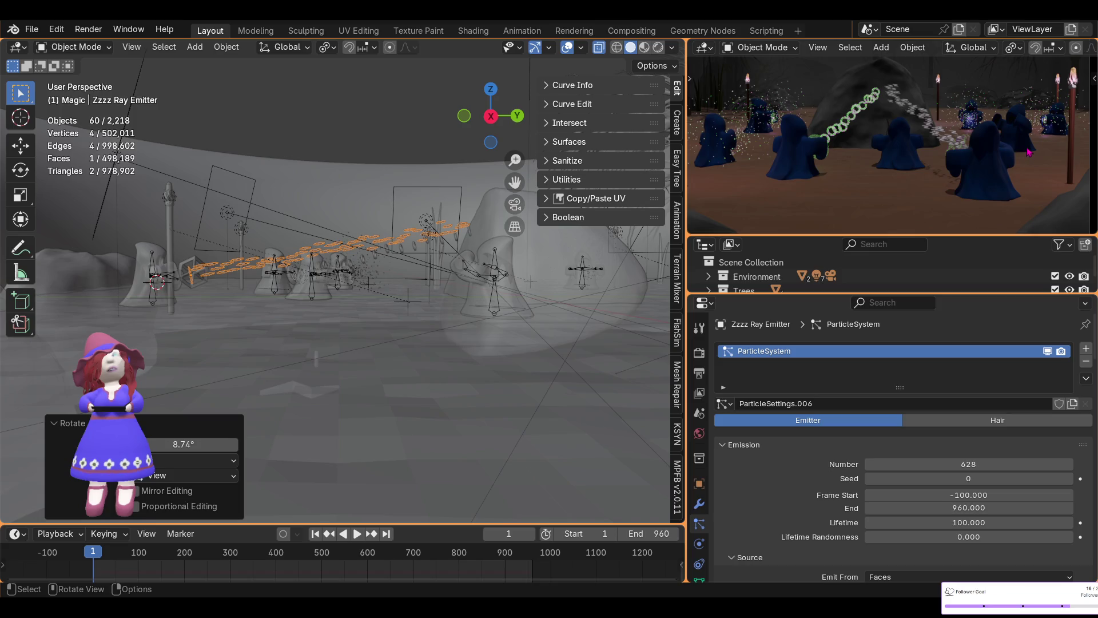
{"action": "left_click", "coordinate": [494, 283]}
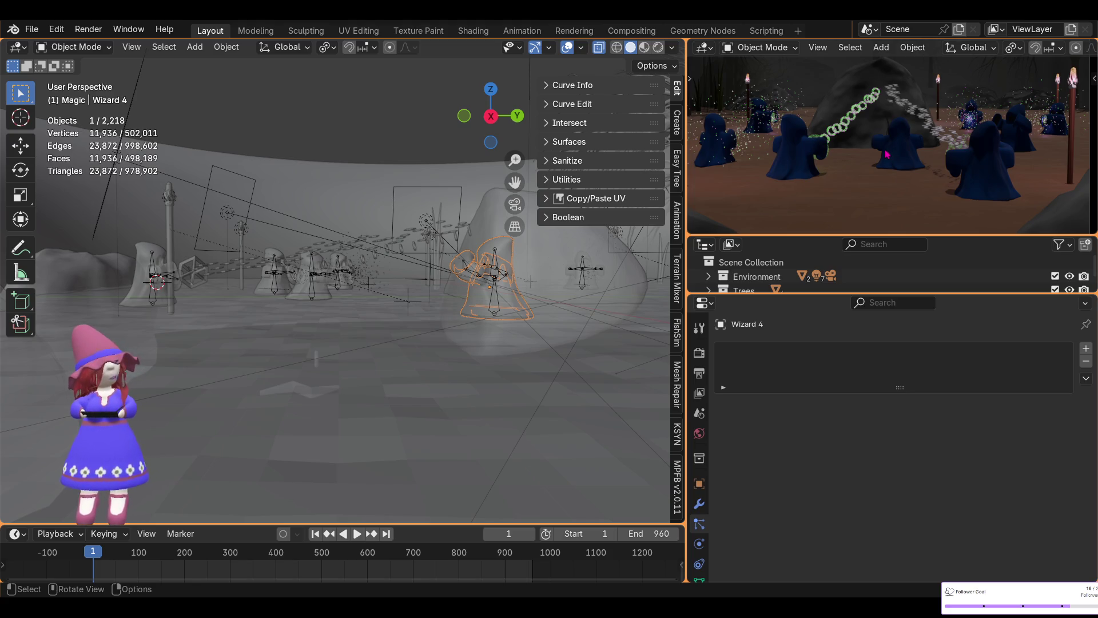
{"action": "scroll", "coordinate": [889, 157], "scroll_direction": "down", "scroll_amount": 2}
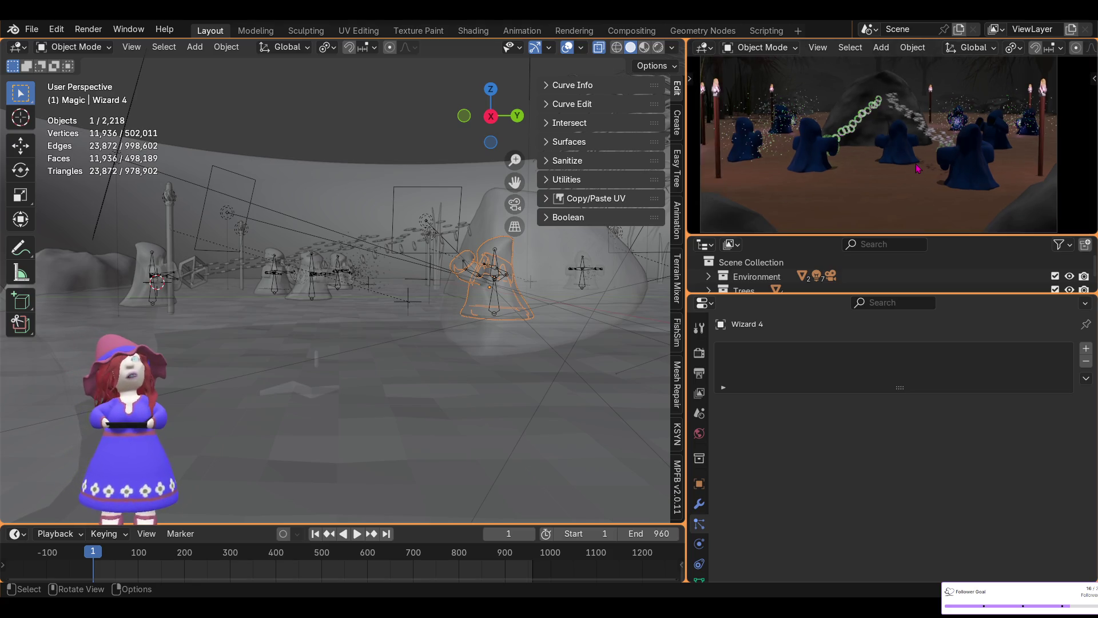
- Hide the Environment collection and inspect the wizards and rays from a higher angle
{"action": "middle_click_drag", "start_coordinate": [495, 294], "coordinate": [436, 376]}
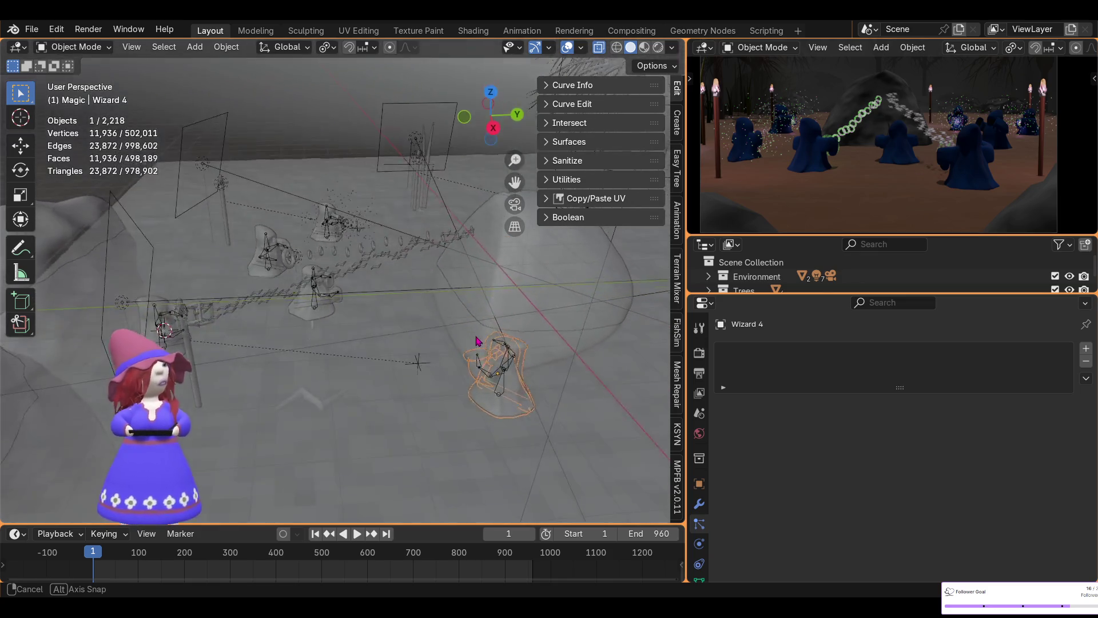
{"action": "scroll", "coordinate": [436, 375], "scroll_direction": "down", "scroll_amount": 2}
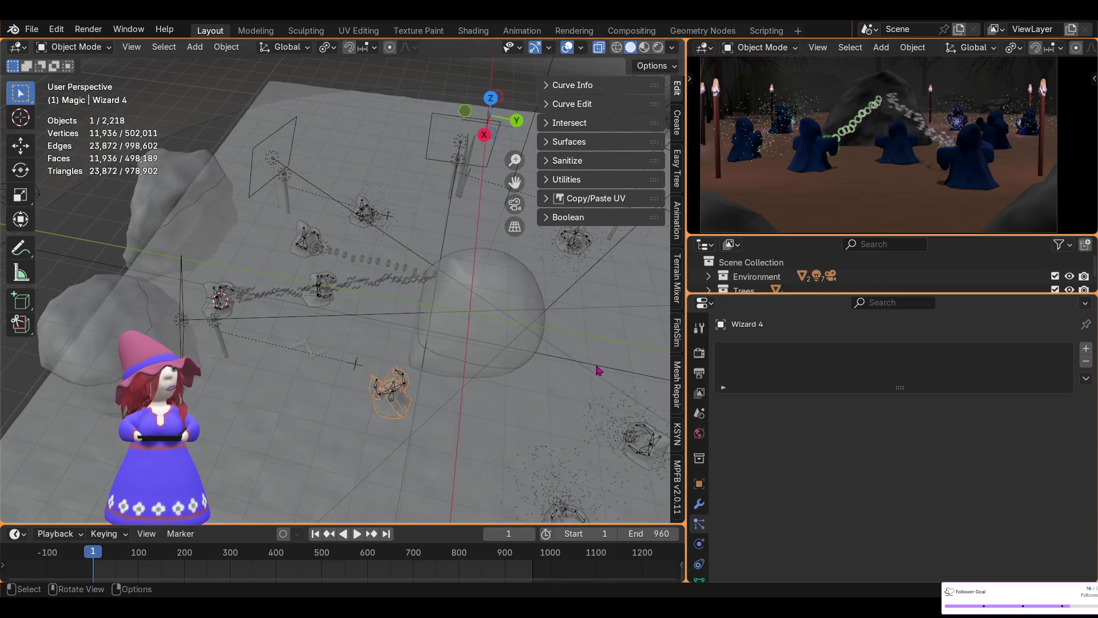
{"action": "left_click", "coordinate": [1057, 276]}
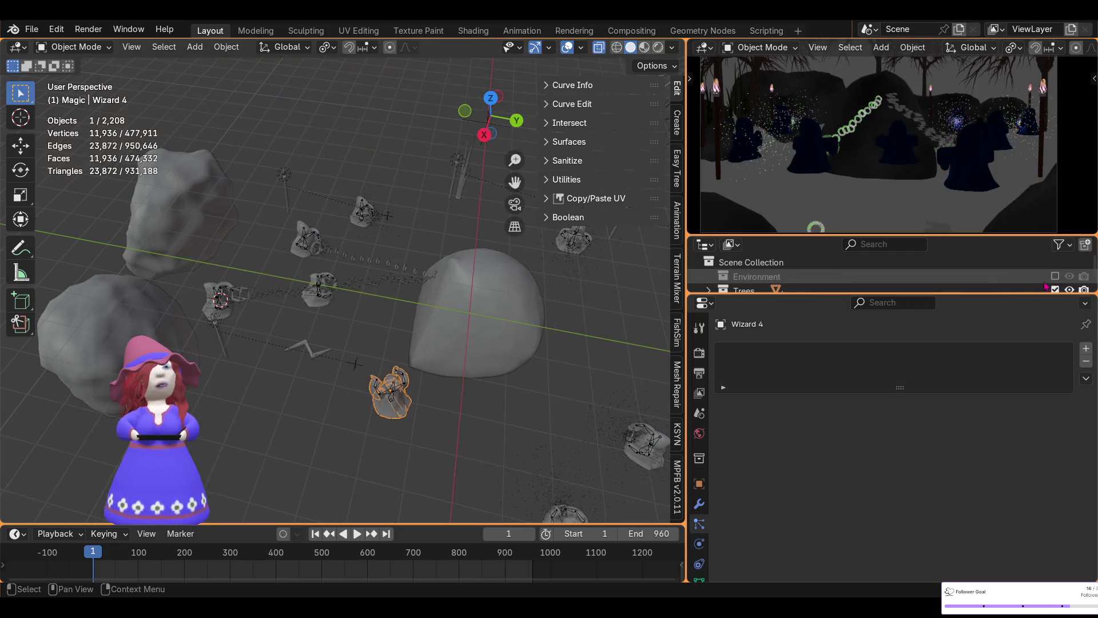
{"action": "middle_click_drag", "start_coordinate": [550, 387], "coordinate": [526, 399]}
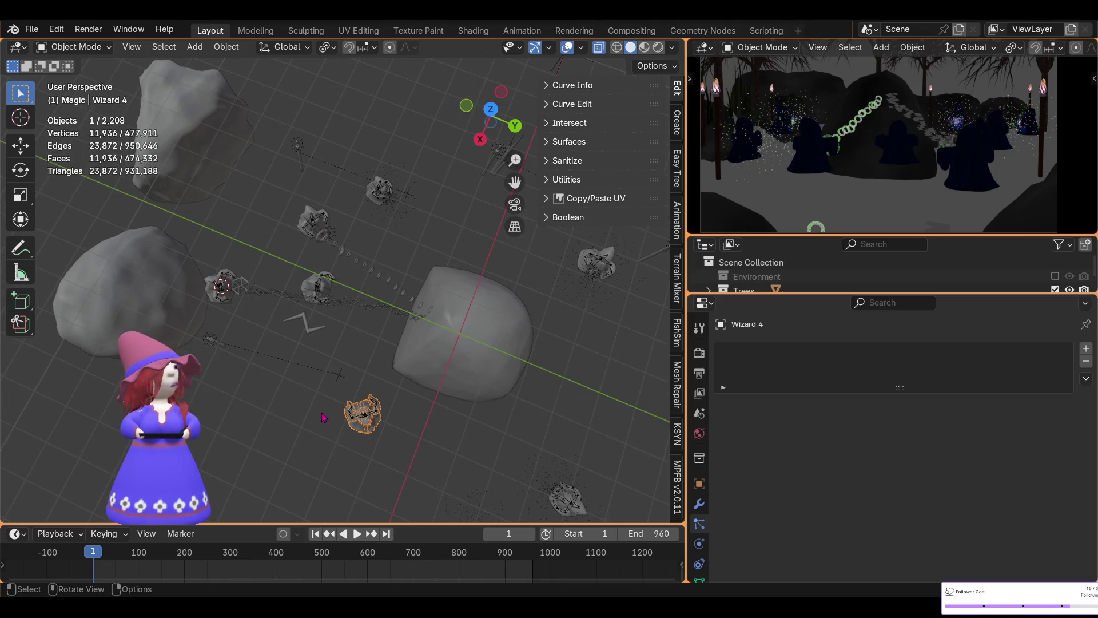
{"action": "left_click_drag", "start_coordinate": [316, 394], "coordinate": [419, 465]}
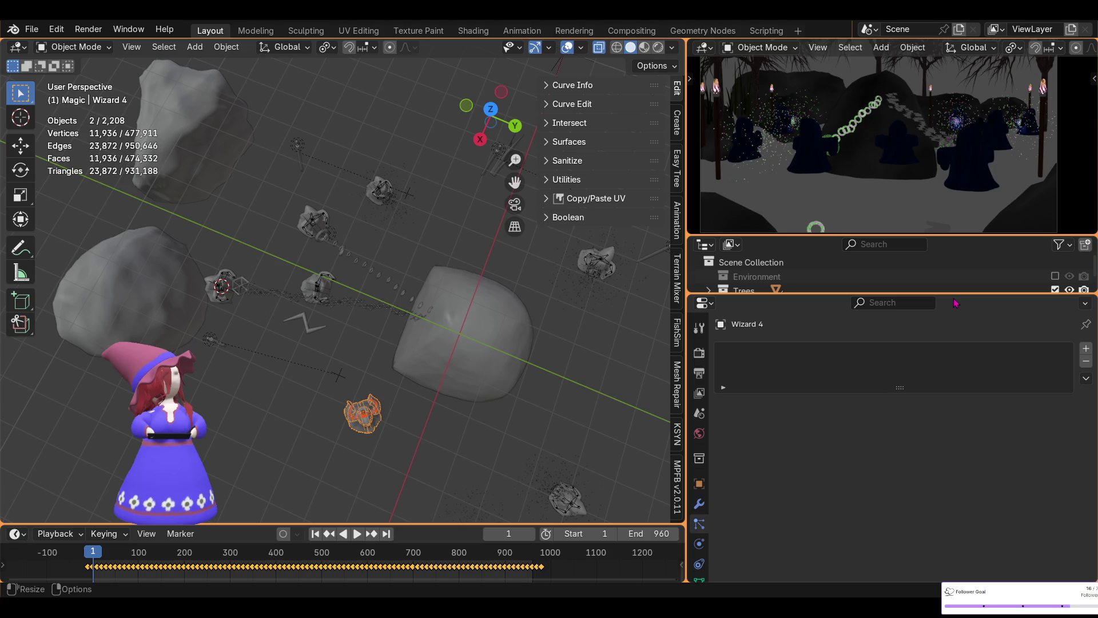
- Show the Environment collection again and enlarge the rendered preview of the scene
{"action": "left_click_drag", "start_coordinate": [848, 293], "coordinate": [863, 420]}
{"action": "scroll", "coordinate": [865, 362], "scroll_direction": "down", "scroll_amount": 5}
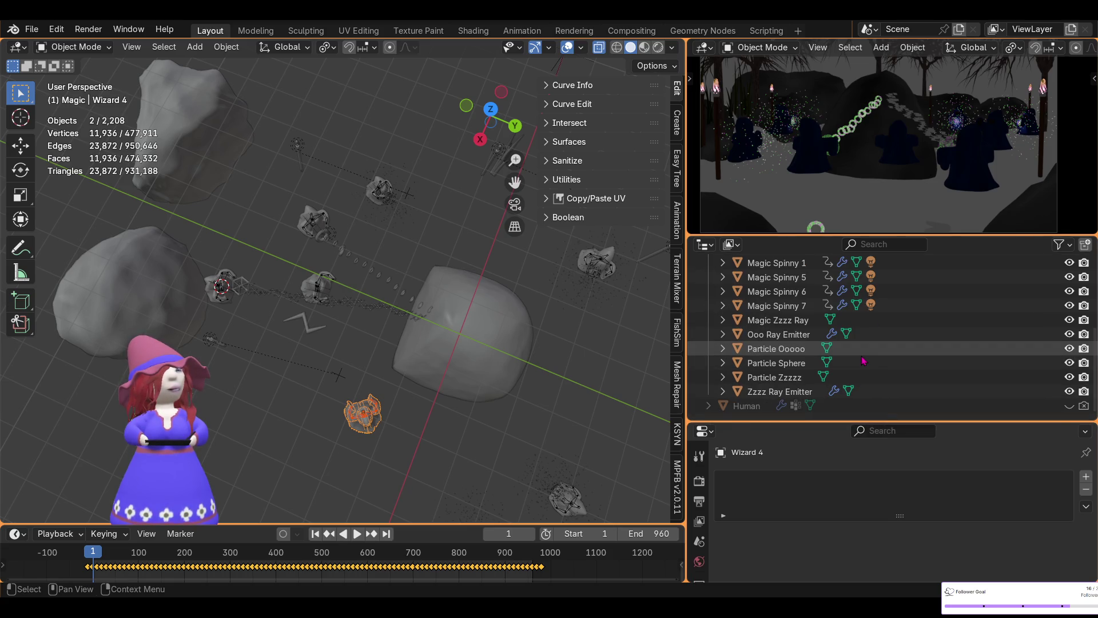
{"action": "scroll", "coordinate": [864, 362], "scroll_direction": "up", "scroll_amount": 3}
{"action": "scroll", "coordinate": [864, 362], "scroll_direction": "up", "scroll_amount": 3}
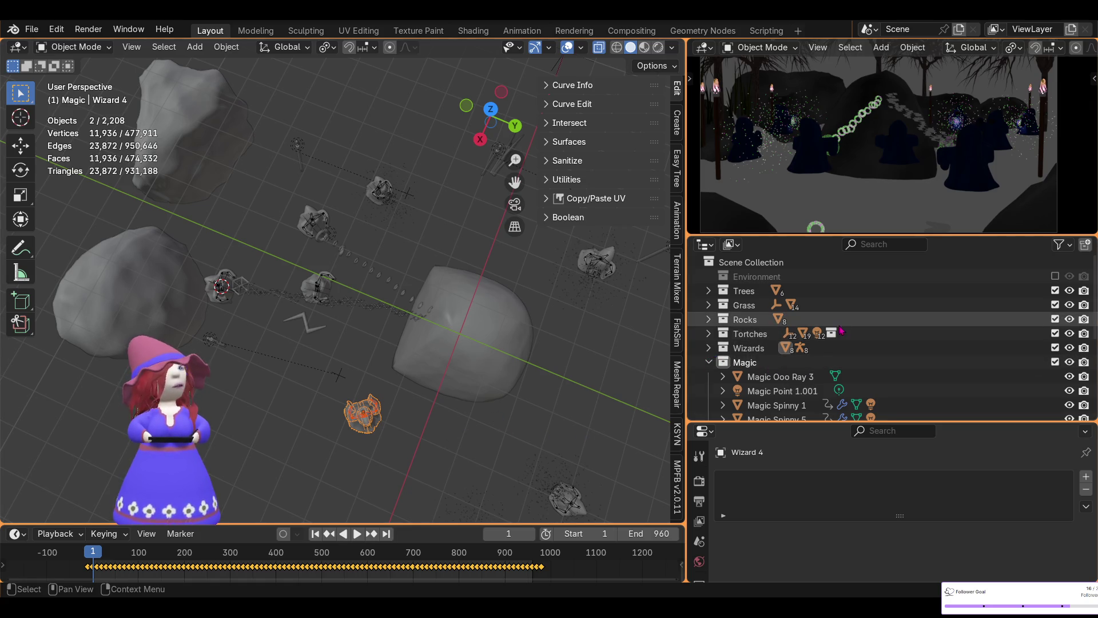
{"action": "left_click", "coordinate": [1056, 276]}
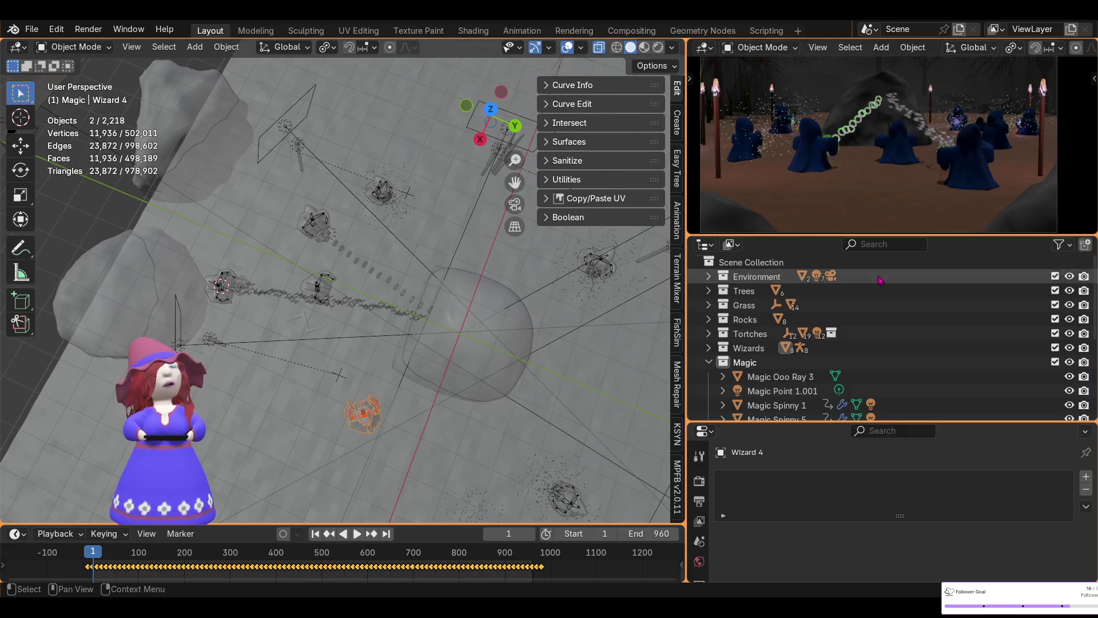
{"action": "left_click_drag", "start_coordinate": [961, 236], "coordinate": [961, 360]}
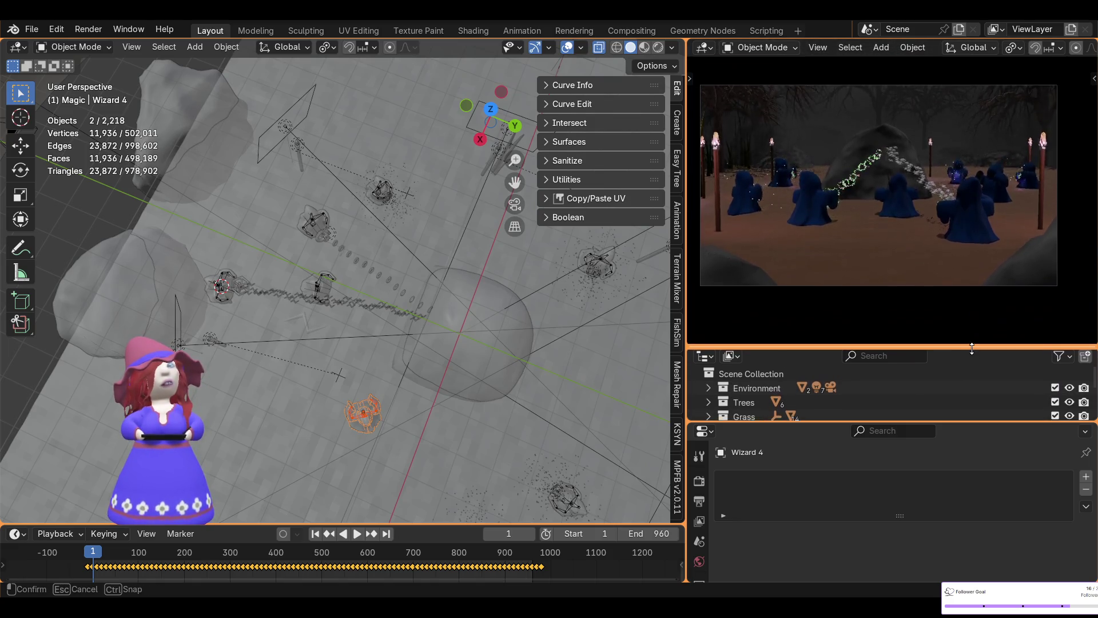
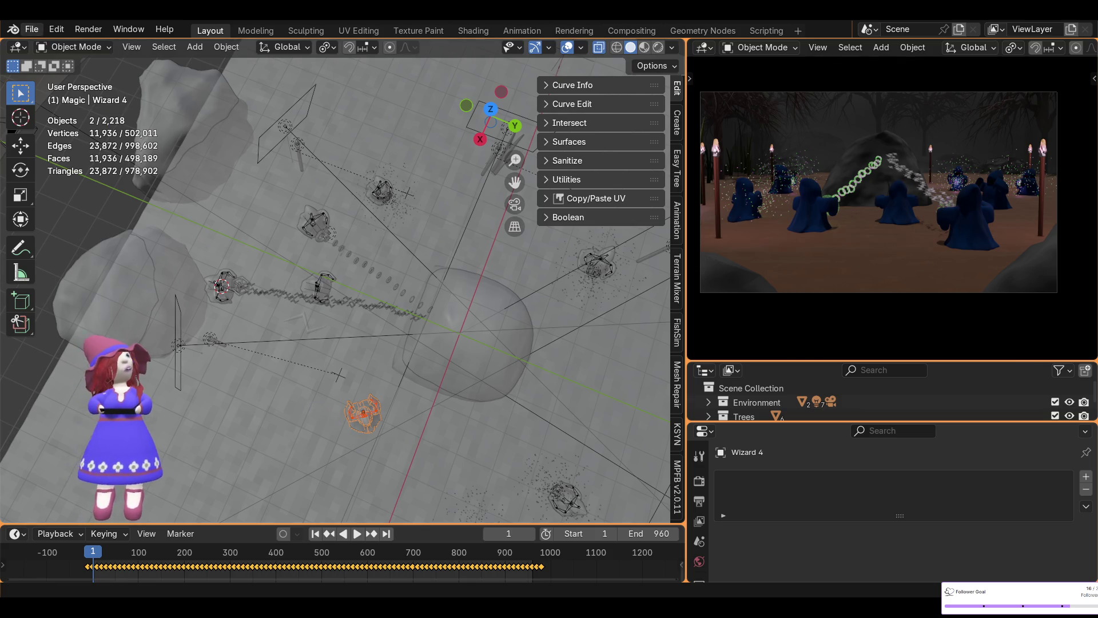
- Save the scene file and expand the Environment collection in the enlarged outliner
{"action": "left_click", "coordinate": [32, 30]}
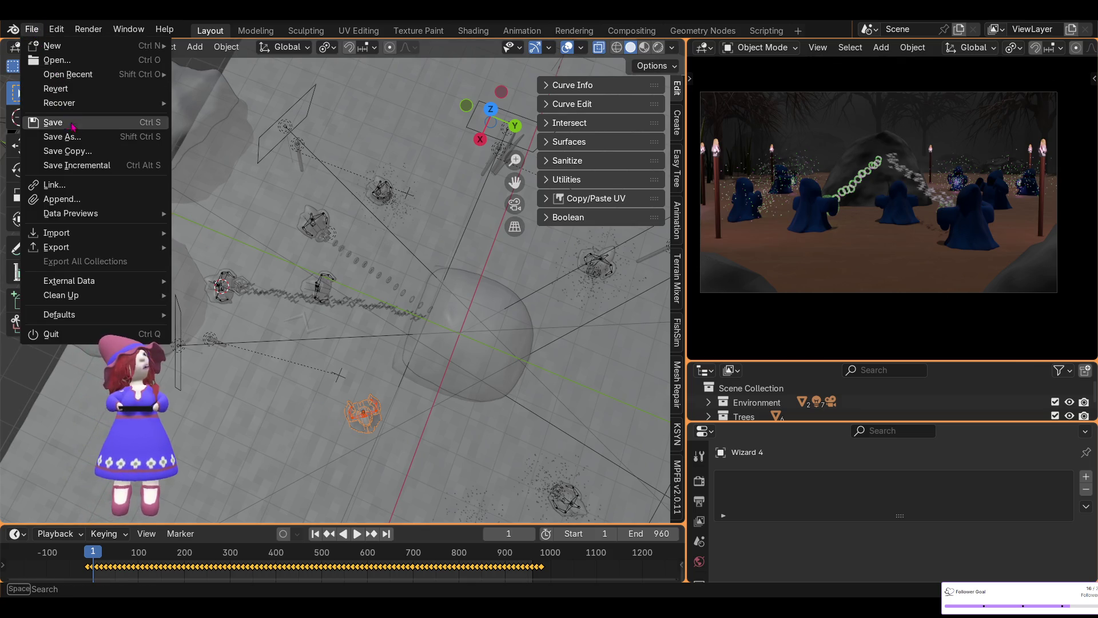
{"action": "left_click", "coordinate": [47, 118]}
{"action": "left_click_drag", "start_coordinate": [772, 361], "coordinate": [773, 322]}
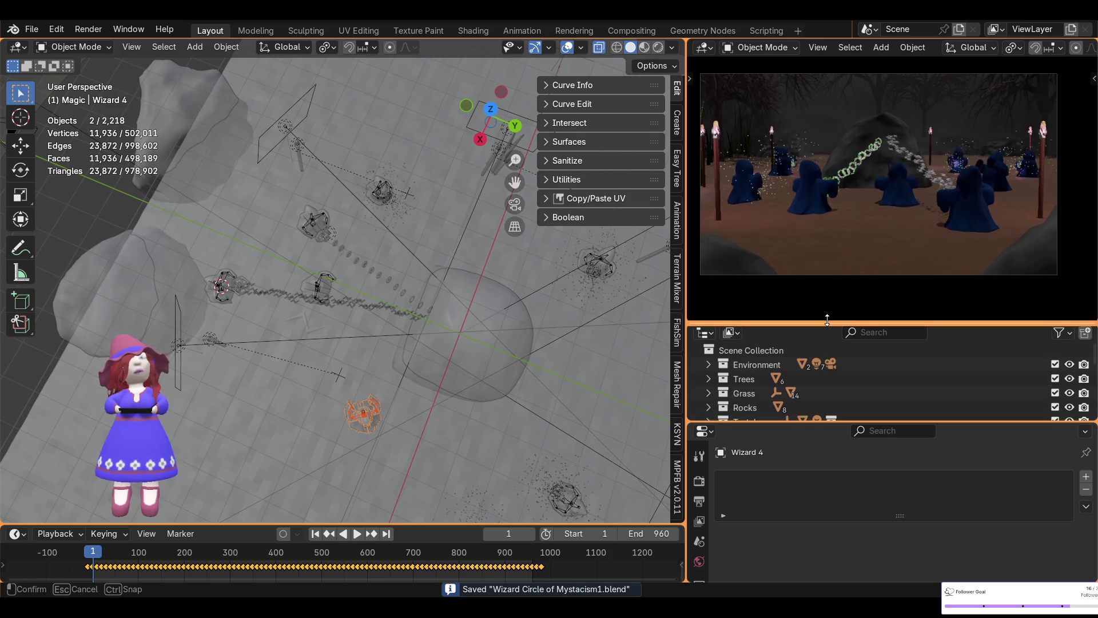
{"action": "left_click", "coordinate": [709, 364]}
{"action": "scroll", "coordinate": [773, 387], "scroll_direction": "down", "scroll_amount": 2}
{"action": "scroll", "coordinate": [775, 389], "scroll_direction": "down", "scroll_amount": 2}
- Select the Camera, show its transform values and orbit to look down on the scene
{"action": "left_click", "coordinate": [764, 349]}
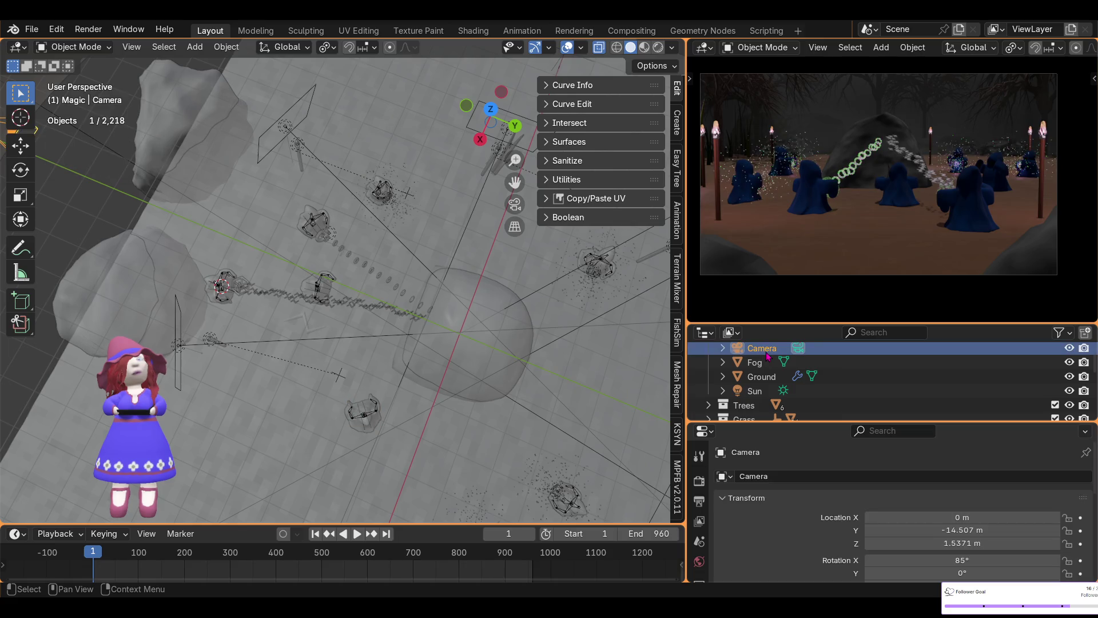
{"action": "scroll", "coordinate": [679, 152], "scroll_direction": "up", "scroll_amount": 2}
{"action": "scroll", "coordinate": [680, 153], "scroll_direction": "up", "scroll_amount": 2}
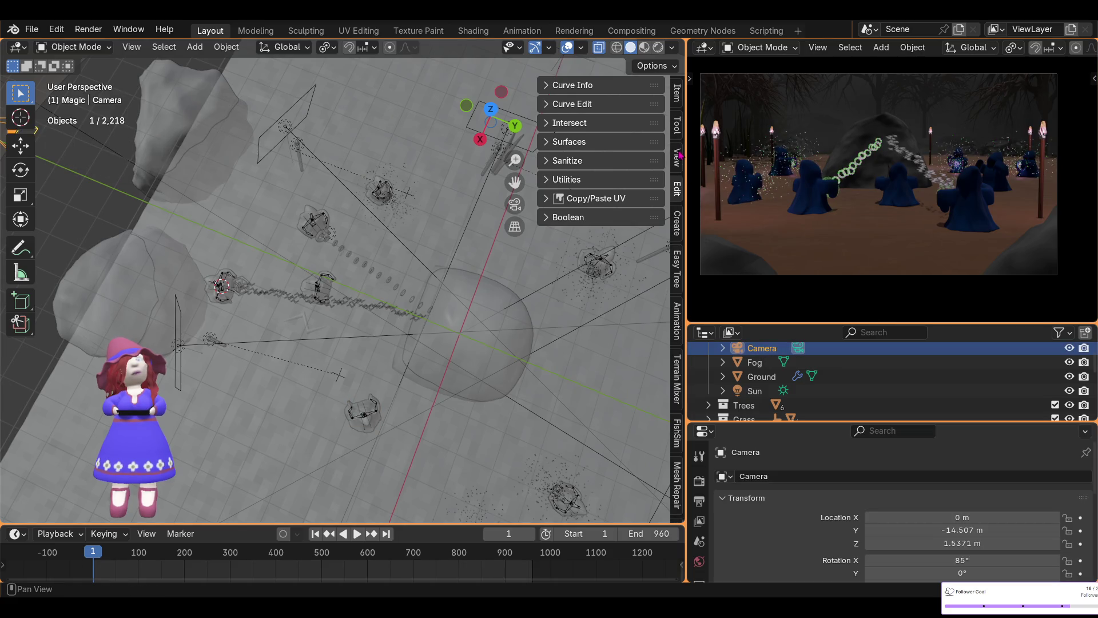
{"action": "left_click", "coordinate": [676, 97]}
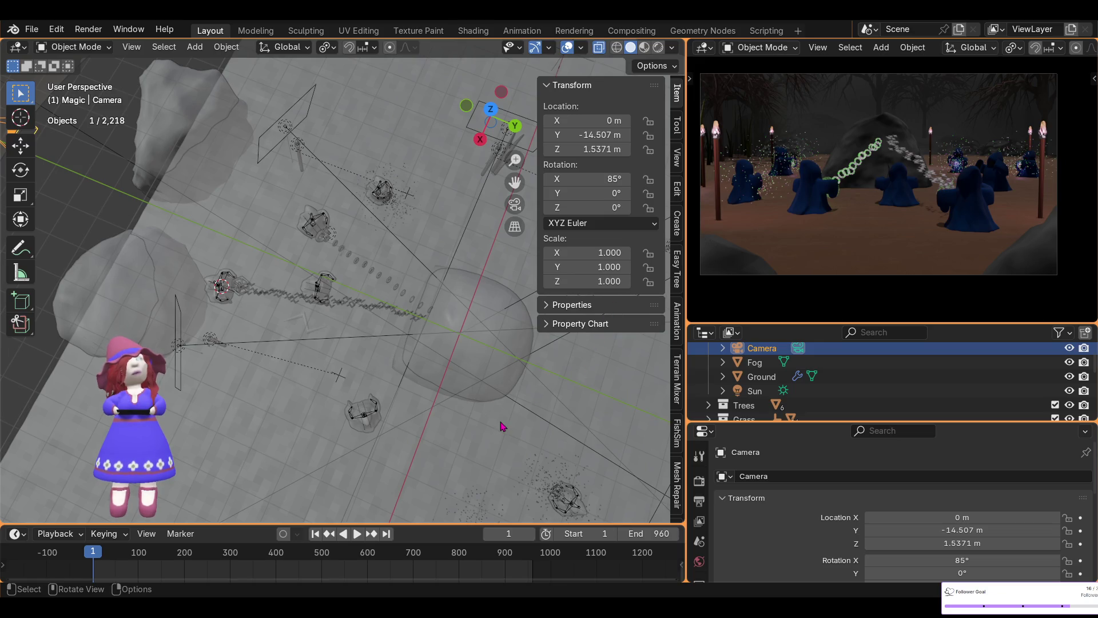
{"action": "scroll", "coordinate": [490, 407], "scroll_direction": "down", "scroll_amount": 2}
{"action": "scroll", "coordinate": [473, 397], "scroll_direction": "down", "scroll_amount": 2}
{"action": "middle_click_drag", "start_coordinate": [239, 397], "coordinate": [447, 420]}
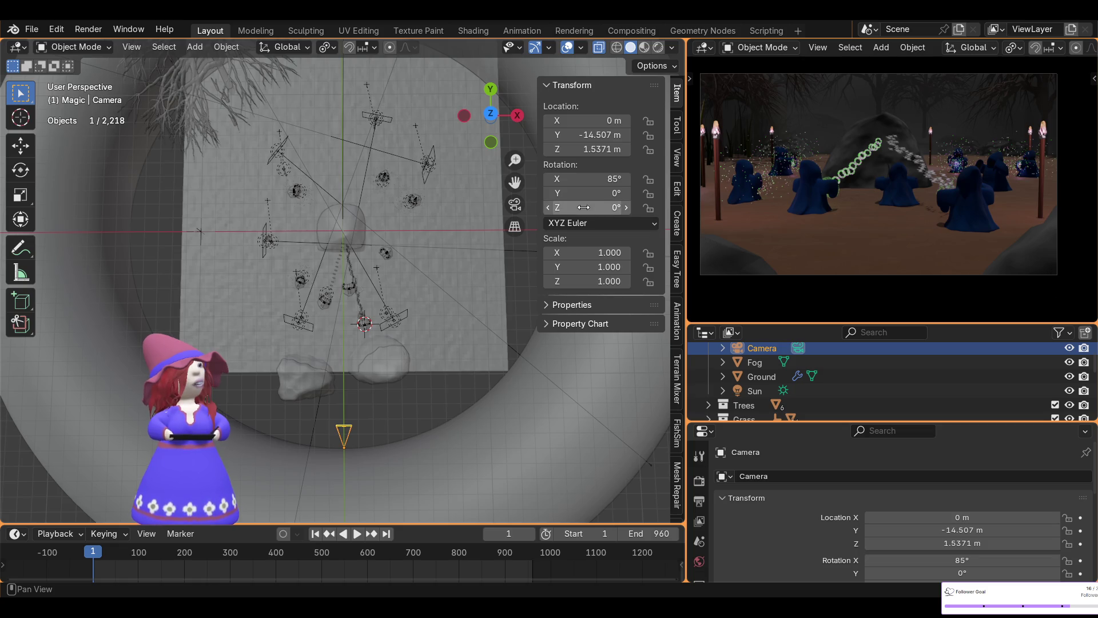
- Keep the camera's X rotation at 85° and shift it 1.8 m along X
{"action": "left_click_drag", "start_coordinate": [587, 179], "coordinate": [588, 179]}
{"action": "left_click", "coordinate": [581, 178]}
{"action": "type", "text": "85"}
{"action": "key", "text": "Return"}
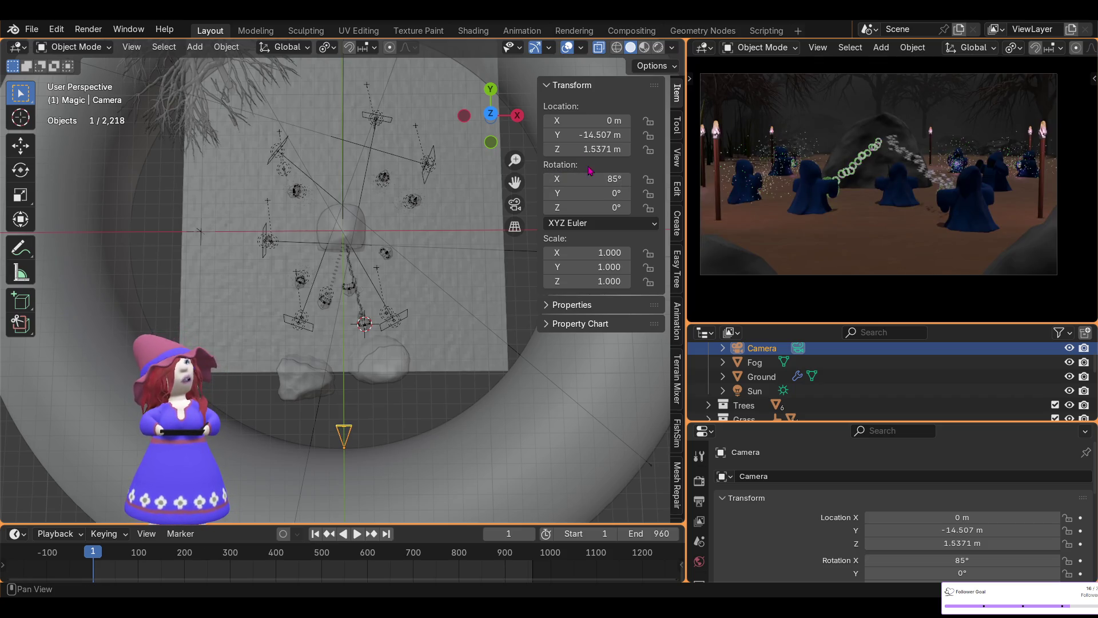
{"action": "mouse_move", "coordinate": [578, 120]}
{"action": "left_mouse_down"}
{"action": "mouse_move", "coordinate": [642, 120]}
{"action": "mouse_move", "coordinate": [632, 120]}
{"action": "left_mouse_up"}
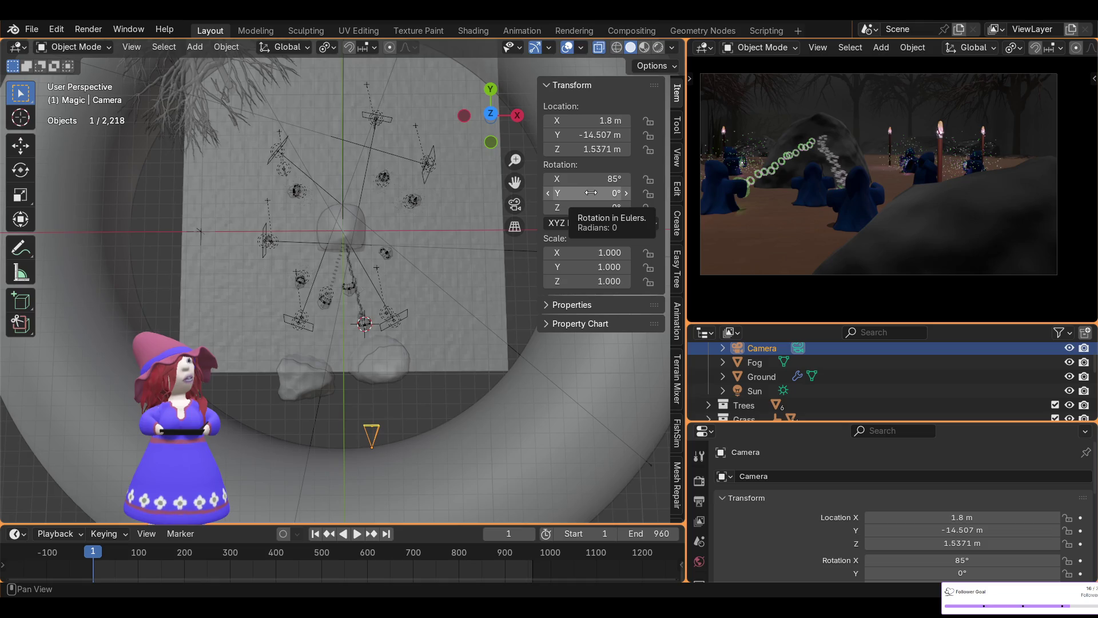
- Turn the camera 8° around Z for the new framing, then pick the Front R rock
{"action": "left_click_drag", "start_coordinate": [593, 207], "coordinate": [627, 208]}
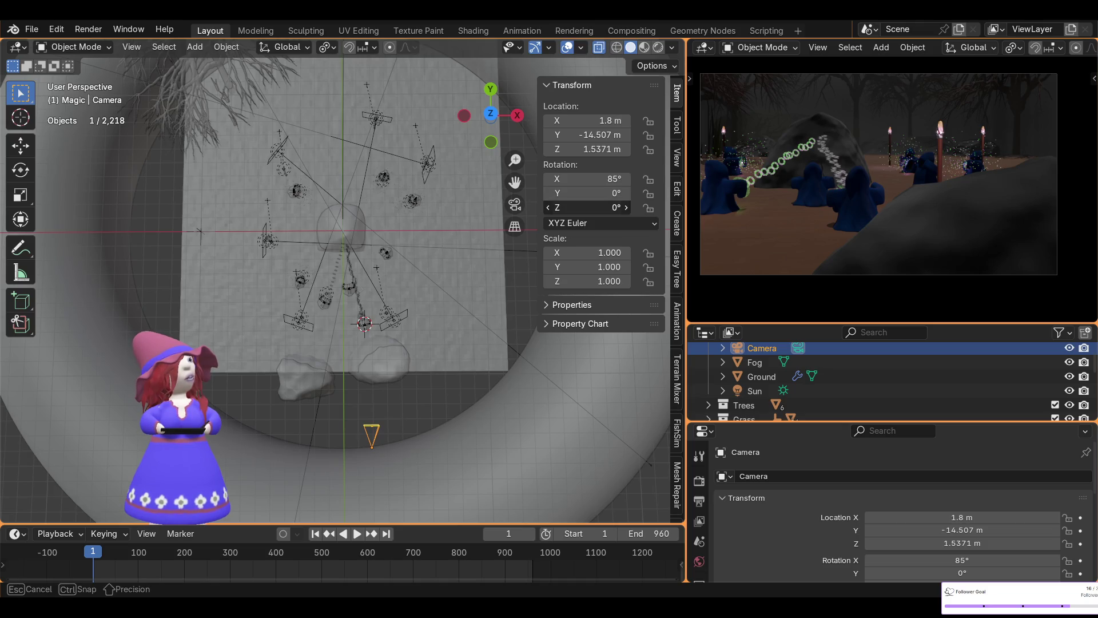
{"action": "left_click", "coordinate": [593, 207]}
{"action": "type", "text": "8d"}
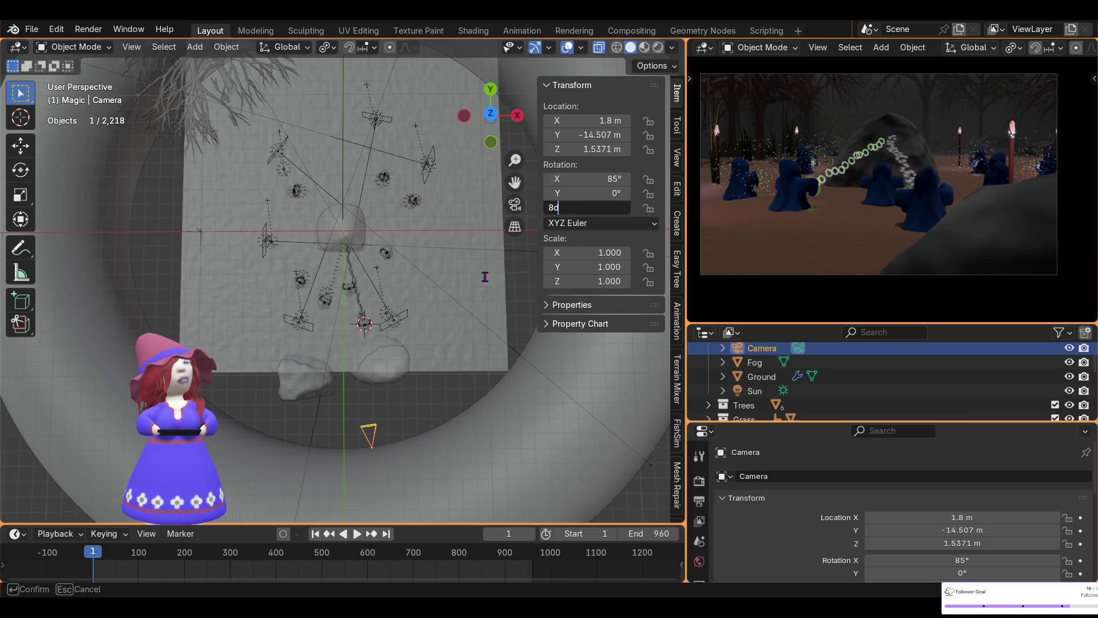
{"action": "key", "text": "Return"}
{"action": "left_click", "coordinate": [387, 371]}
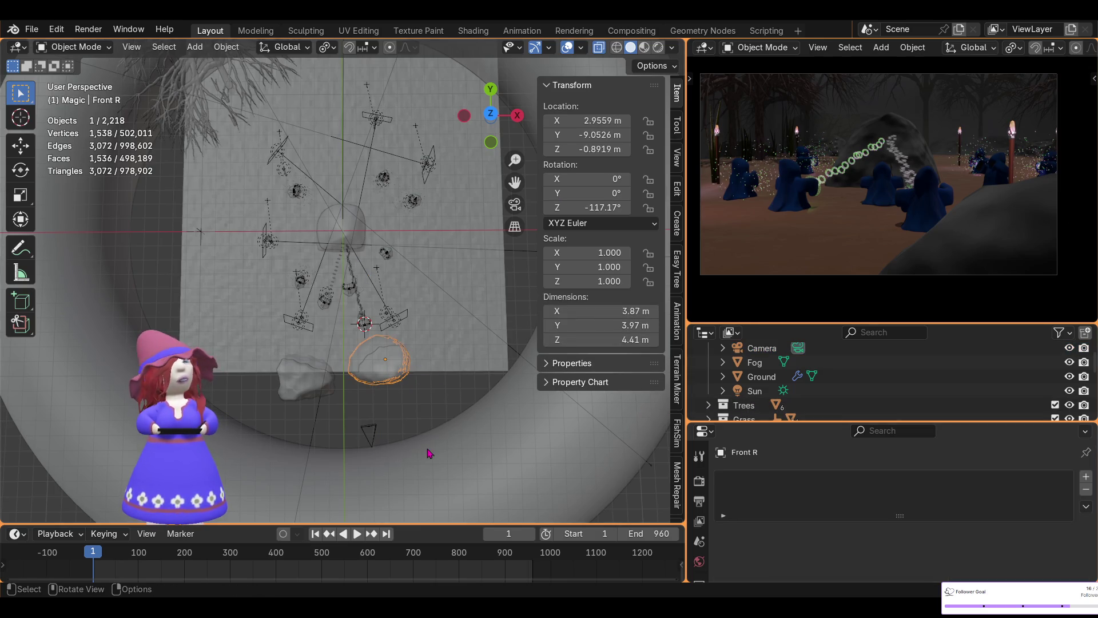
- Move the Front R rock about 1 m along the X axis
{"action": "key", "text": "g"}
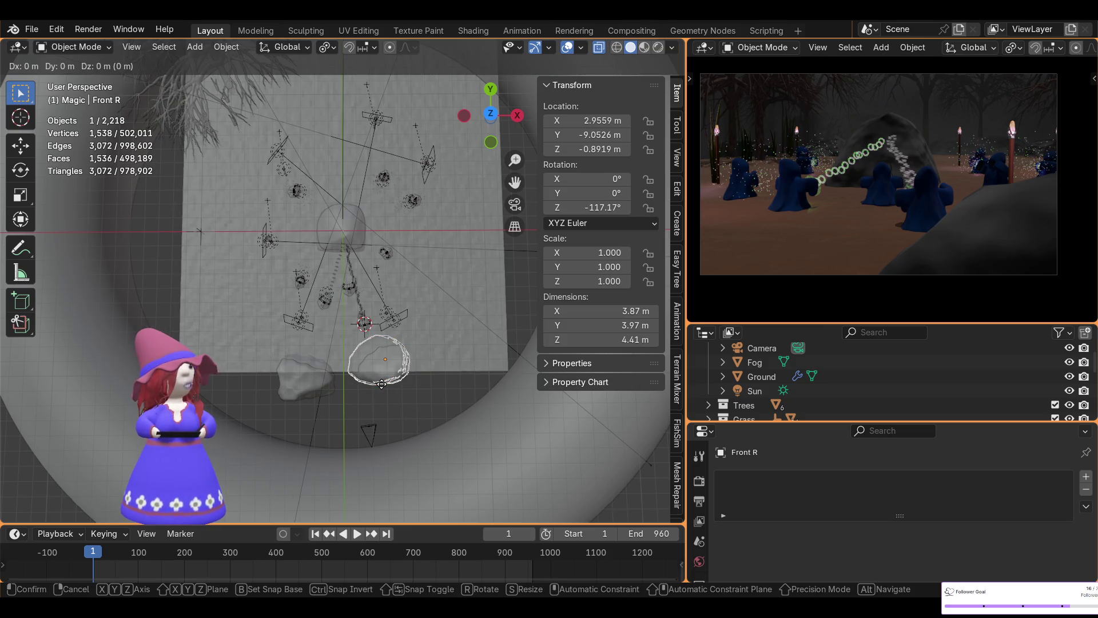
{"action": "key", "text": "x"}
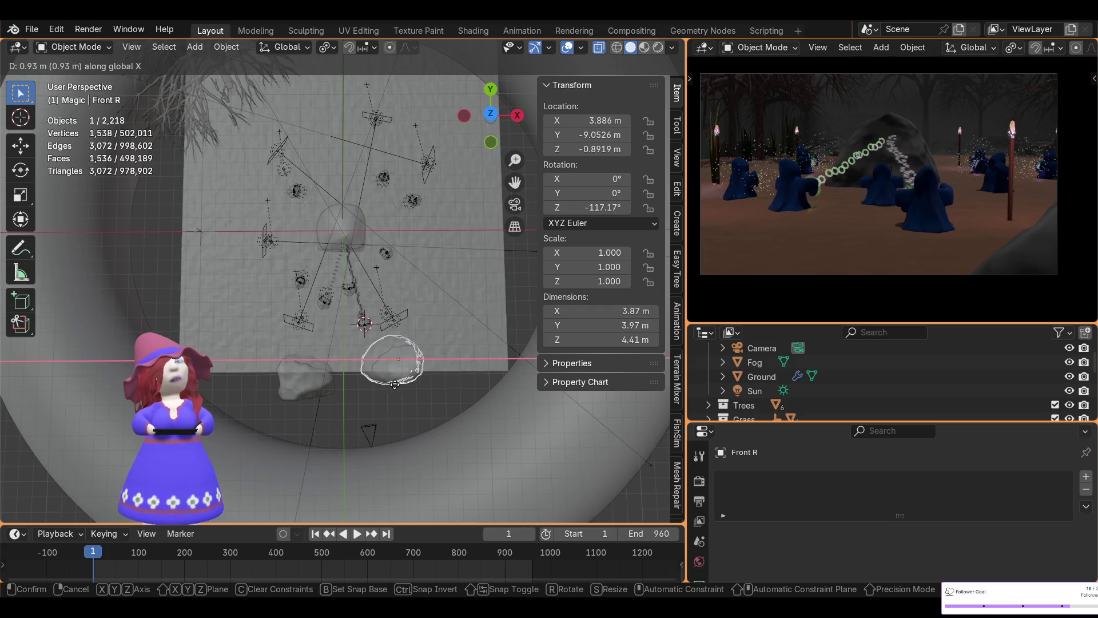
{"action": "left_click", "coordinate": [395, 386]}
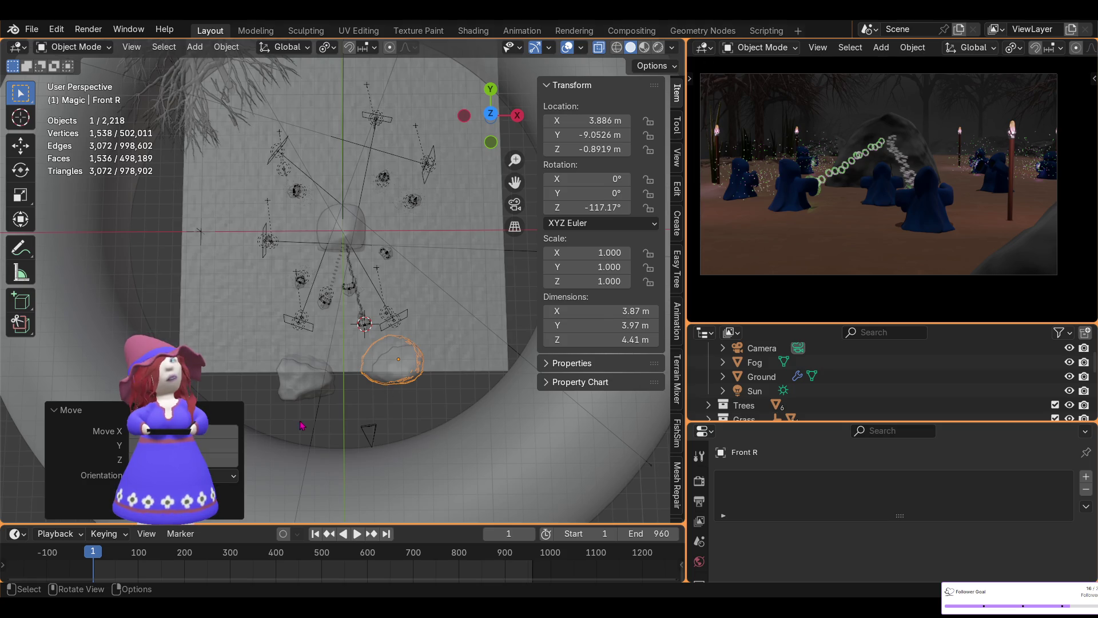
- Move the Front L rock about 1 m along the X axis as well
{"action": "left_click", "coordinate": [309, 386]}
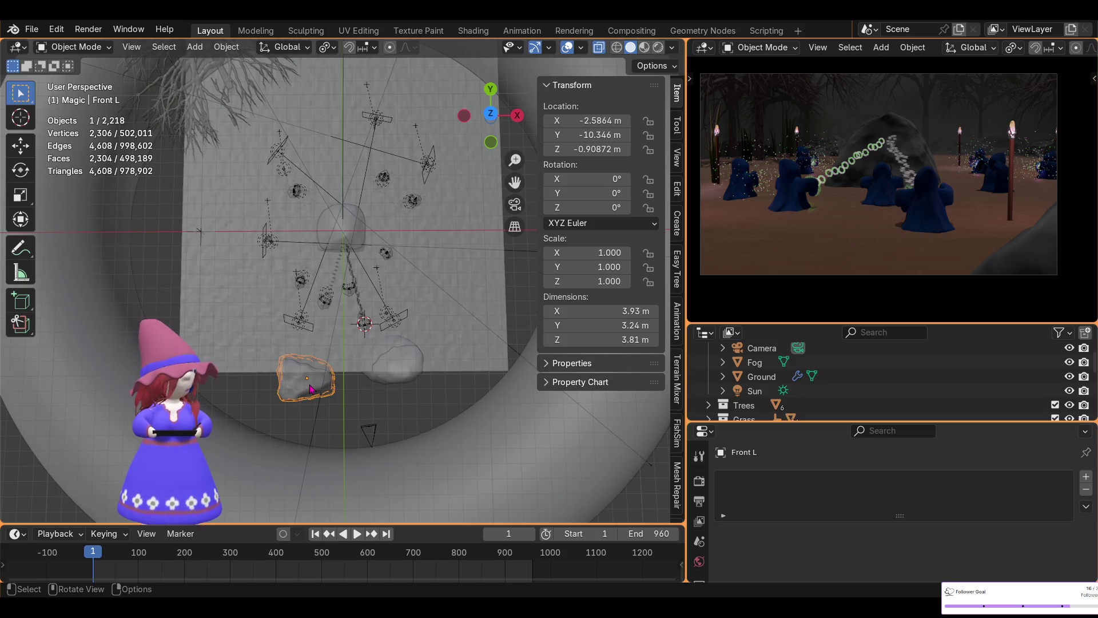
{"action": "key", "text": "g"}
{"action": "key", "text": "x"}
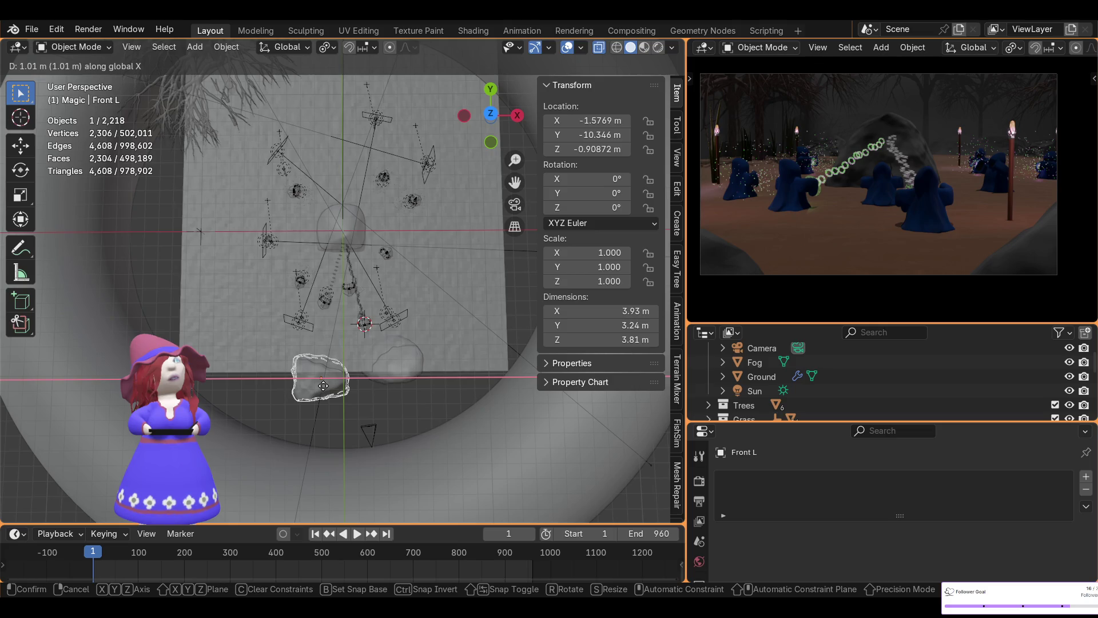
{"action": "left_click", "coordinate": [324, 388]}
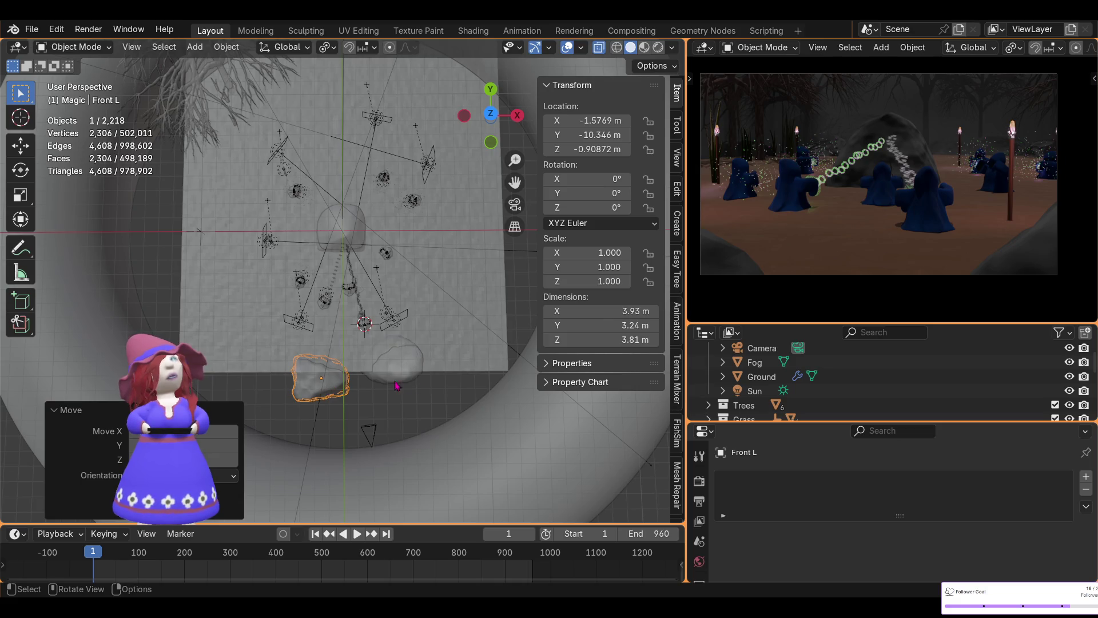
{"action": "scroll", "coordinate": [979, 369], "scroll_direction": "up", "scroll_amount": 5}
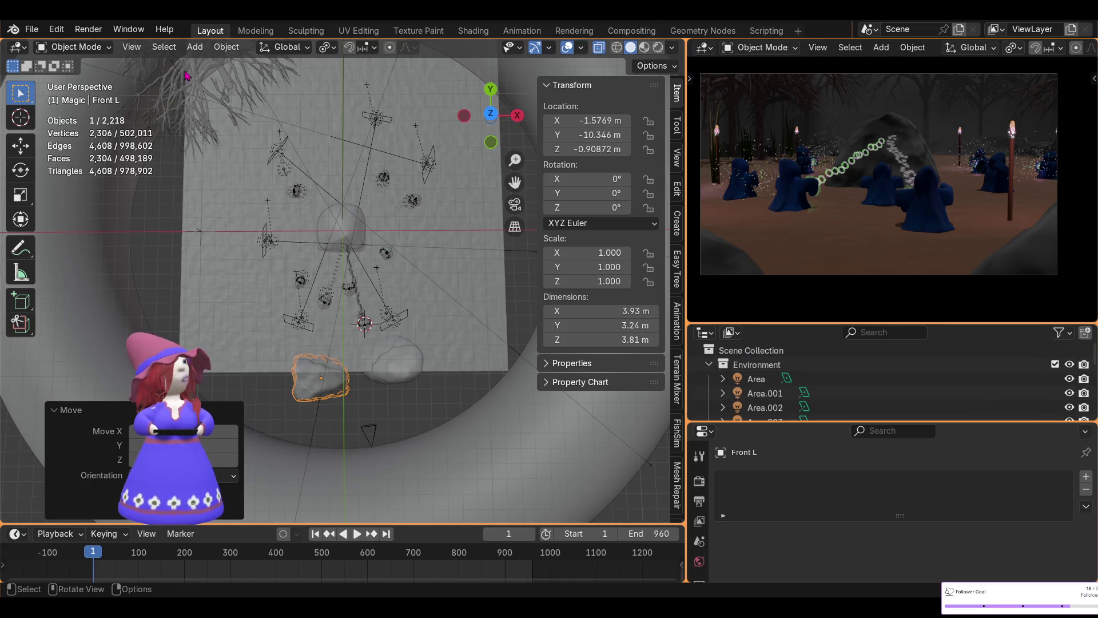
{"action": "left_click", "coordinate": [56, 30]}
- Undo both front rock moves back to the camera adjustments
{"action": "left_click", "coordinate": [68, 46]}
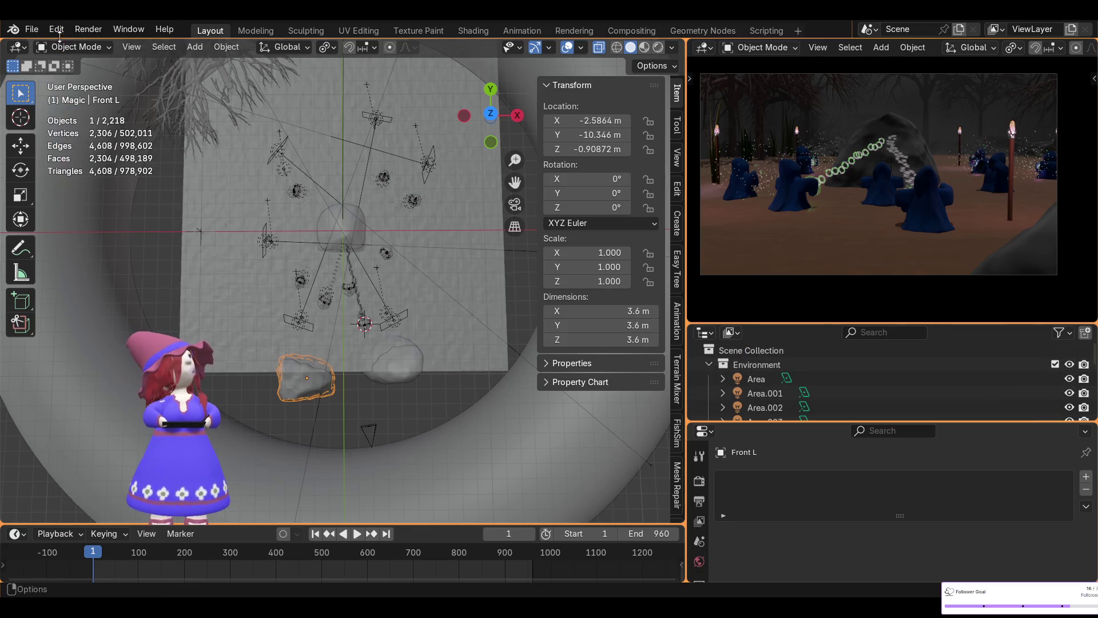
{"action": "left_click", "coordinate": [69, 47]}
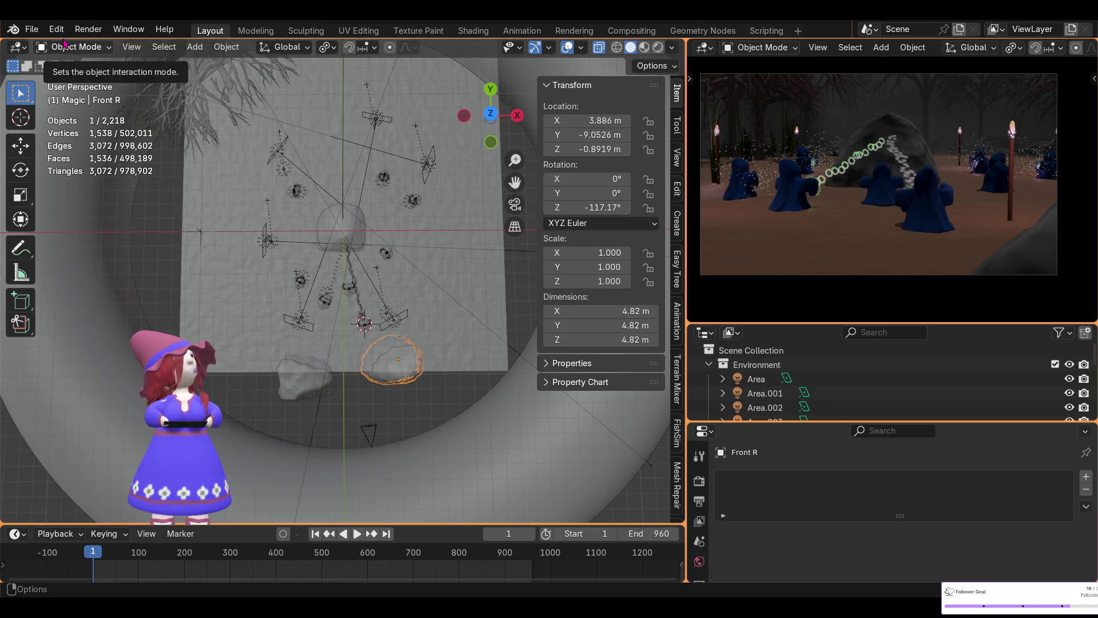
{"action": "left_click", "coordinate": [57, 29]}
{"action": "left_click", "coordinate": [56, 29]}
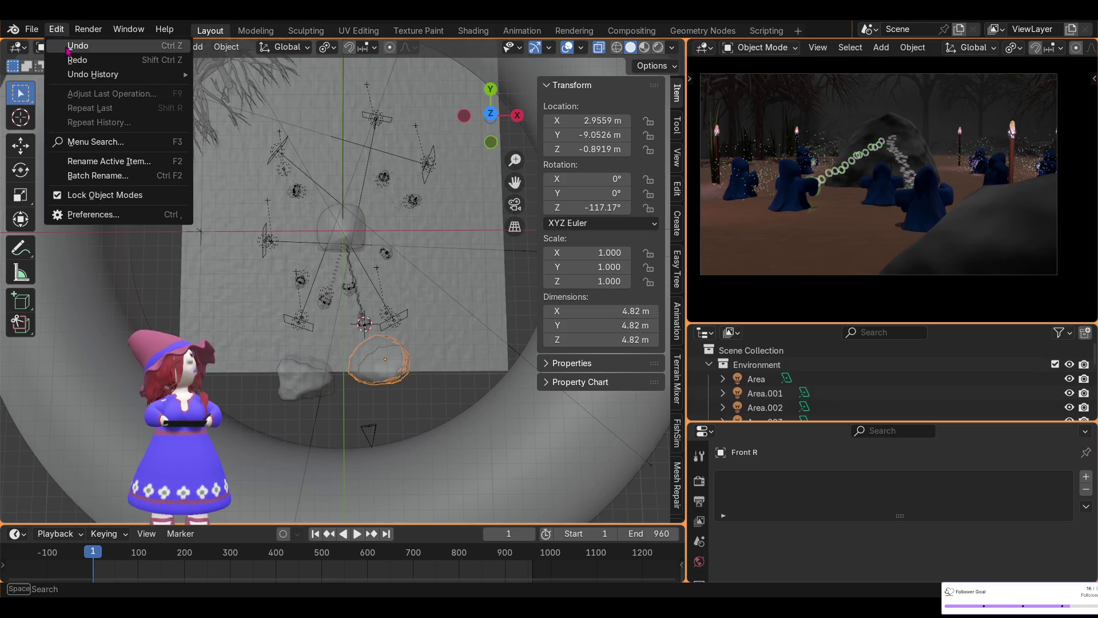
{"action": "left_click", "coordinate": [69, 47]}
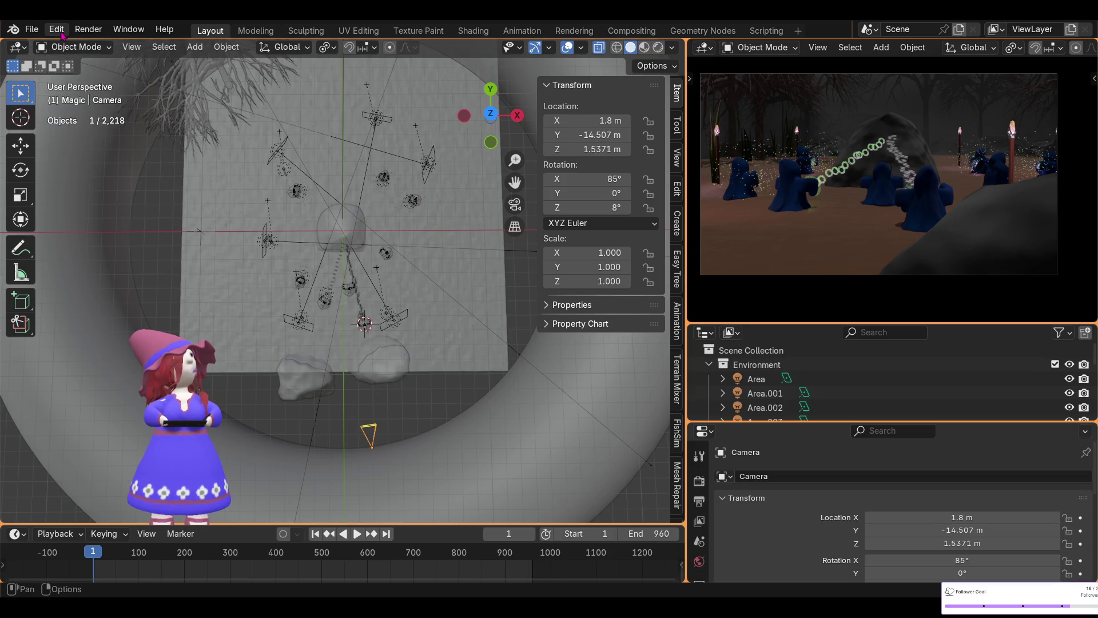
- Undo the camera's Z rotation and X shift, restoring X 0 m and 0° Z
{"action": "left_click", "coordinate": [57, 31]}
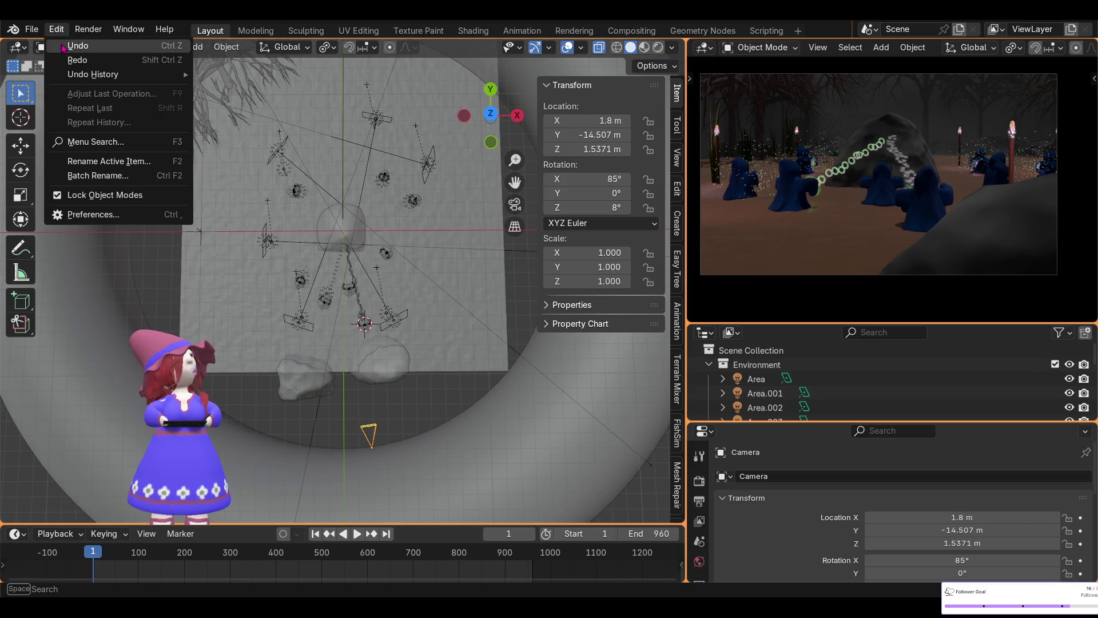
{"action": "left_click", "coordinate": [63, 49]}
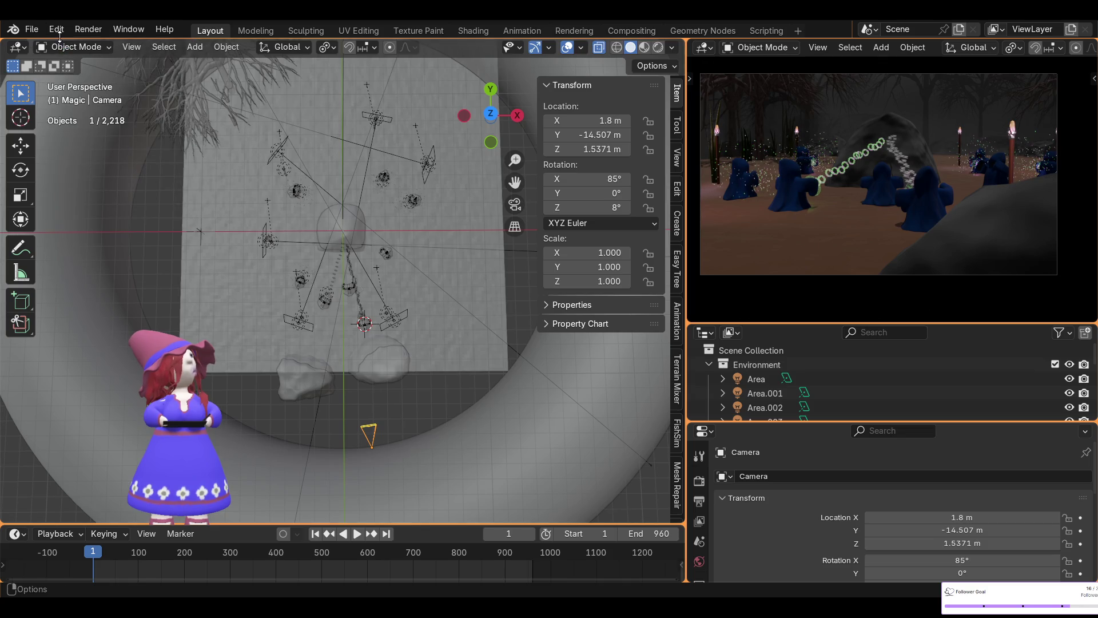
{"action": "left_click", "coordinate": [57, 31]}
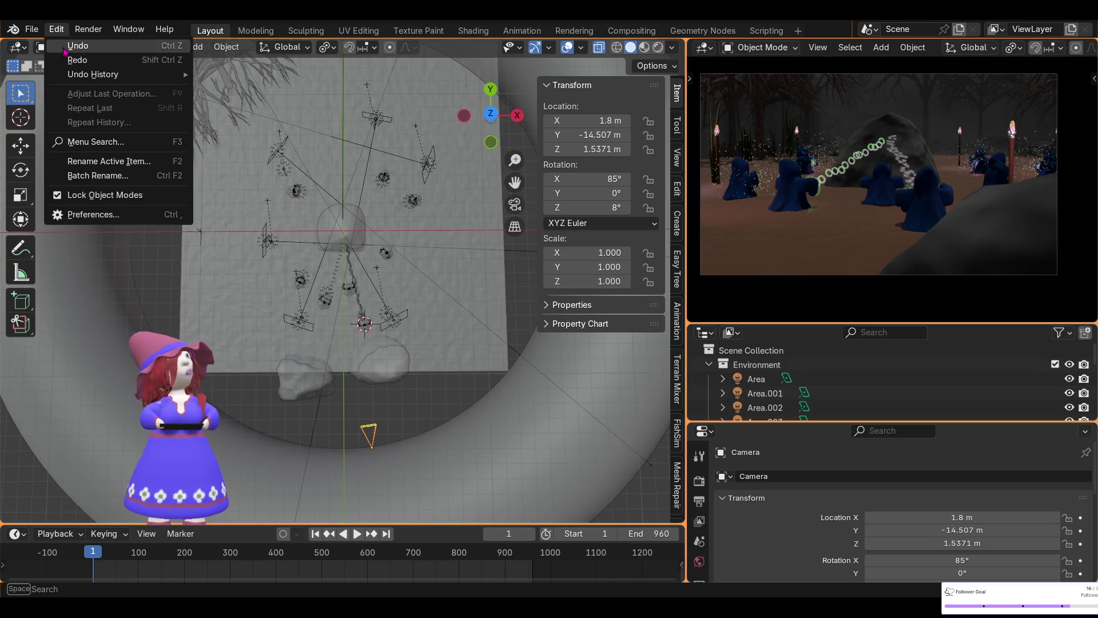
{"action": "left_click", "coordinate": [65, 48]}
{"action": "left_click", "coordinate": [57, 29]}
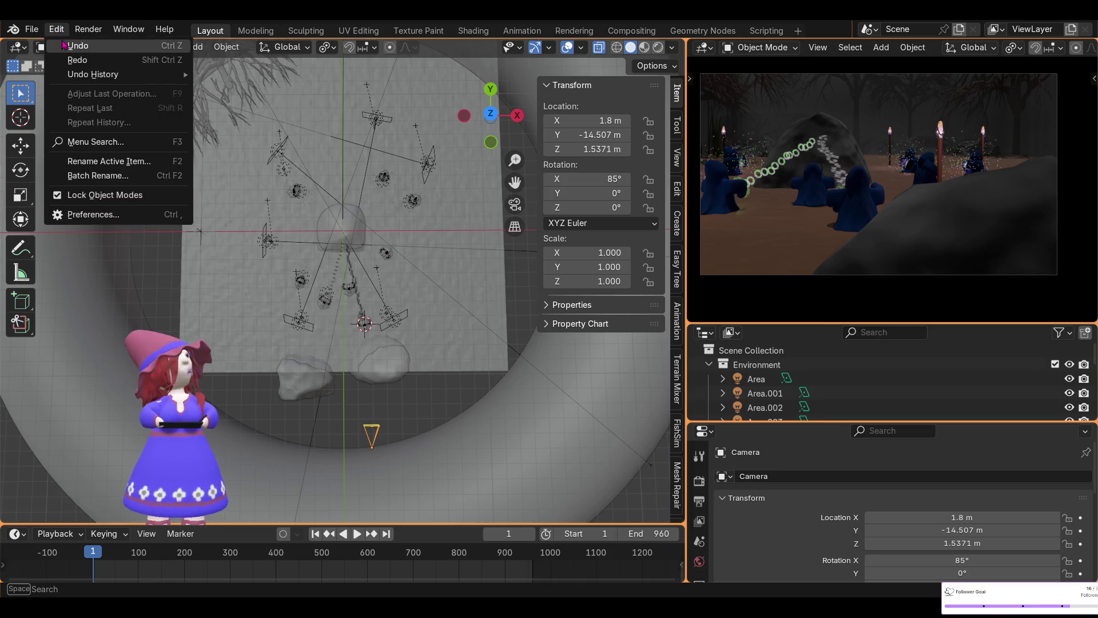
{"action": "left_click", "coordinate": [64, 47]}
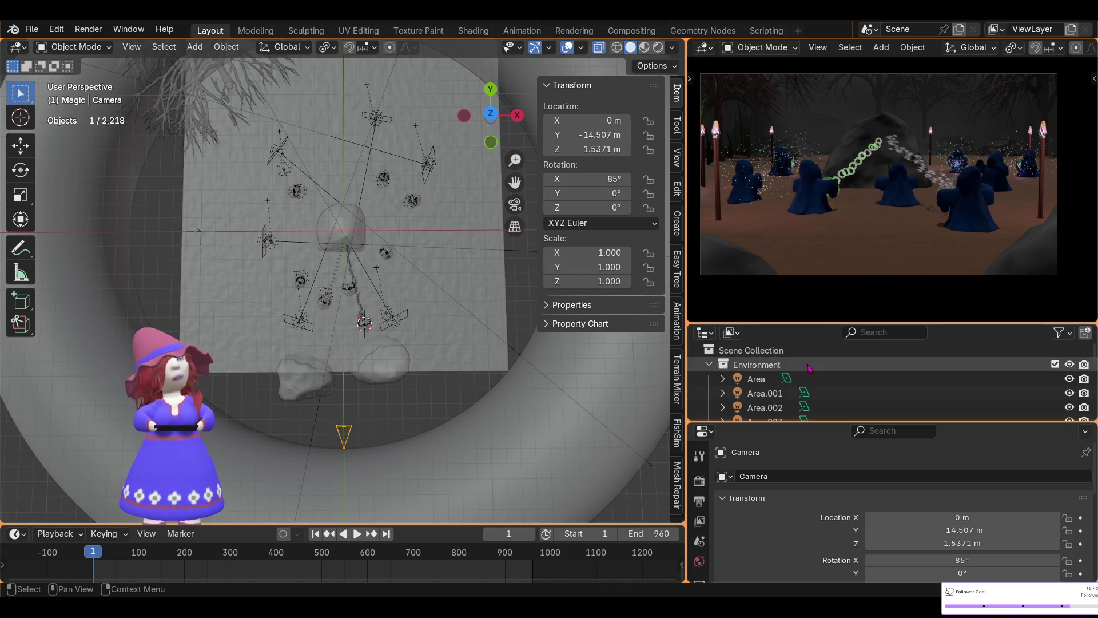
- Enlarge the outliner and show per-collection selectability toggles via its filter
{"action": "left_click_drag", "start_coordinate": [829, 324], "coordinate": [829, 133]}
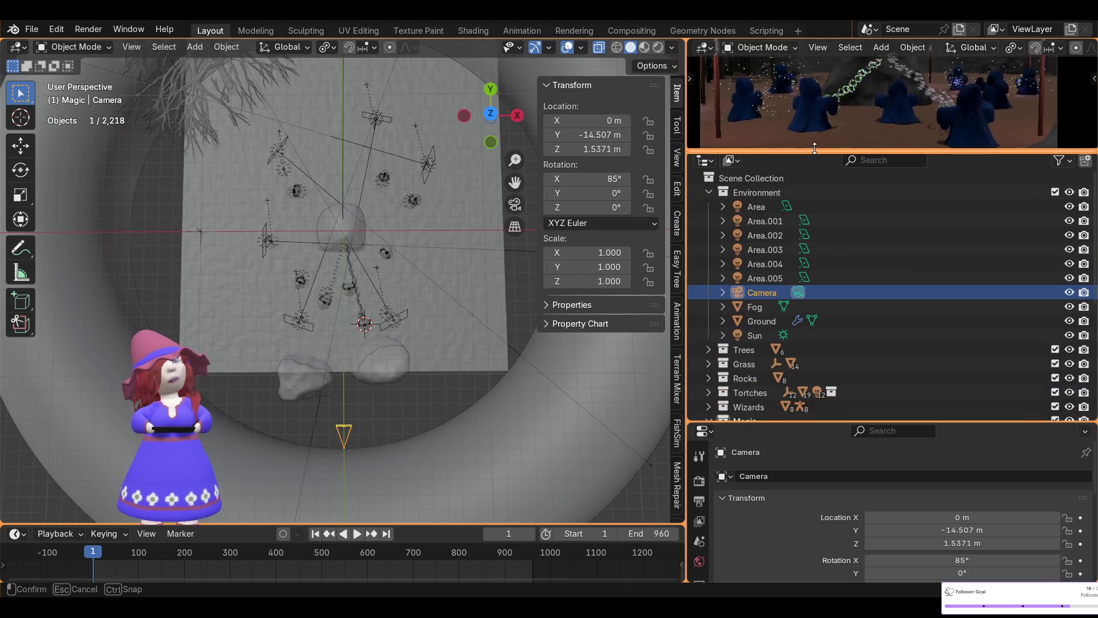
{"action": "left_click", "coordinate": [1070, 143]}
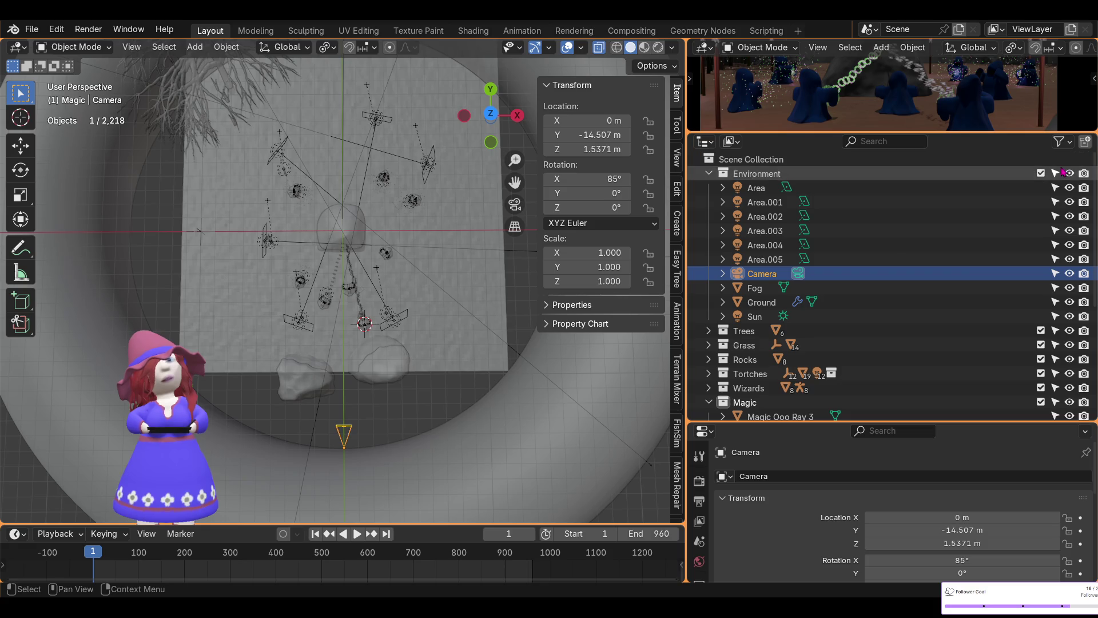
{"action": "left_click", "coordinate": [1058, 171]}
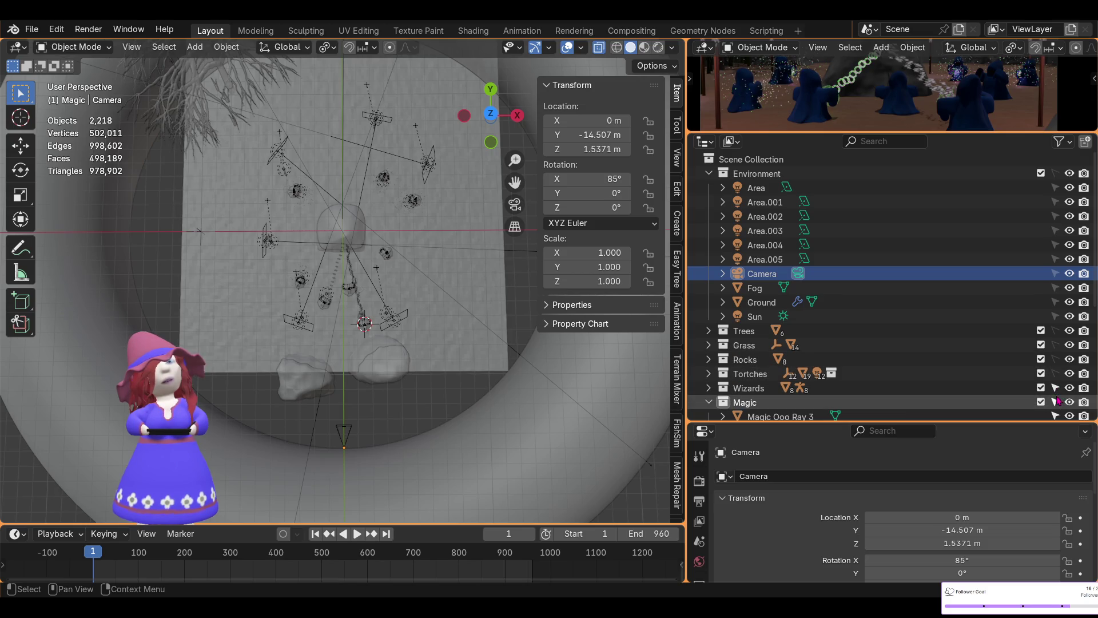
- Select all the selectable magic objects and enlarge the camera preview area
{"action": "middle_click_drag", "start_coordinate": [381, 287], "coordinate": [369, 278]}
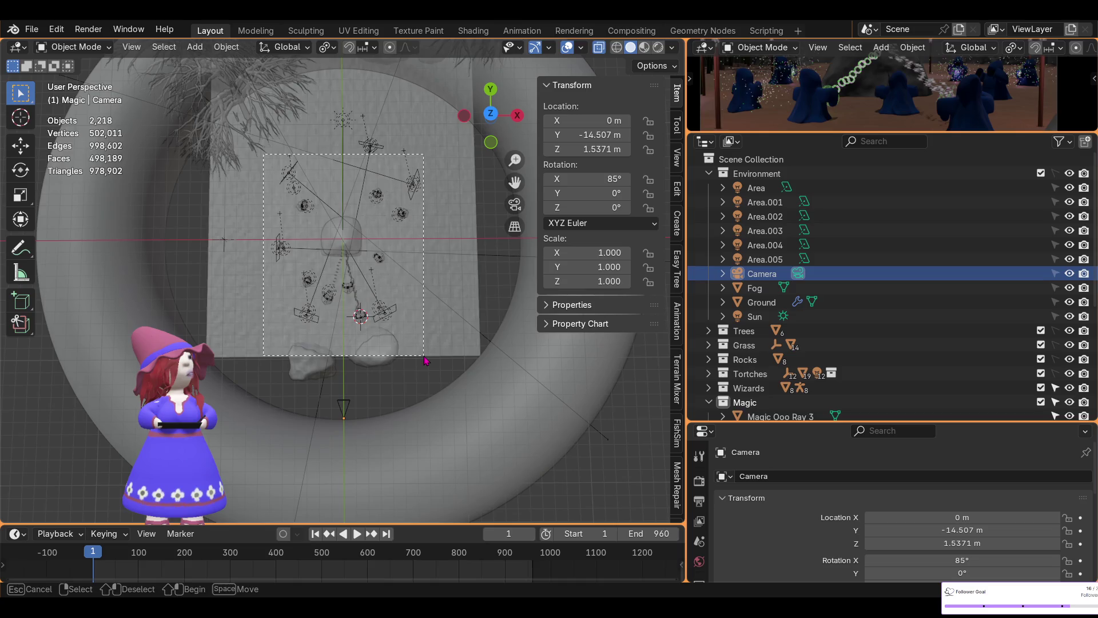
{"action": "key", "text": "ctrl+i"}
{"action": "left_click_drag", "start_coordinate": [962, 134], "coordinate": [963, 382]}
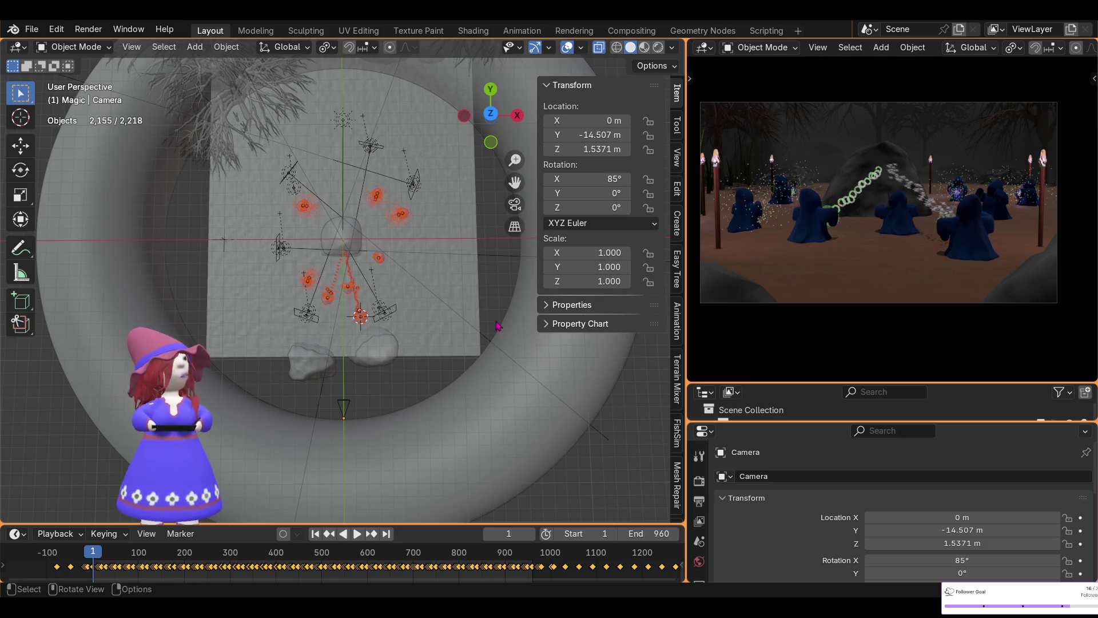
- Rotate the whole magic setup around its median point about the Z axis
{"action": "left_click", "coordinate": [326, 47]}
{"action": "left_click", "coordinate": [362, 131]}
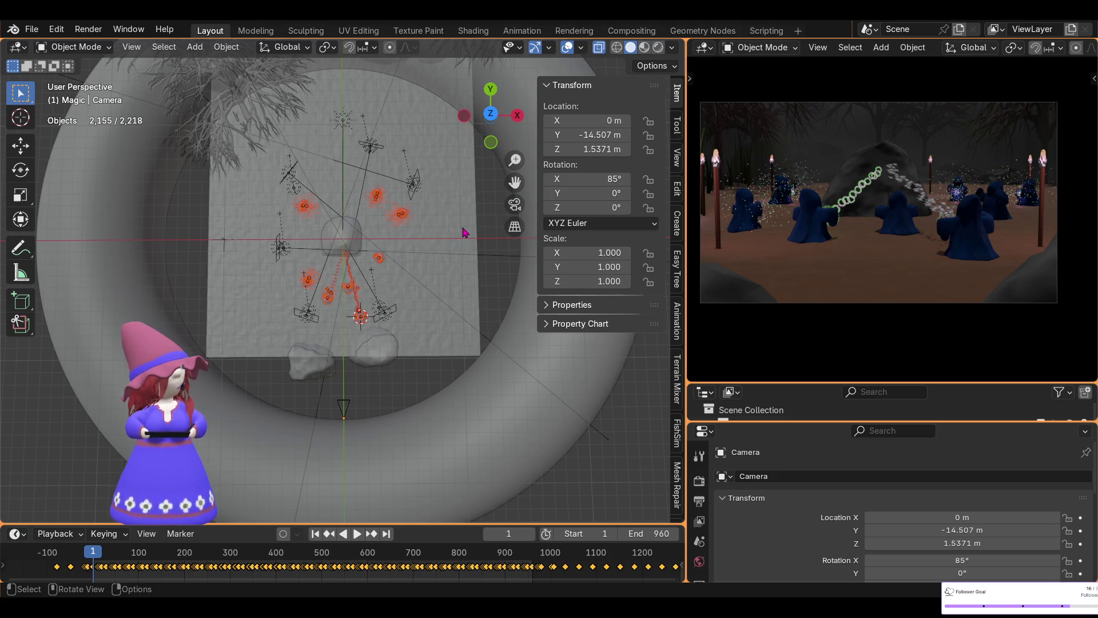
{"action": "key", "text": "r"}
{"action": "key", "text": "z"}
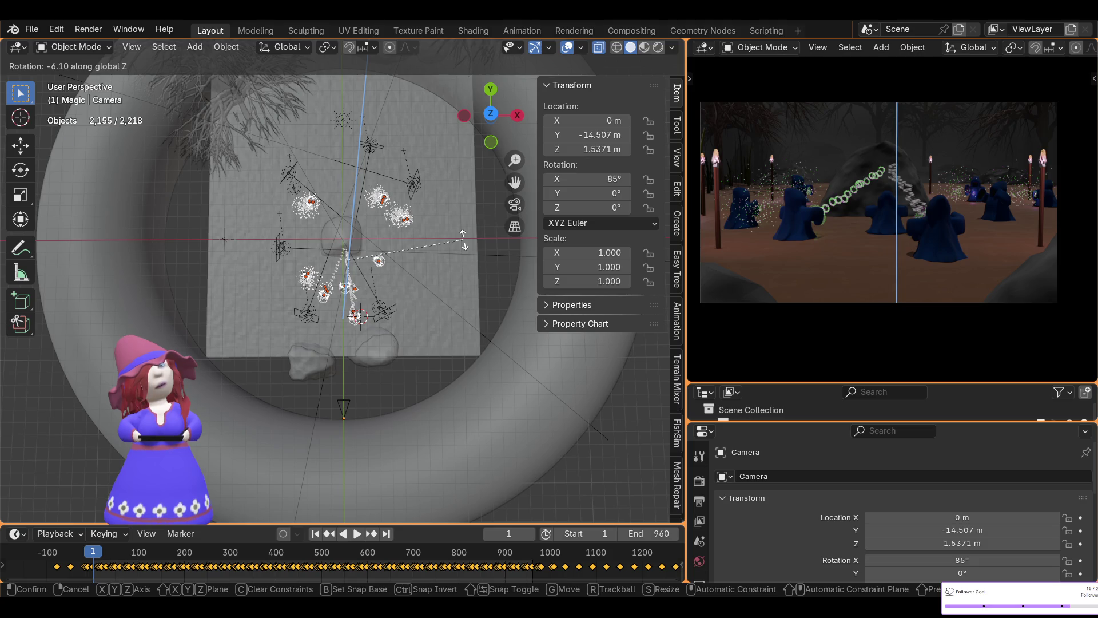
{"action": "left_click", "coordinate": [464, 245]}
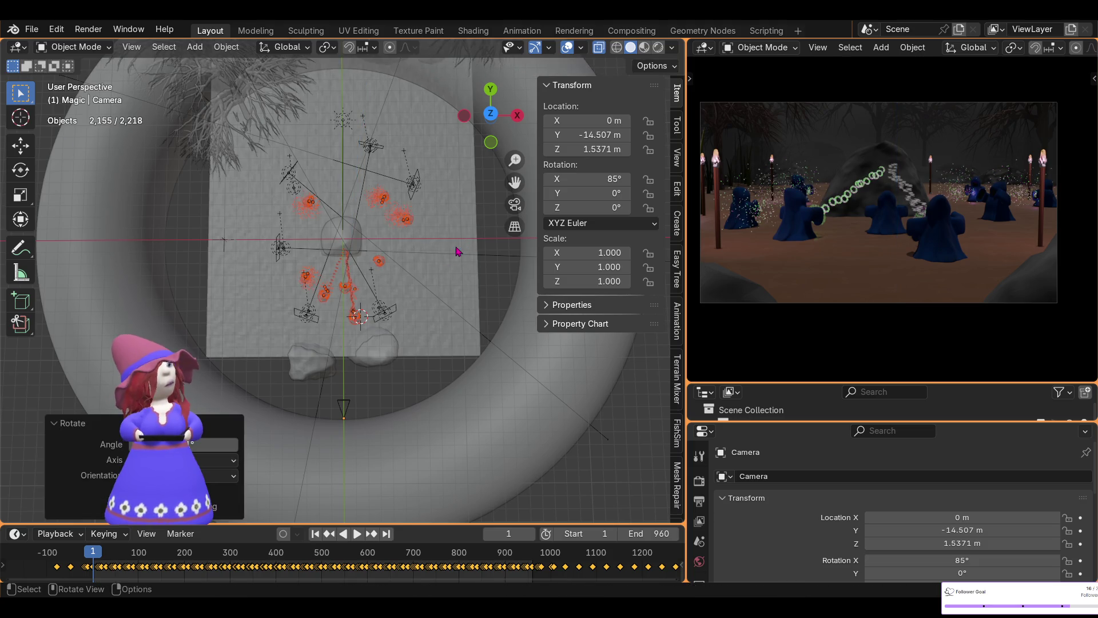
{"action": "scroll", "coordinate": [380, 307], "scroll_direction": "up", "scroll_amount": 3}
{"action": "scroll", "coordinate": [378, 310], "scroll_direction": "up", "scroll_amount": 2}
{"action": "scroll", "coordinate": [378, 310], "scroll_direction": "up", "scroll_amount": 3}
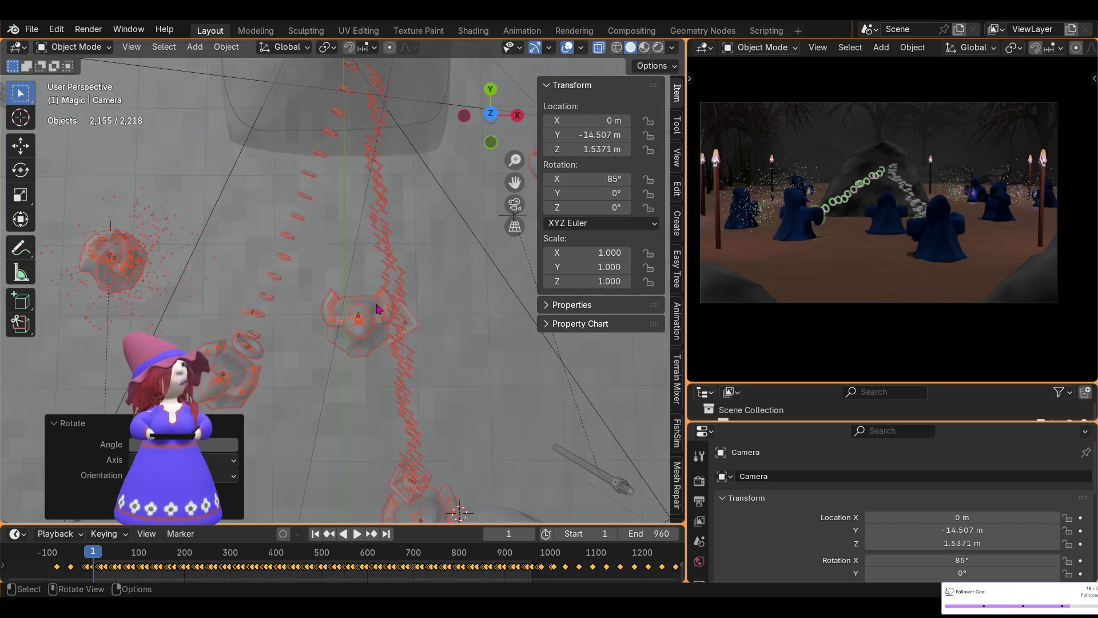
- Move one spell emitter across the ground plane to a new spot
{"action": "left_click_drag", "start_coordinate": [323, 286], "coordinate": [379, 361]}
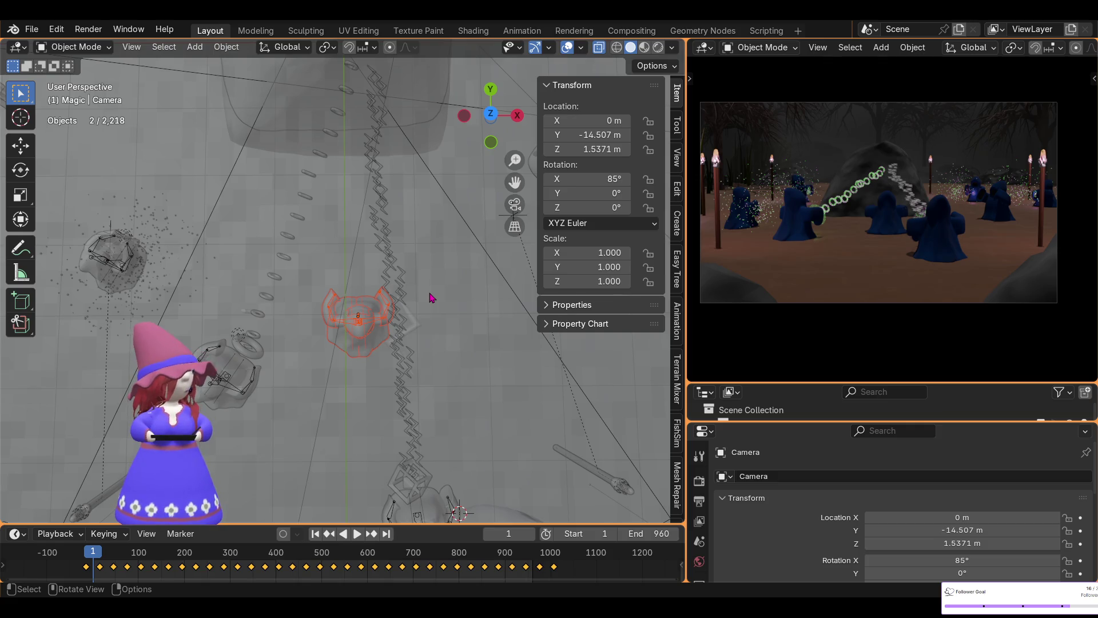
{"action": "key", "text": "g"}
{"action": "key", "text": "shift+z"}
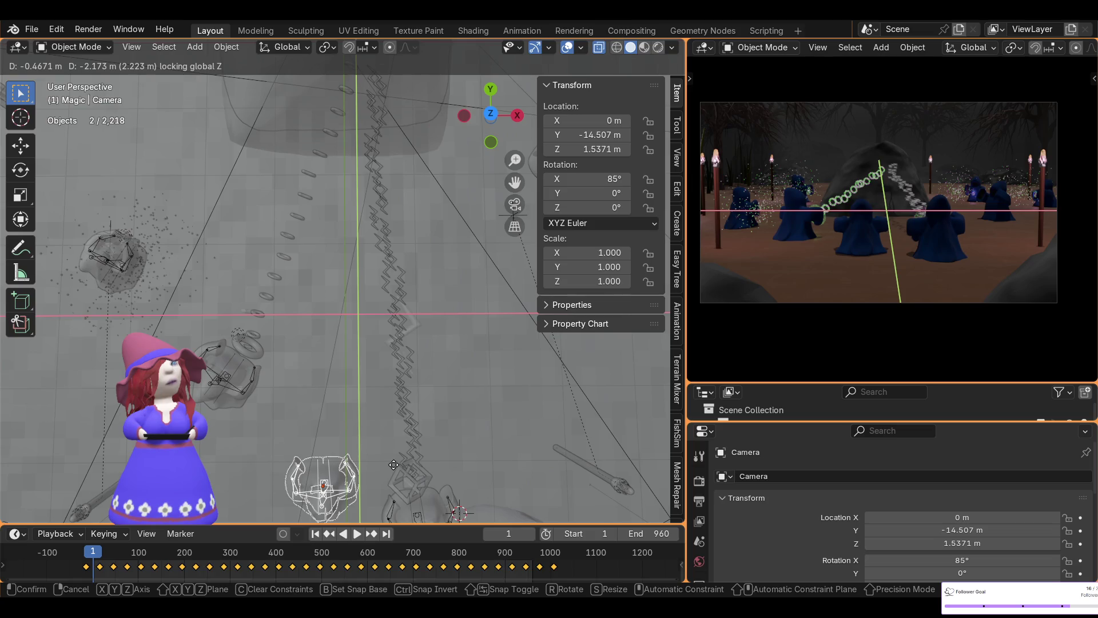
{"action": "left_click", "coordinate": [393, 464]}
- Move a group of emitter objects across the ground plane
{"action": "middle_click_drag", "start_coordinate": [404, 381], "coordinate": [374, 379]}
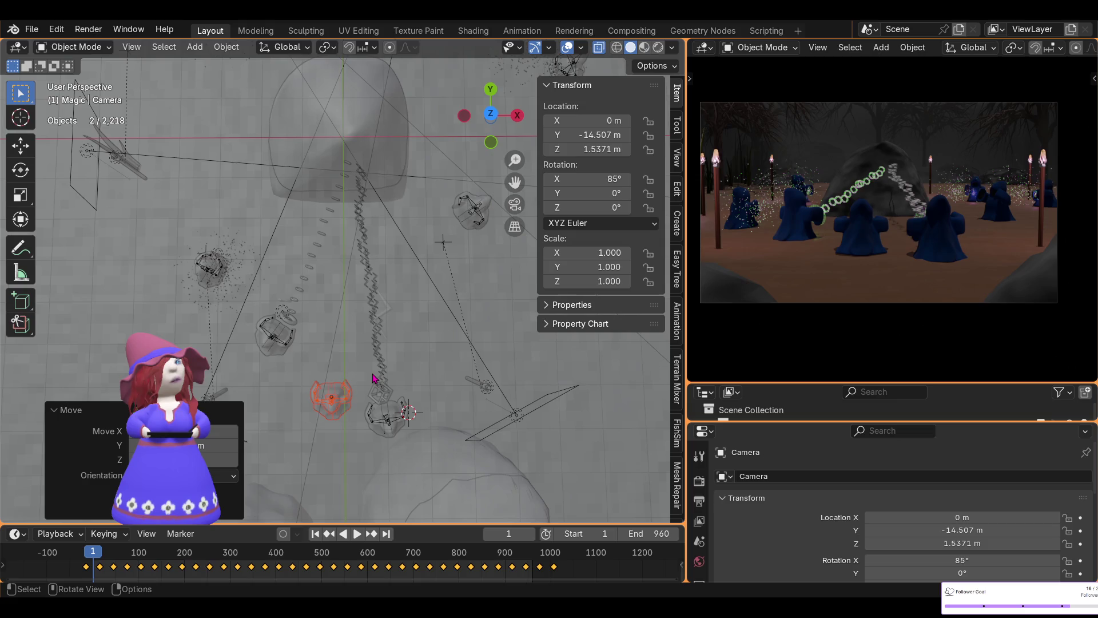
{"action": "mouse_move", "coordinate": [241, 305]}
{"action": "left_mouse_down"}
{"action": "mouse_move", "coordinate": [303, 352]}
{"action": "mouse_move", "coordinate": [306, 383]}
{"action": "left_mouse_up"}
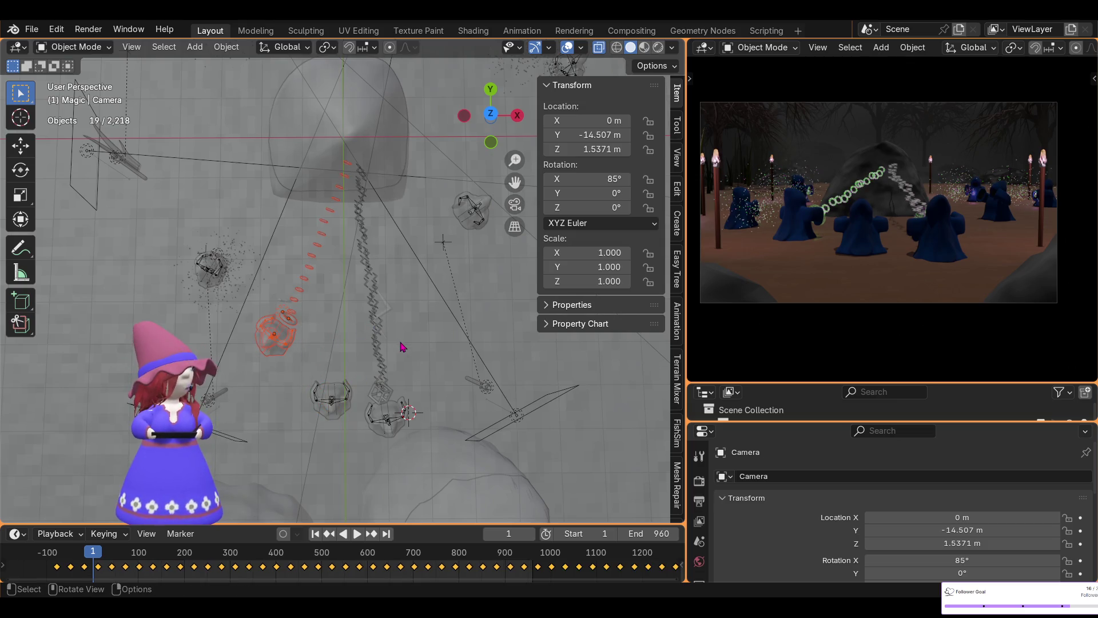
{"action": "key", "text": "g"}
{"action": "key", "text": "shift+z"}
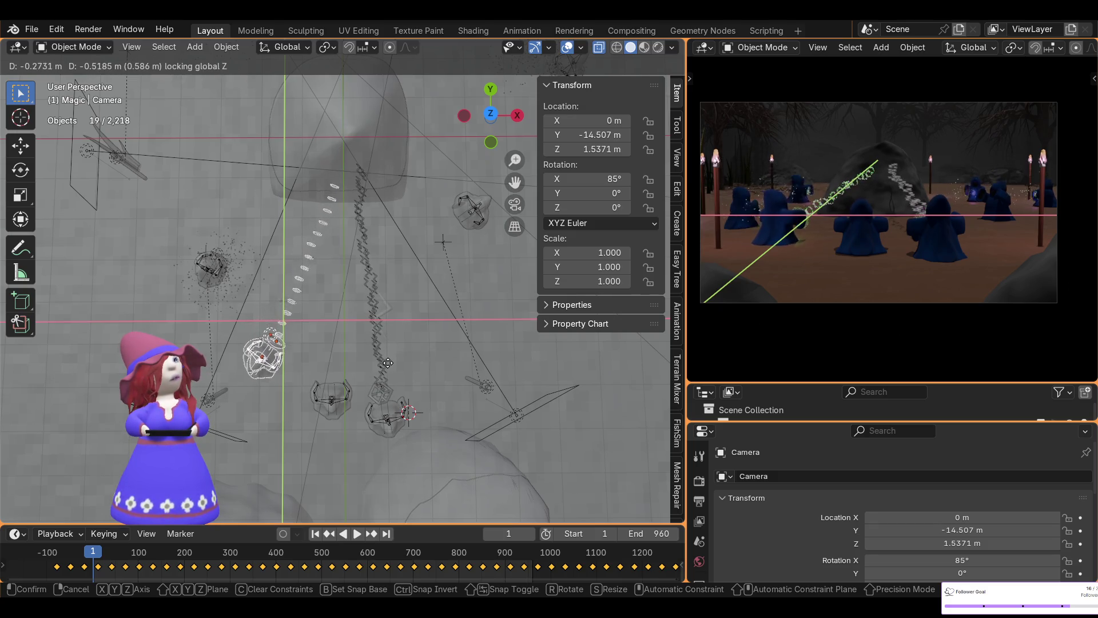
{"action": "left_click", "coordinate": [389, 364]}
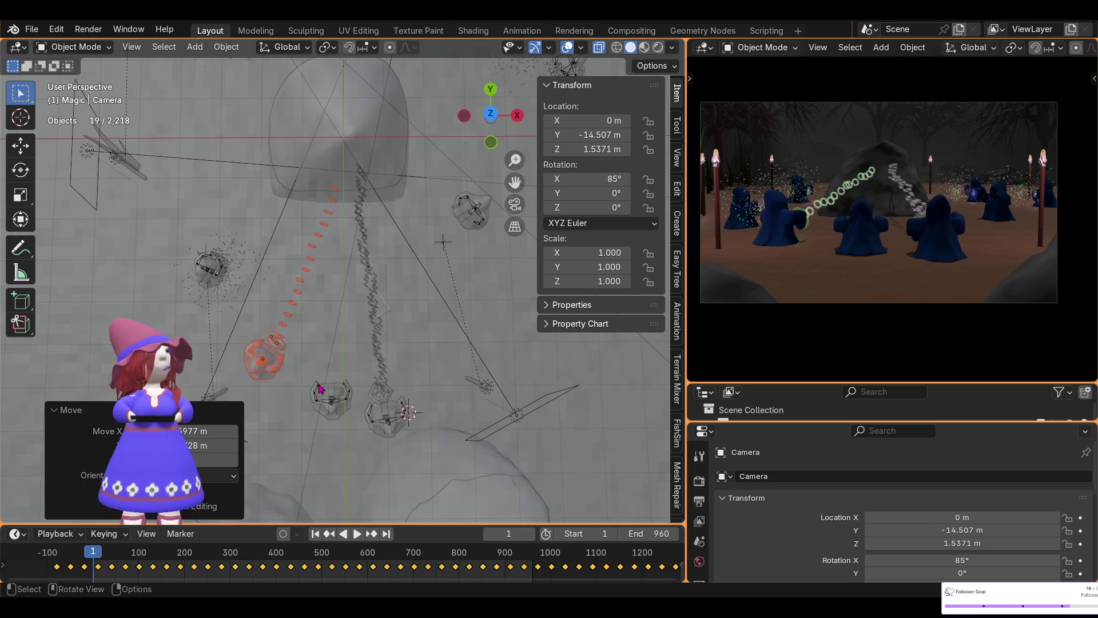
- Box-select one emitter and rotate it, then pick the upper-right emitter
{"action": "key", "text": "b"}
{"action": "left_click_drag", "start_coordinate": [356, 432], "coordinate": [355, 430]}
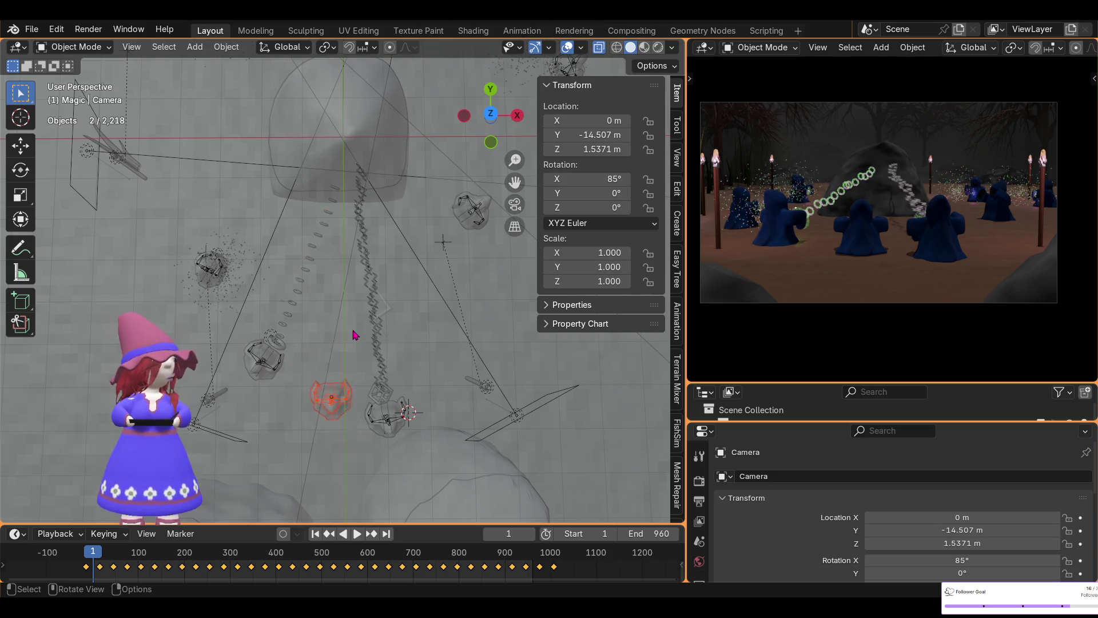
{"action": "key", "text": "r"}
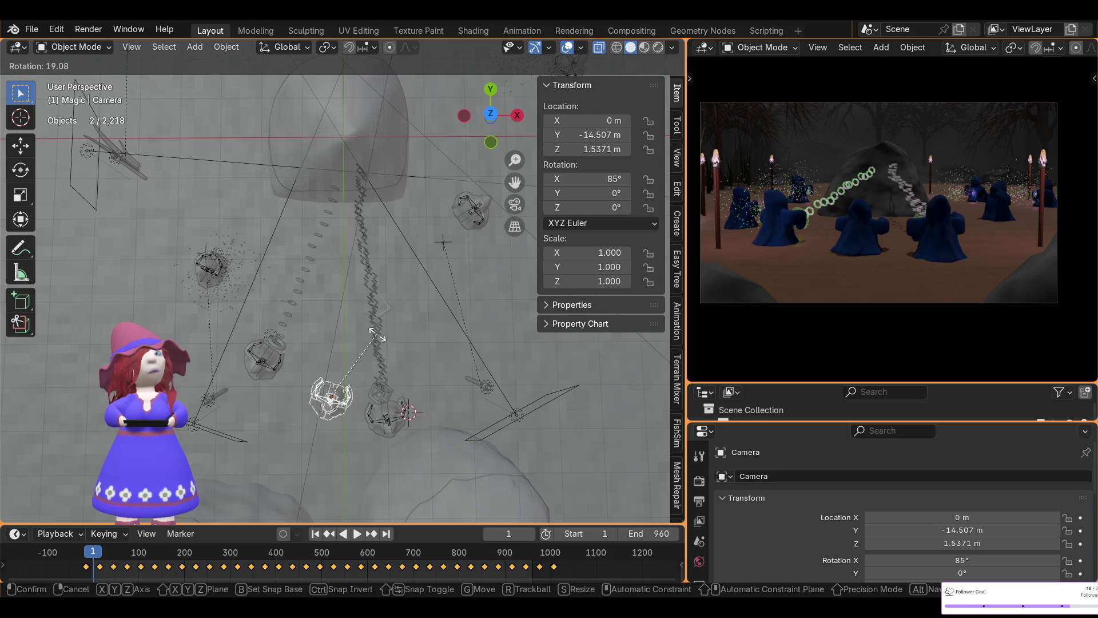
{"action": "left_click", "coordinate": [376, 337]}
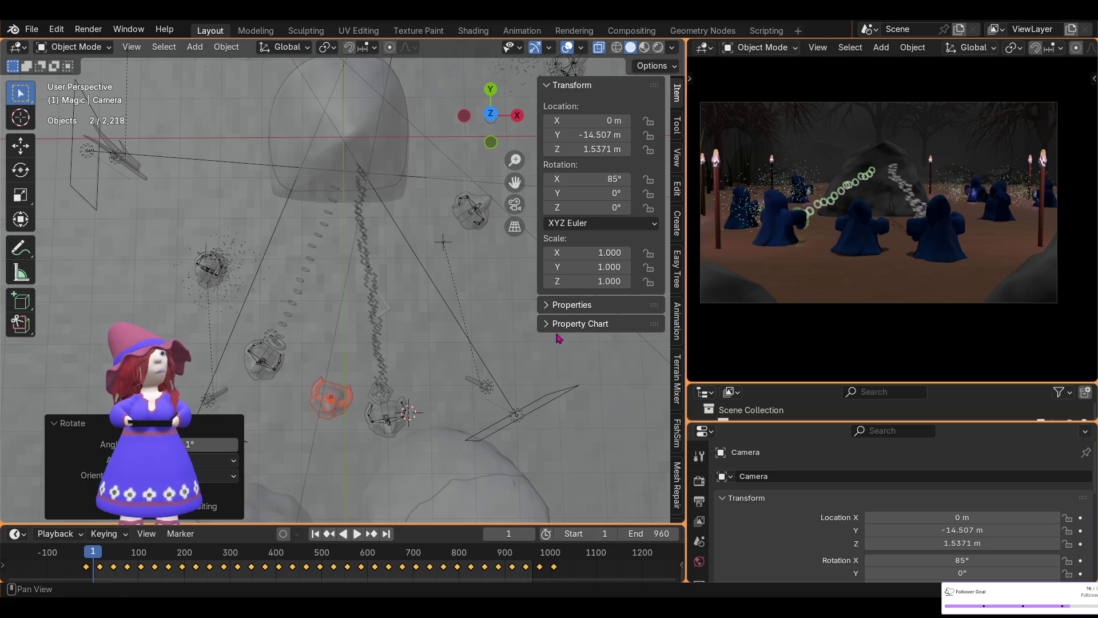
{"action": "left_click", "coordinate": [468, 208]}
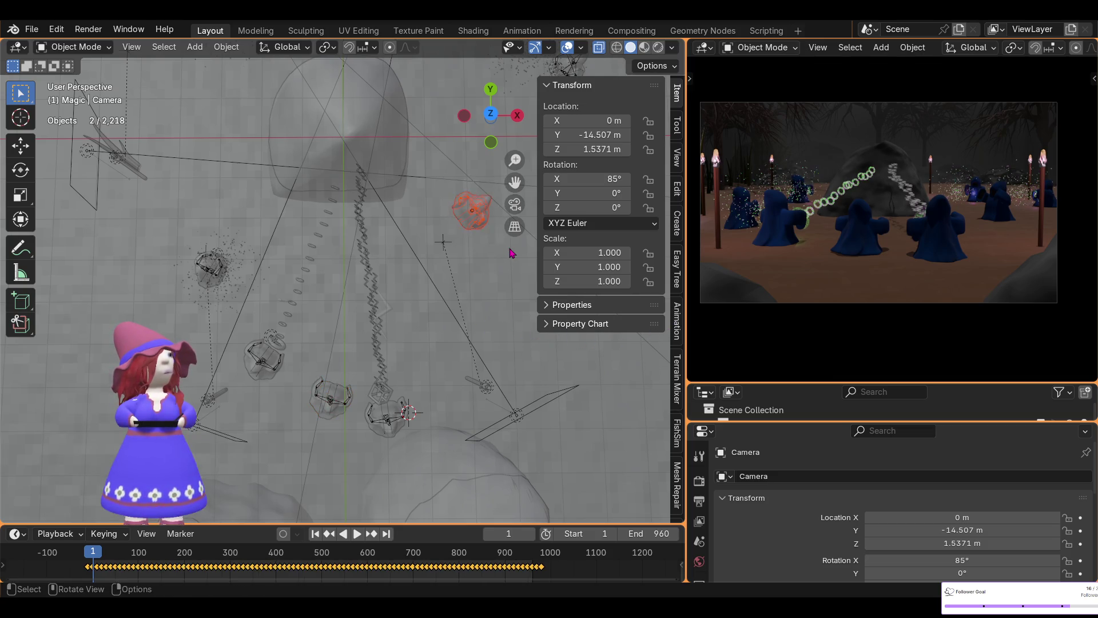
- Move the upper-right emitter across the ground plane and turn it to a new angle
{"action": "key", "text": "g"}
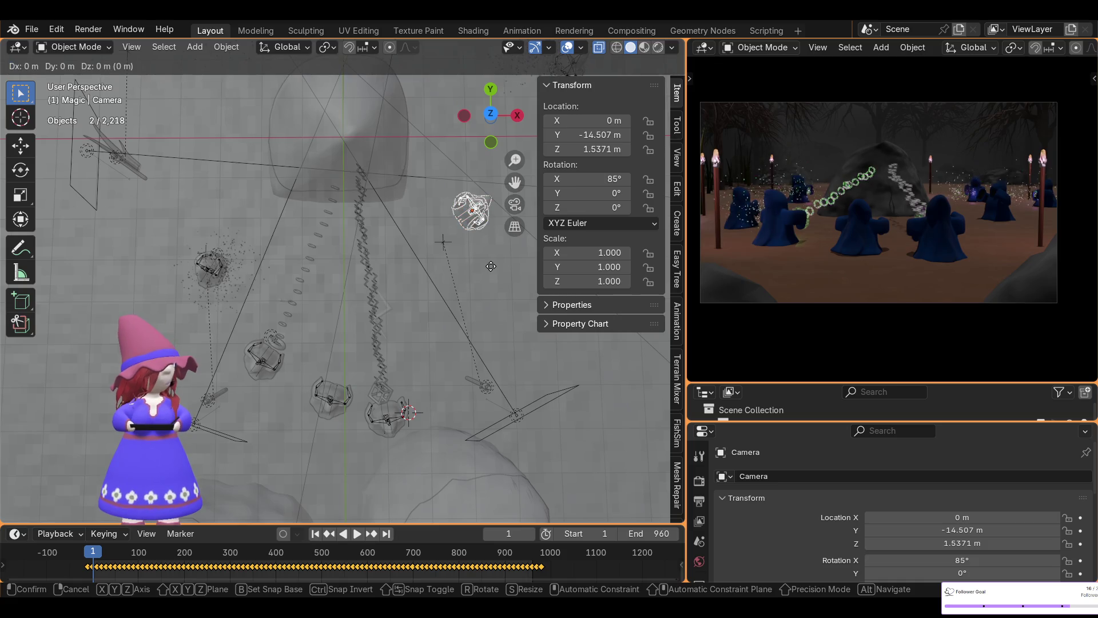
{"action": "key", "text": "shift+z"}
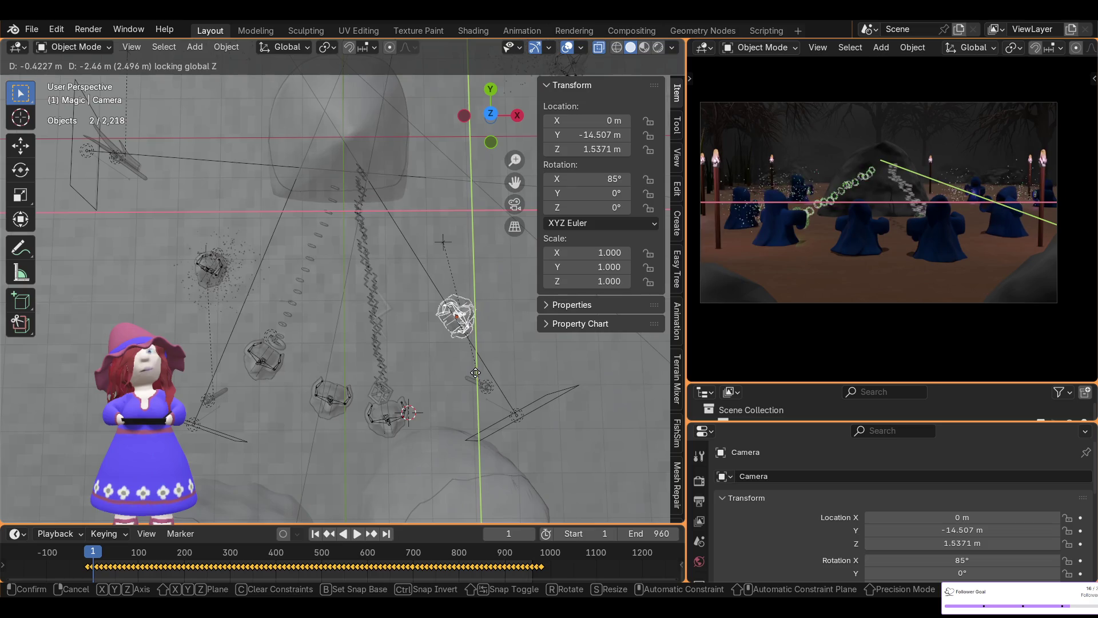
{"action": "left_click", "coordinate": [473, 375]}
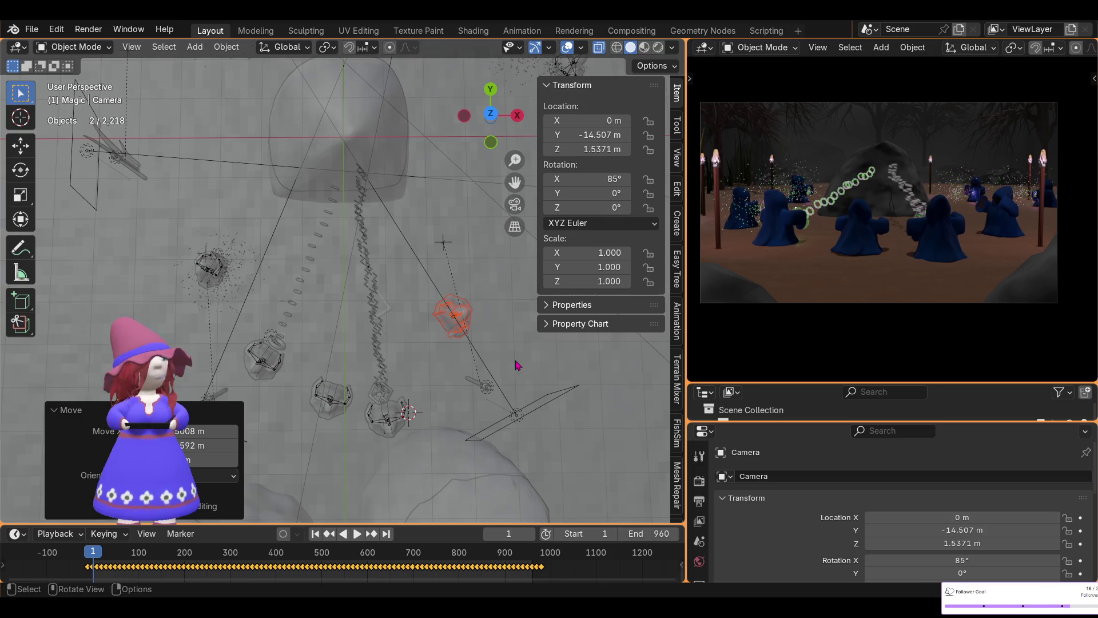
{"action": "key", "text": "r"}
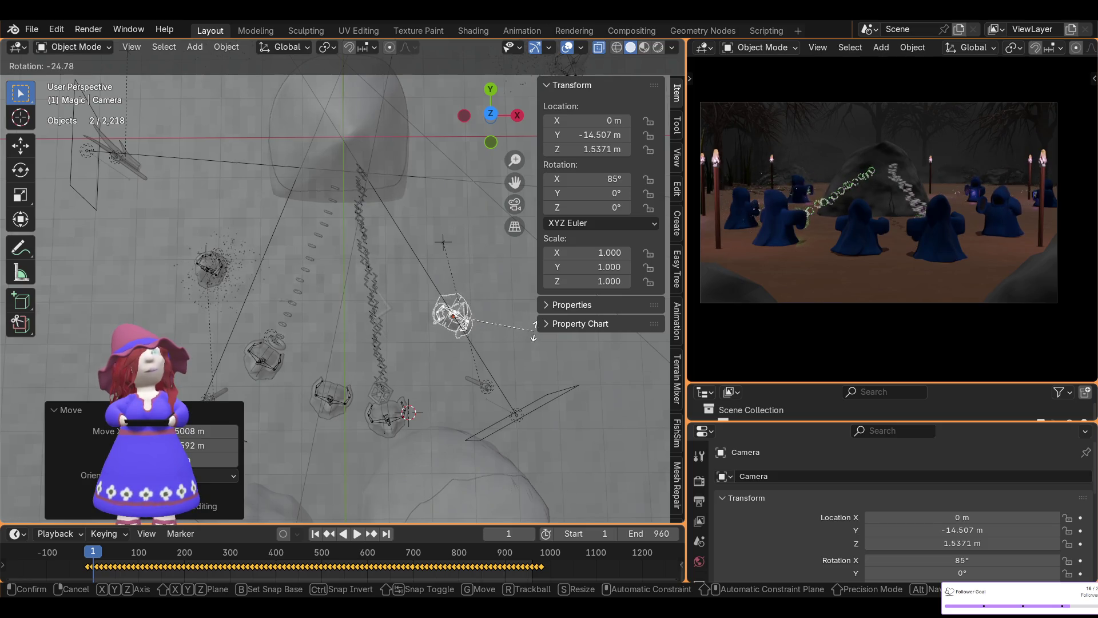
{"action": "left_click", "coordinate": [535, 333]}
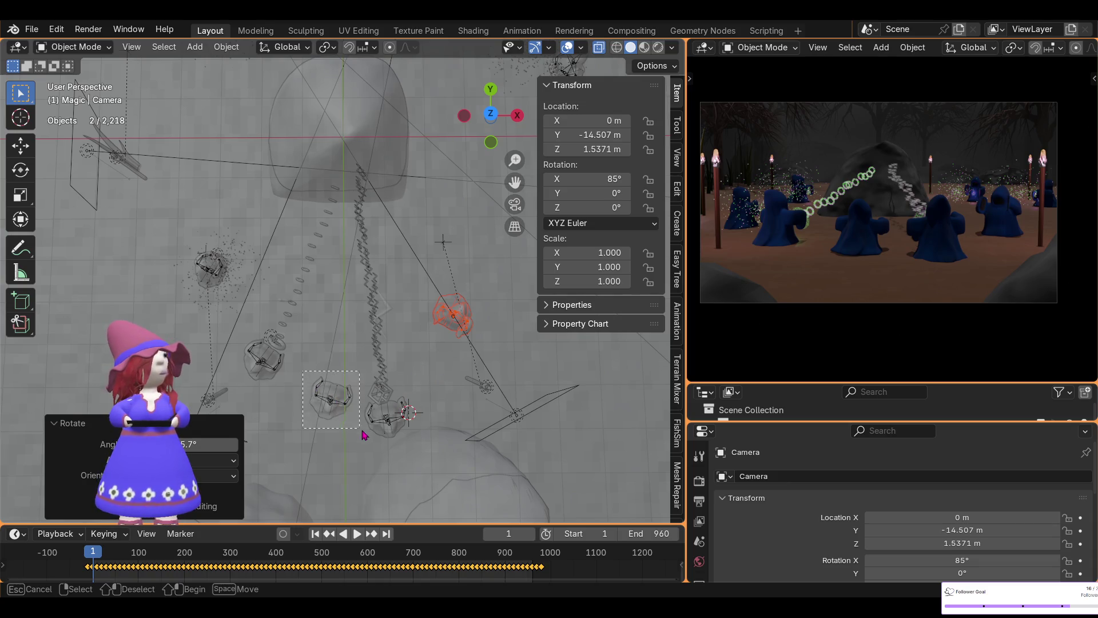
- Turn the emitter beside the central rock and move it about 1 m along Y
{"action": "left_click", "coordinate": [343, 402]}
{"action": "key", "text": "r"}
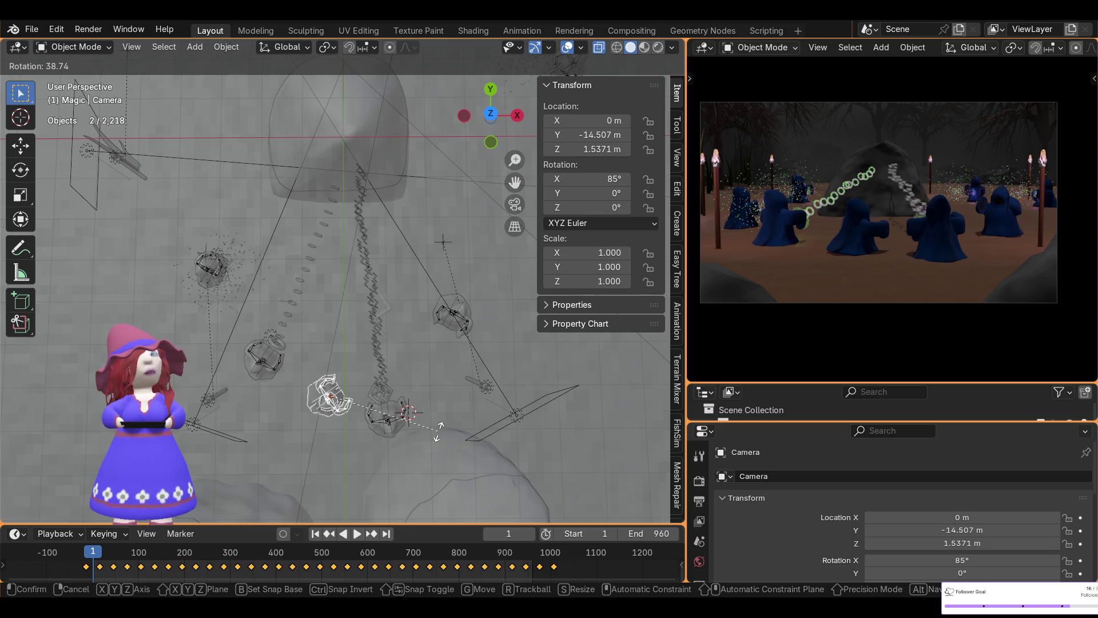
{"action": "left_click", "coordinate": [437, 432]}
{"action": "key", "text": "g"}
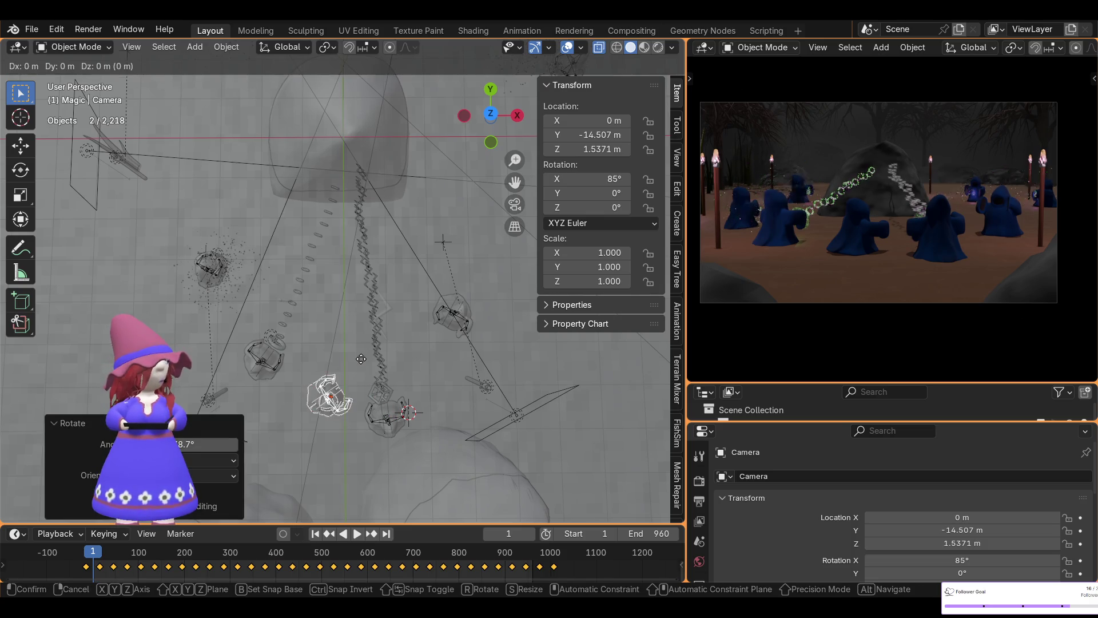
{"action": "key", "text": "shift+z"}
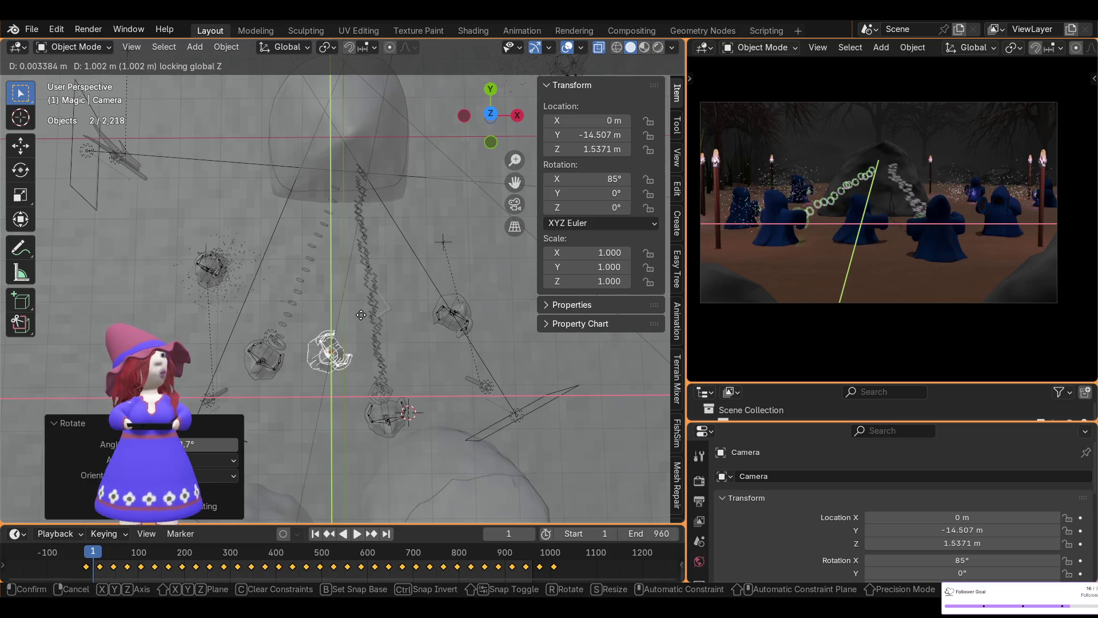
{"action": "left_click", "coordinate": [362, 318]}
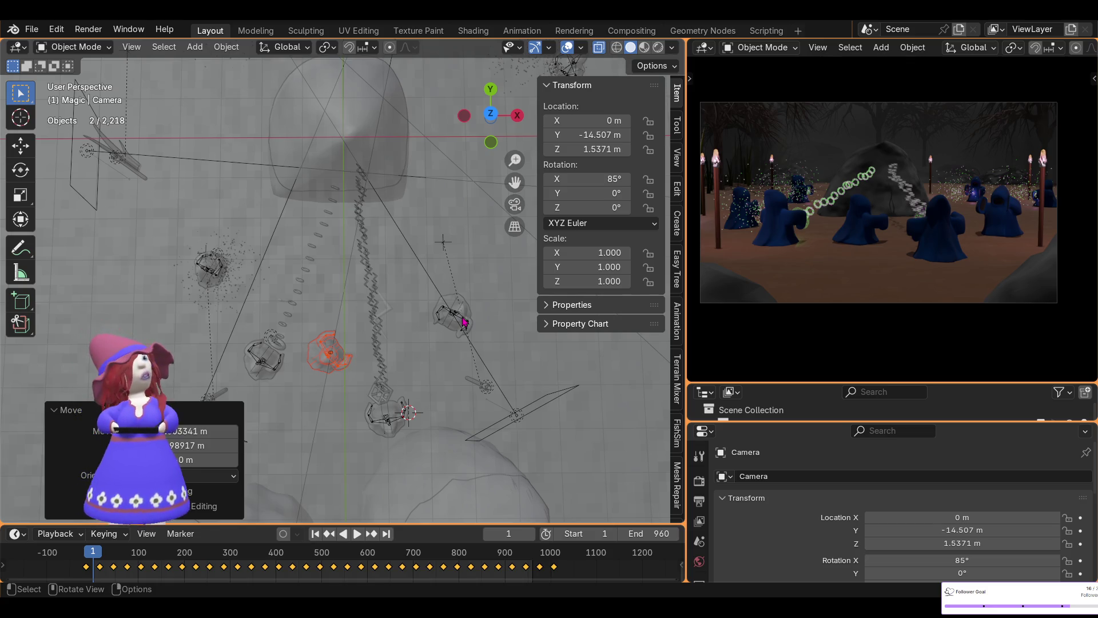
{"action": "scroll", "coordinate": [399, 282], "scroll_direction": "down", "scroll_amount": 2}
{"action": "scroll", "coordinate": [400, 282], "scroll_direction": "down", "scroll_amount": 2}
{"action": "left_click", "coordinate": [439, 174]}
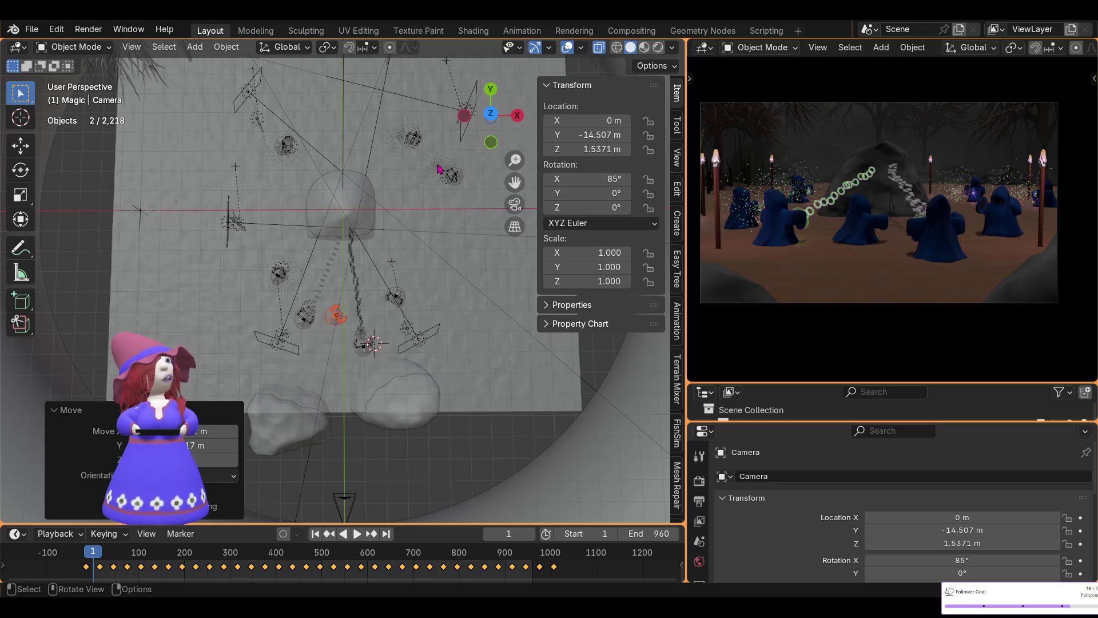
- Shift the top sparkle emitter slightly across the ground plane, height unchanged
{"action": "key", "text": "g"}
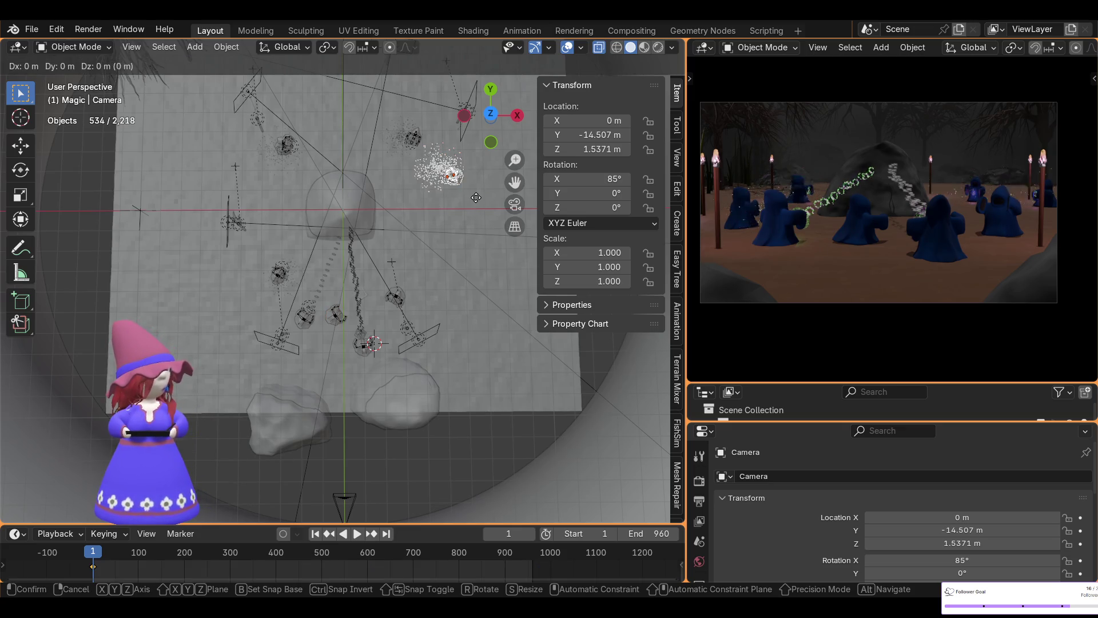
{"action": "key", "text": "shift+z"}
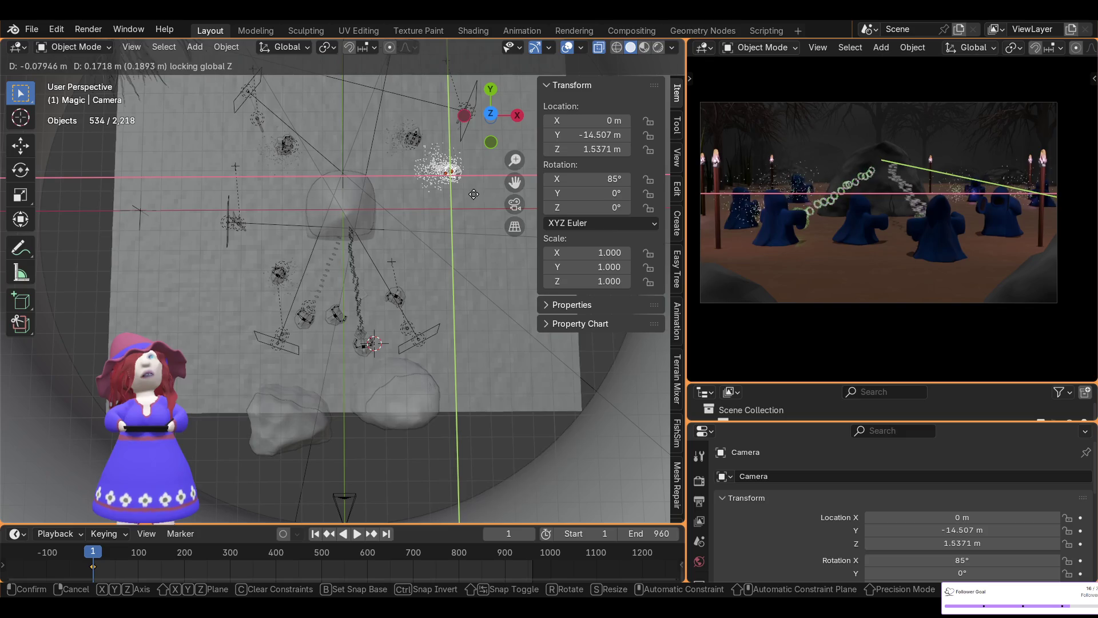
{"action": "left_click", "coordinate": [470, 193]}
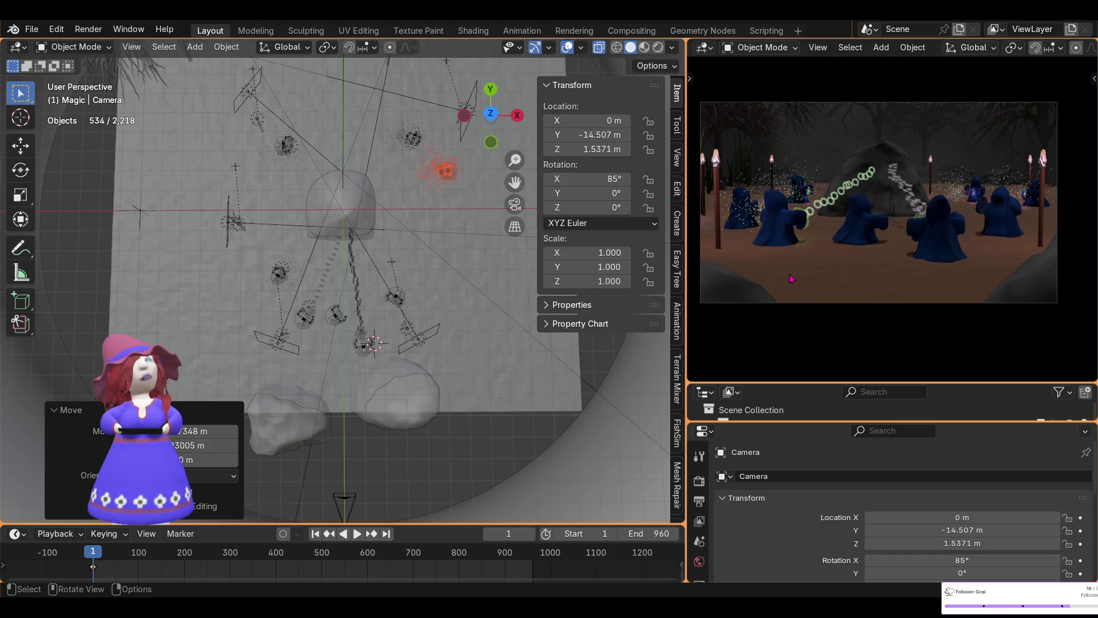
{"action": "scroll", "coordinate": [503, 179], "scroll_direction": "up", "scroll_amount": 2}
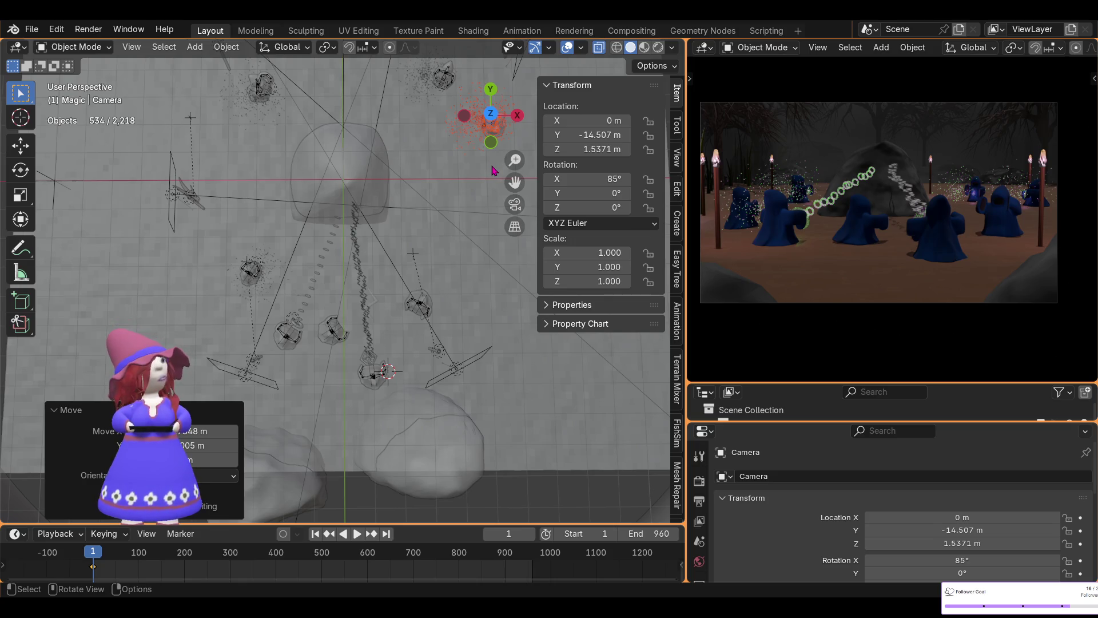
- Clear the selection and navigate around the central particle cloud and whole scene
{"action": "left_click", "coordinate": [955, 214]}
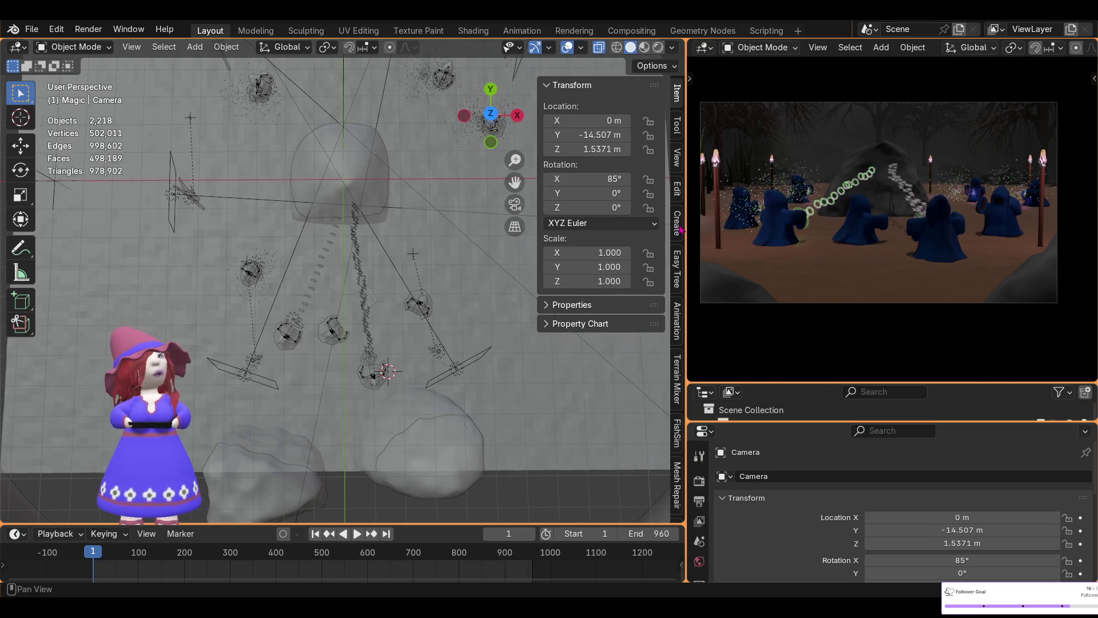
{"action": "scroll", "coordinate": [515, 159], "scroll_direction": "up", "scroll_amount": 2}
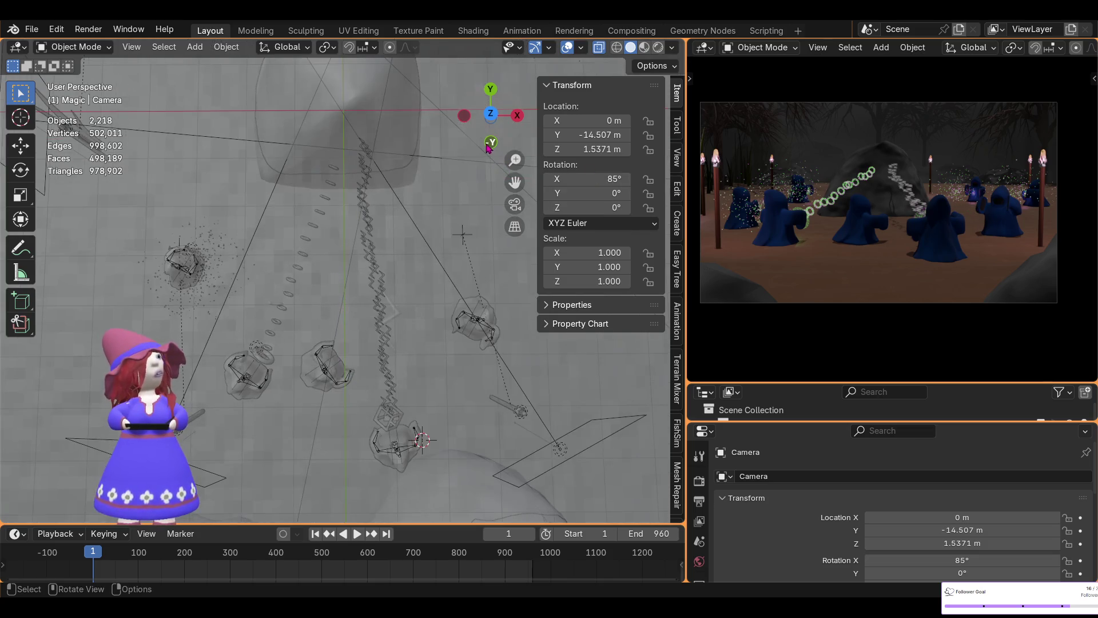
{"action": "mouse_move", "coordinate": [515, 160]}
{"action": "left_mouse_down"}
{"action": "mouse_move", "coordinate": [483, 170]}
{"action": "mouse_move", "coordinate": [314, 435]}
{"action": "left_mouse_up"}
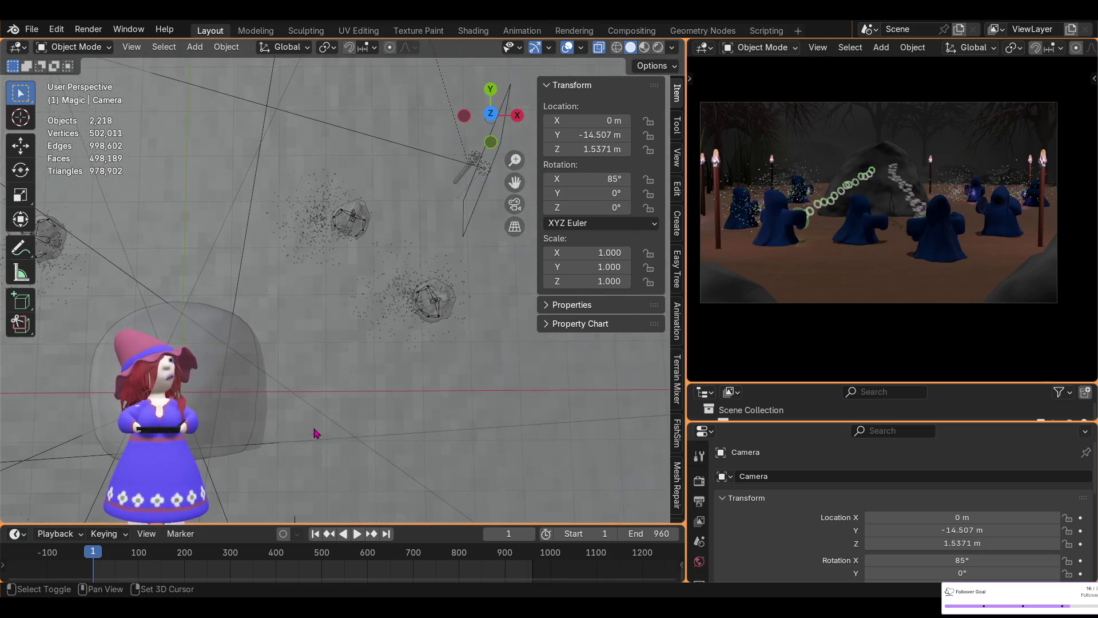
{"action": "mouse_move", "coordinate": [367, 265]}
{"action": "left_mouse_down"}
{"action": "mouse_move", "coordinate": [511, 381]}
{"action": "mouse_move", "coordinate": [473, 383]}
{"action": "left_mouse_up"}
{"action": "scroll", "coordinate": [471, 369], "scroll_direction": "up", "scroll_amount": 3}
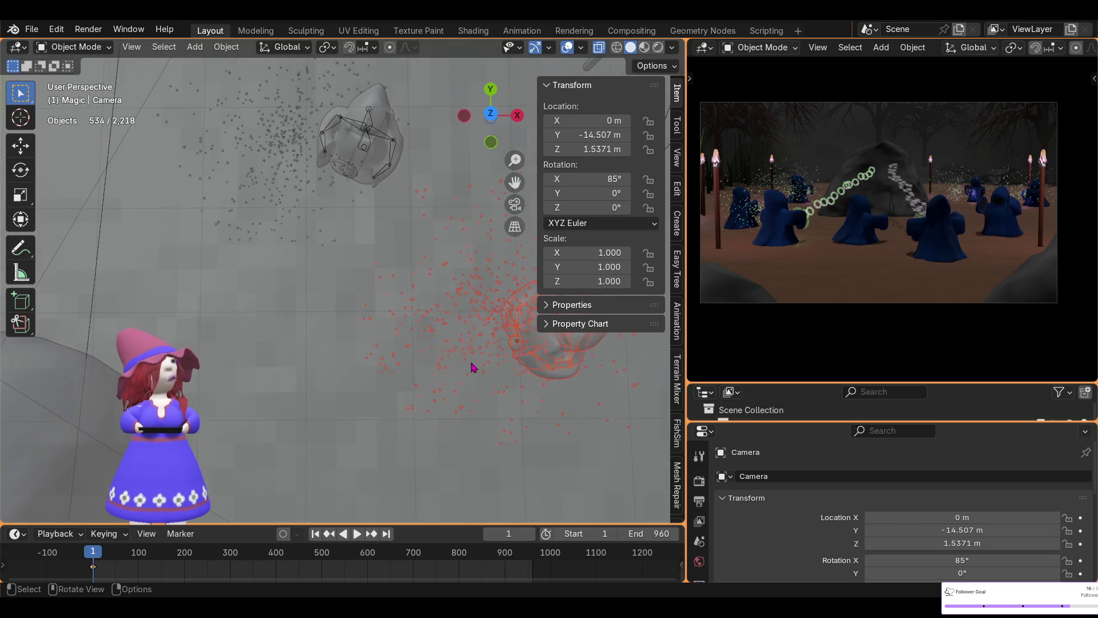
{"action": "scroll", "coordinate": [374, 336], "scroll_direction": "up", "scroll_amount": 1}
{"action": "mouse_move", "coordinate": [375, 335]}
{"action": "middle_mouse_down", "text": "shift"}
{"action": "mouse_move", "coordinate": [341, 338]}
{"action": "mouse_move", "coordinate": [232, 296]}
{"action": "middle_mouse_up", "text": "shift"}
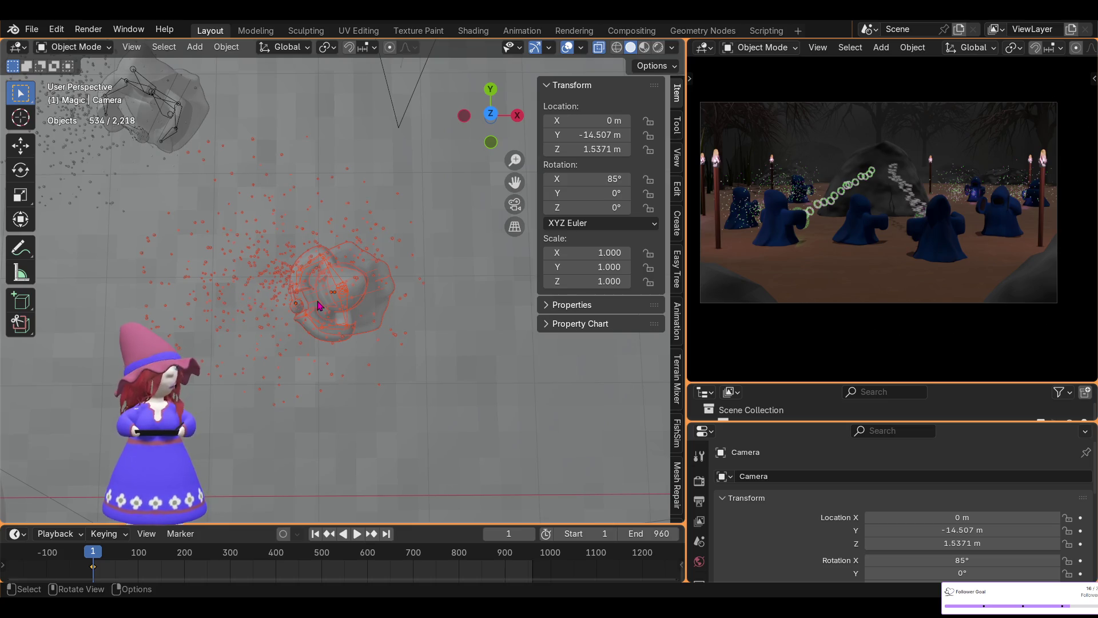
{"action": "middle_click_drag", "start_coordinate": [360, 321], "coordinate": [481, 320], "text": "ctrl"}
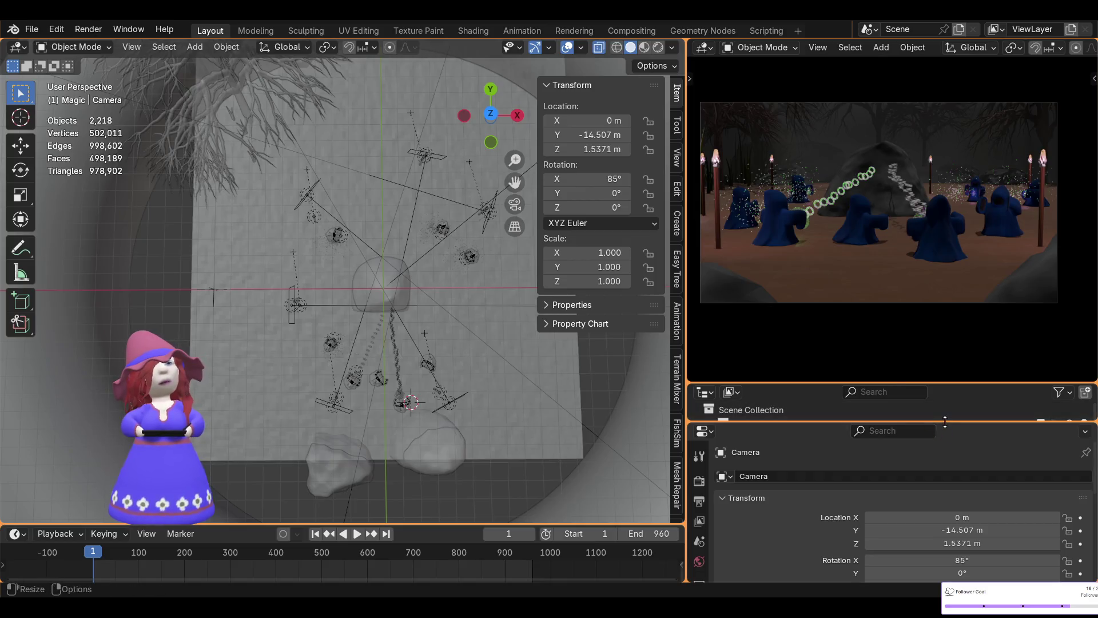
- Enlarge the outliner and maximize the camera view of the wizard circle
{"action": "mouse_move", "coordinate": [949, 420]}
{"action": "left_mouse_down"}
{"action": "mouse_move", "coordinate": [960, 498]}
{"action": "mouse_move", "coordinate": [973, 501]}
{"action": "left_mouse_up"}
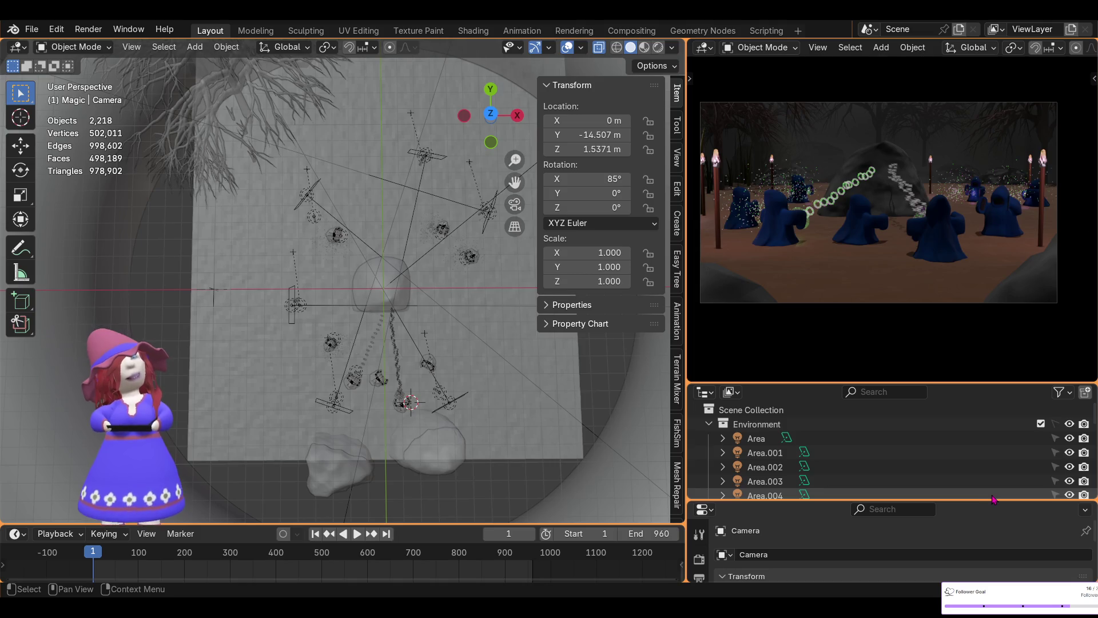
{"action": "scroll", "coordinate": [461, 413], "scroll_direction": "up", "scroll_amount": 3}
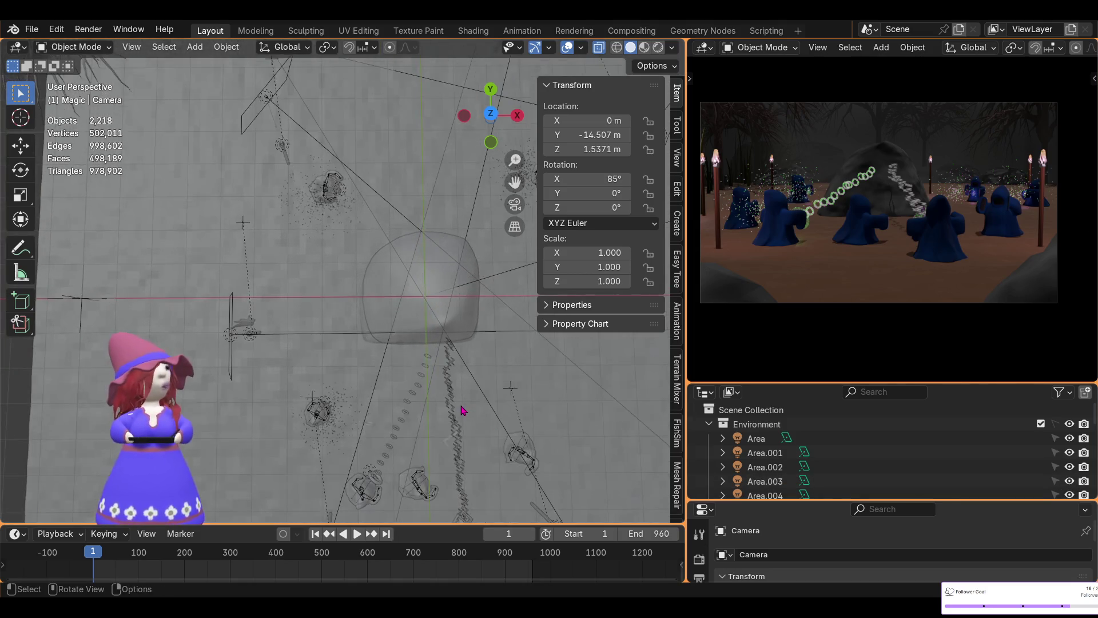
{"action": "middle_click_drag", "start_coordinate": [462, 413], "coordinate": [379, 282], "text": "shift"}
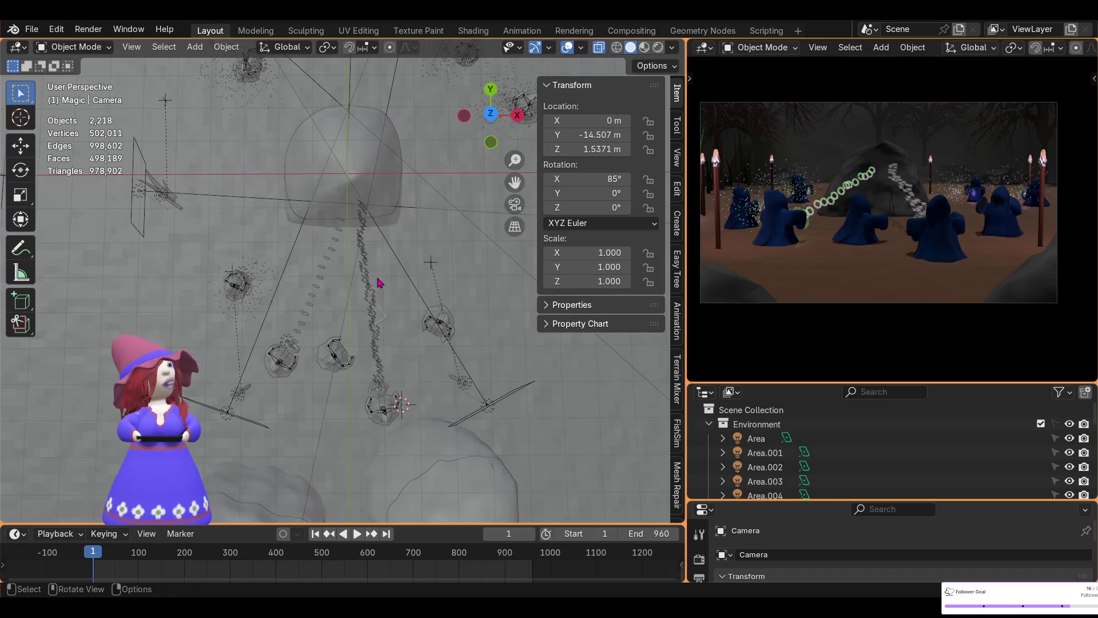
{"action": "scroll", "coordinate": [410, 348], "scroll_direction": "up", "scroll_amount": 3}
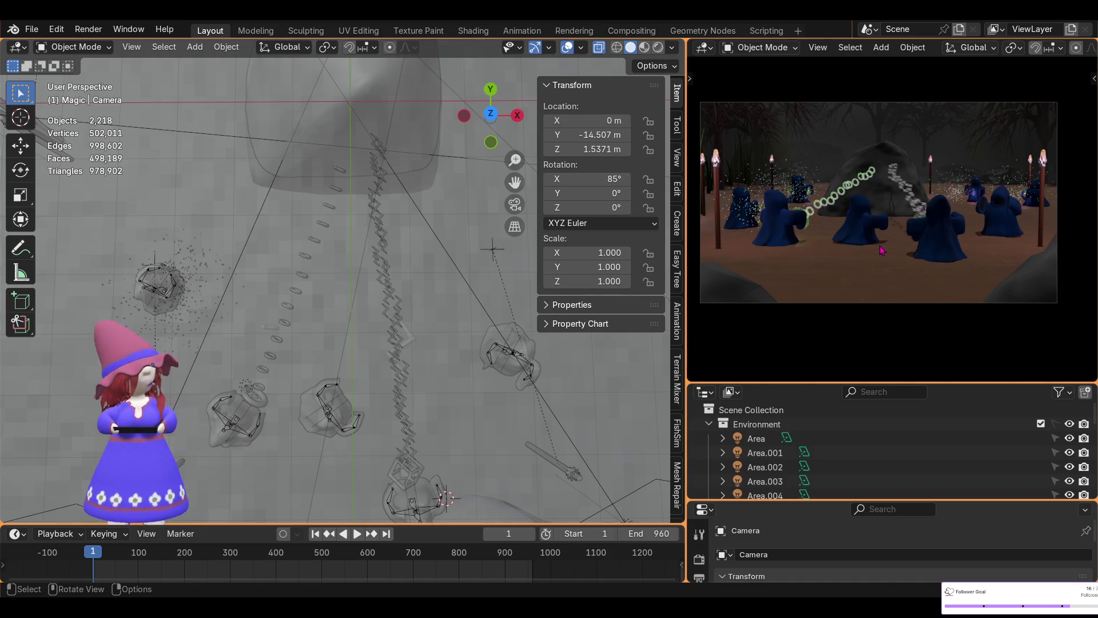
{"action": "key", "text": "ctrl+space"}
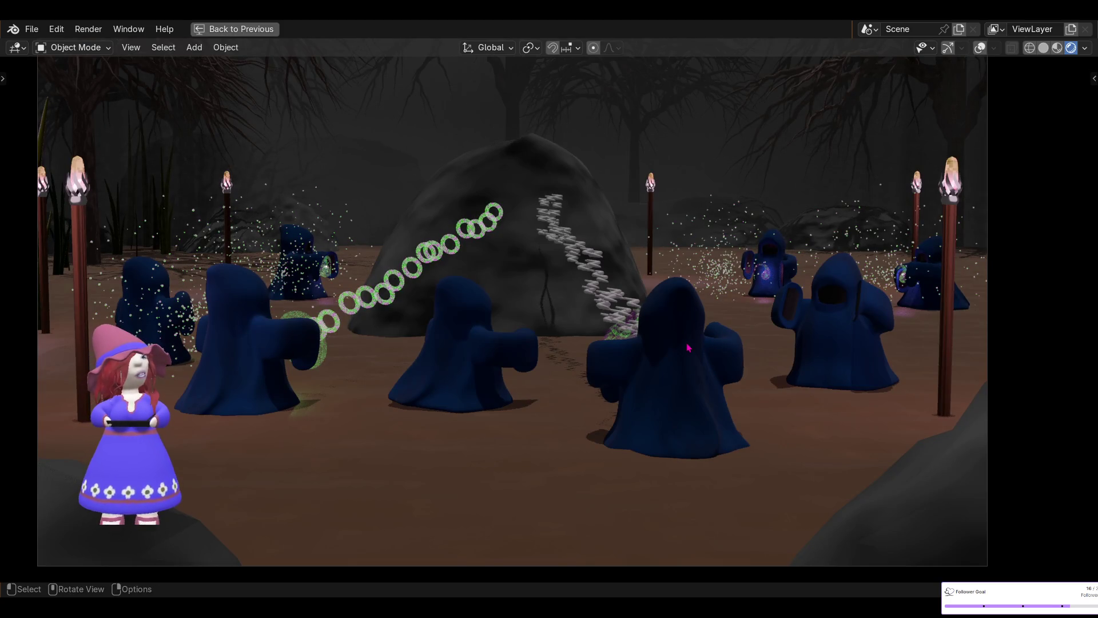
{"action": "scroll", "coordinate": [652, 322], "scroll_direction": "up", "scroll_amount": 1}
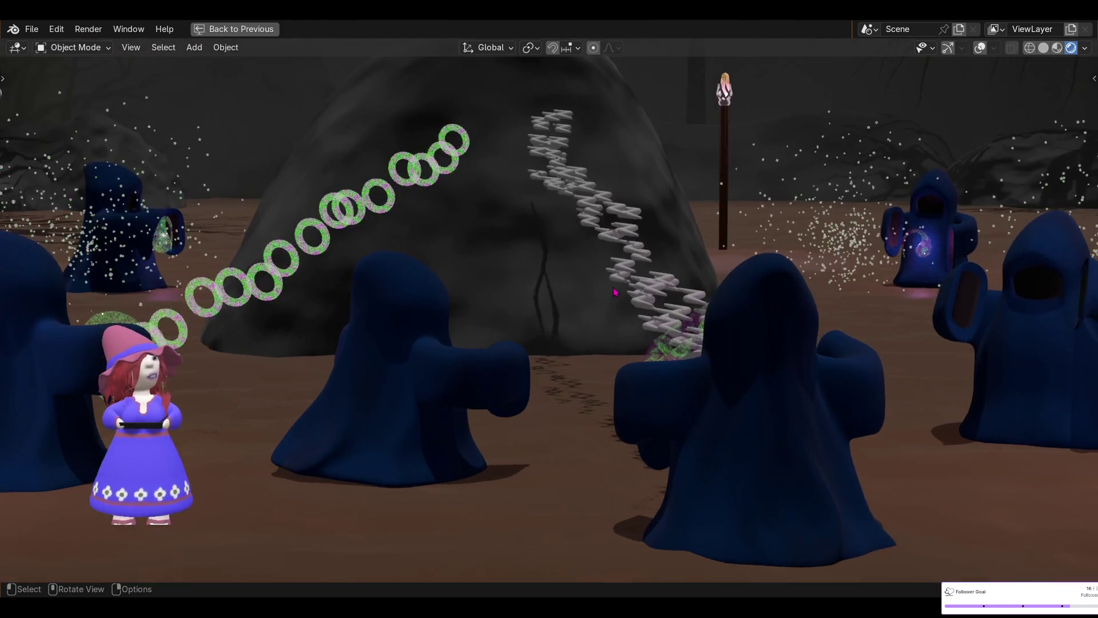
{"action": "scroll", "coordinate": [615, 293], "scroll_direction": "up", "scroll_amount": 1}
{"action": "scroll", "coordinate": [615, 293], "scroll_direction": "down", "scroll_amount": 1}
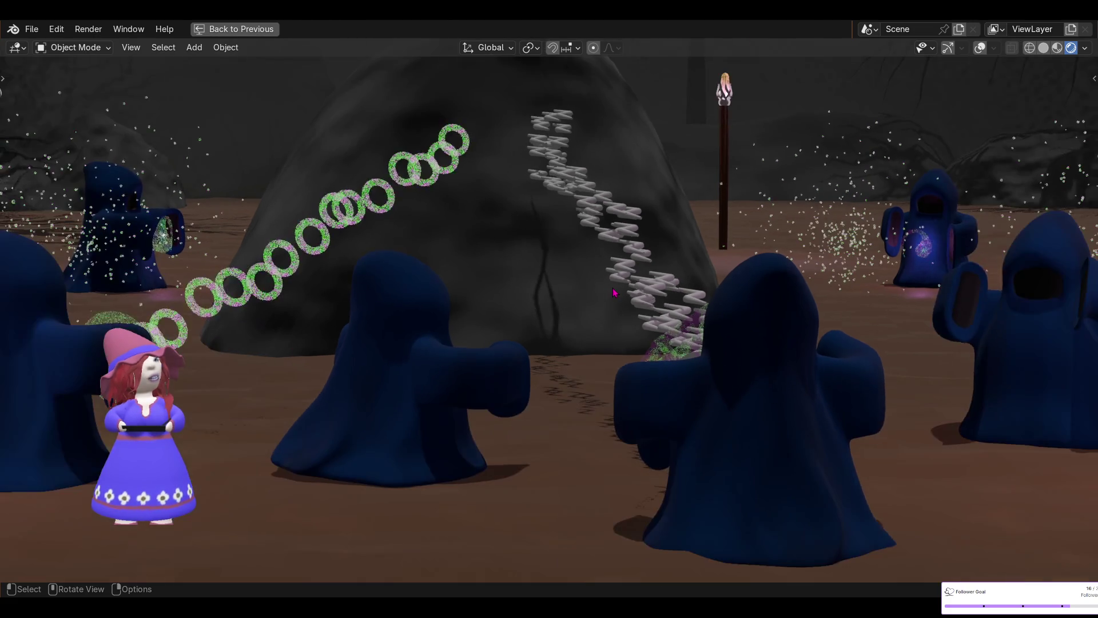
{"action": "scroll", "coordinate": [687, 272], "scroll_direction": "down", "scroll_amount": 1}
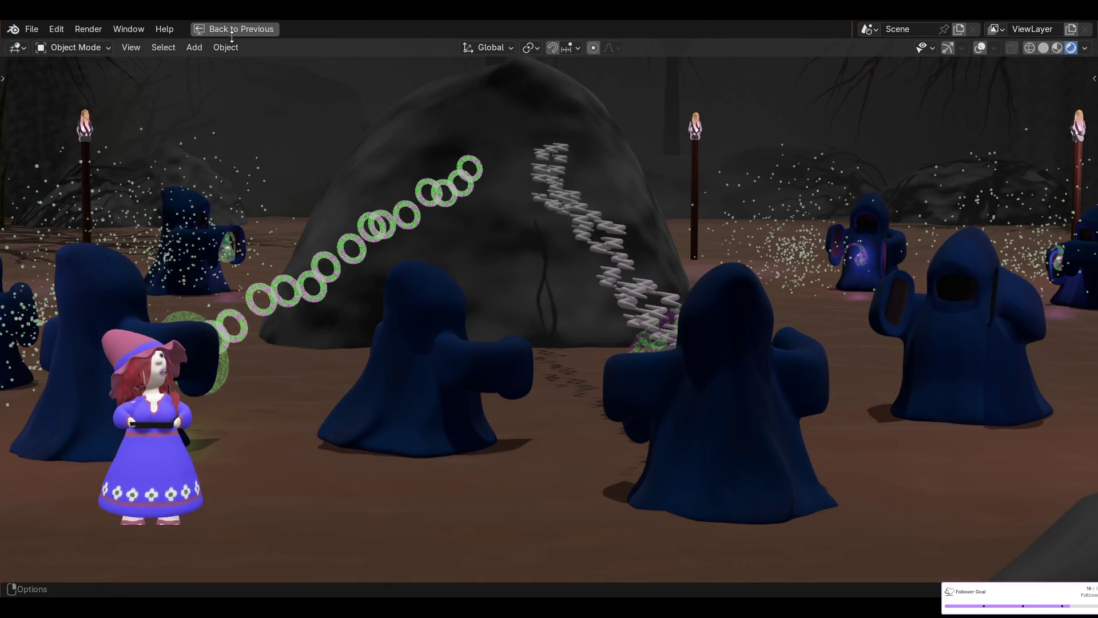
- Return to the full layout, select Particle Zzzzz and switch to the Shading workspace
{"action": "left_click", "coordinate": [234, 28]}
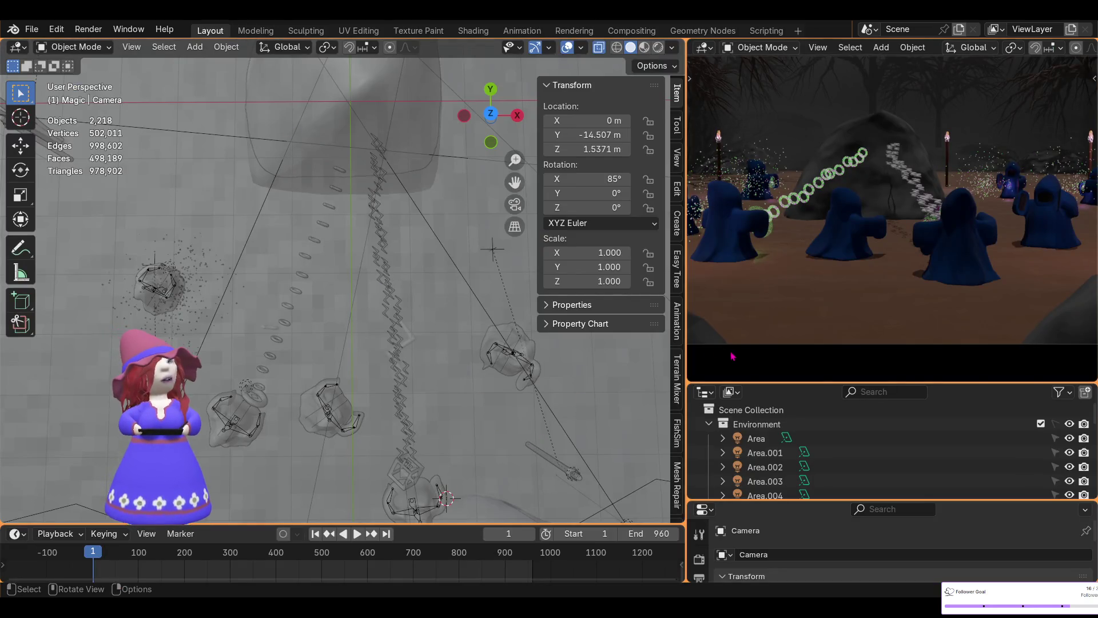
{"action": "scroll", "coordinate": [457, 470], "scroll_direction": "down", "scroll_amount": 2}
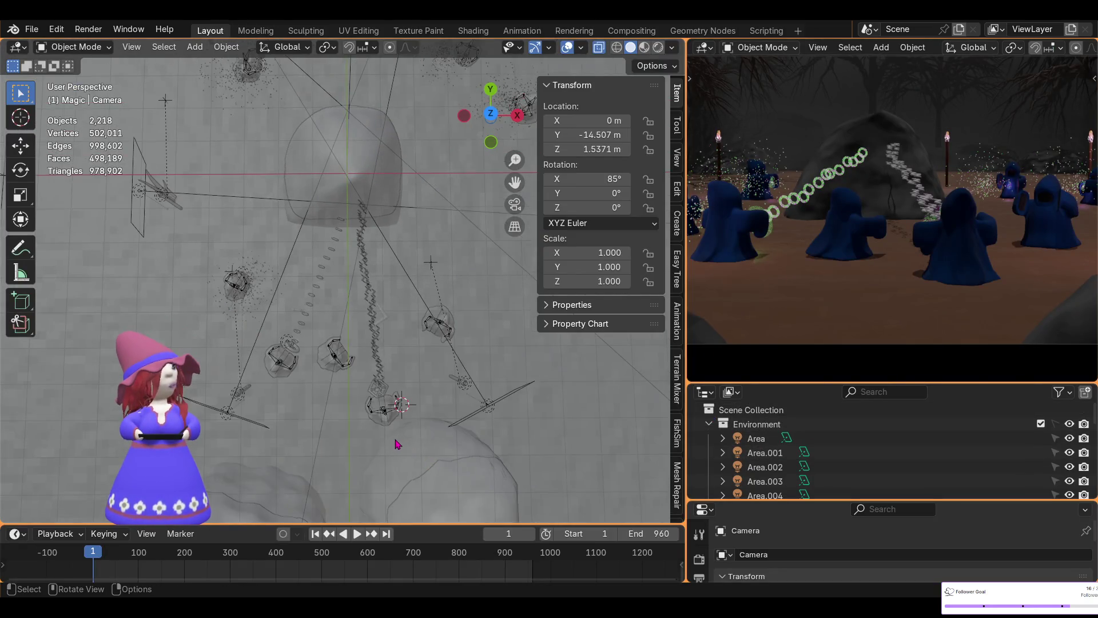
{"action": "scroll", "coordinate": [397, 444], "scroll_direction": "down", "scroll_amount": 3}
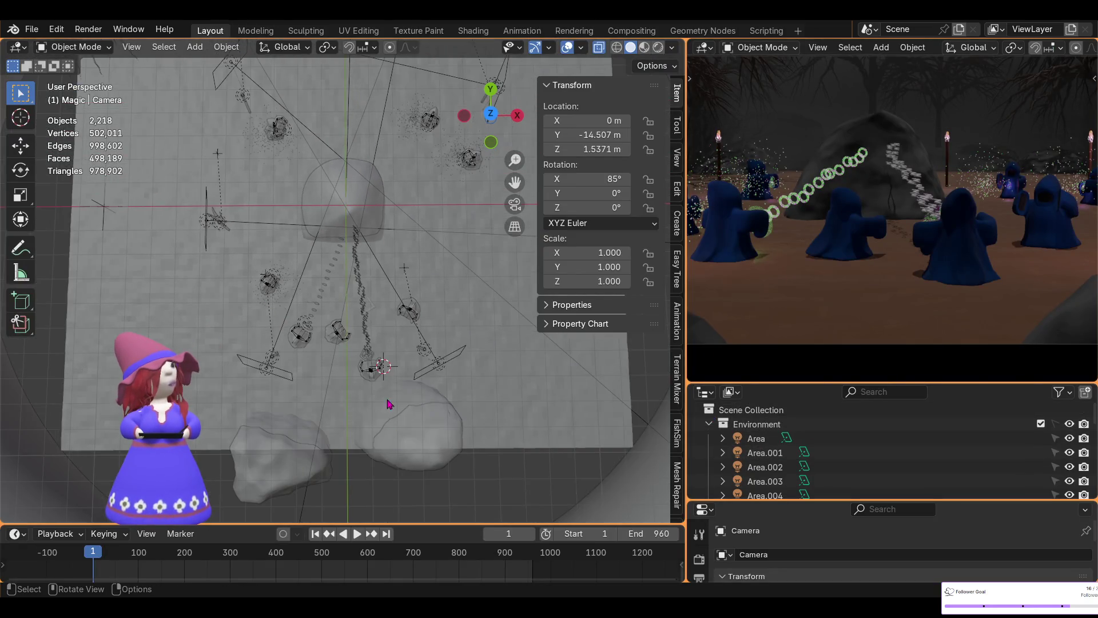
{"action": "left_click", "coordinate": [370, 310]}
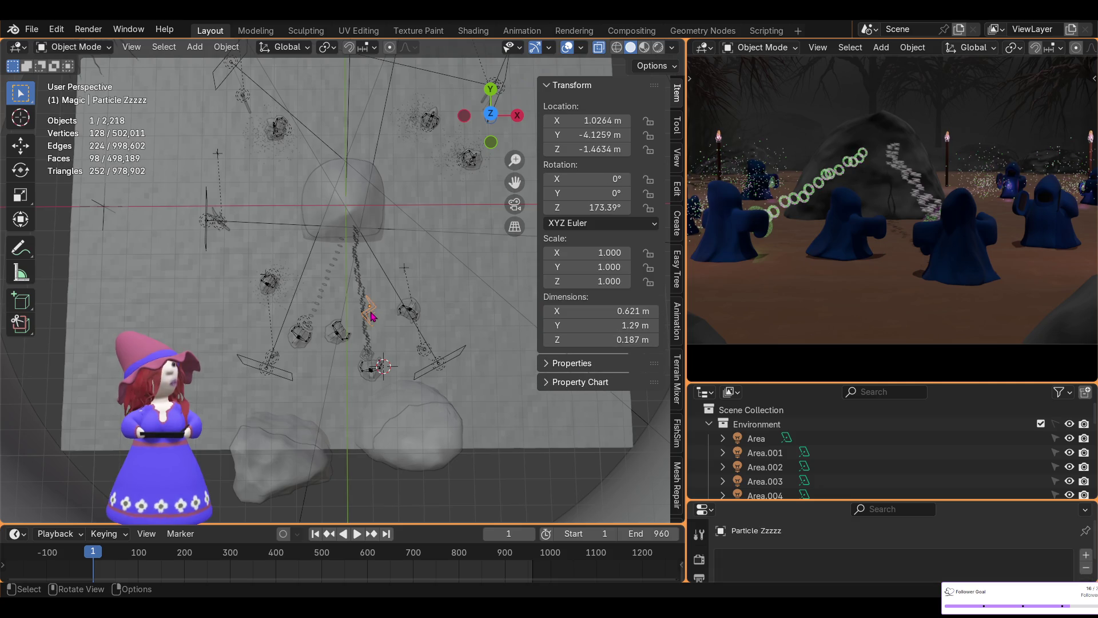
{"action": "left_click", "coordinate": [473, 30]}
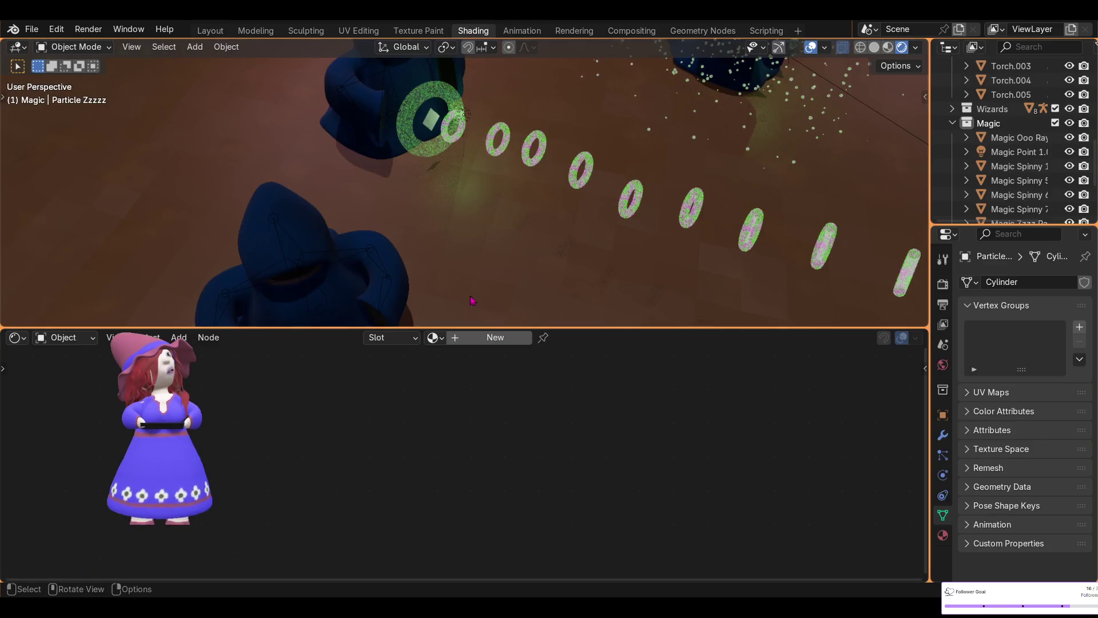
- Assign the 'Magic Particle' material to the zigzag particle object
{"action": "left_click", "coordinate": [437, 337]}
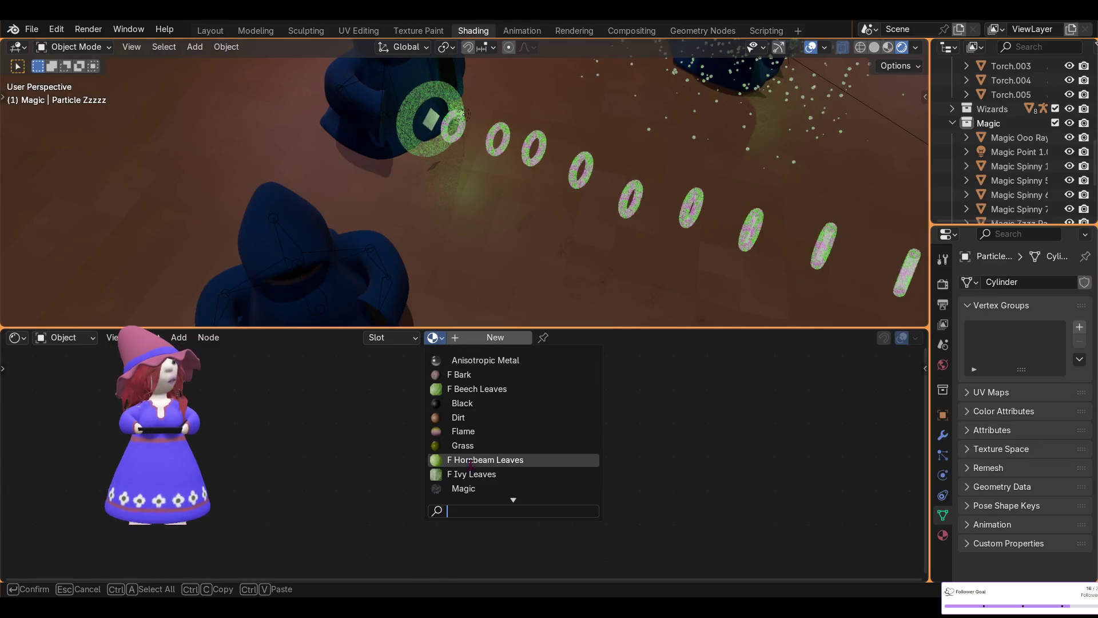
{"action": "left_click", "coordinate": [463, 488]}
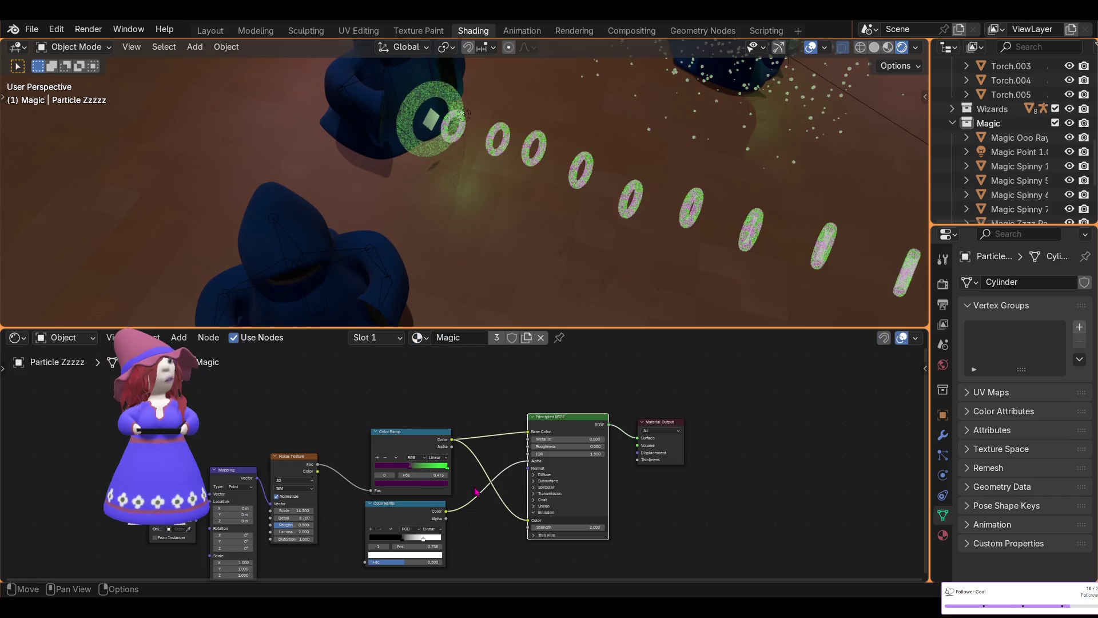
{"action": "left_click", "coordinate": [420, 338]}
{"action": "scroll", "coordinate": [497, 496], "scroll_direction": "down", "scroll_amount": 4}
{"action": "scroll", "coordinate": [495, 496], "scroll_direction": "down", "scroll_amount": 3}
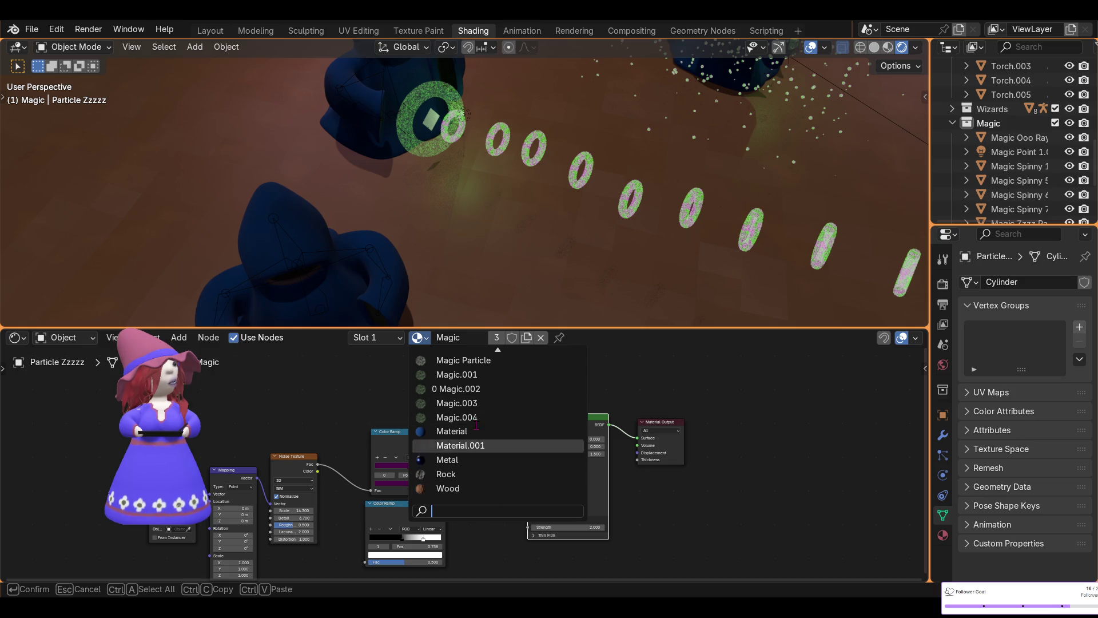
{"action": "left_click", "coordinate": [473, 361]}
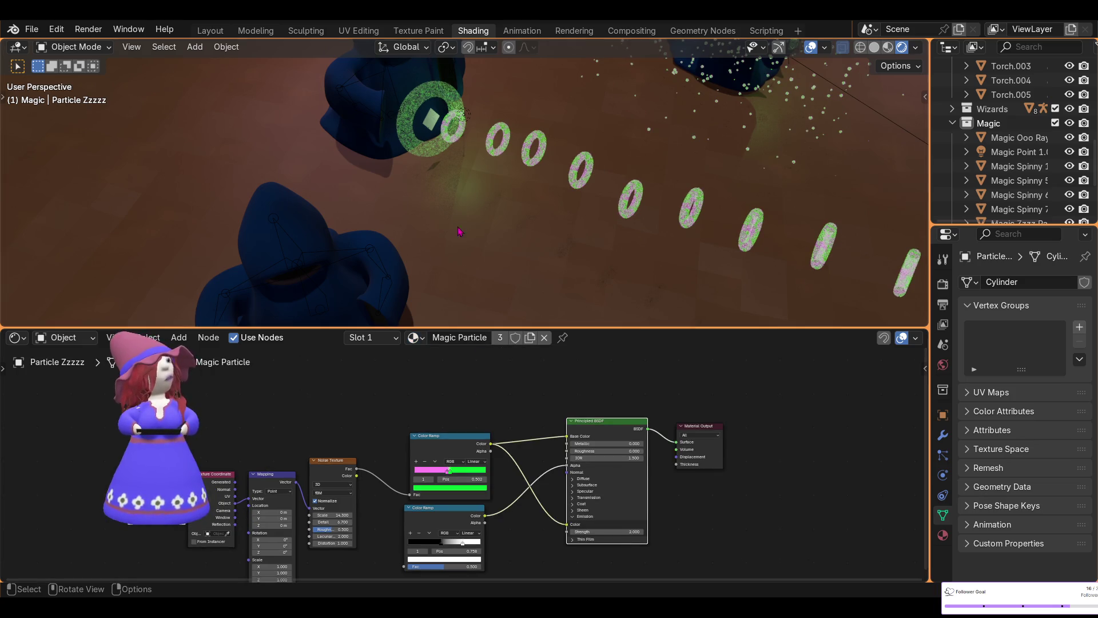
- Frame the particle object in view and switch to the Layout workspace
{"action": "key", "text": "KP_Decimal"}
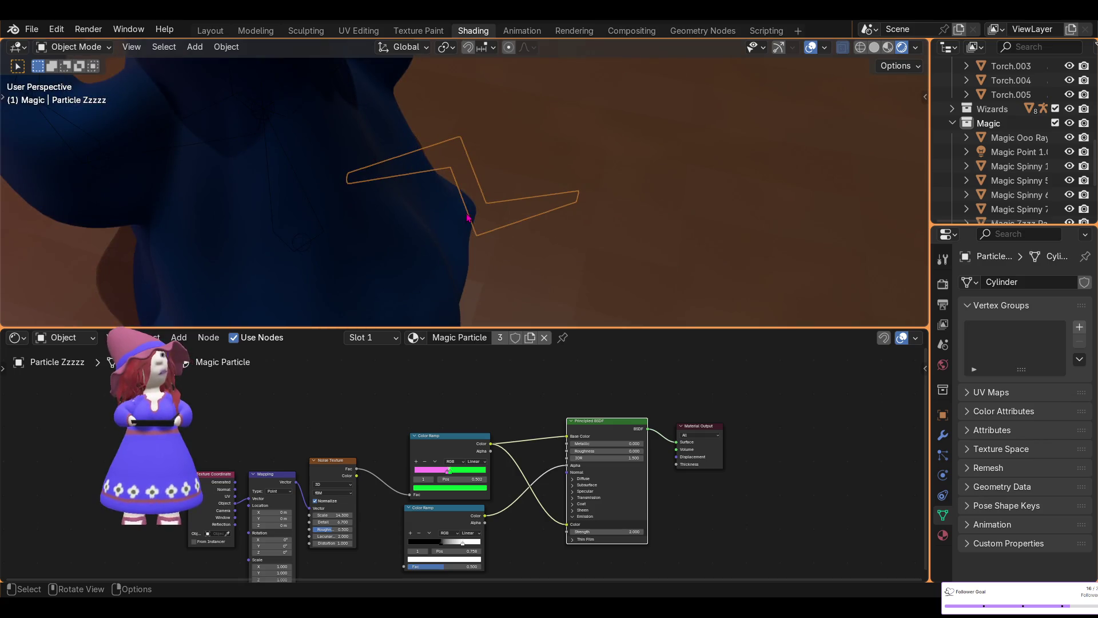
{"action": "scroll", "coordinate": [468, 218], "scroll_direction": "down", "scroll_amount": 5}
{"action": "scroll", "coordinate": [469, 218], "scroll_direction": "down", "scroll_amount": 3}
{"action": "mouse_move", "coordinate": [468, 218]}
{"action": "middle_mouse_down"}
{"action": "mouse_move", "coordinate": [510, 216]}
{"action": "mouse_move", "coordinate": [518, 247]}
{"action": "middle_mouse_up"}
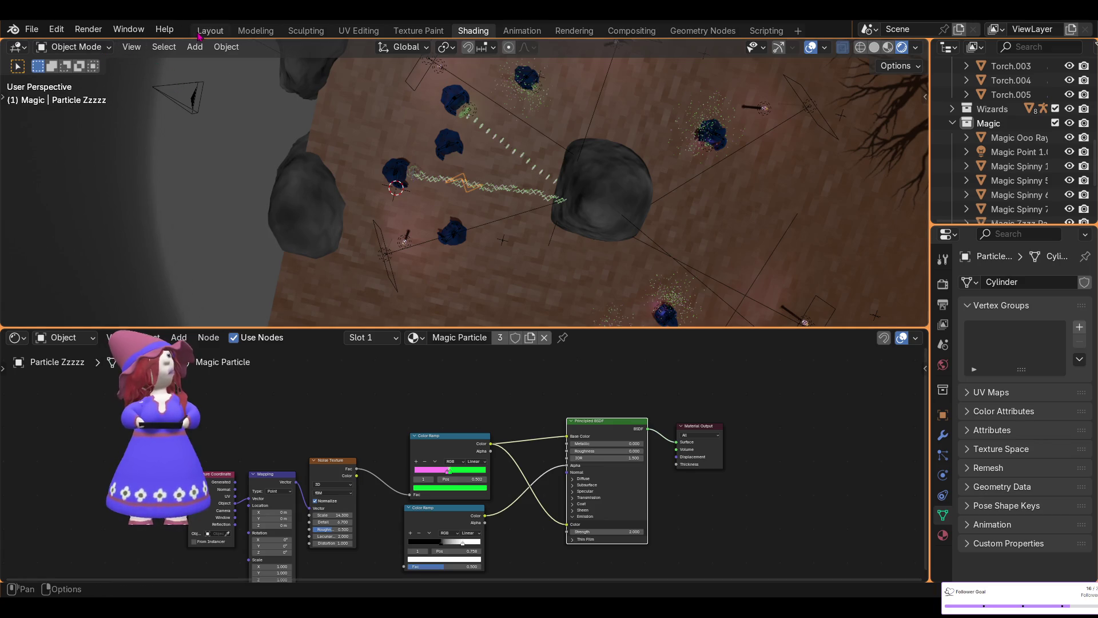
{"action": "left_click", "coordinate": [211, 30]}
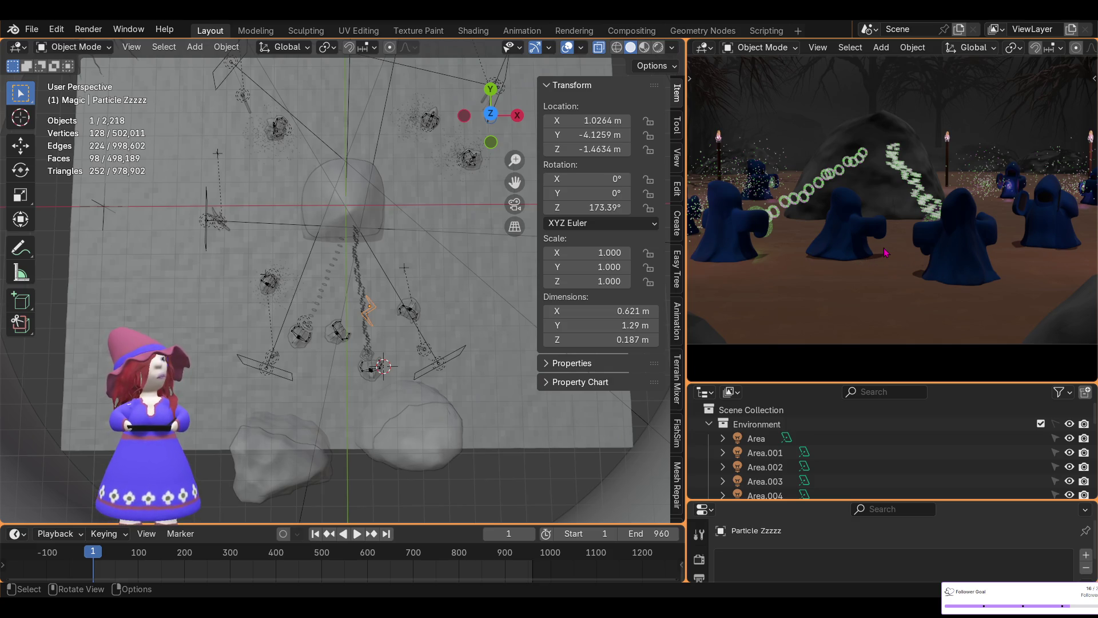
{"action": "scroll", "coordinate": [886, 252], "scroll_direction": "up", "scroll_amount": 2}
{"action": "scroll", "coordinate": [910, 250], "scroll_direction": "up", "scroll_amount": 3}
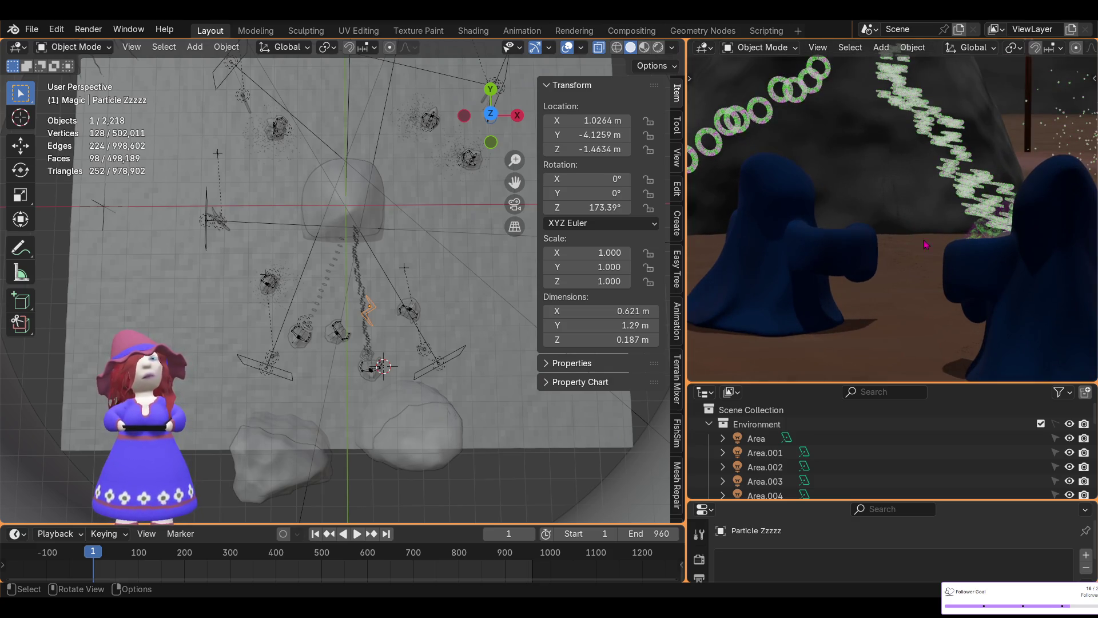
- Enlarge the Properties editor over the outliner and select the Zzzz Ray Emitter
{"action": "left_click_drag", "start_coordinate": [827, 384], "coordinate": [820, 309]}
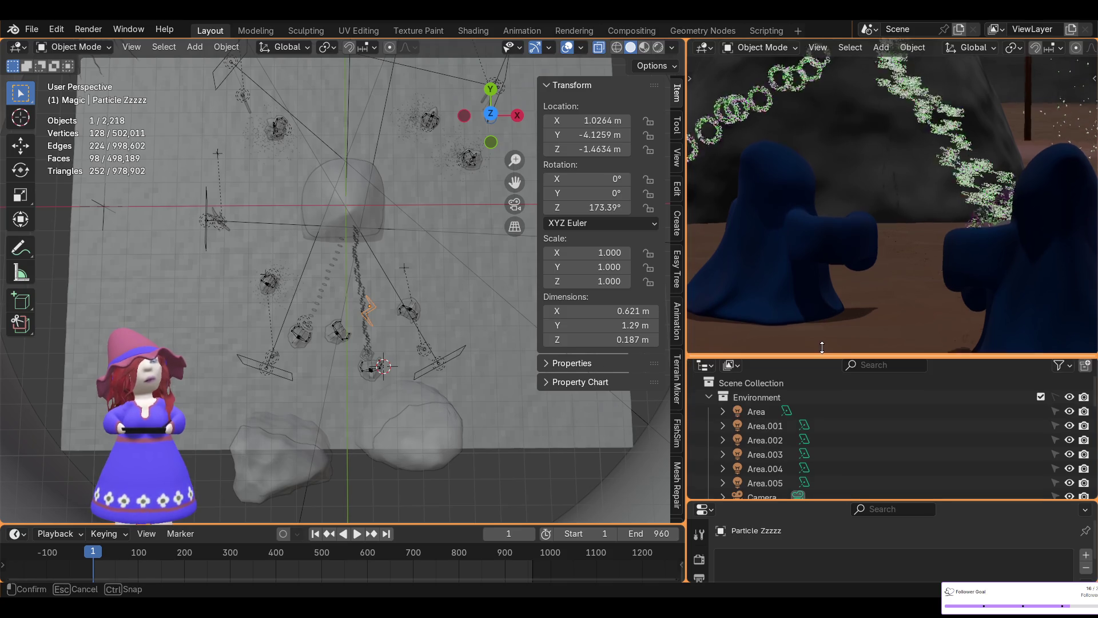
{"action": "left_click_drag", "start_coordinate": [828, 501], "coordinate": [840, 342]}
{"action": "scroll", "coordinate": [410, 466], "scroll_direction": "up", "scroll_amount": 2}
{"action": "scroll", "coordinate": [409, 465], "scroll_direction": "up", "scroll_amount": 3}
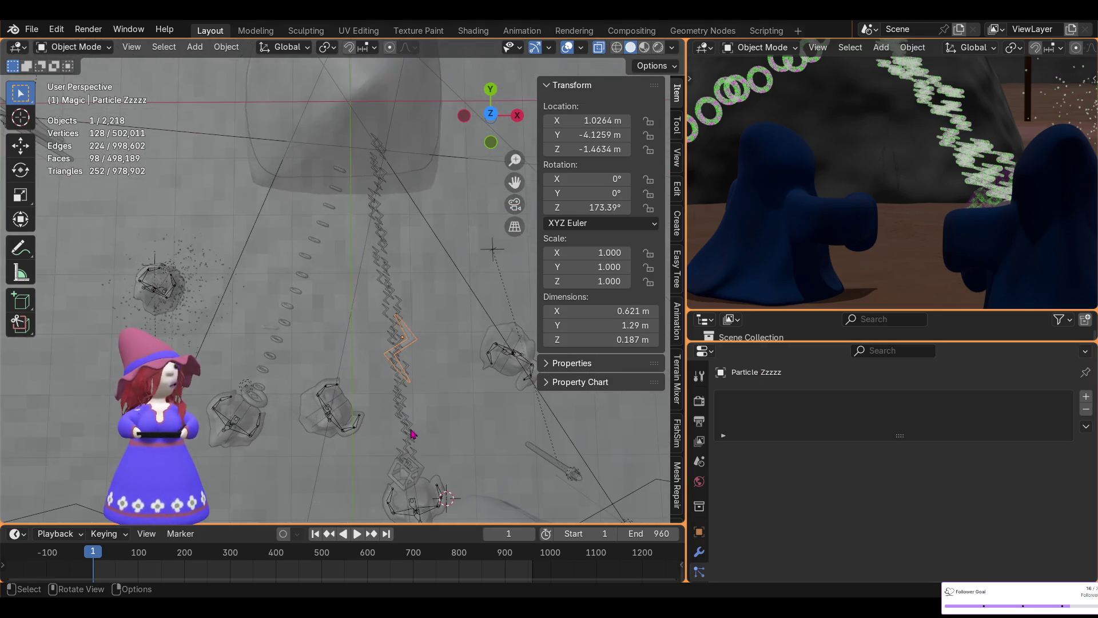
{"action": "left_click", "coordinate": [407, 478]}
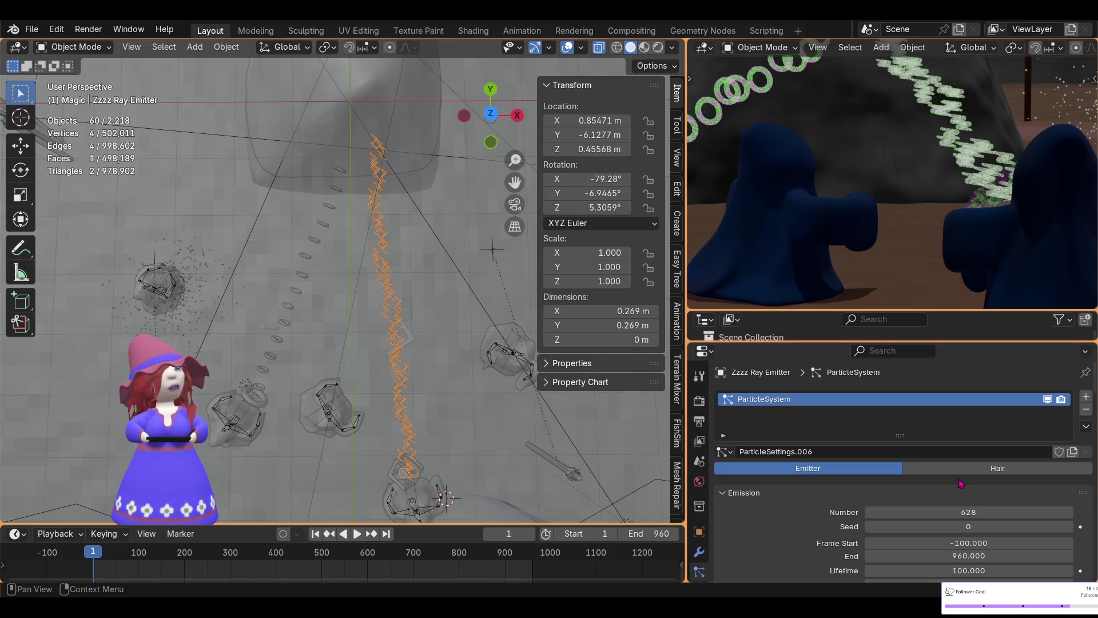
{"action": "scroll", "coordinate": [897, 517], "scroll_direction": "down", "scroll_amount": 1}
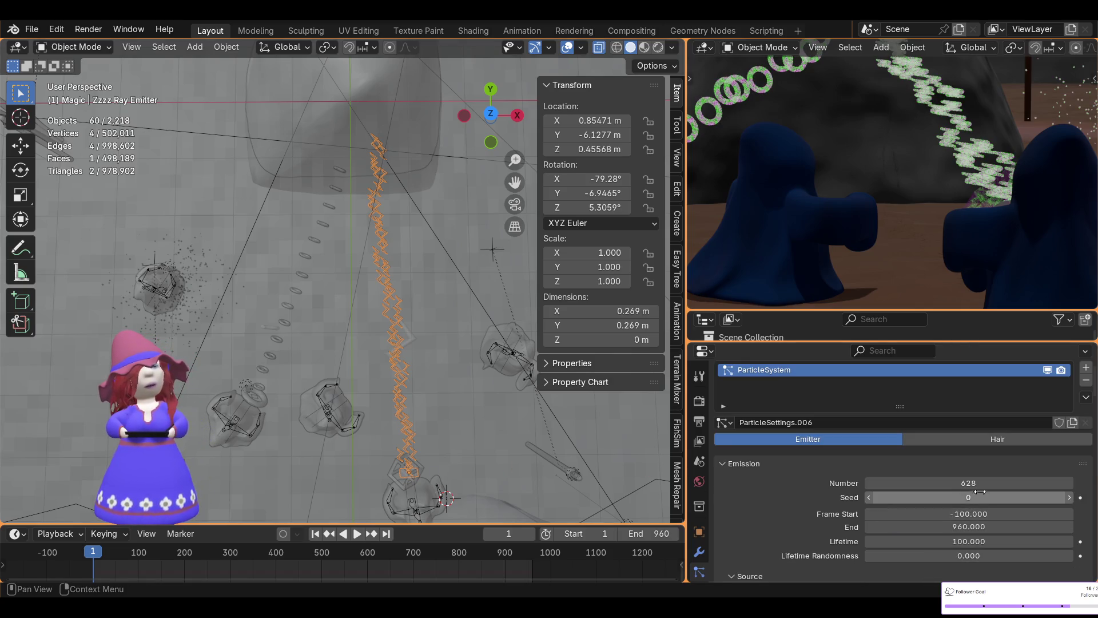
- Reduce the emitter's particle count from 628 to 150 and play the animation to preview it
{"action": "left_click_drag", "start_coordinate": [897, 483], "coordinate": [637, 482]}
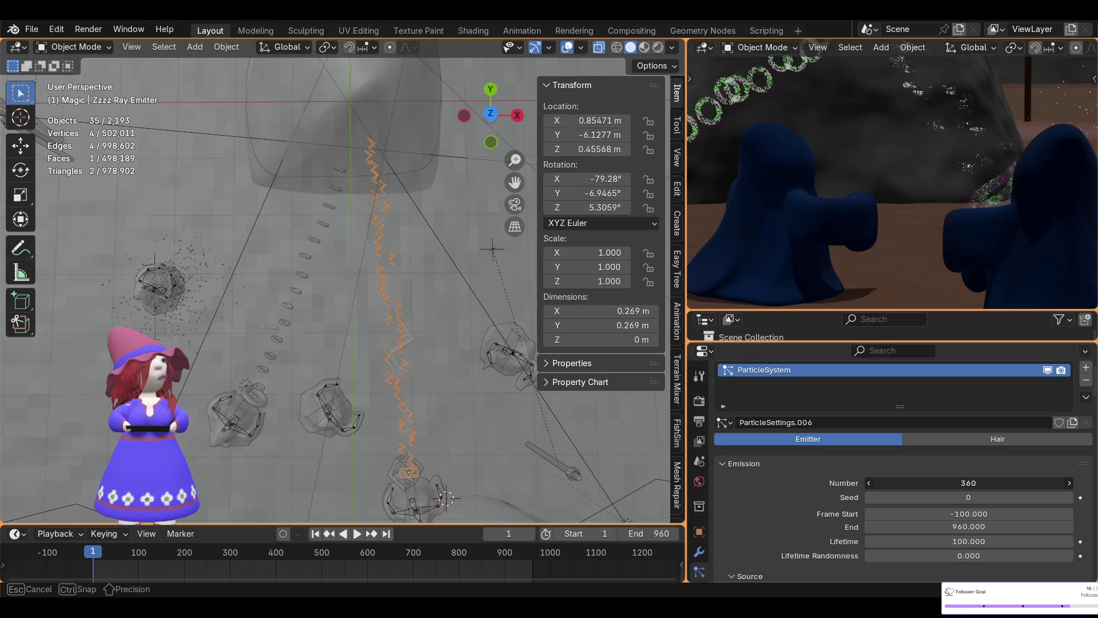
{"action": "mouse_move", "coordinate": [631, 482]}
{"action": "left_mouse_down"}
{"action": "mouse_move", "coordinate": [516, 482]}
{"action": "mouse_move", "coordinate": [969, 482]}
{"action": "left_mouse_up"}
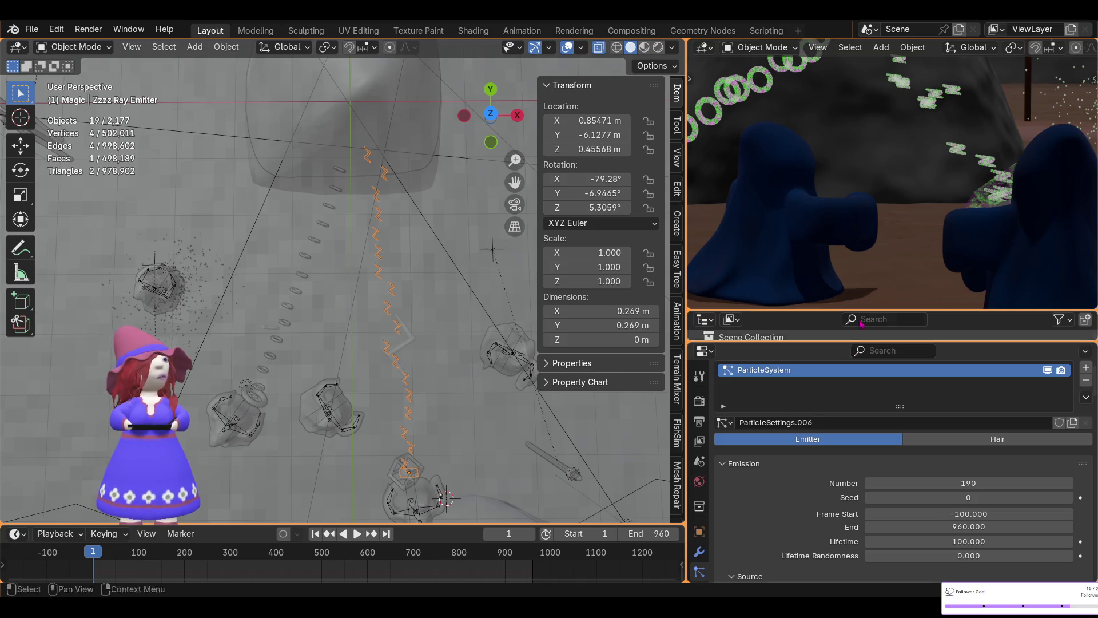
{"action": "scroll", "coordinate": [895, 232], "scroll_direction": "down", "scroll_amount": 3}
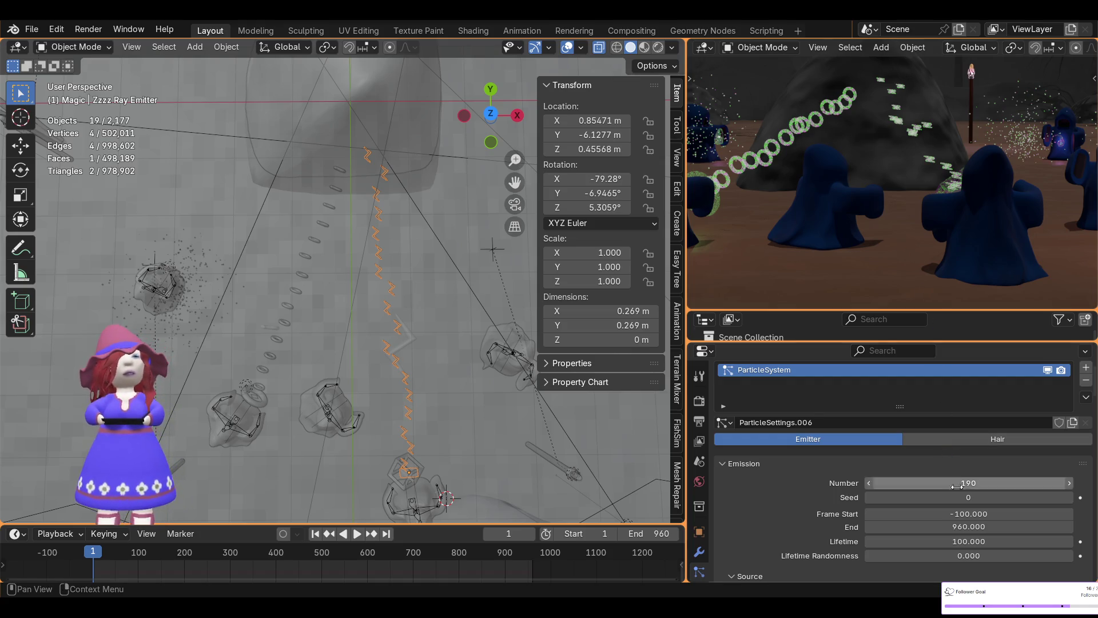
{"action": "mouse_move", "coordinate": [983, 483]}
{"action": "left_mouse_down"}
{"action": "mouse_move", "coordinate": [961, 482]}
{"action": "mouse_move", "coordinate": [1006, 485]}
{"action": "left_mouse_up"}
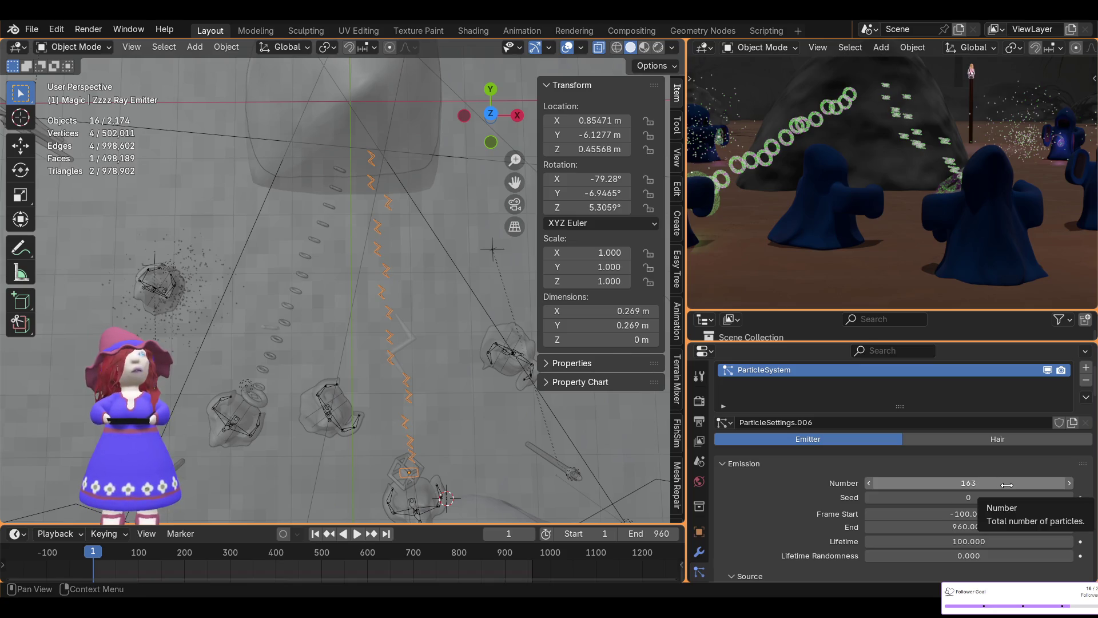
{"action": "left_click", "coordinate": [973, 483]}
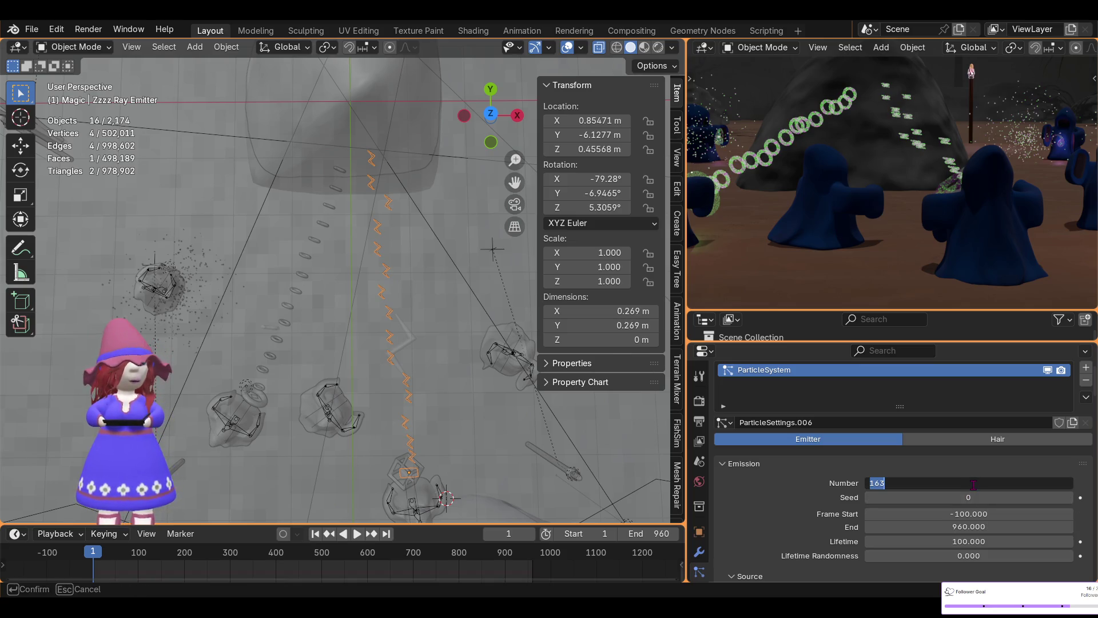
{"action": "type", "text": "150"}
{"action": "key", "text": "Return"}
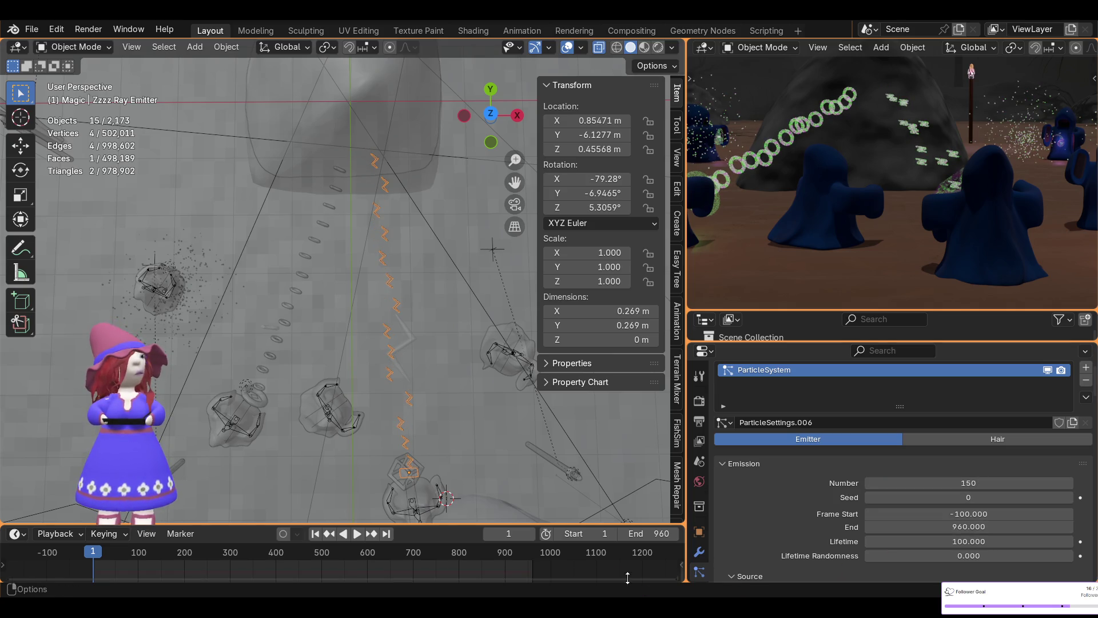
{"action": "left_click", "coordinate": [359, 534]}
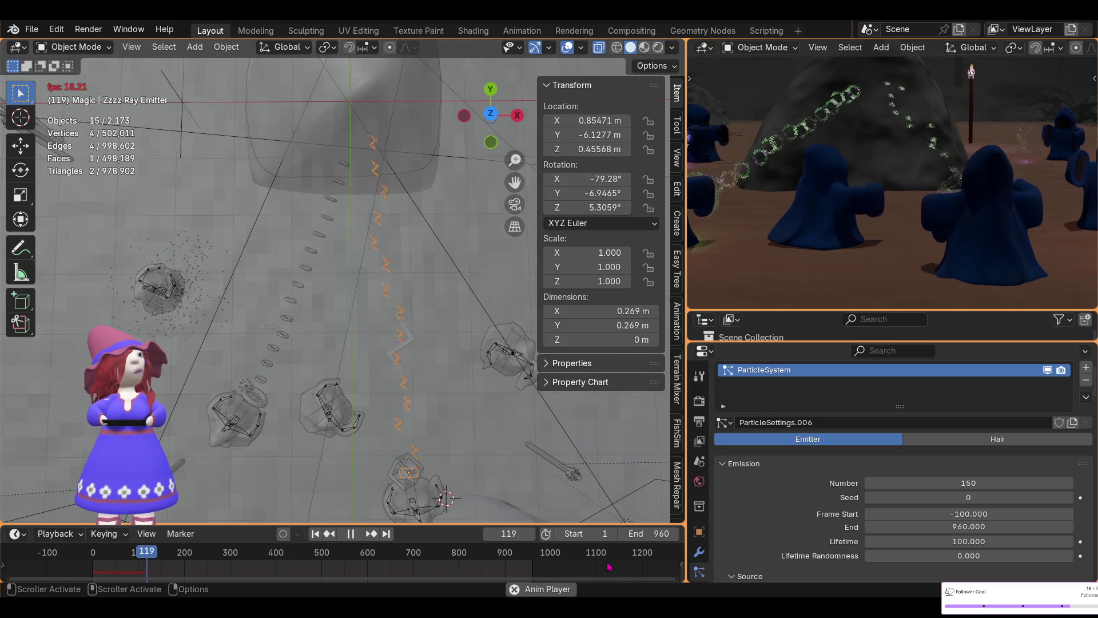
- Rewind to frame 1 and bake the Zzzz Ray Emitter's particle cache across all 960 frames
{"action": "left_click", "coordinate": [350, 533]}
{"action": "left_click", "coordinate": [315, 533]}
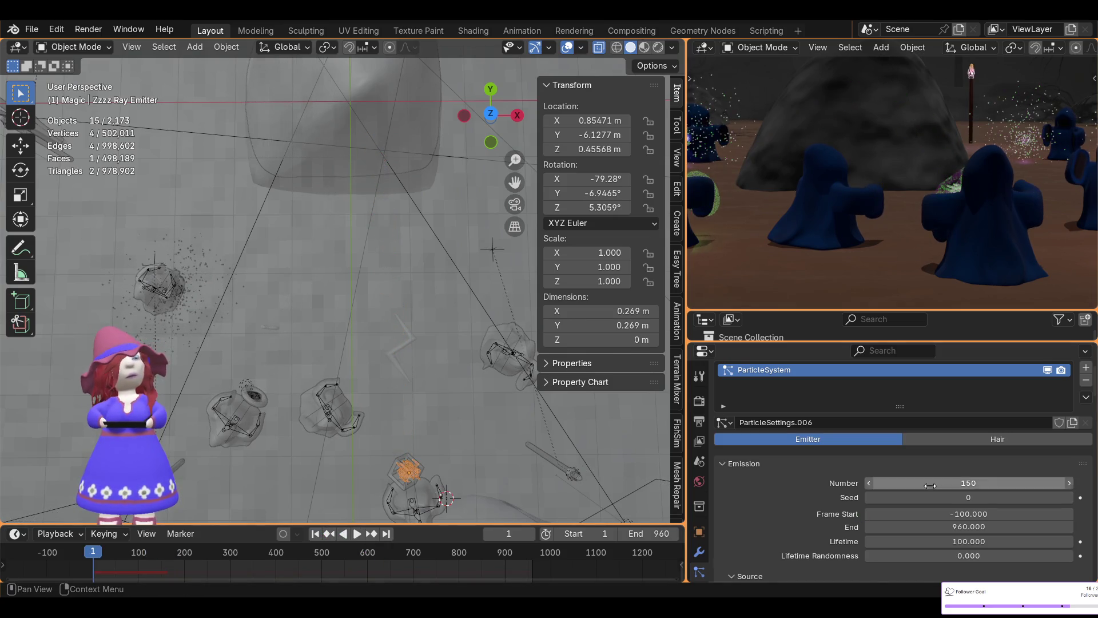
{"action": "scroll", "coordinate": [932, 489], "scroll_direction": "down", "scroll_amount": 2}
{"action": "scroll", "coordinate": [932, 490], "scroll_direction": "down", "scroll_amount": 2}
{"action": "scroll", "coordinate": [932, 490], "scroll_direction": "down", "scroll_amount": 3}
{"action": "scroll", "coordinate": [933, 489], "scroll_direction": "down", "scroll_amount": 2}
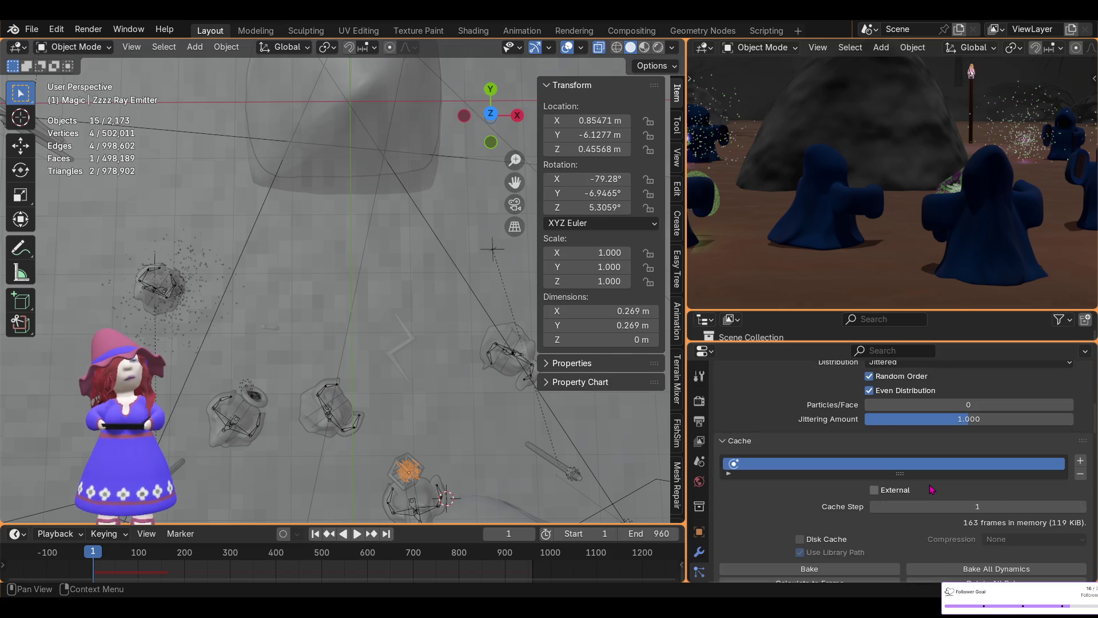
{"action": "scroll", "coordinate": [932, 490], "scroll_direction": "down", "scroll_amount": 2}
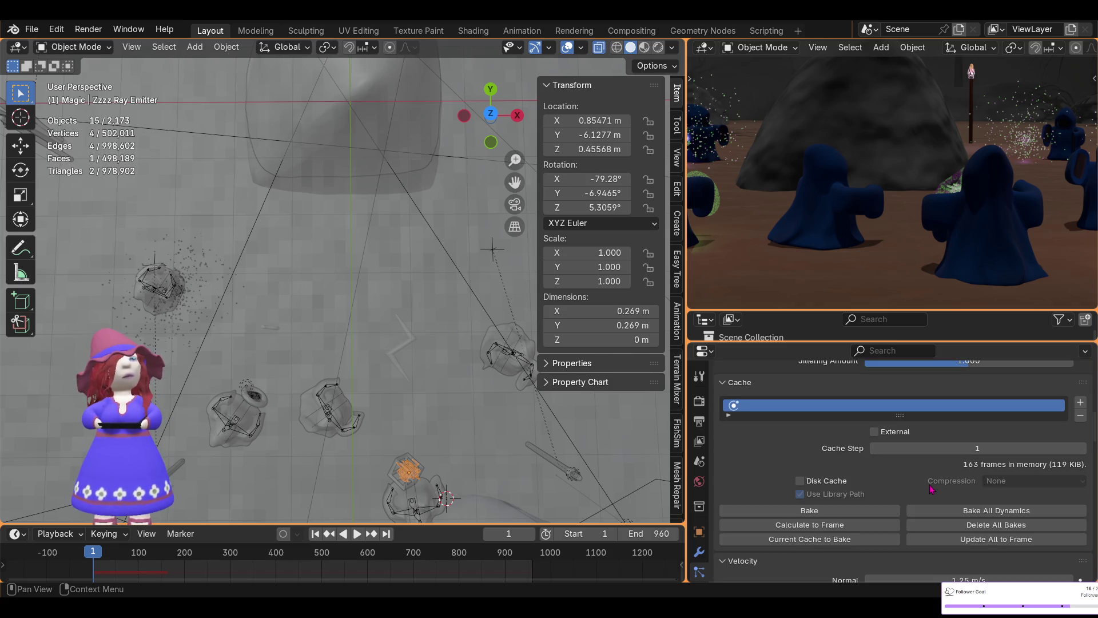
{"action": "left_click", "coordinate": [806, 511]}
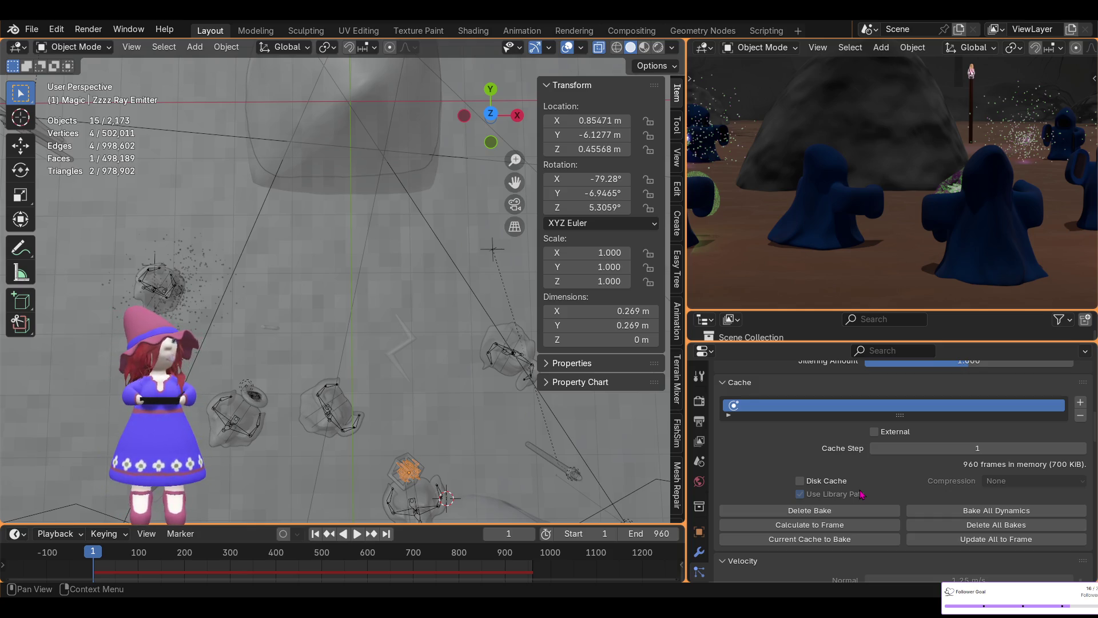
- Play the baked animation to frame 253 and rotate the preview toward the hooded wizards
{"action": "left_click", "coordinate": [357, 533]}
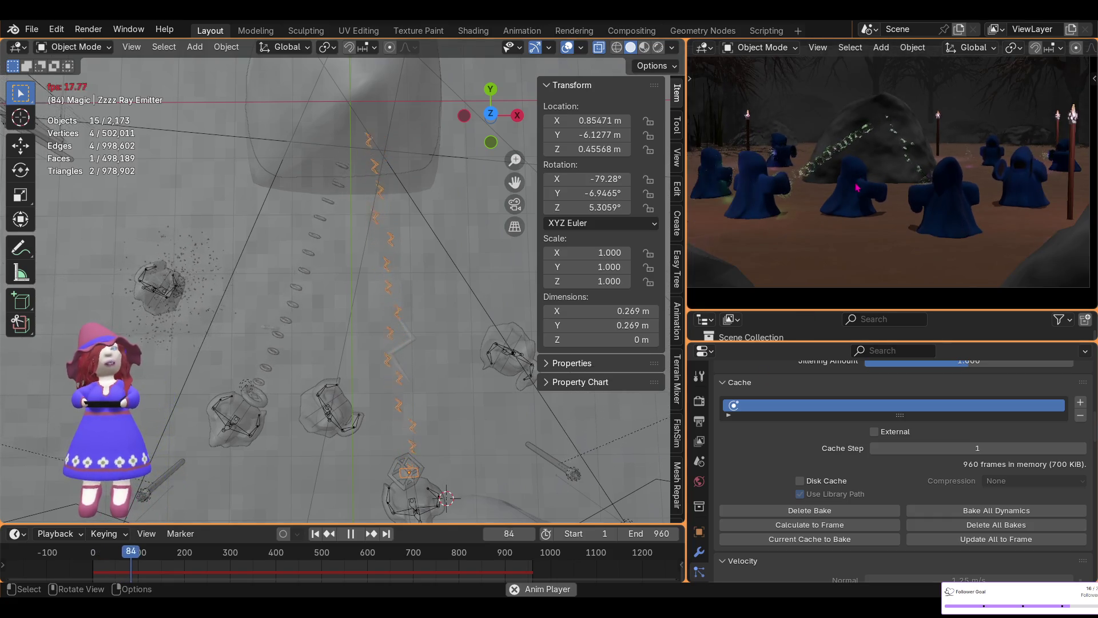
{"action": "scroll", "coordinate": [873, 203], "scroll_direction": "down", "scroll_amount": 2}
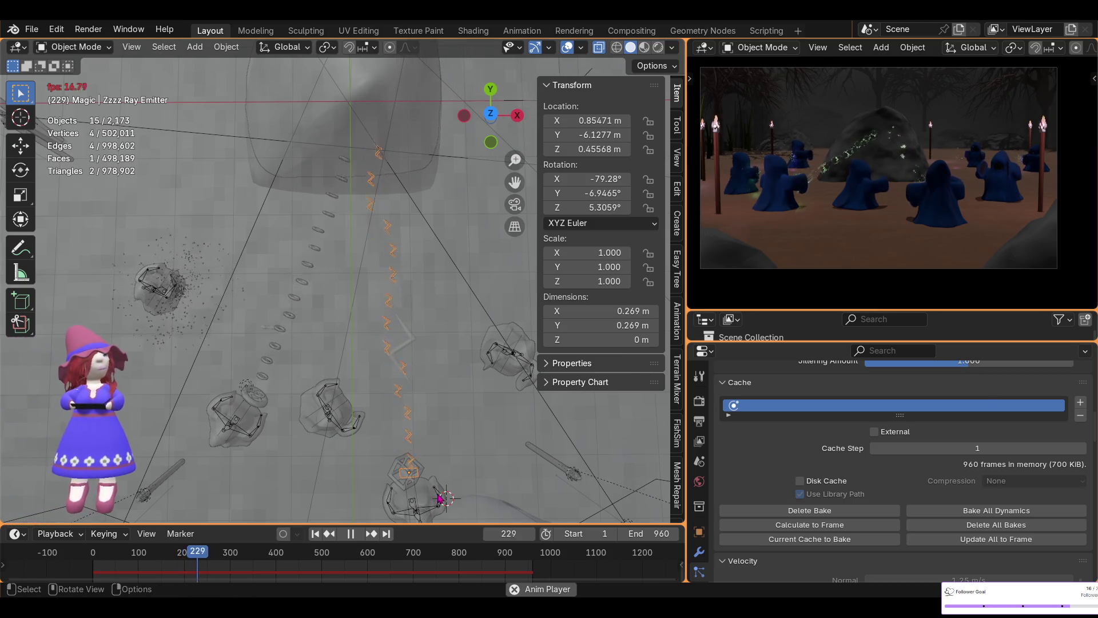
{"action": "left_click", "coordinate": [352, 534]}
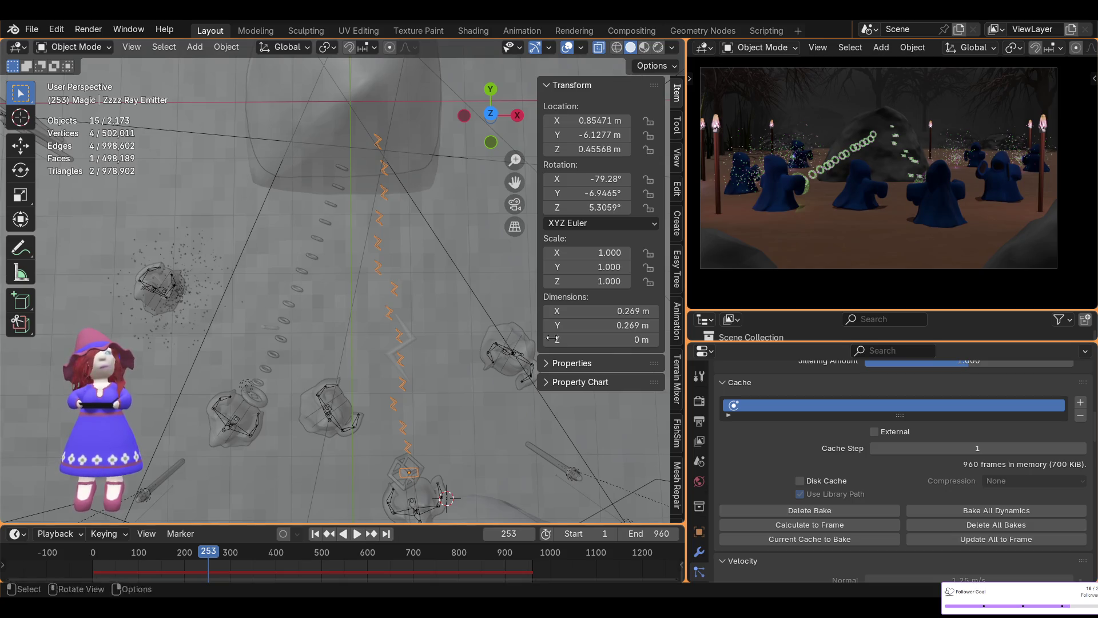
{"action": "scroll", "coordinate": [865, 202], "scroll_direction": "up", "scroll_amount": 3}
{"action": "scroll", "coordinate": [901, 197], "scroll_direction": "up", "scroll_amount": 3}
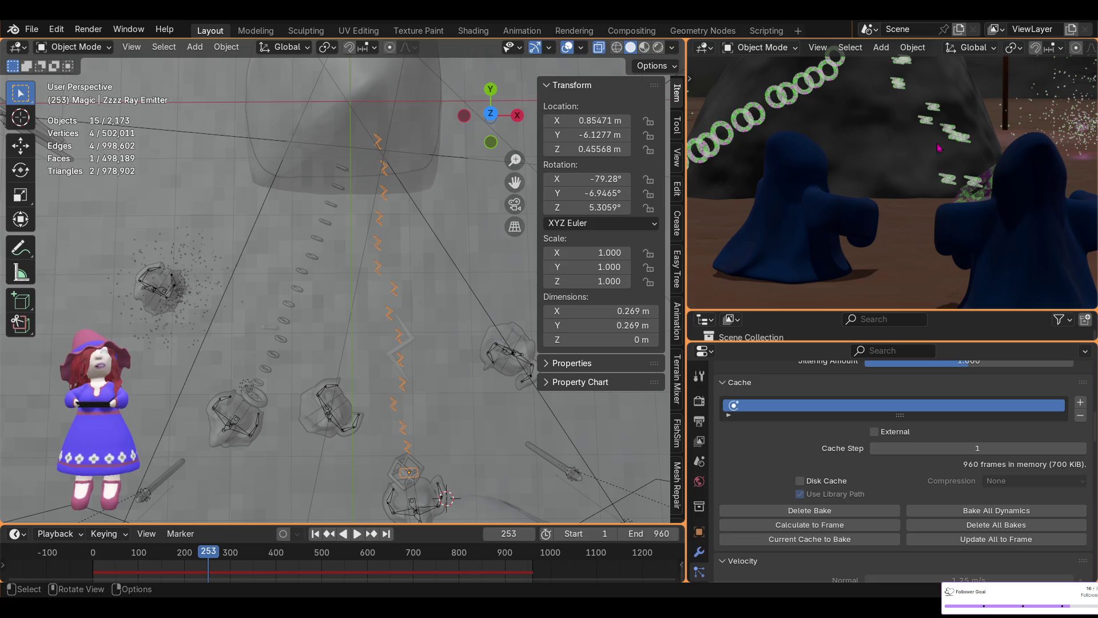
{"action": "middle_click_drag", "start_coordinate": [924, 140], "coordinate": [937, 204]}
{"action": "scroll", "coordinate": [936, 216], "scroll_direction": "down", "scroll_amount": 3}
{"action": "scroll", "coordinate": [935, 219], "scroll_direction": "down", "scroll_amount": 2}
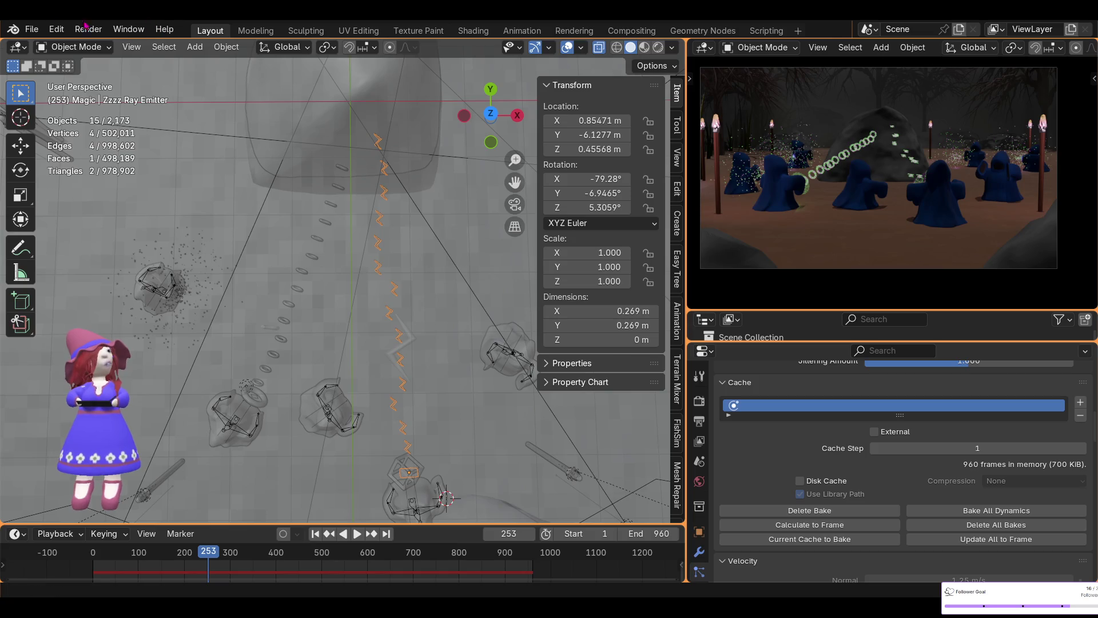
- Save the scene as Wizard Circle of Mystacism1.blend
{"action": "left_click", "coordinate": [31, 31]}
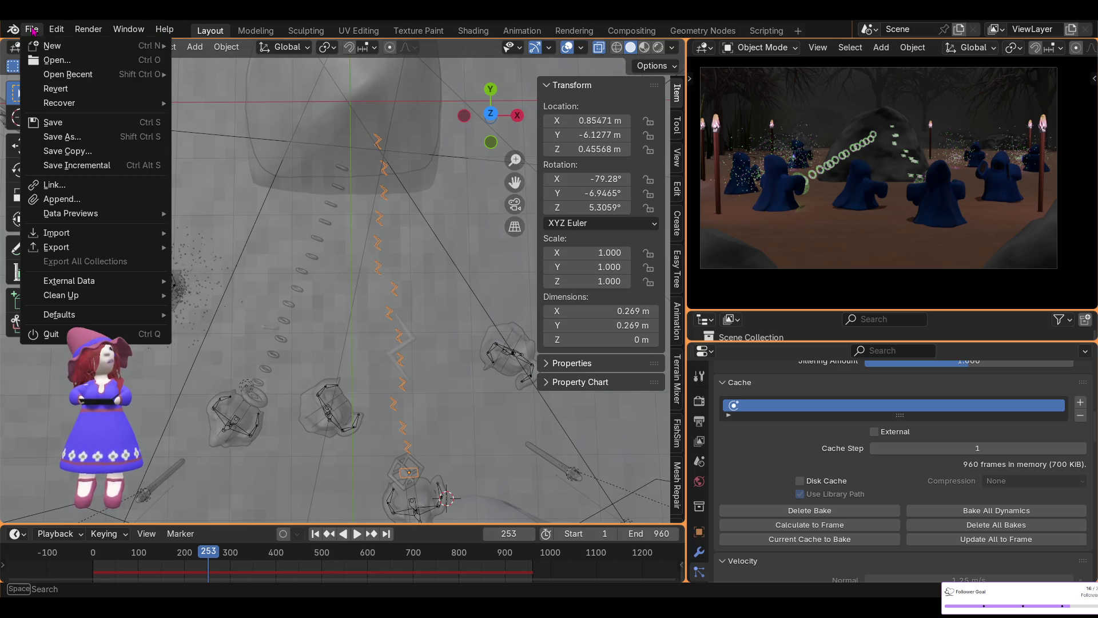
{"action": "left_click", "coordinate": [54, 122]}
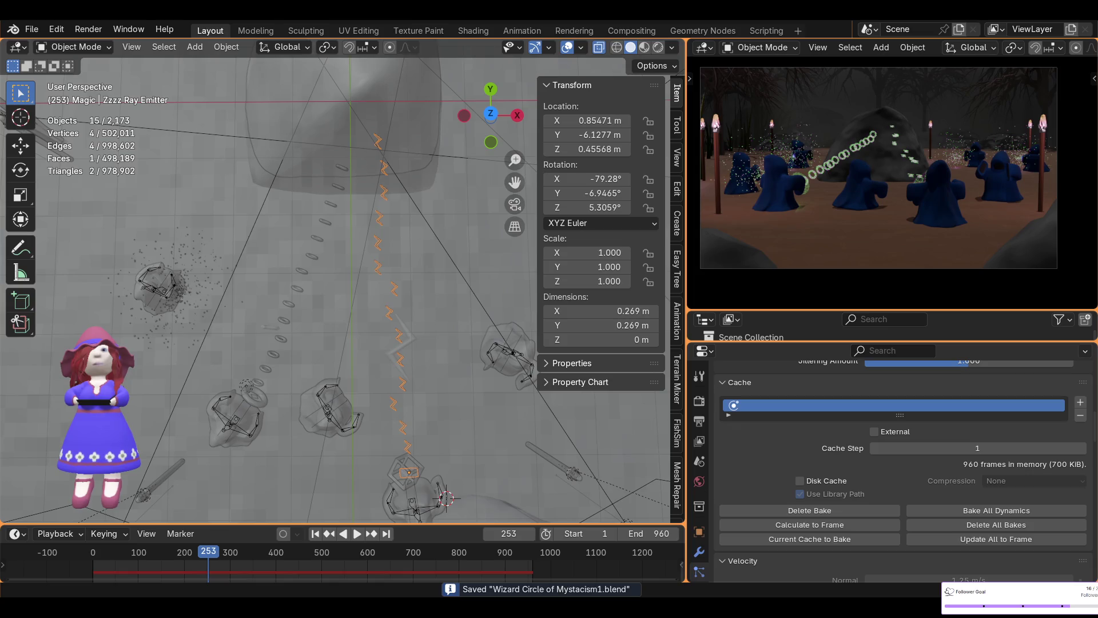
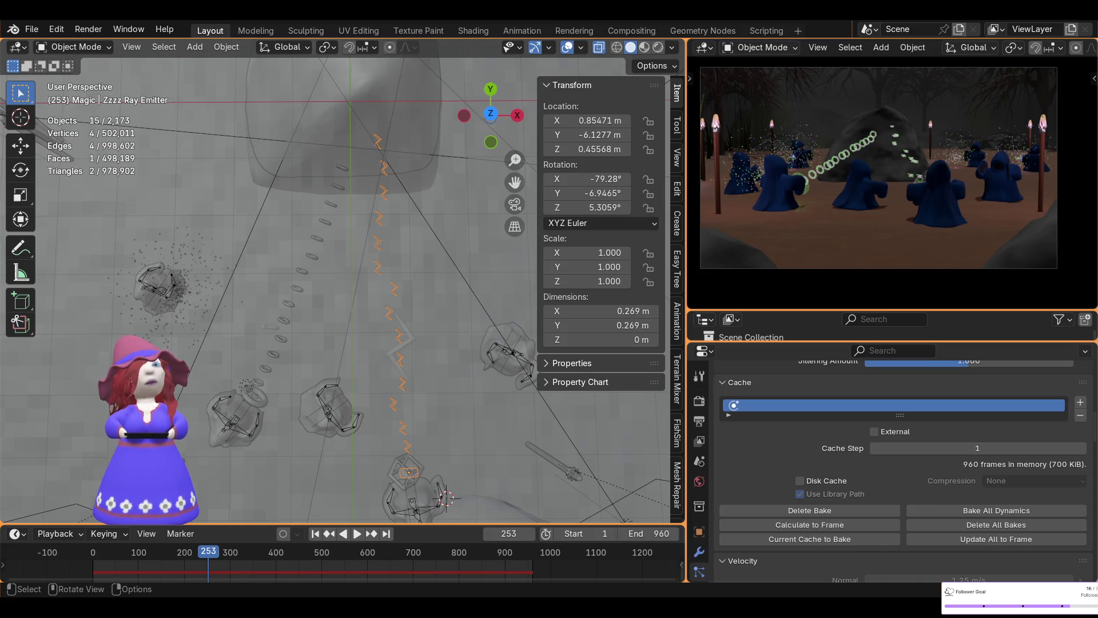
- Select Wizard 4, frame and orbit it in the Shading workspace's material preview, then return to Layout
{"action": "left_click", "coordinate": [507, 331]}
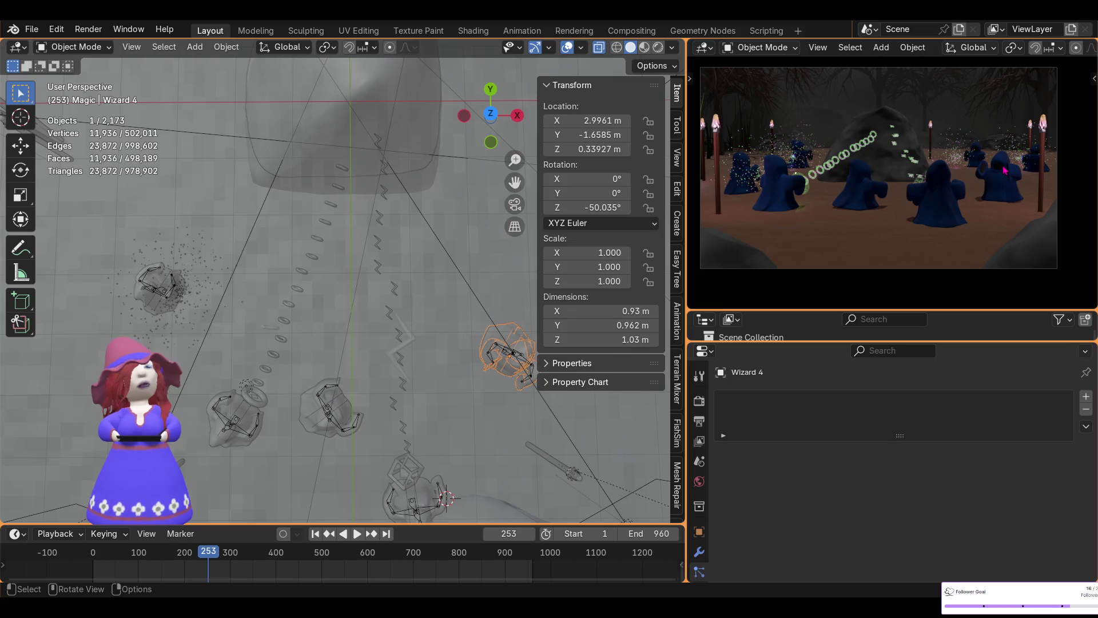
{"action": "mouse_move", "coordinate": [506, 331]}
{"action": "middle_mouse_down"}
{"action": "mouse_move", "coordinate": [442, 267]}
{"action": "mouse_move", "coordinate": [477, 163]}
{"action": "middle_mouse_up"}
{"action": "scroll", "coordinate": [442, 266], "scroll_direction": "up", "scroll_amount": 3}
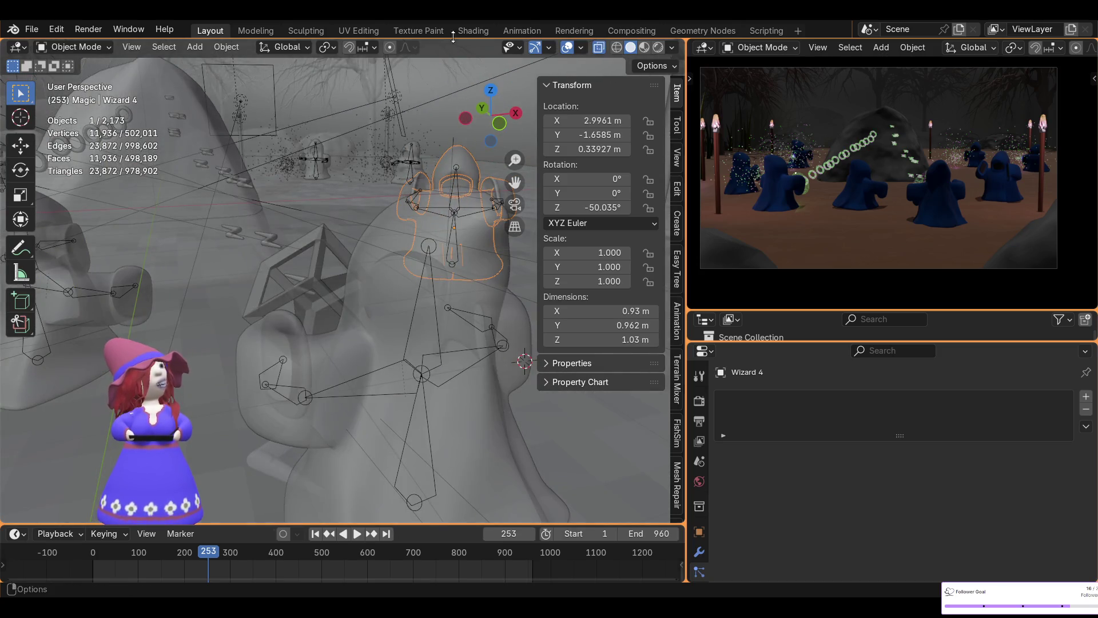
{"action": "left_click", "coordinate": [473, 30]}
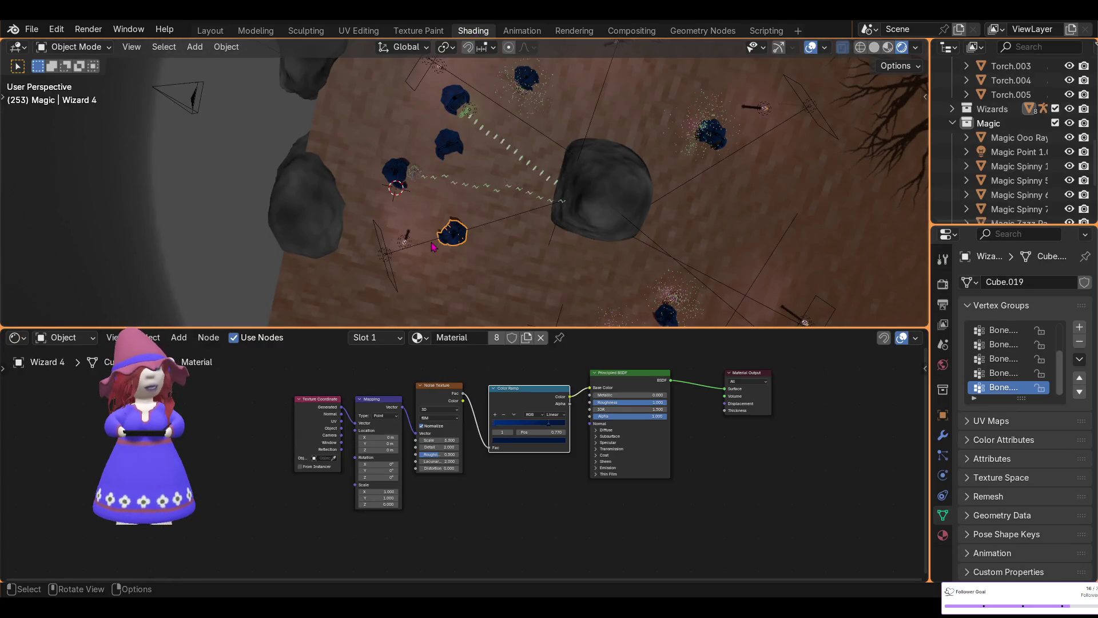
{"action": "key", "text": "KP_Decimal"}
{"action": "mouse_move", "coordinate": [423, 238]}
{"action": "middle_mouse_down"}
{"action": "mouse_move", "coordinate": [387, 60]}
{"action": "mouse_move", "coordinate": [607, 293]}
{"action": "mouse_move", "coordinate": [561, 290]}
{"action": "middle_mouse_up"}
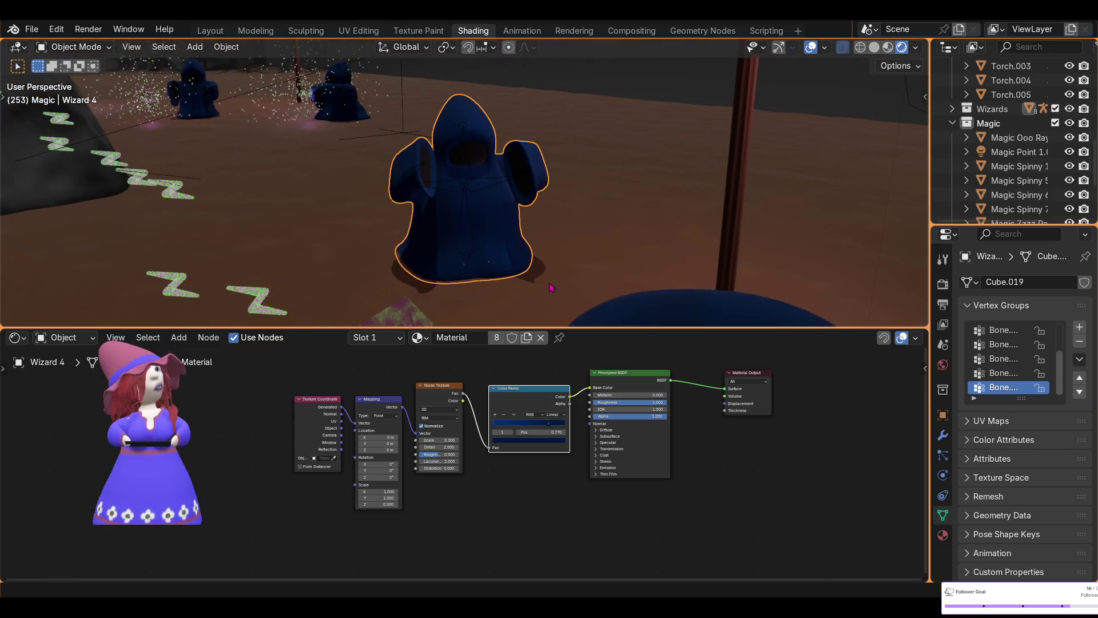
{"action": "scroll", "coordinate": [514, 210], "scroll_direction": "up", "scroll_amount": 3}
{"action": "middle_click_drag", "start_coordinate": [539, 233], "coordinate": [535, 263]}
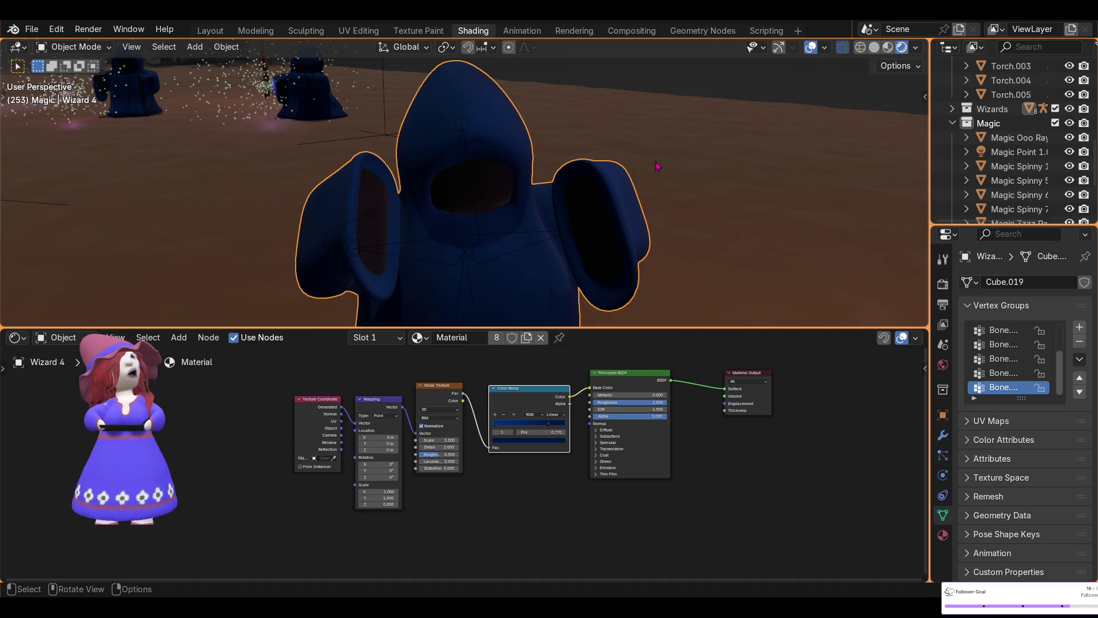
{"action": "scroll", "coordinate": [506, 169], "scroll_direction": "down", "scroll_amount": 3}
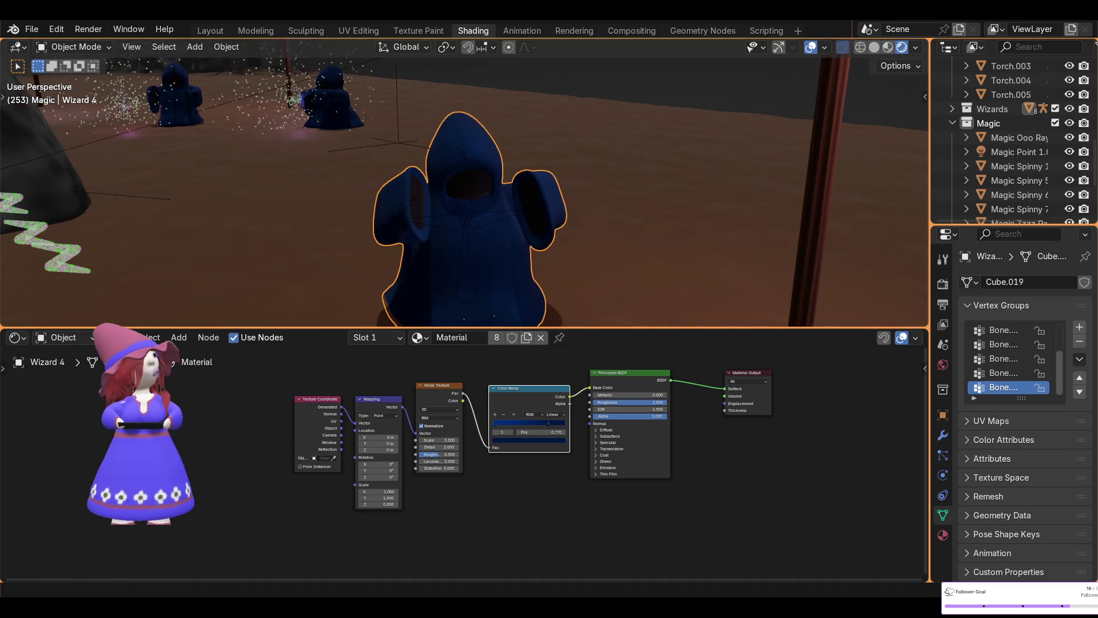
{"action": "left_click", "coordinate": [210, 31]}
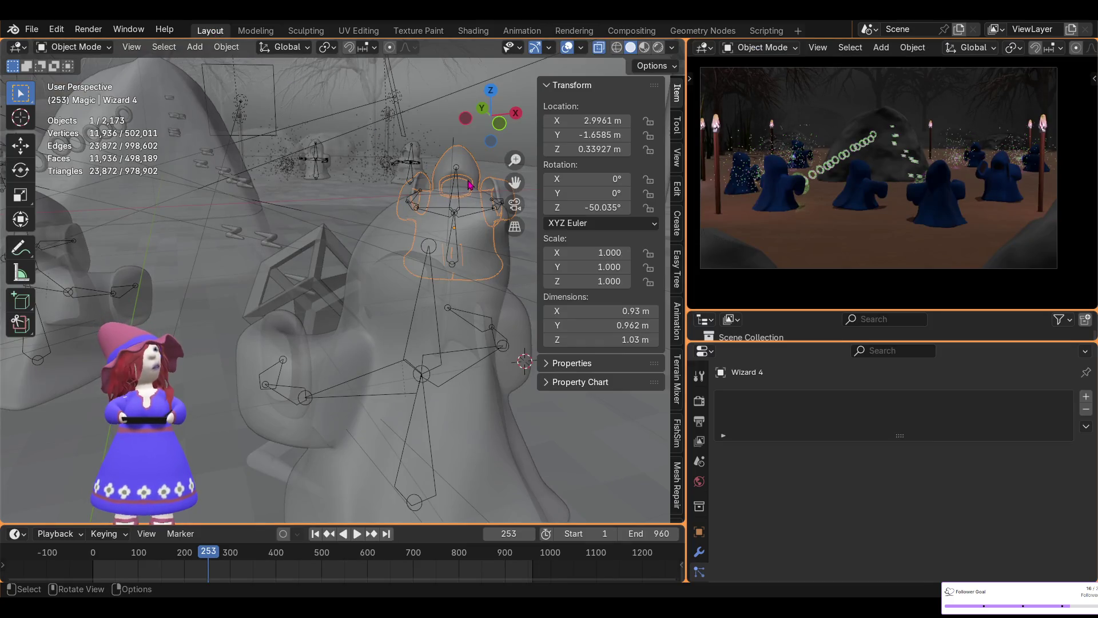
- Snap the 3D cursor to Wizard 4 and add a circle mesh there
{"action": "key", "text": "KP_Decimal"}
{"action": "scroll", "coordinate": [350, 237], "scroll_direction": "down", "scroll_amount": 4}
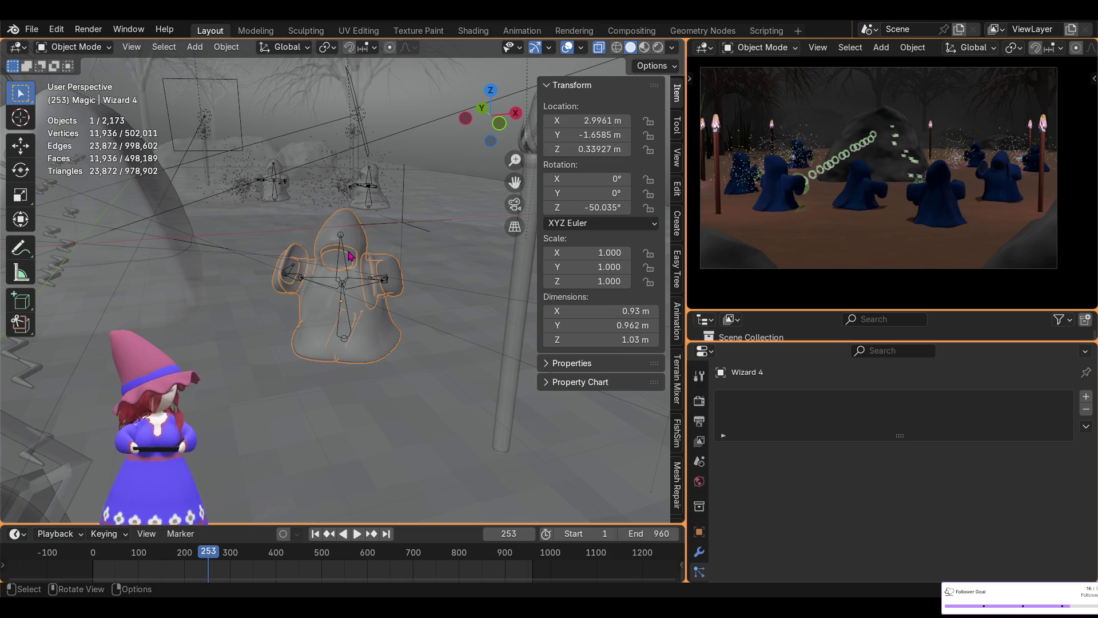
{"action": "key", "text": "shift+s"}
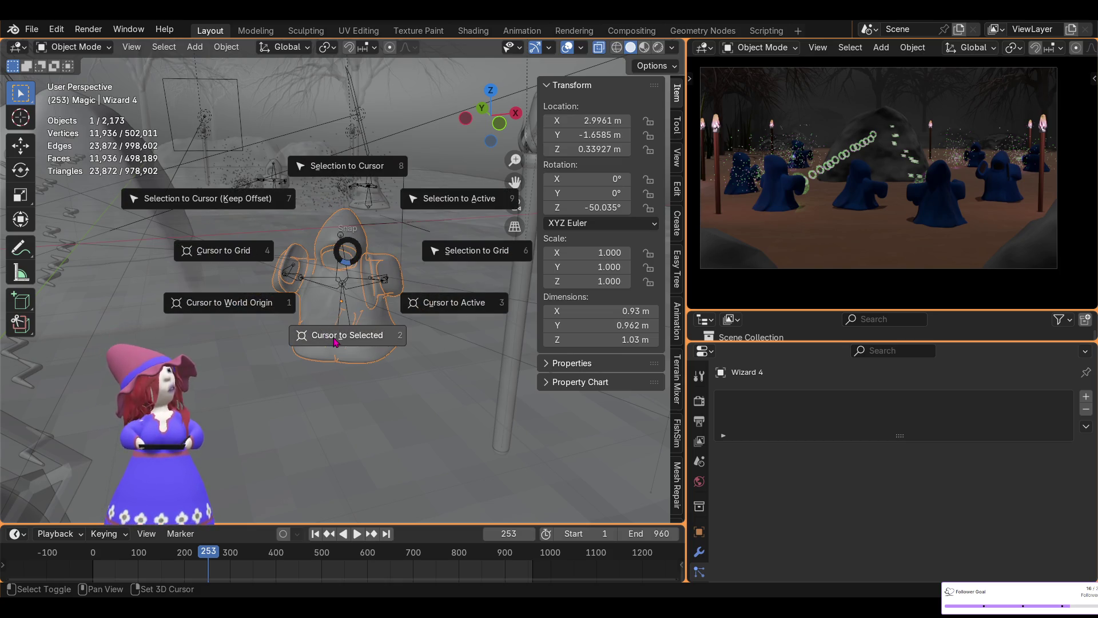
{"action": "left_click", "coordinate": [335, 341]}
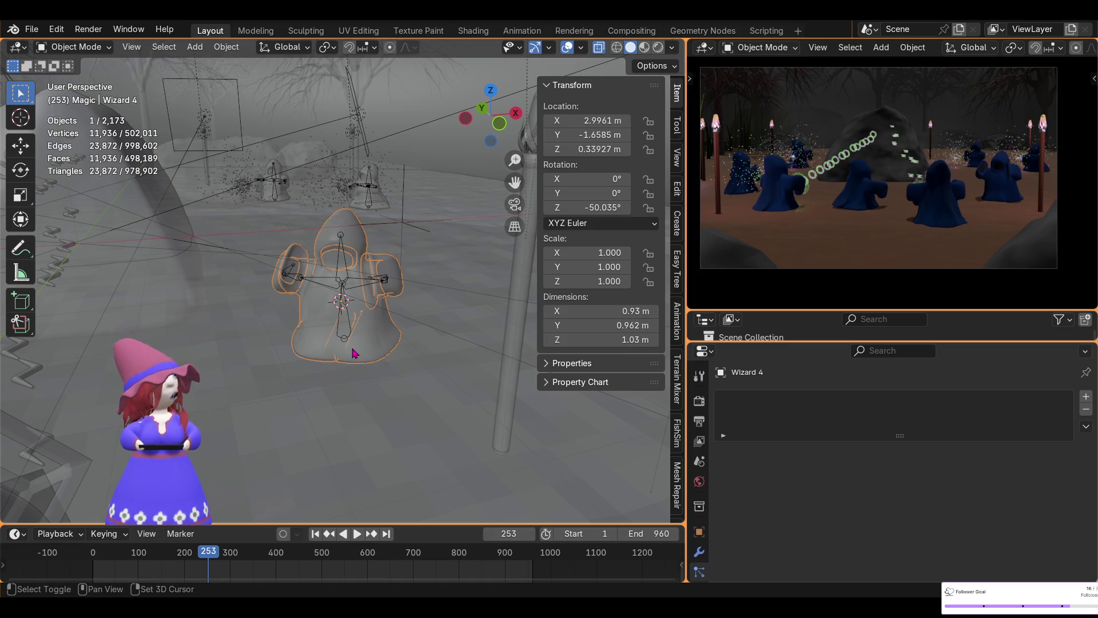
{"action": "key", "text": "shift+a"}
{"action": "mouse_move", "coordinate": [281, 301]}
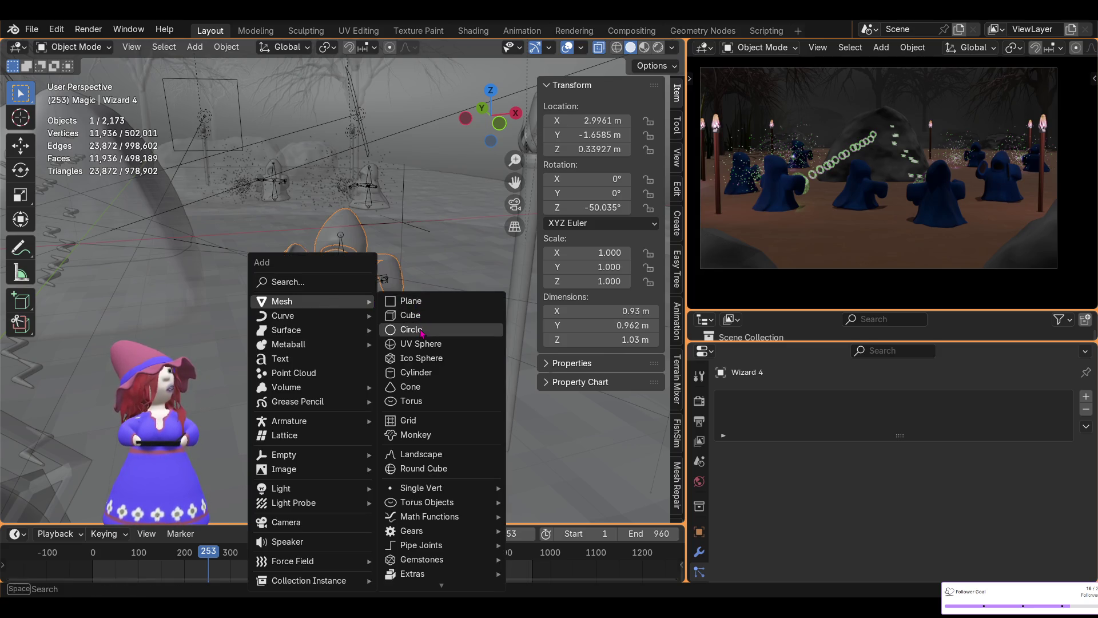
{"action": "left_click", "coordinate": [412, 330]}
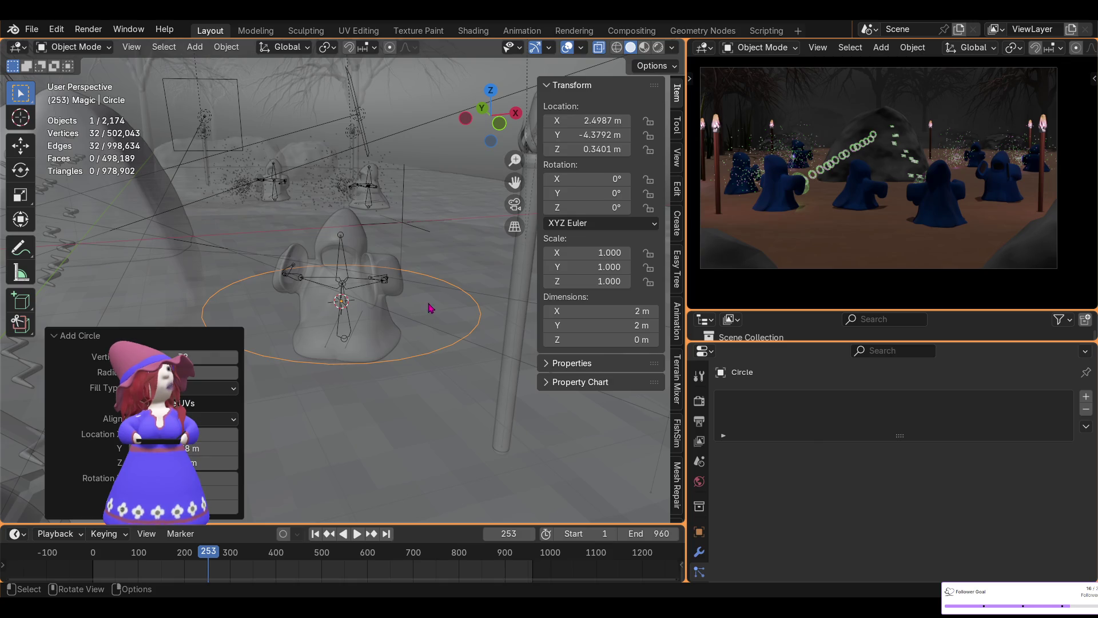
{"action": "left_click", "coordinate": [580, 48]}
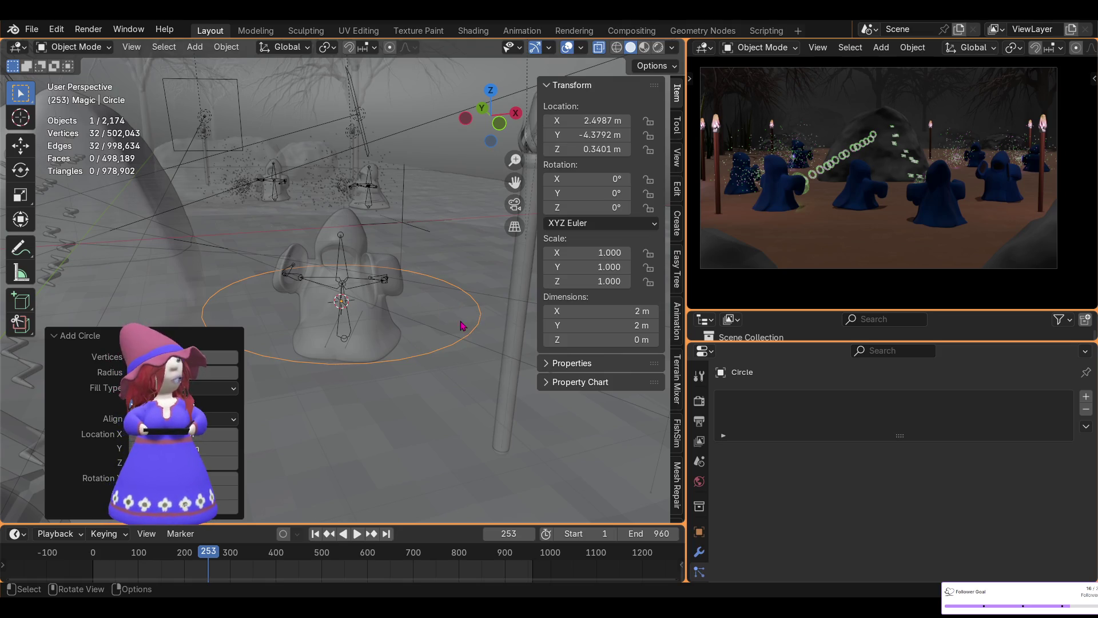
- Raise the circle along Z to about 0.7 m and fill its ring into a face in Edit Mode
{"action": "key", "text": "g"}
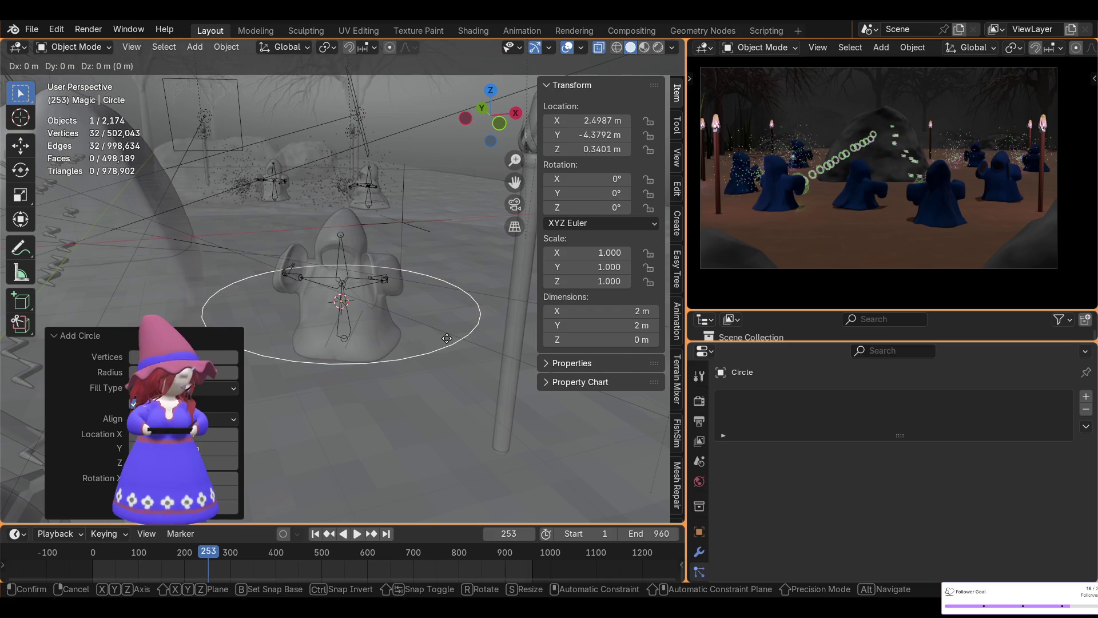
{"action": "key", "text": "z"}
{"action": "left_click", "coordinate": [424, 290]}
{"action": "mouse_move", "coordinate": [425, 291]}
{"action": "middle_mouse_down"}
{"action": "mouse_move", "coordinate": [369, 277]}
{"action": "mouse_move", "coordinate": [220, 161]}
{"action": "middle_mouse_up"}
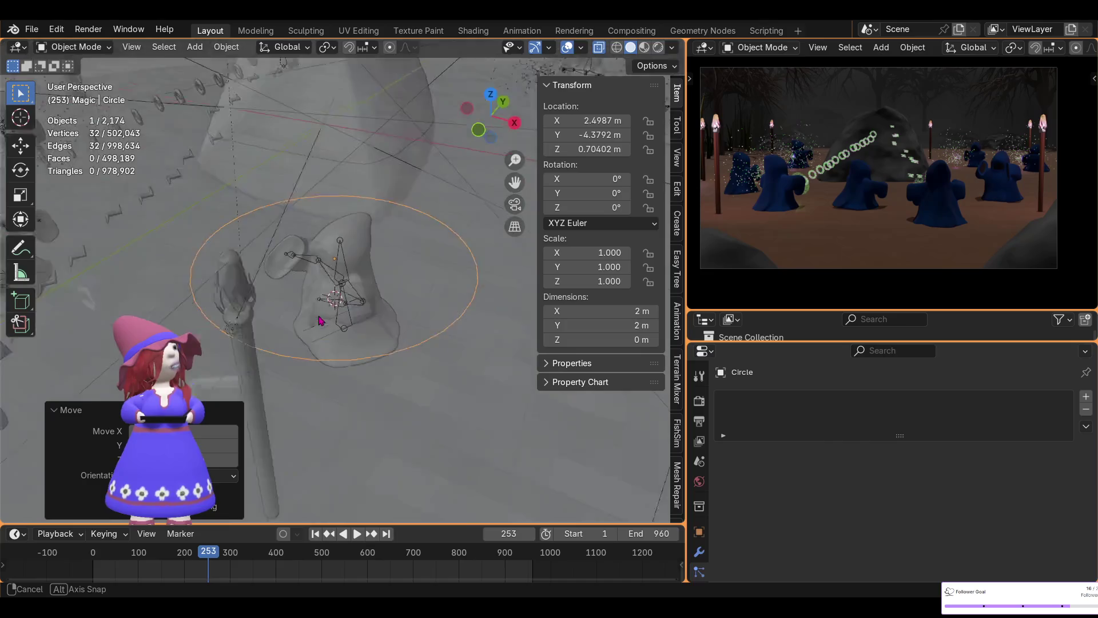
{"action": "left_click", "coordinate": [77, 48]}
{"action": "left_click", "coordinate": [68, 75]}
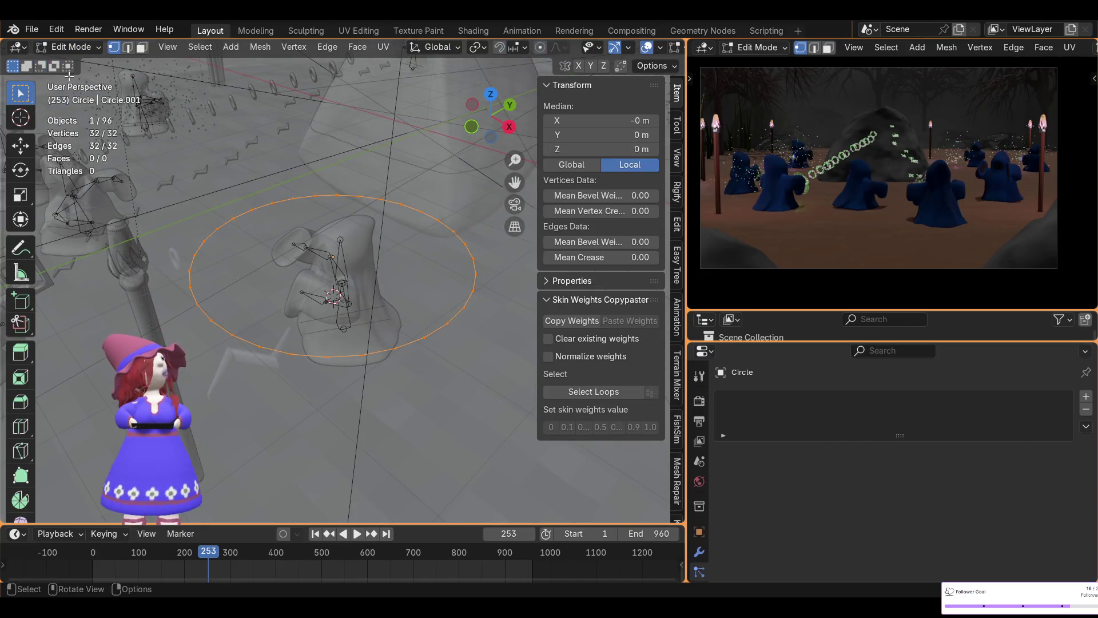
{"action": "key", "text": "f"}
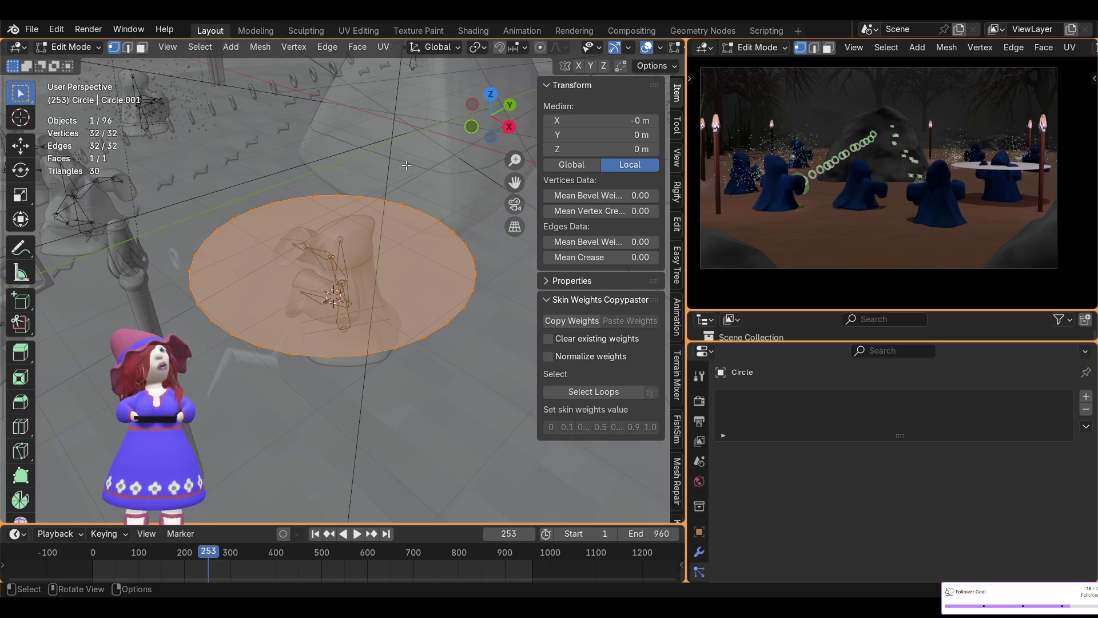
{"action": "middle_click_drag", "start_coordinate": [575, 56], "coordinate": [449, 118]}
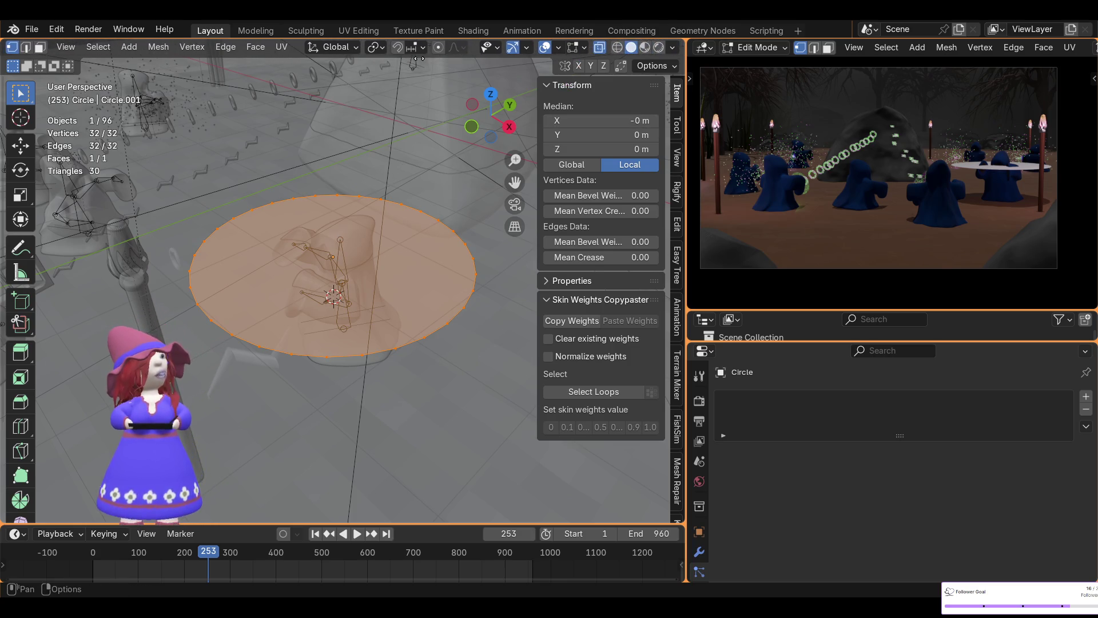
- Shrink the circle to eye size and rotate it to face out of the hood
{"action": "mouse_move", "coordinate": [371, 287]}
{"action": "middle_mouse_down"}
{"action": "mouse_move", "coordinate": [609, 234]}
{"action": "mouse_move", "coordinate": [341, 229]}
{"action": "mouse_move", "coordinate": [461, 246]}
{"action": "middle_mouse_up"}
{"action": "key", "text": "s"}
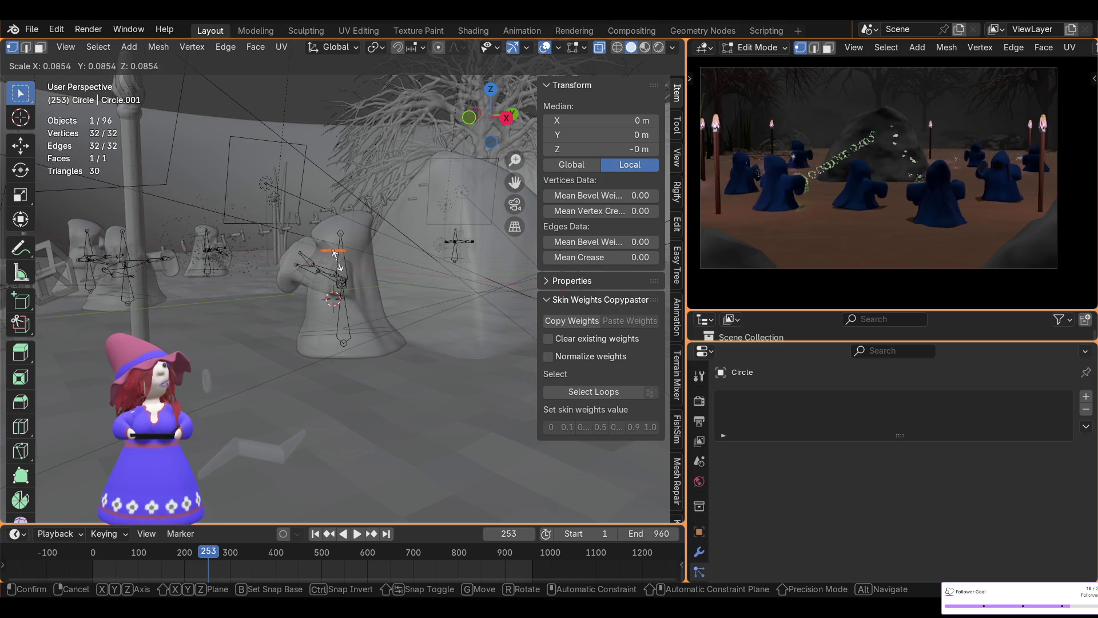
{"action": "left_click", "coordinate": [335, 254]}
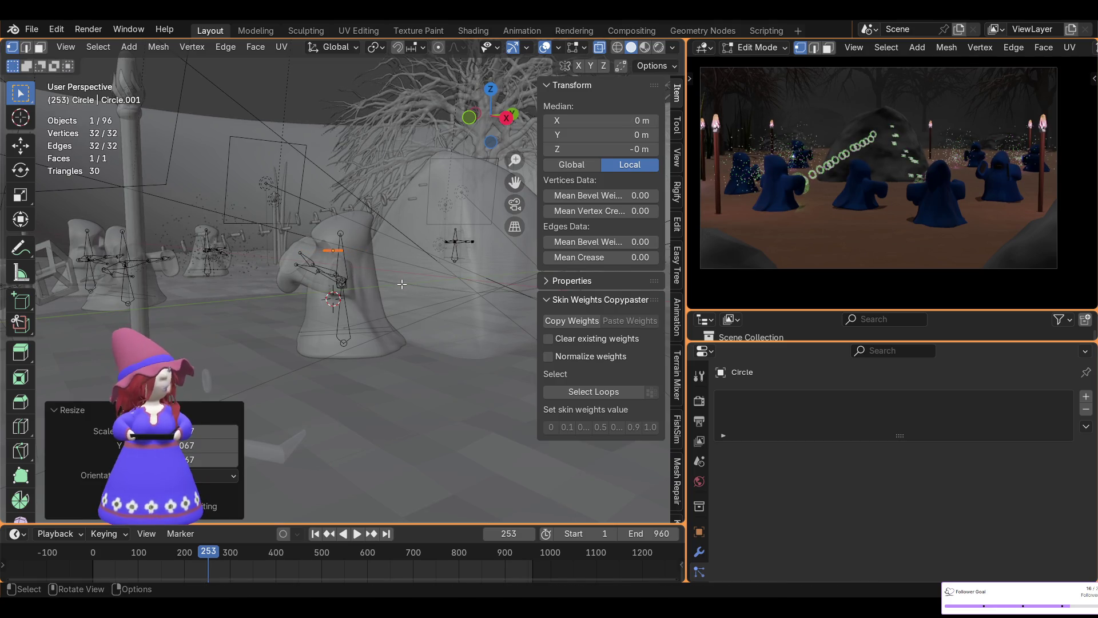
{"action": "key", "text": "r"}
{"action": "left_click", "coordinate": [456, 241]}
{"action": "mouse_move", "coordinate": [456, 240]}
{"action": "middle_mouse_down"}
{"action": "mouse_move", "coordinate": [483, 260]}
{"action": "mouse_move", "coordinate": [415, 288]}
{"action": "middle_mouse_up"}
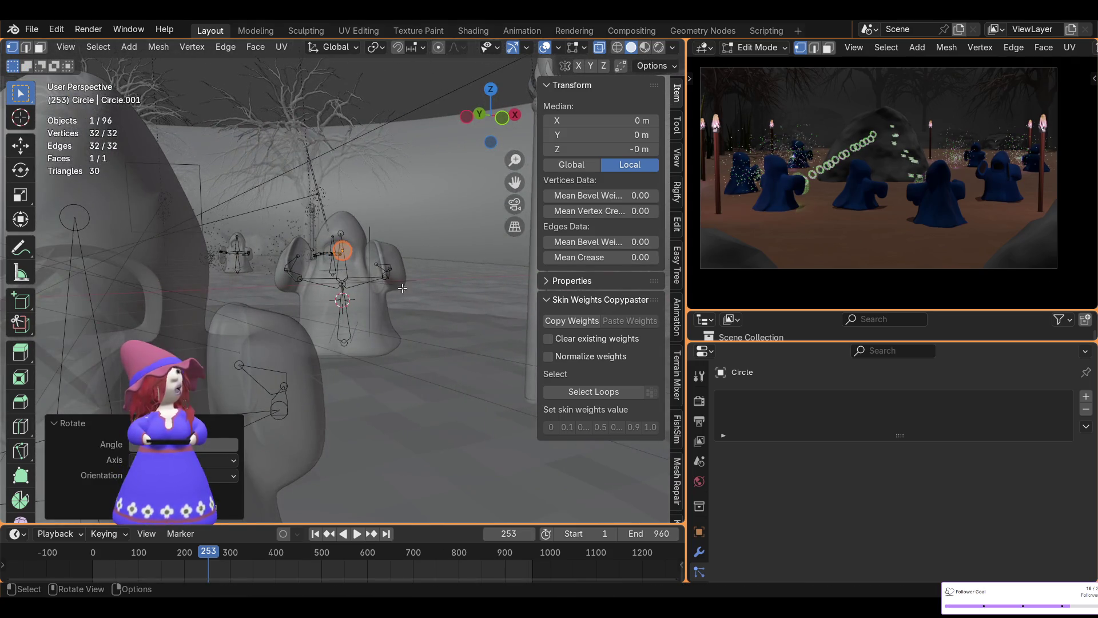
{"action": "key", "text": "KP_Decimal"}
{"action": "scroll", "coordinate": [357, 271], "scroll_direction": "down", "scroll_amount": 2}
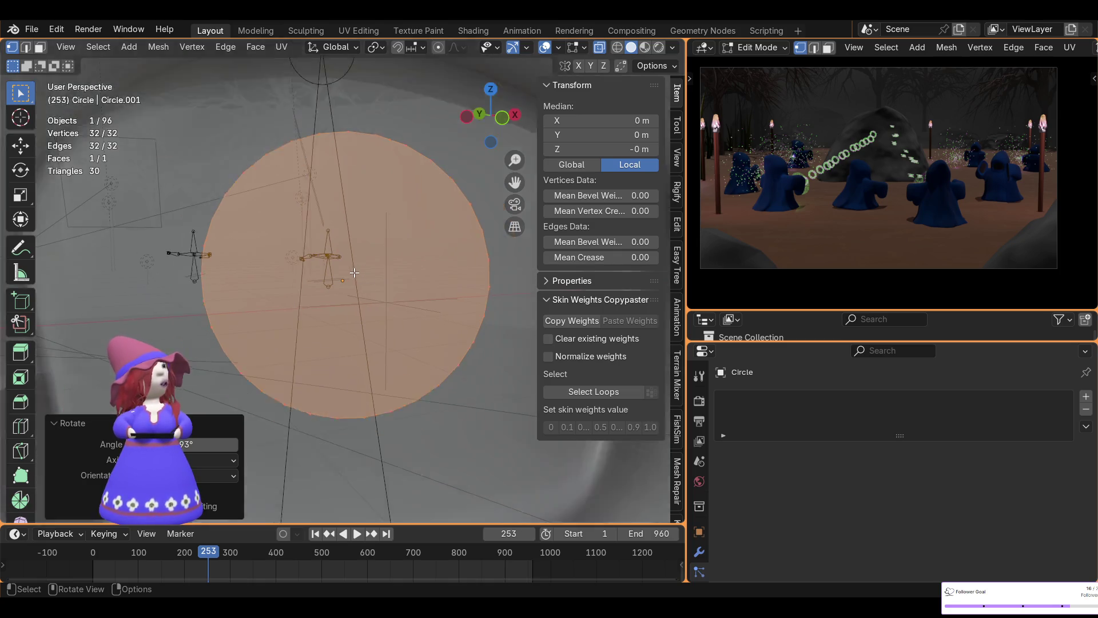
{"action": "scroll", "coordinate": [358, 270], "scroll_direction": "down", "scroll_amount": 2}
{"action": "key", "text": "s"}
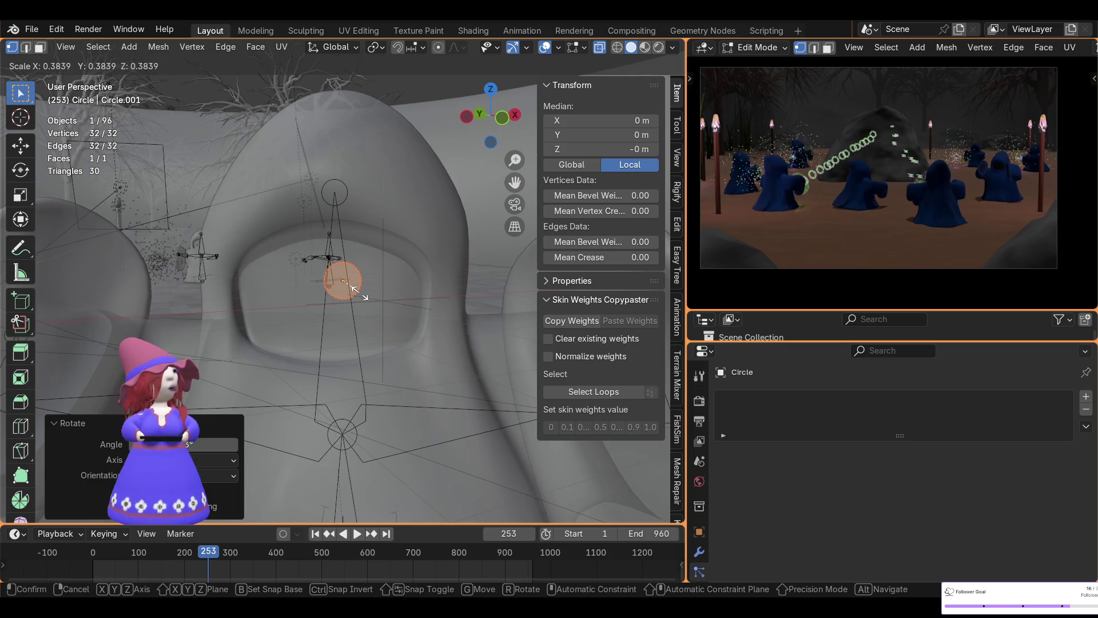
{"action": "left_click", "coordinate": [354, 289]}
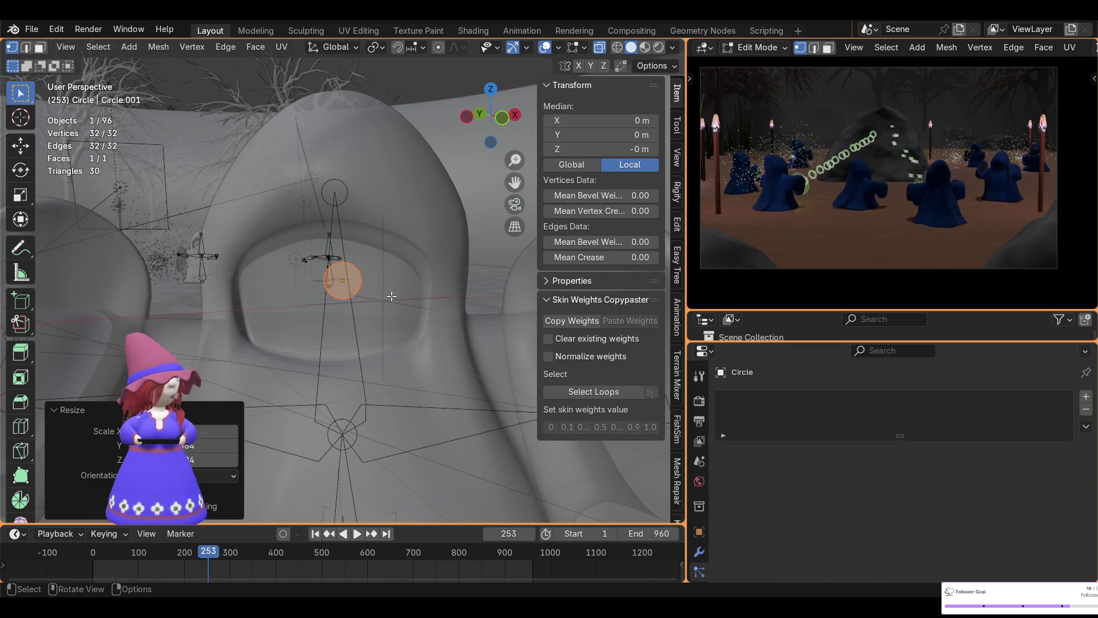
- Flatten the circle along Z, slide it horizontally into the hood and rescale it slightly larger
{"action": "key", "text": "s"}
{"action": "key", "text": "z"}
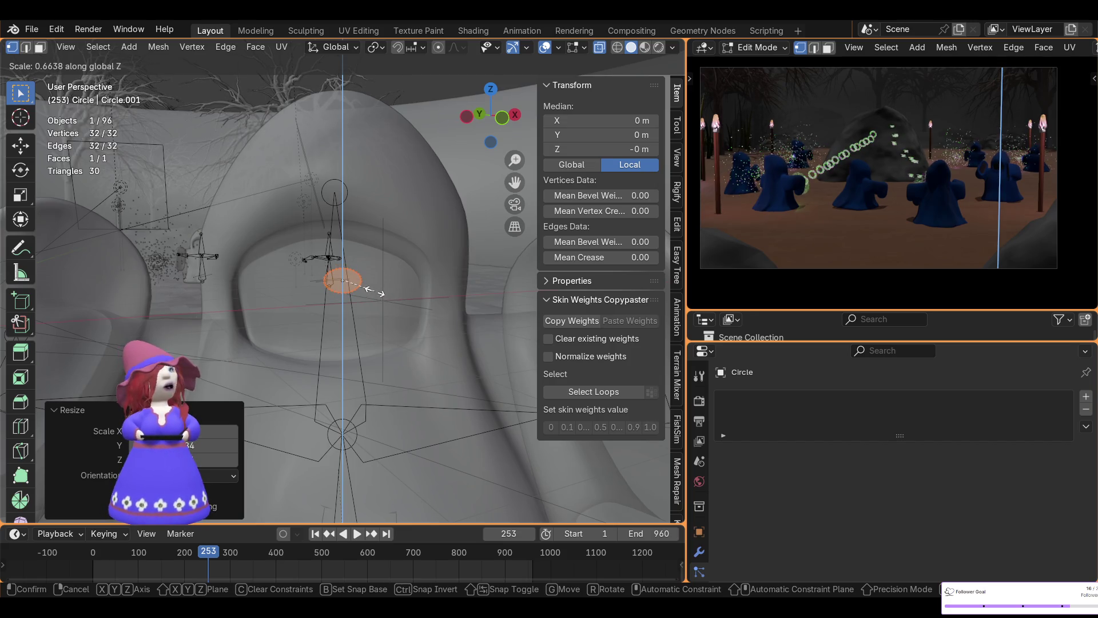
{"action": "left_click", "coordinate": [374, 292]}
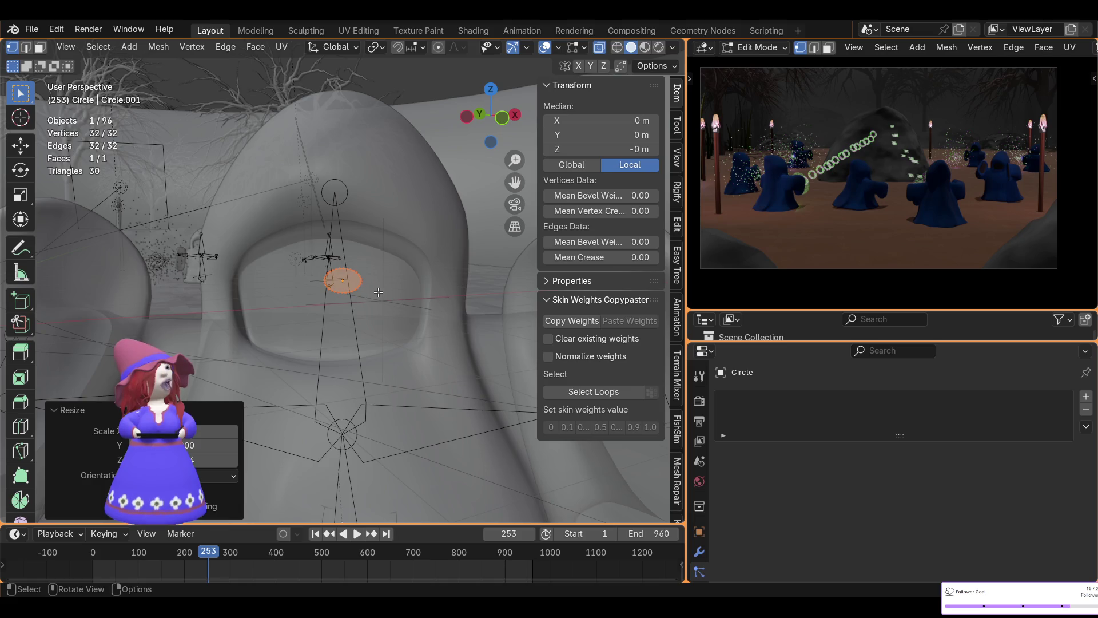
{"action": "key", "text": "g"}
{"action": "key", "text": "shift+z"}
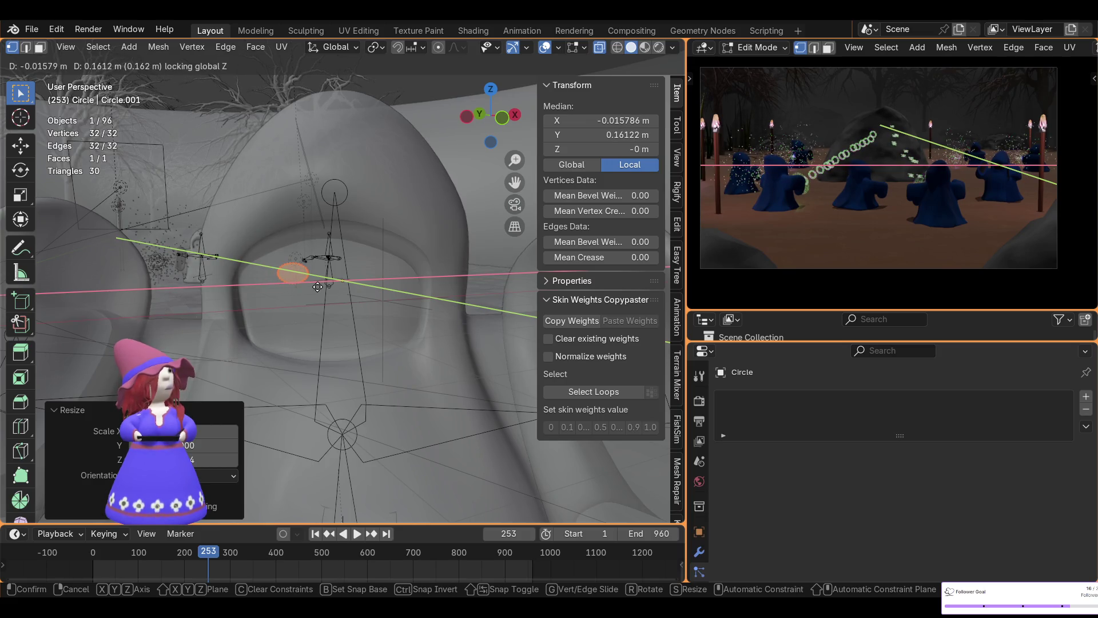
{"action": "left_click", "coordinate": [317, 287]}
{"action": "key", "text": "s"}
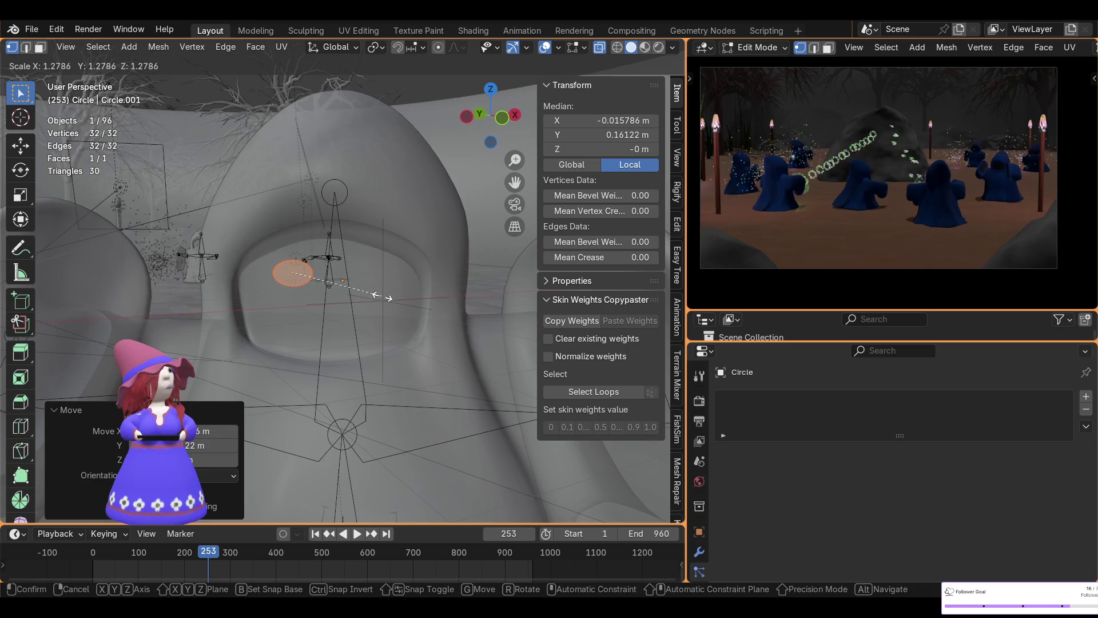
{"action": "left_click", "coordinate": [395, 303]}
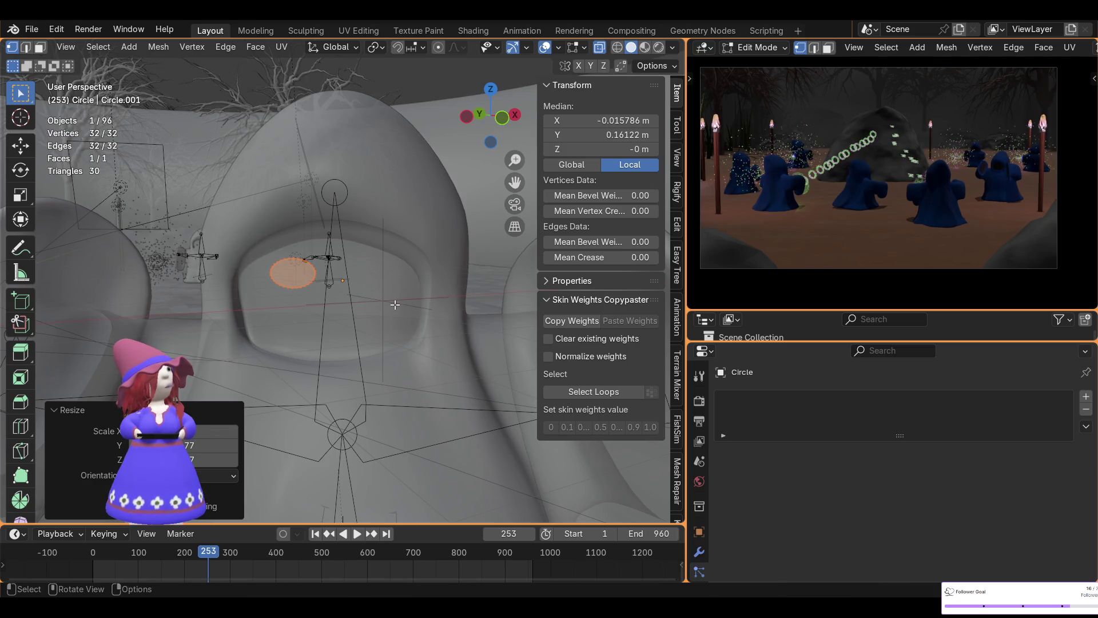
{"action": "middle_click_drag", "start_coordinate": [403, 289], "coordinate": [396, 376]}
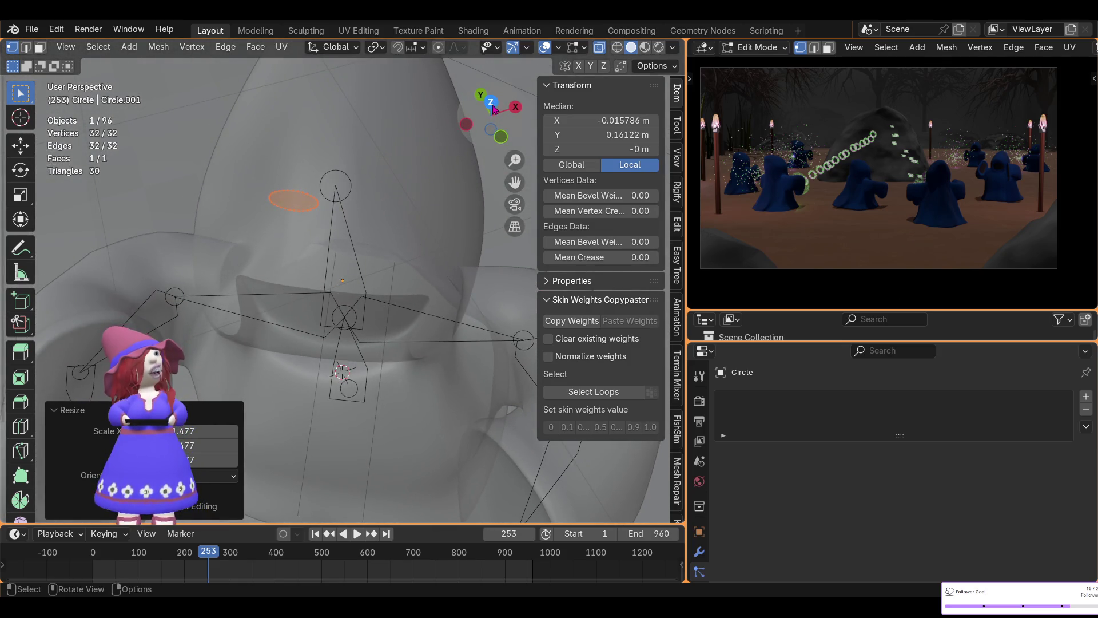
- From top view, shift the eye circle horizontally across the hood's face opening
{"action": "key", "text": "KP_7"}
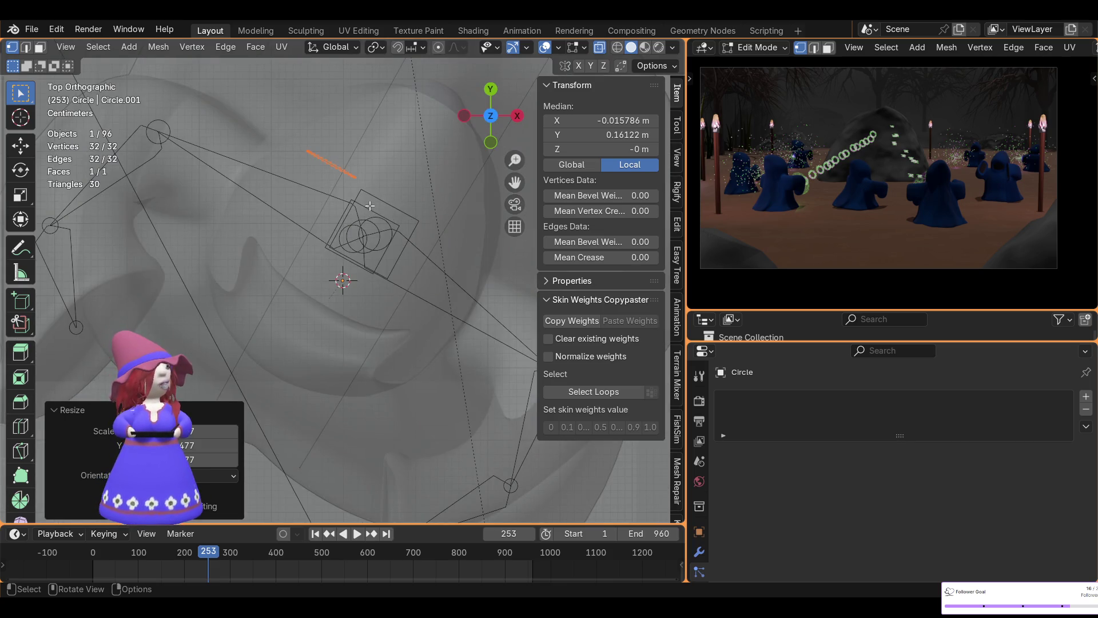
{"action": "key", "text": "g"}
{"action": "key", "text": "shift+z"}
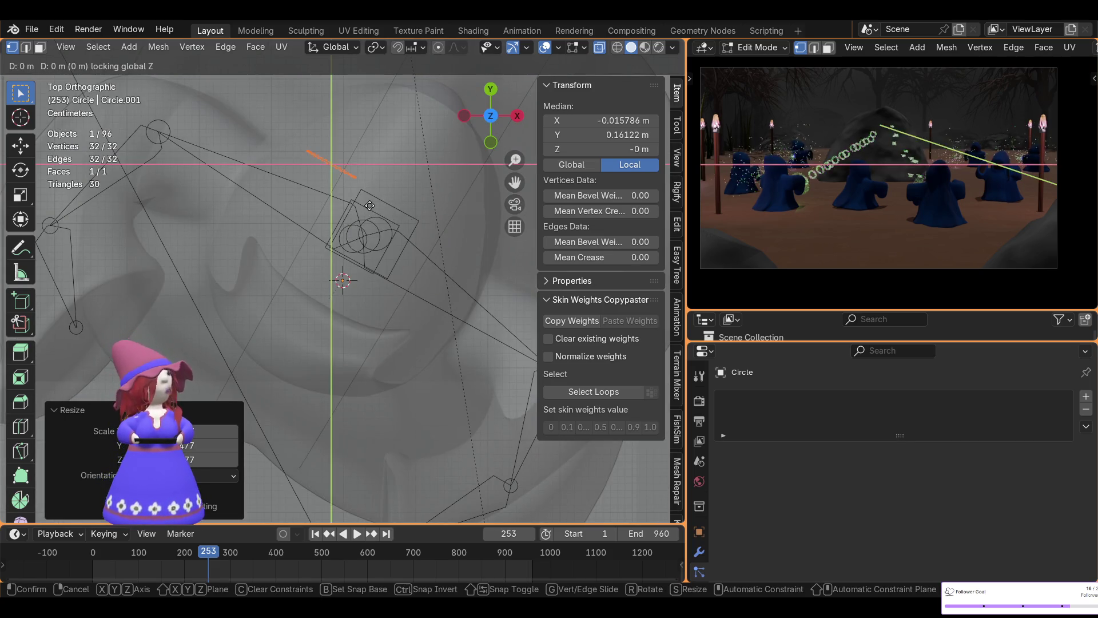
{"action": "left_click", "coordinate": [318, 323]}
{"action": "mouse_move", "coordinate": [332, 335]}
{"action": "middle_mouse_down"}
{"action": "mouse_move", "coordinate": [559, 184]}
{"action": "mouse_move", "coordinate": [374, 186]}
{"action": "mouse_move", "coordinate": [366, 230]}
{"action": "middle_mouse_up"}
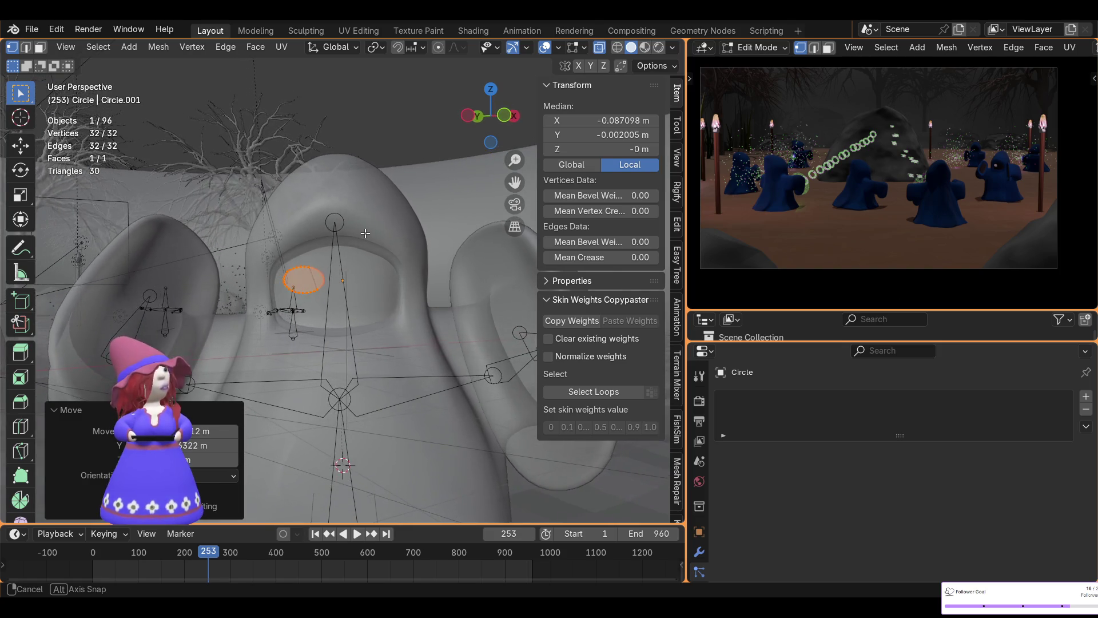
{"action": "middle_click_drag", "start_coordinate": [367, 230], "coordinate": [358, 272]}
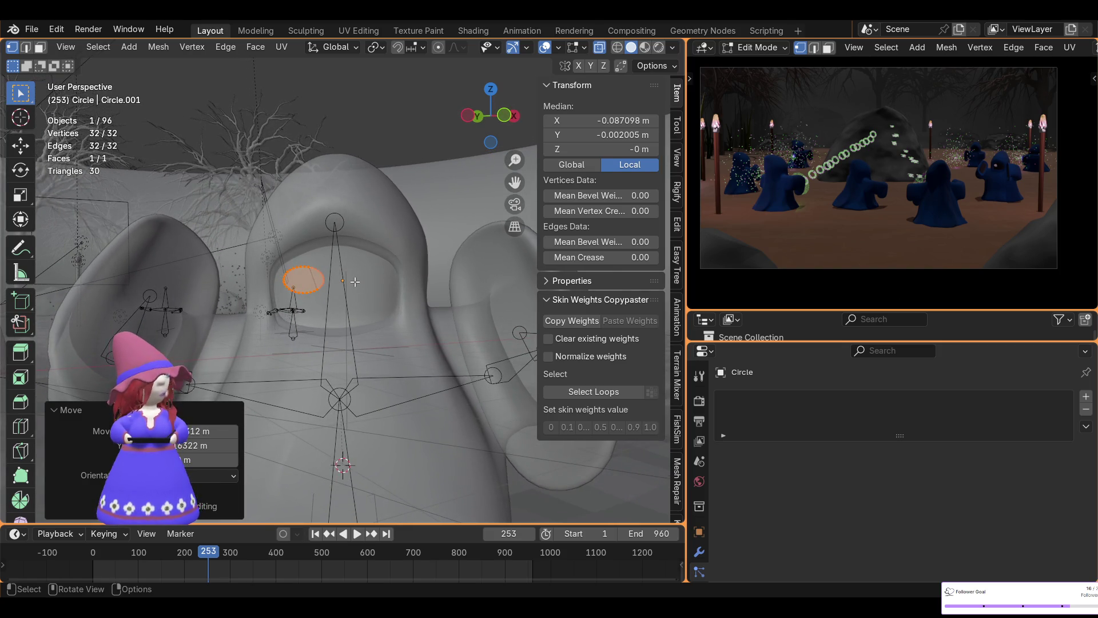
- Raise the eye circle slightly along Z inside the face opening
{"action": "key", "text": "g"}
{"action": "key", "text": "z"}
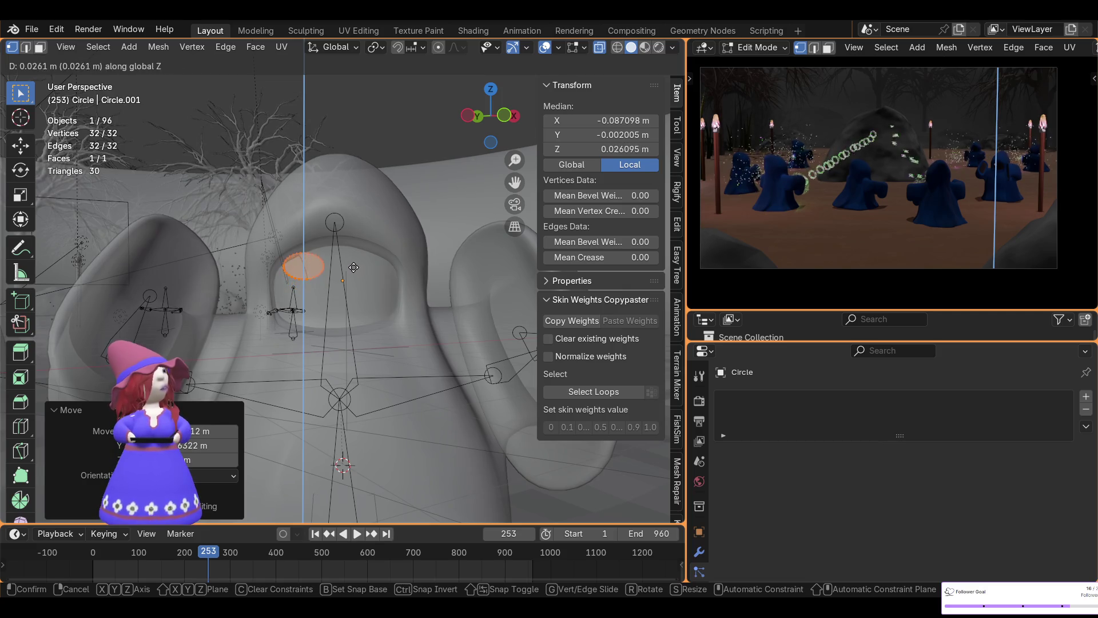
{"action": "left_click", "coordinate": [356, 264]}
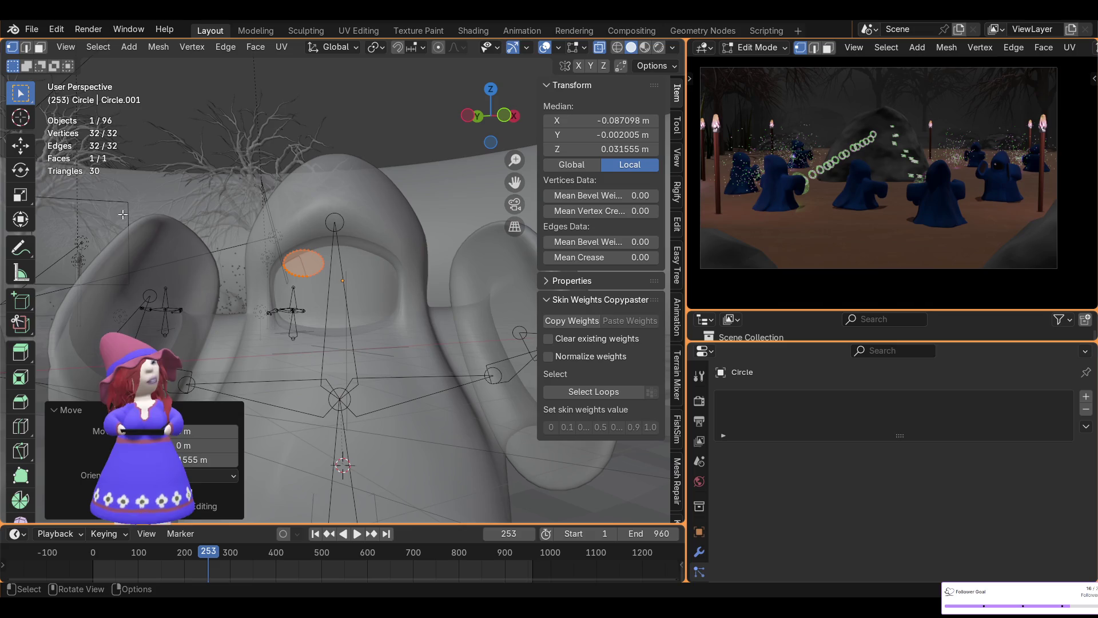
{"action": "mouse_move", "coordinate": [345, 265]}
{"action": "middle_mouse_down"}
{"action": "mouse_move", "coordinate": [357, 343]}
{"action": "mouse_move", "coordinate": [344, 262]}
{"action": "mouse_move", "coordinate": [326, 258]}
{"action": "middle_mouse_up"}
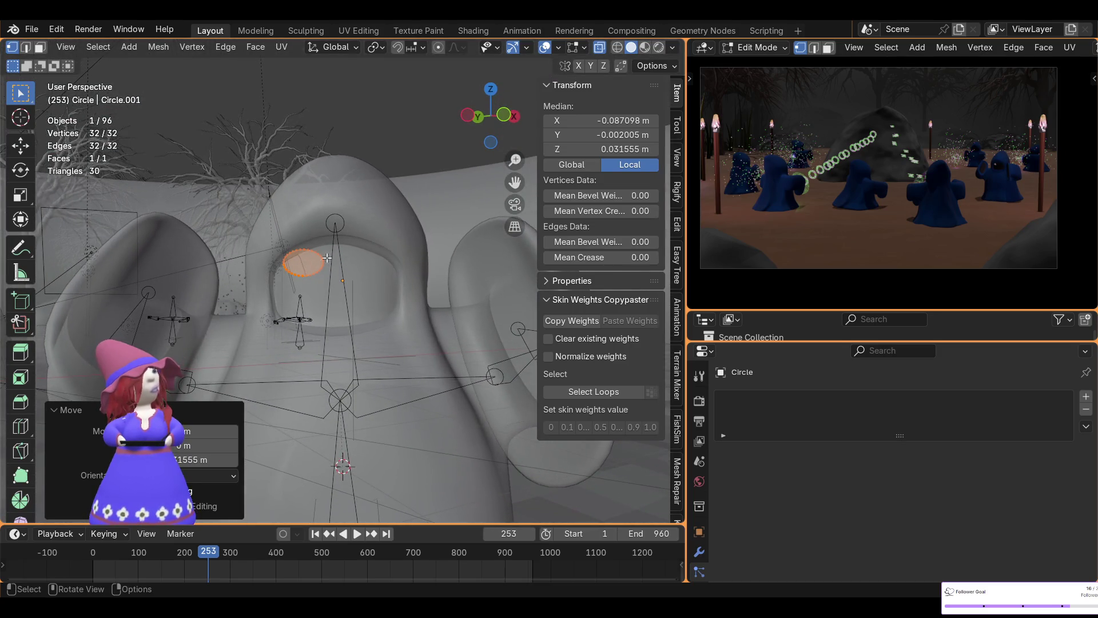
{"action": "scroll", "coordinate": [77, 51], "scroll_direction": "up", "scroll_amount": 3}
{"action": "left_click", "coordinate": [76, 52]}
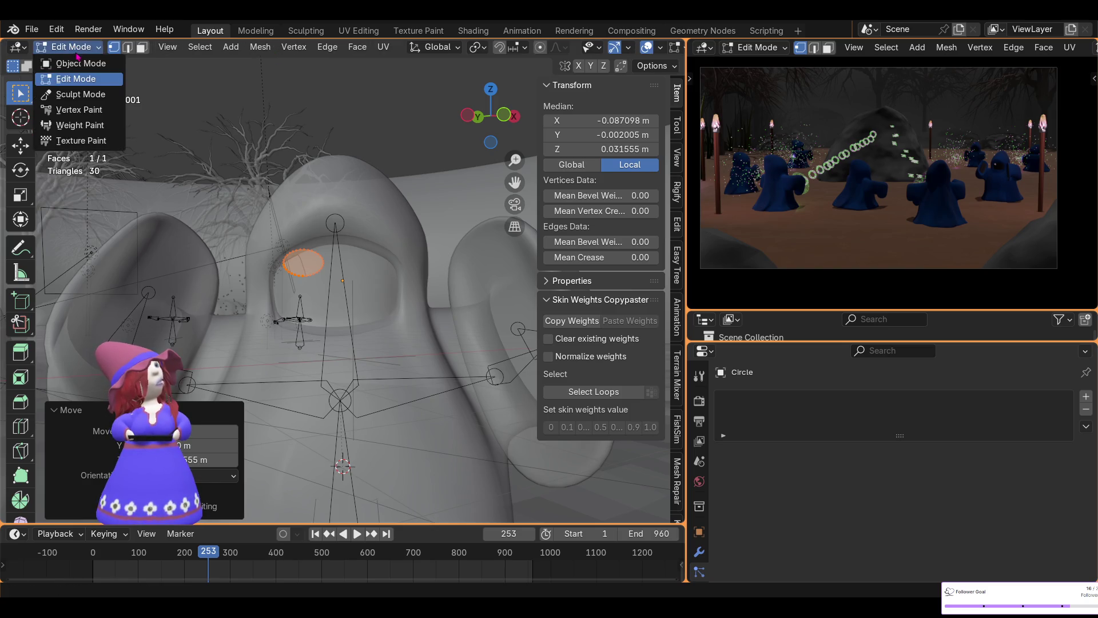
- In Object Mode, snap the circle object to the 3D cursor and lift it to 0.71722 m height
{"action": "left_click", "coordinate": [73, 56]}
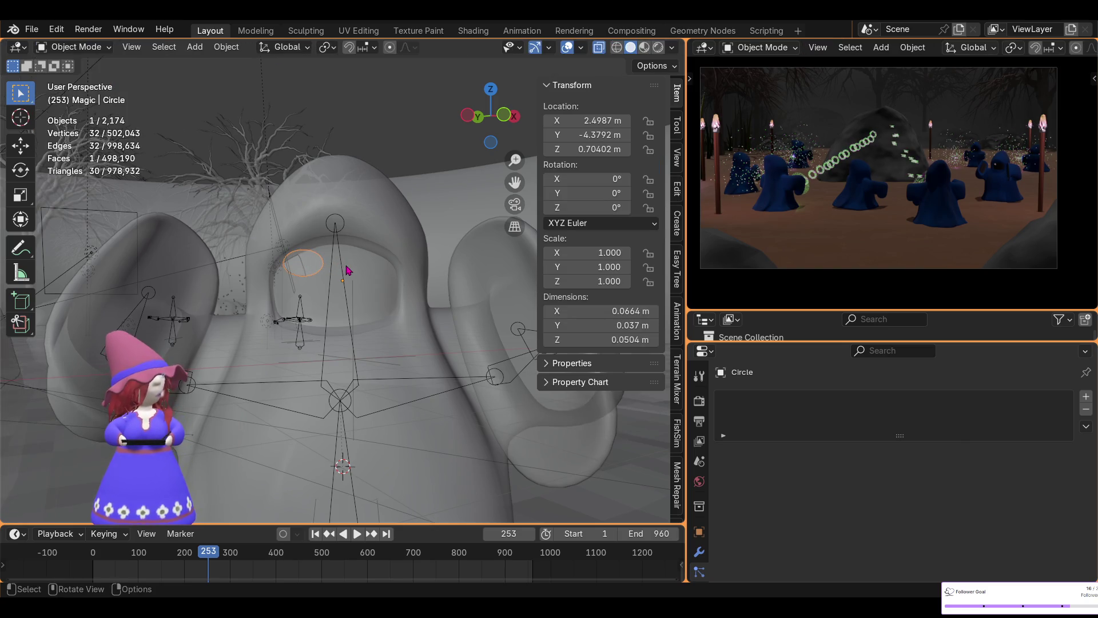
{"action": "key", "text": "g"}
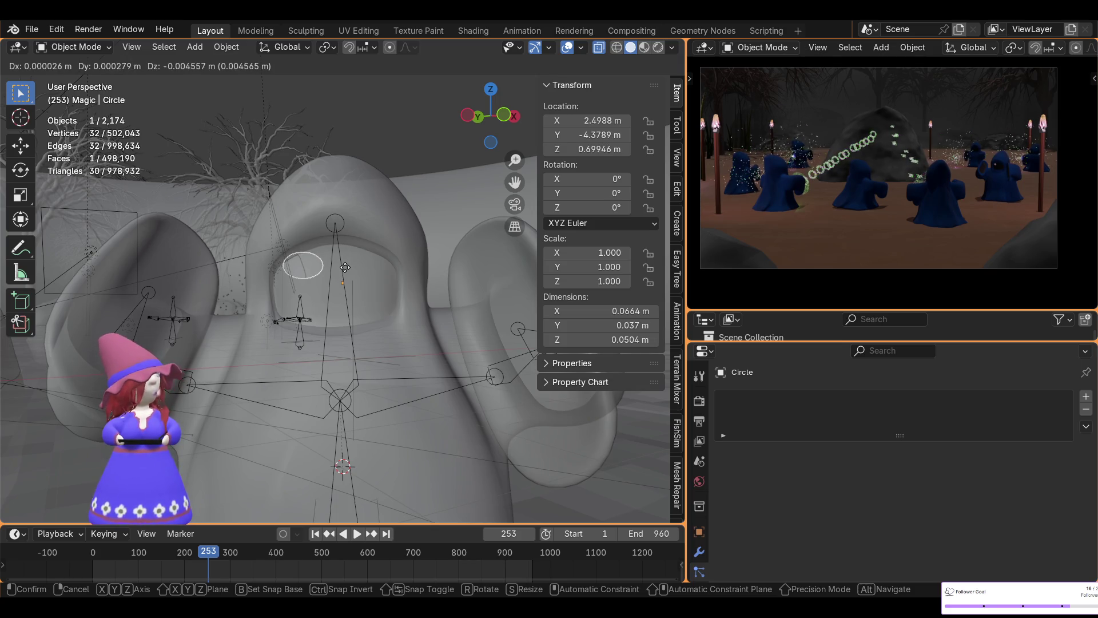
{"action": "key", "text": "shift+z"}
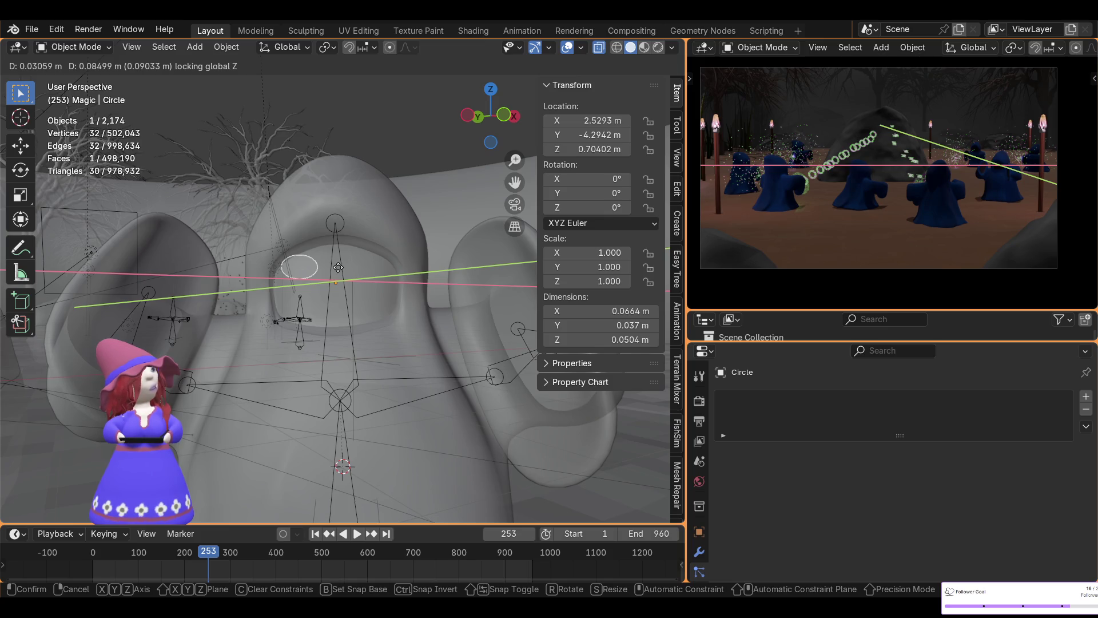
{"action": "left_click", "coordinate": [339, 268]}
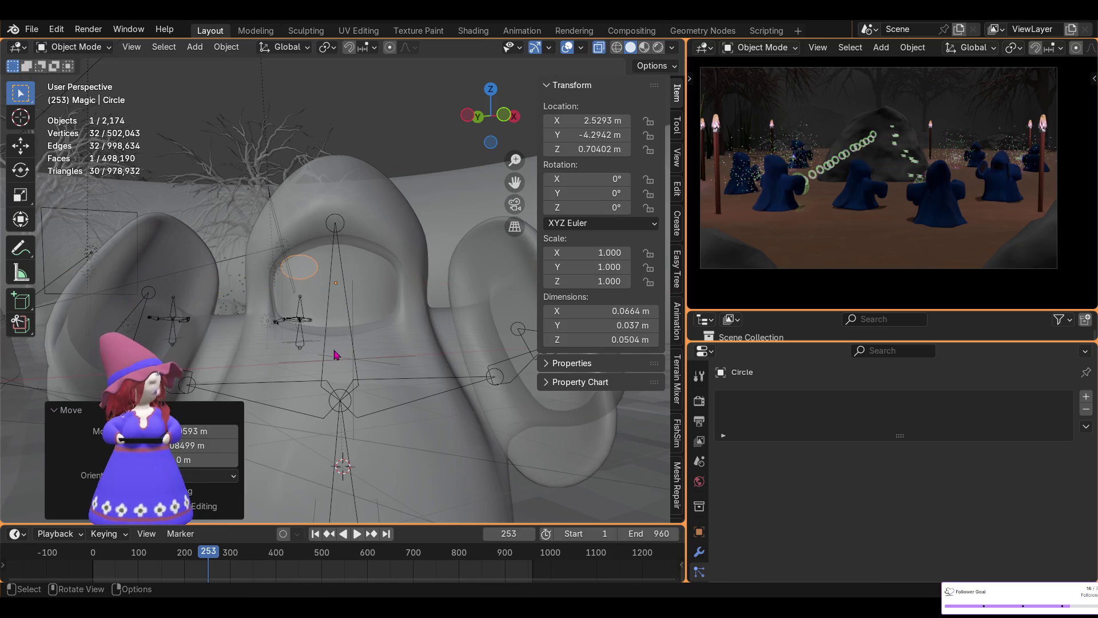
{"action": "key", "text": "shift+s"}
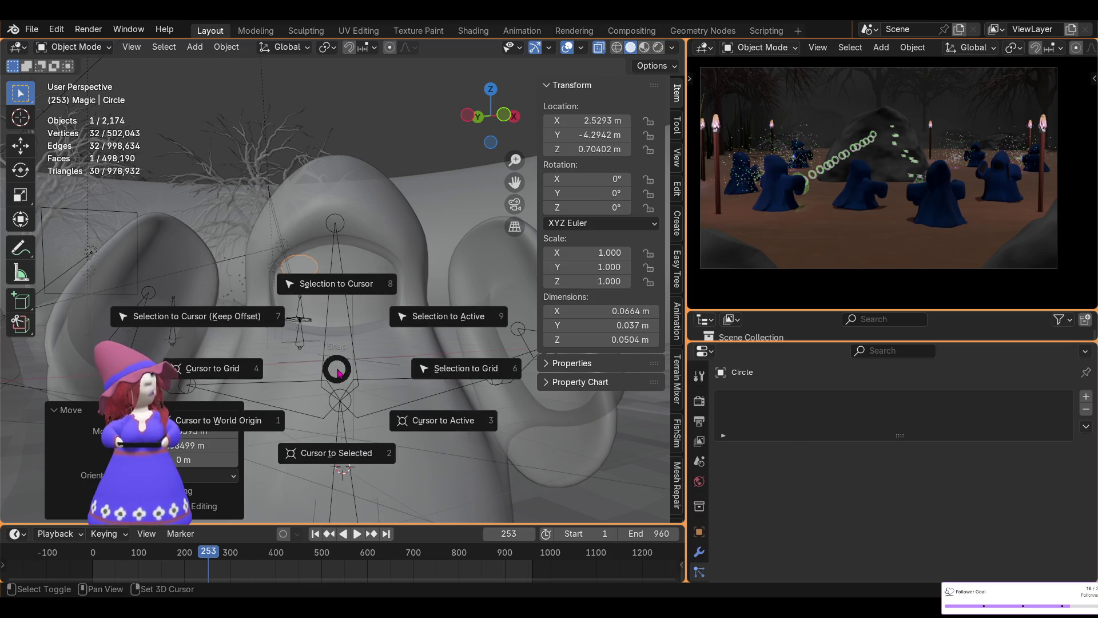
{"action": "left_click", "coordinate": [345, 289]}
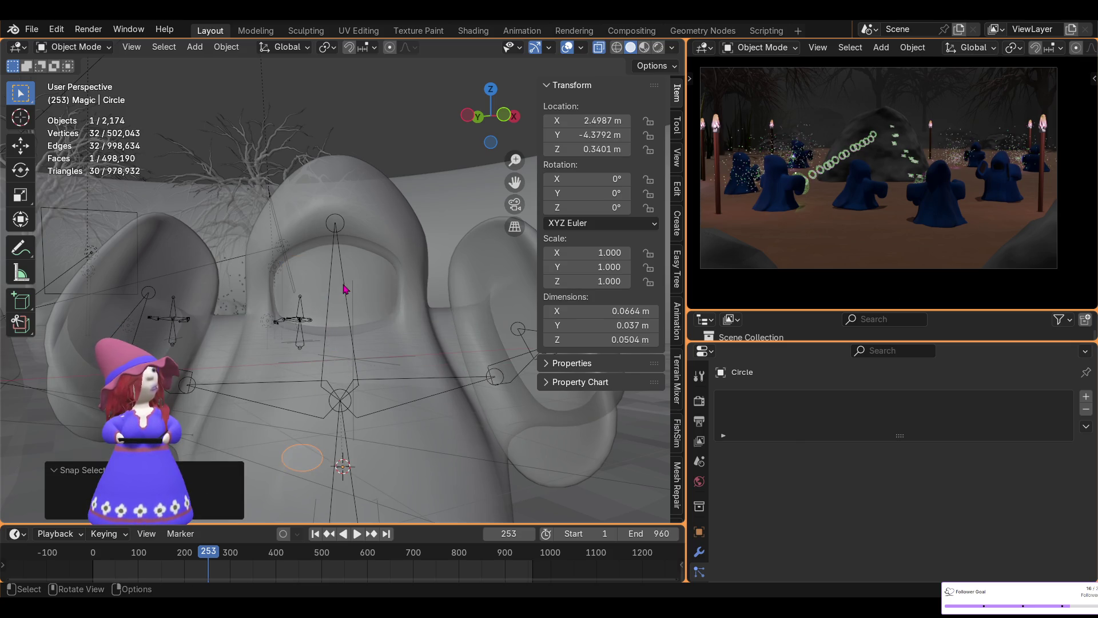
{"action": "key", "text": "g"}
{"action": "key", "text": "z"}
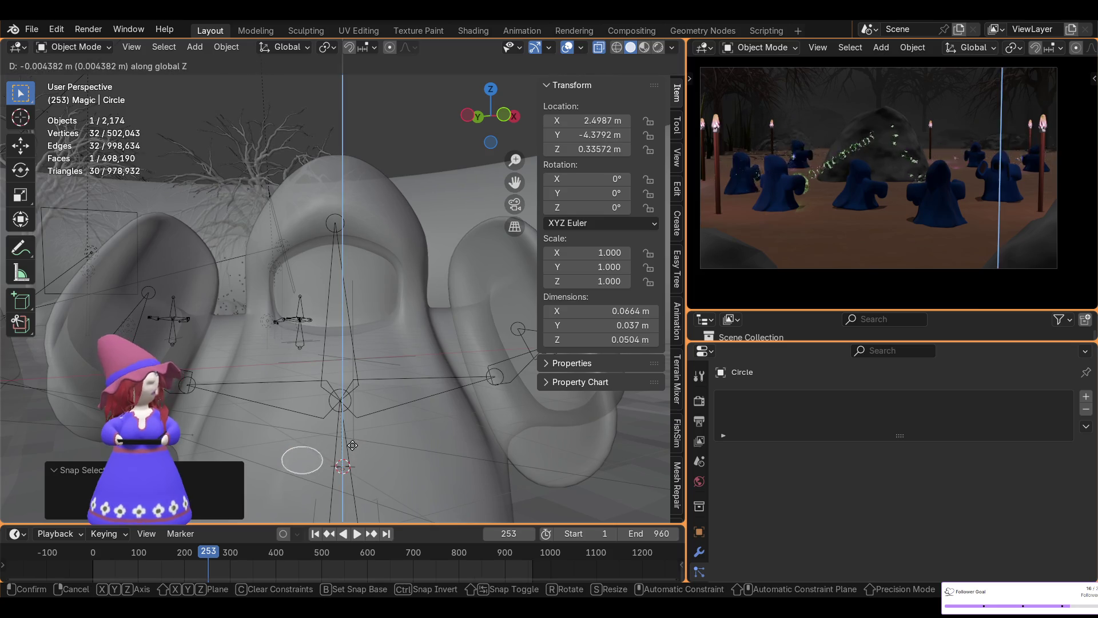
{"action": "left_click", "coordinate": [349, 250]}
- Nudge the circle object slightly along Y toward the face and return to Edit Mode
{"action": "mouse_move", "coordinate": [359, 255]}
{"action": "middle_mouse_down"}
{"action": "mouse_move", "coordinate": [407, 481]}
{"action": "mouse_move", "coordinate": [403, 460]}
{"action": "middle_mouse_up"}
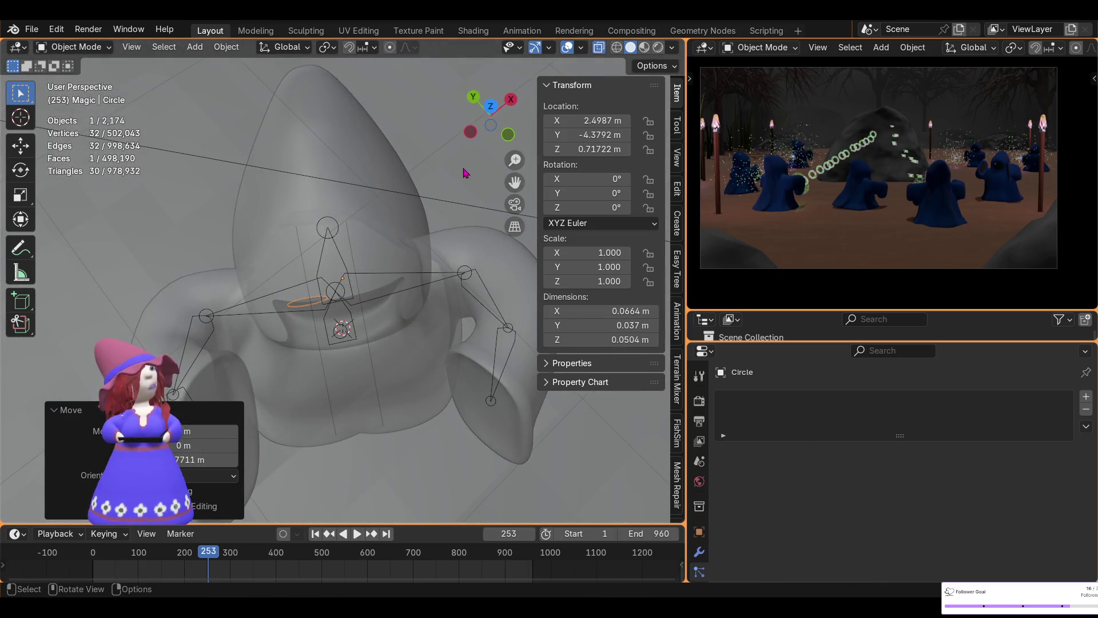
{"action": "left_click", "coordinate": [492, 108]}
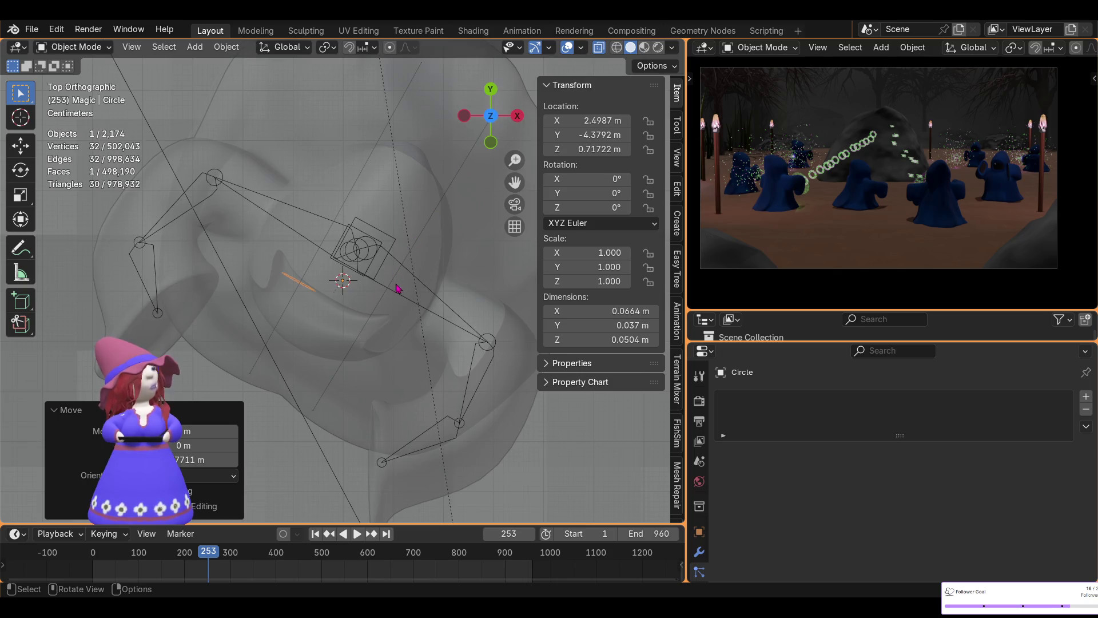
{"action": "mouse_move", "coordinate": [312, 352]}
{"action": "middle_mouse_down"}
{"action": "mouse_move", "coordinate": [543, 204]}
{"action": "mouse_move", "coordinate": [525, 187]}
{"action": "middle_mouse_up"}
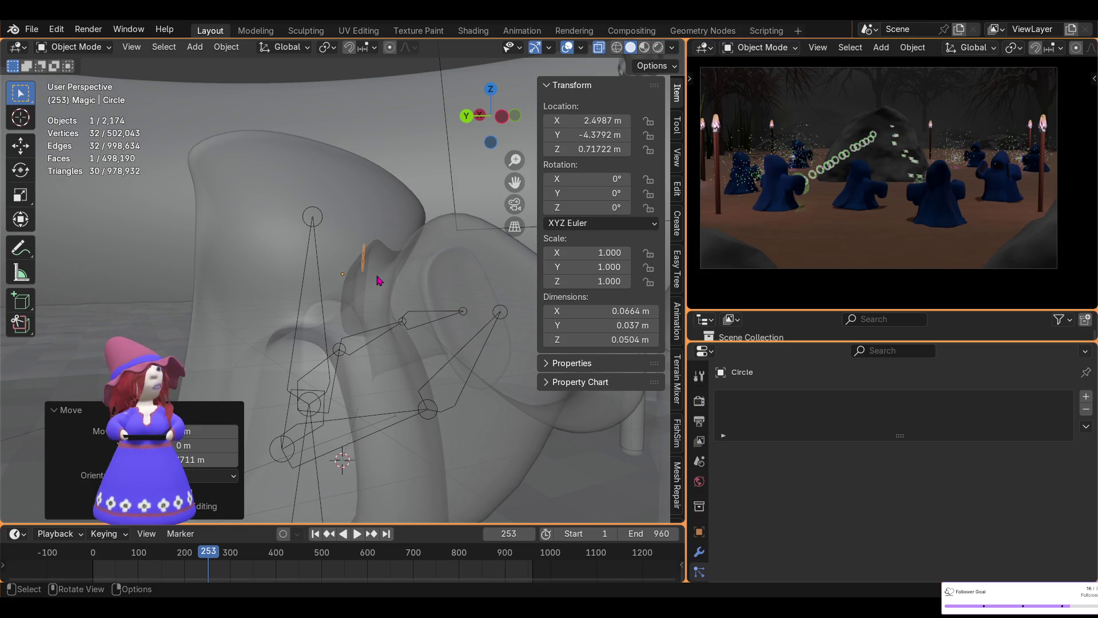
{"action": "key", "text": "g"}
{"action": "key", "text": "y"}
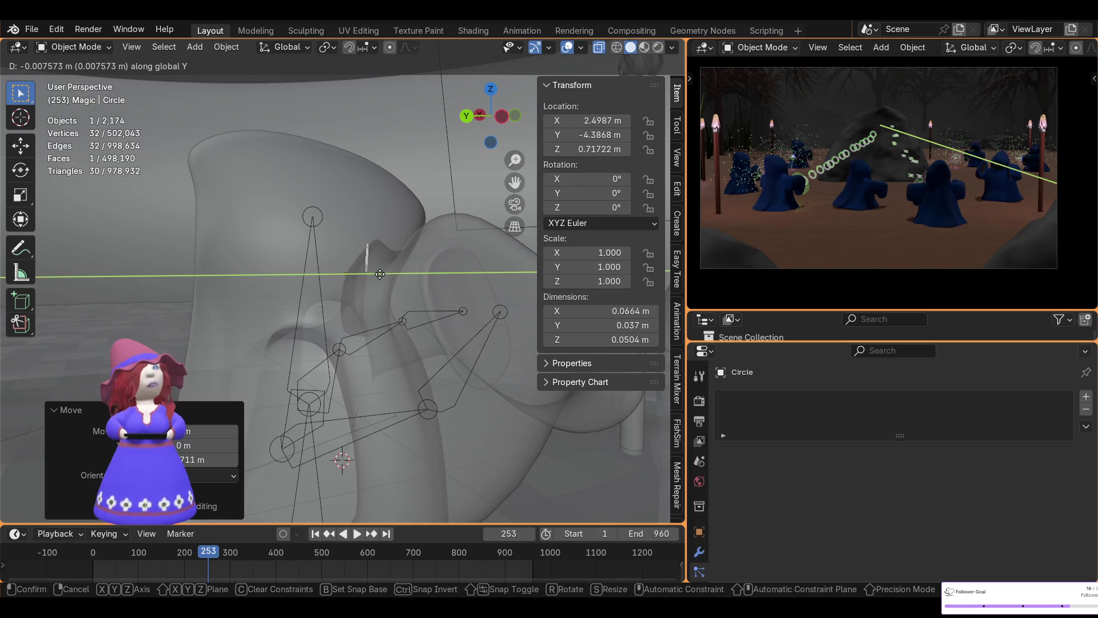
{"action": "left_click", "coordinate": [380, 277]}
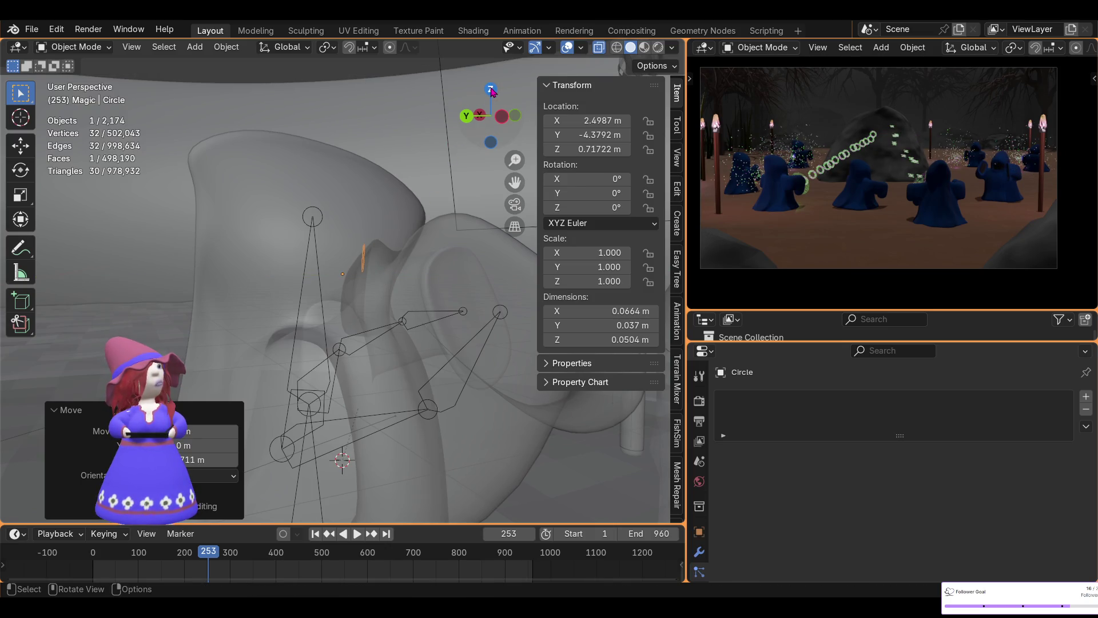
{"action": "left_click", "coordinate": [491, 92]}
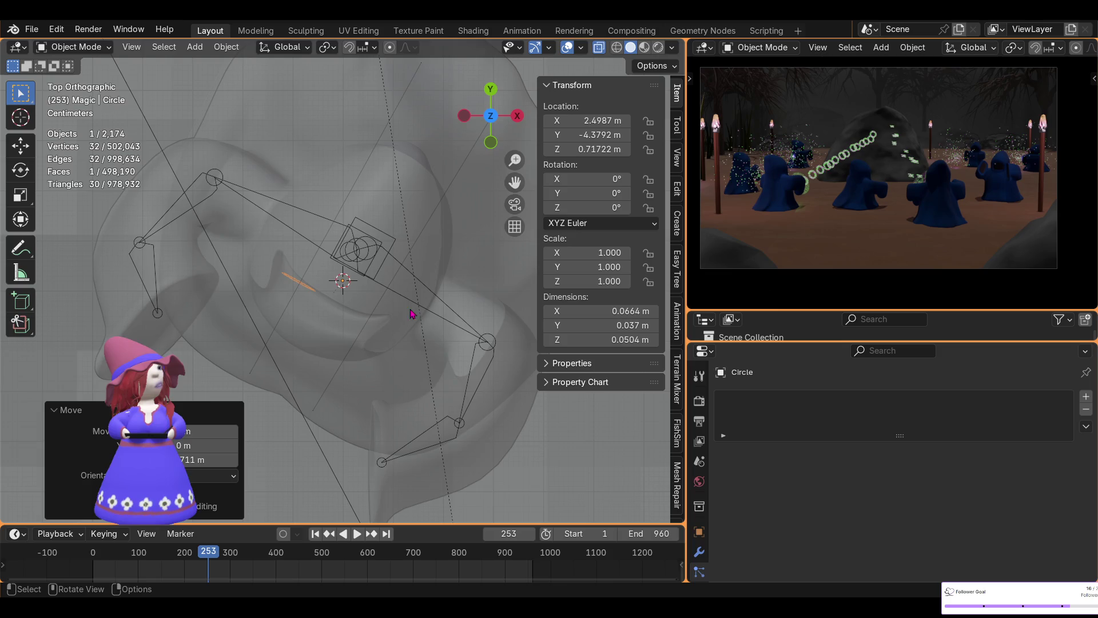
{"action": "left_click", "coordinate": [76, 47]}
{"action": "left_click", "coordinate": [69, 79]}
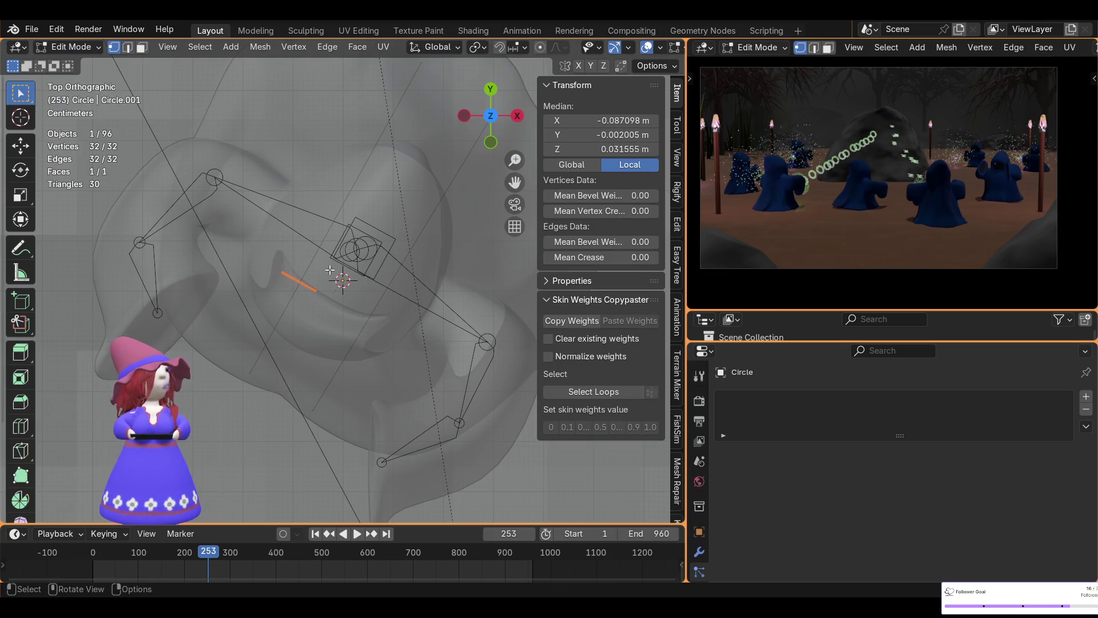
- Slide the circle's vertices horizontally into the hood's face opening
{"action": "key", "text": "g"}
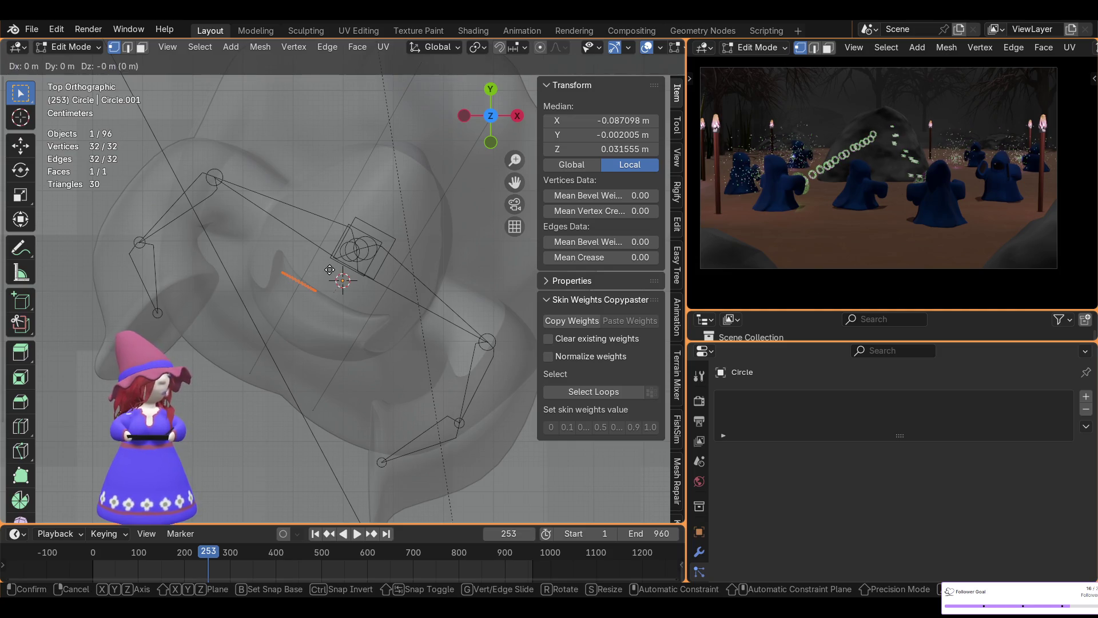
{"action": "key", "text": "shift+z"}
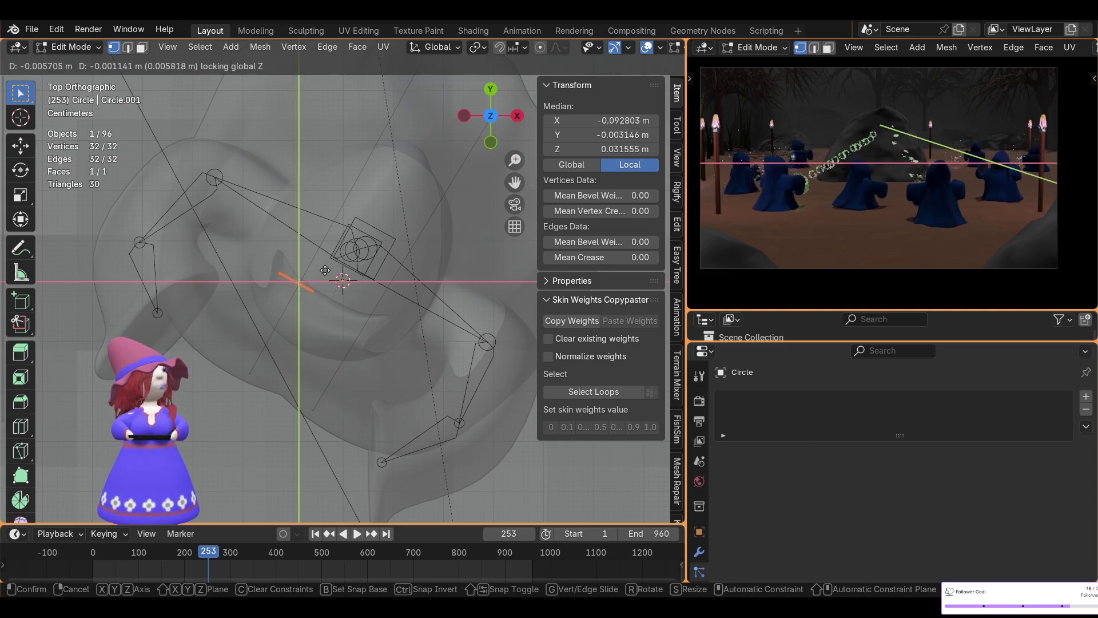
{"action": "left_click", "coordinate": [321, 272]}
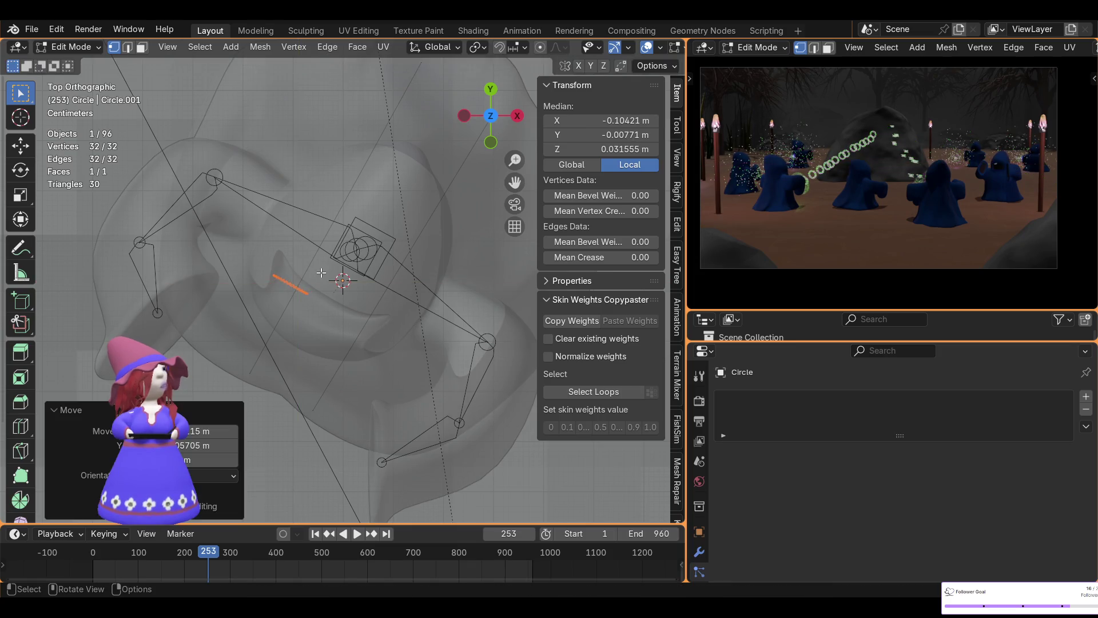
{"action": "mouse_move", "coordinate": [267, 354]}
{"action": "middle_mouse_down"}
{"action": "mouse_move", "coordinate": [446, 201]}
{"action": "mouse_move", "coordinate": [324, 192]}
{"action": "middle_mouse_up"}
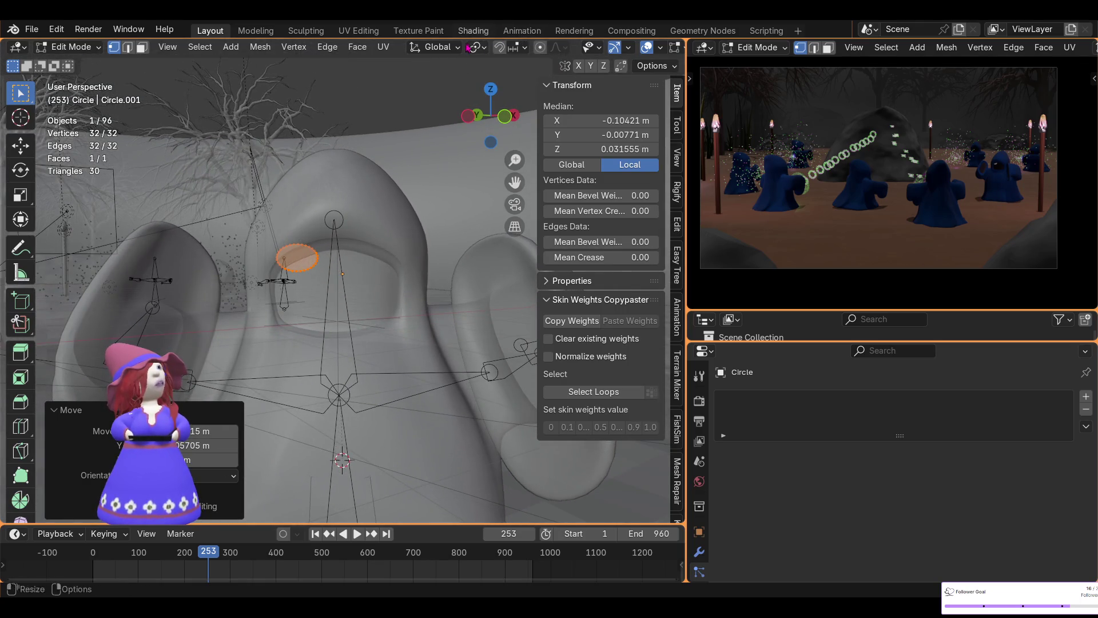
{"action": "left_click", "coordinate": [475, 31]}
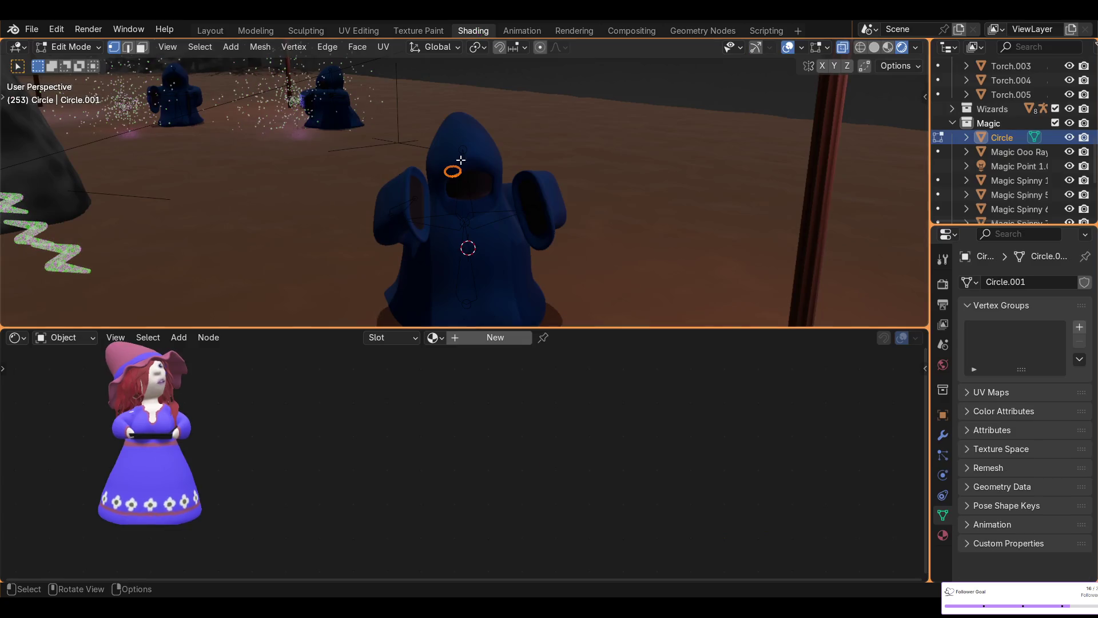
- Briefly assign Material.001 to the eye circle, then unlink it so no material remains
{"action": "left_click", "coordinate": [435, 337]}
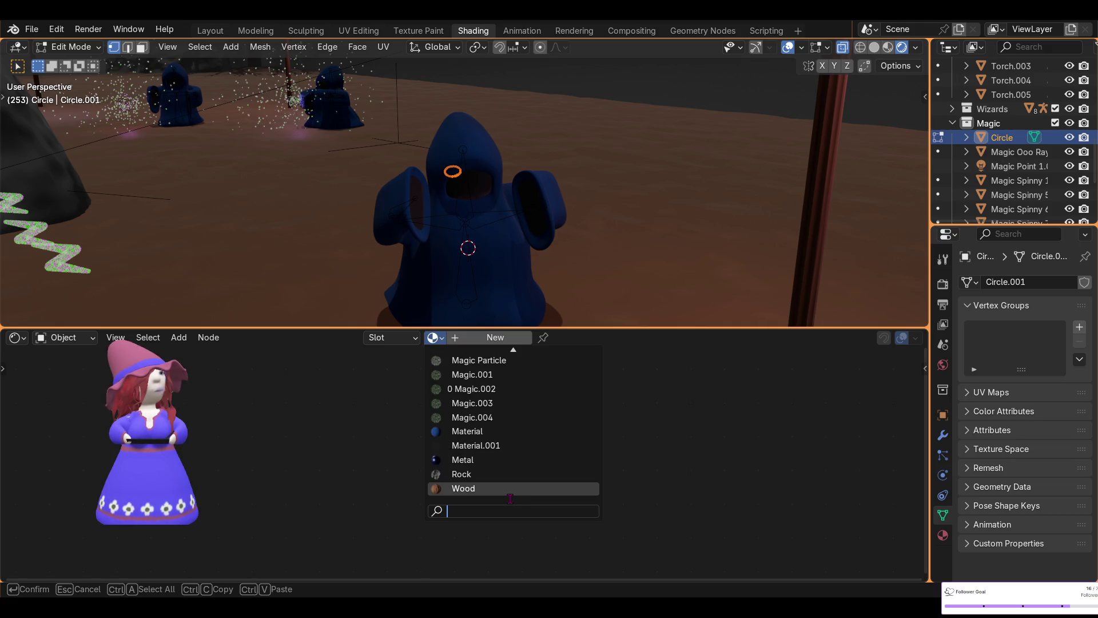
{"action": "left_click", "coordinate": [477, 446]}
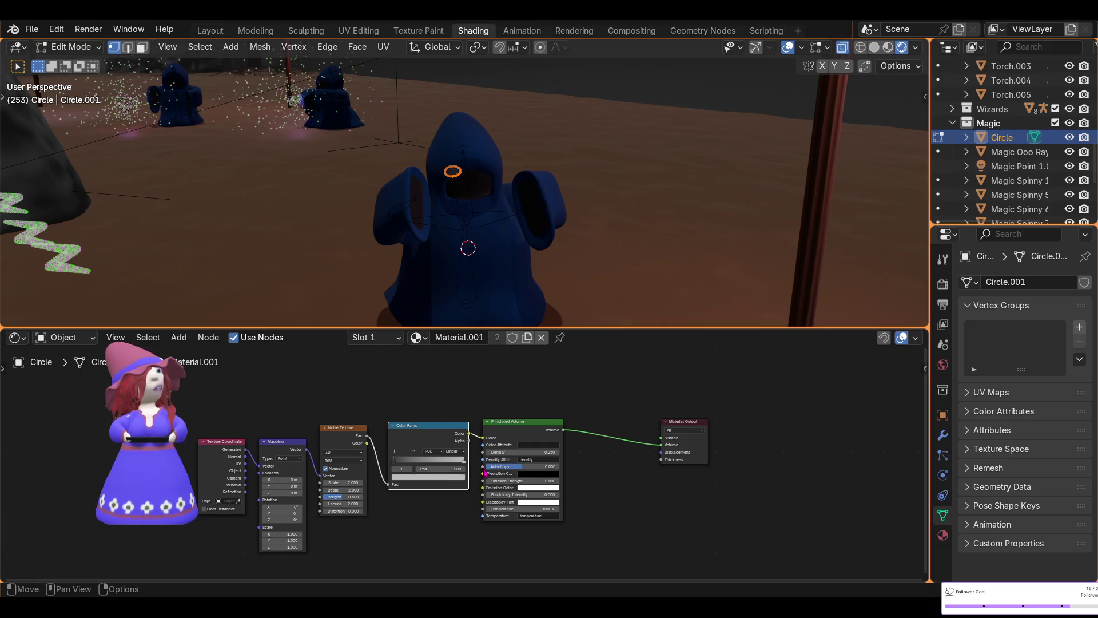
{"action": "middle_click_drag", "start_coordinate": [620, 111], "coordinate": [616, 137]}
{"action": "scroll", "coordinate": [618, 137], "scroll_direction": "down", "scroll_amount": 5}
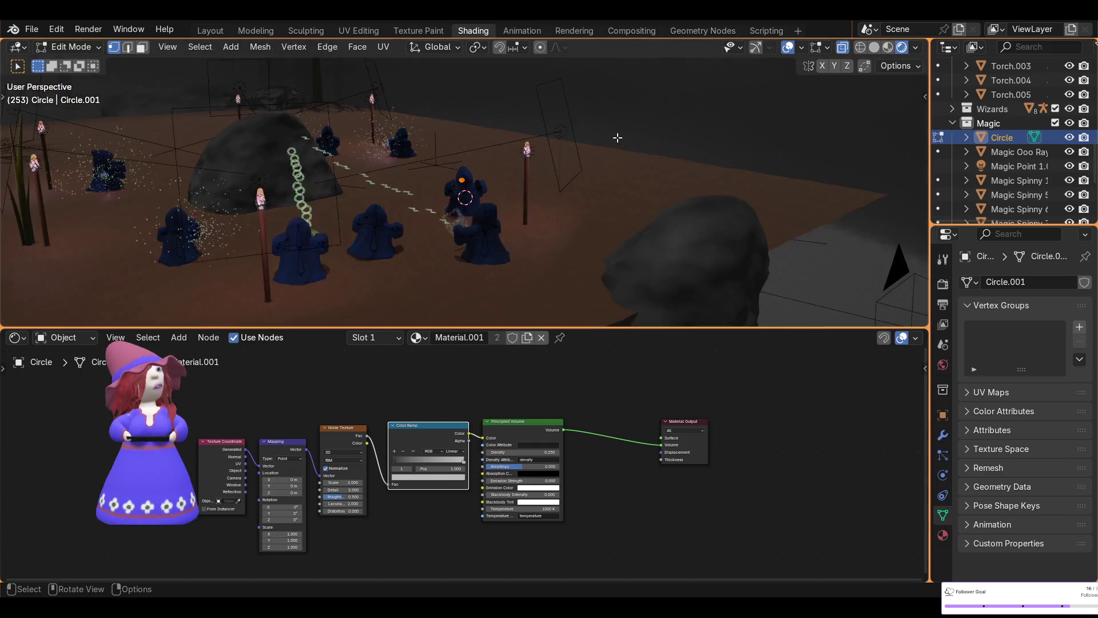
{"action": "scroll", "coordinate": [617, 137], "scroll_direction": "up", "scroll_amount": 5}
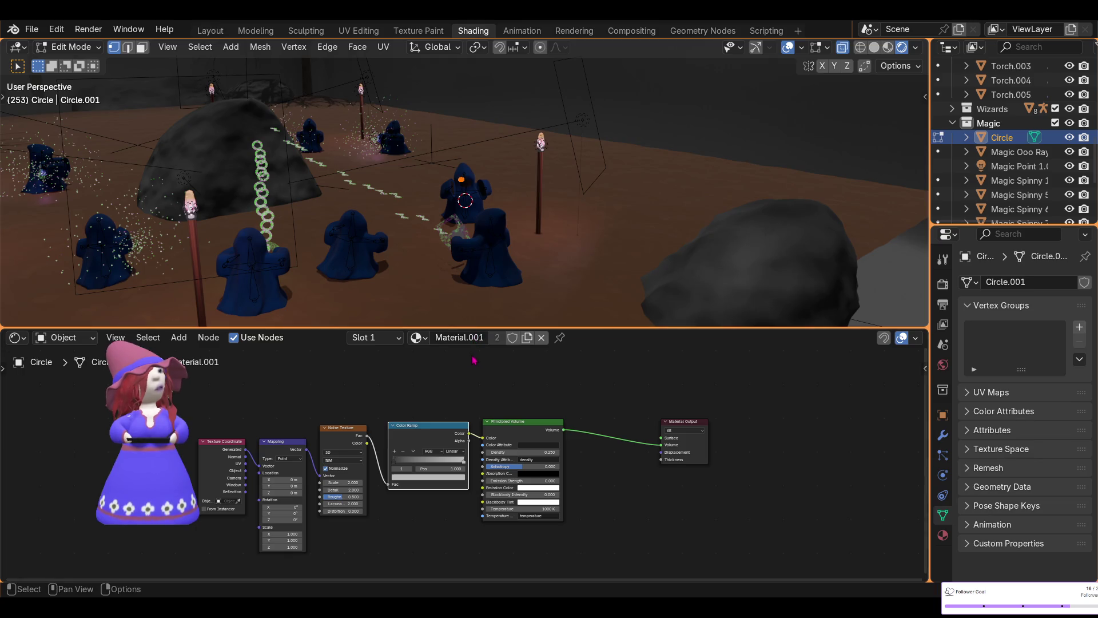
{"action": "left_click", "coordinate": [542, 337]}
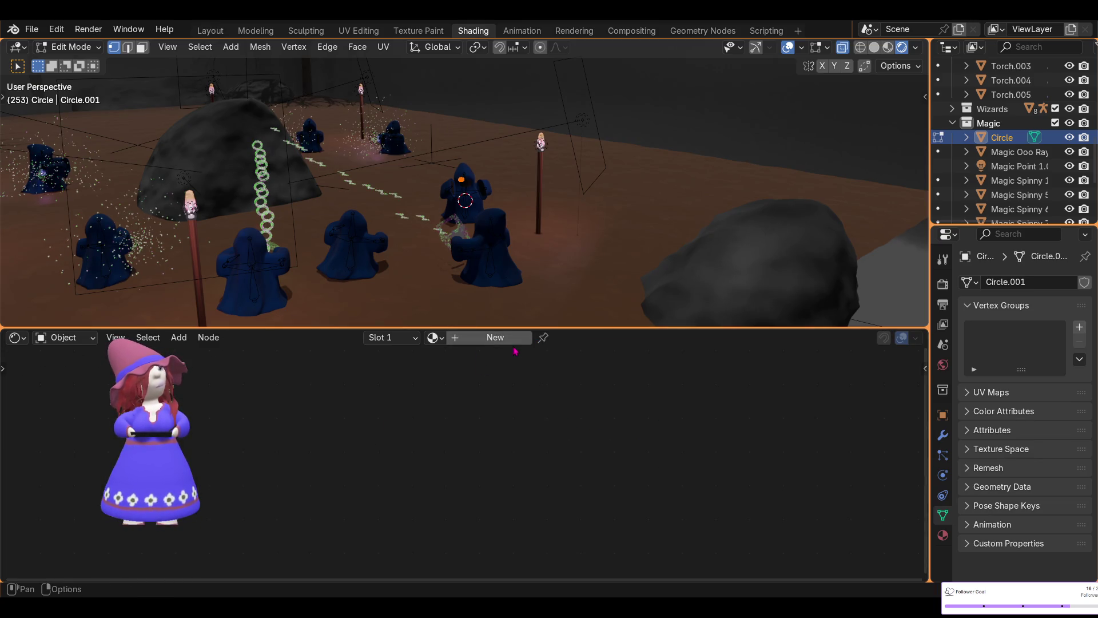
- Create a new material for the eye and give it an initial emission strength of 0.250
{"action": "left_click", "coordinate": [459, 341]}
{"action": "scroll", "coordinate": [468, 464], "scroll_direction": "up", "scroll_amount": 2}
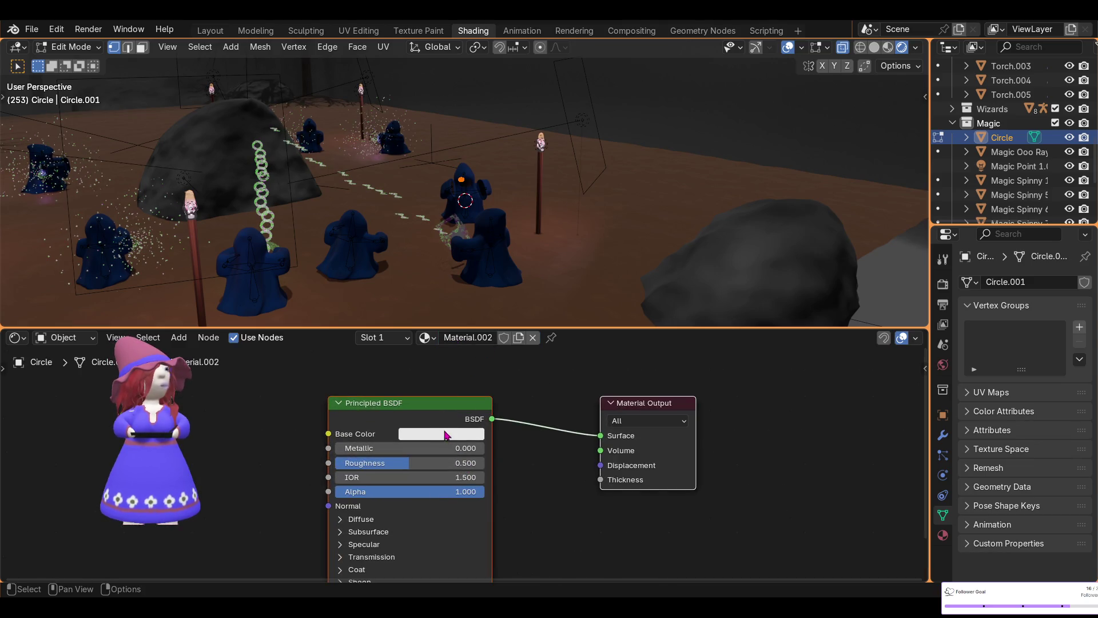
{"action": "scroll", "coordinate": [445, 438], "scroll_direction": "down", "scroll_amount": 1}
{"action": "scroll", "coordinate": [448, 421], "scroll_direction": "down", "scroll_amount": 1}
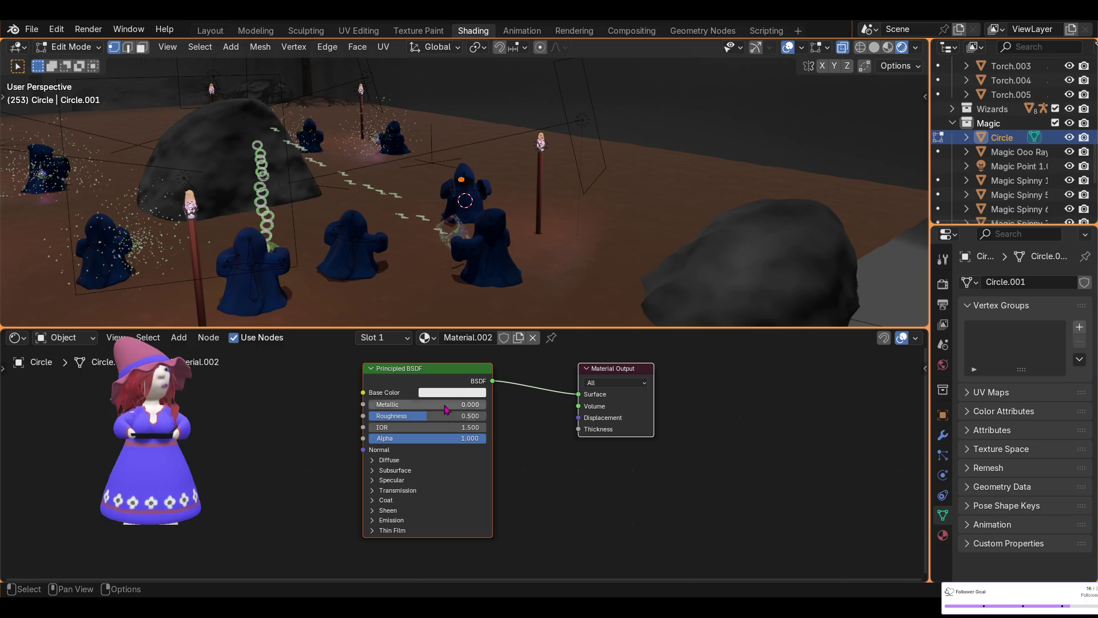
{"action": "left_click", "coordinate": [372, 521]}
{"action": "left_click", "coordinate": [428, 544]}
{"action": "key", "text": "BackSpace"}
{"action": "key", "text": "Return"}
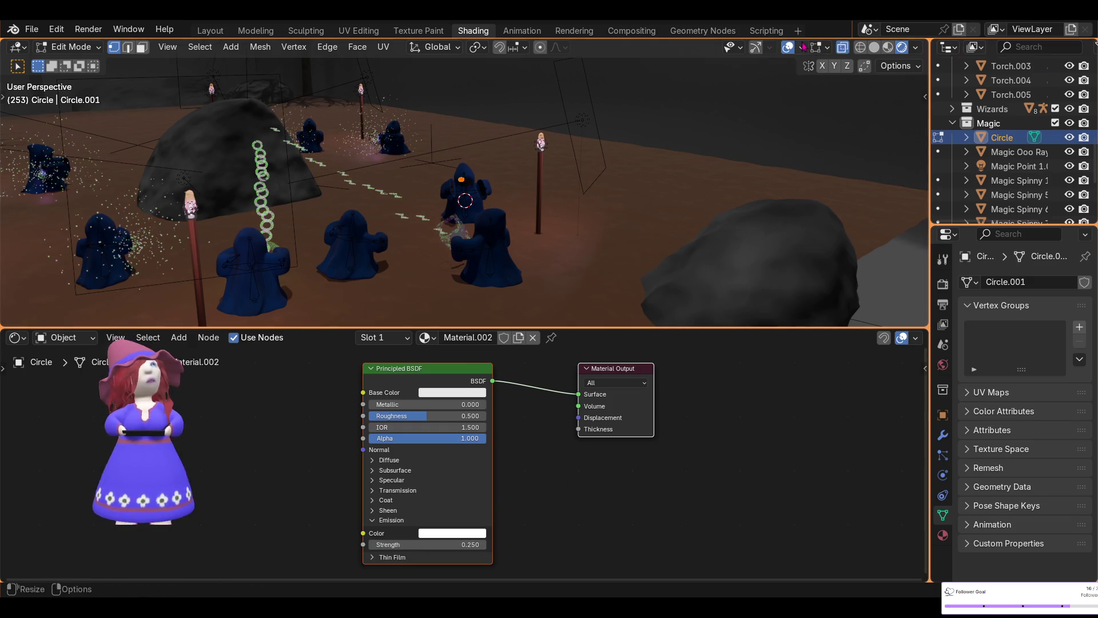
{"action": "key", "text": "shift+alt+z"}
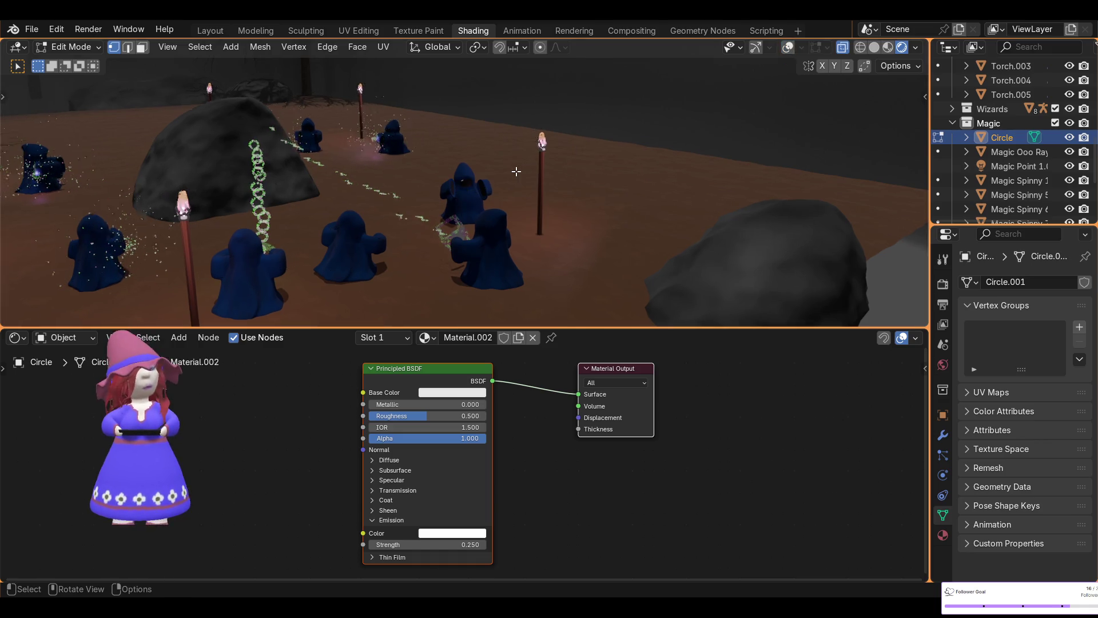
{"action": "scroll", "coordinate": [507, 179], "scroll_direction": "up", "scroll_amount": 5}
{"action": "middle_click_drag", "start_coordinate": [493, 185], "coordinate": [390, 139]}
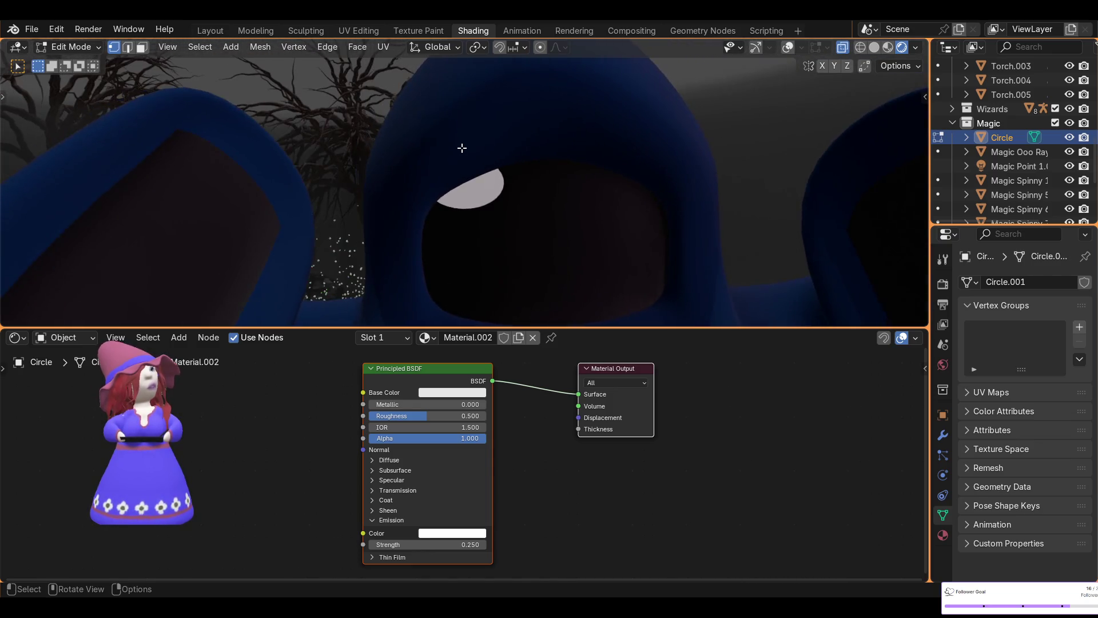
{"action": "middle_click_drag", "start_coordinate": [389, 139], "coordinate": [464, 150]}
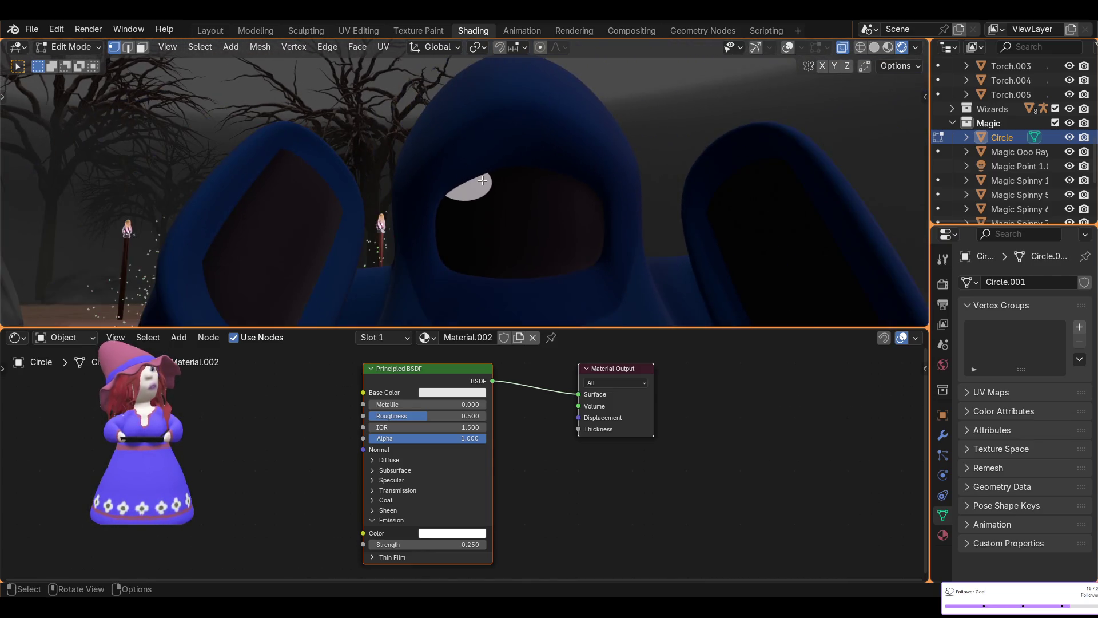
- Set the emission colour to dark red and raise the emission strength to 6
{"action": "left_click", "coordinate": [455, 538]}
{"action": "left_click_drag", "start_coordinate": [469, 411], "coordinate": [466, 444]}
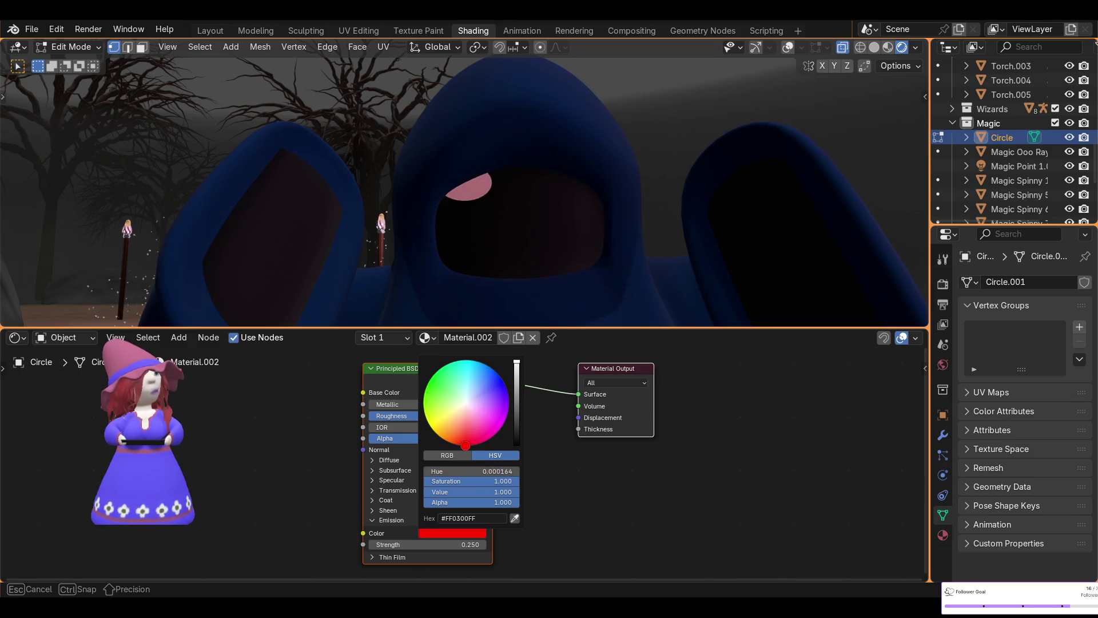
{"action": "left_click_drag", "start_coordinate": [461, 445], "coordinate": [462, 444]}
{"action": "left_click_drag", "start_coordinate": [515, 367], "coordinate": [516, 399]}
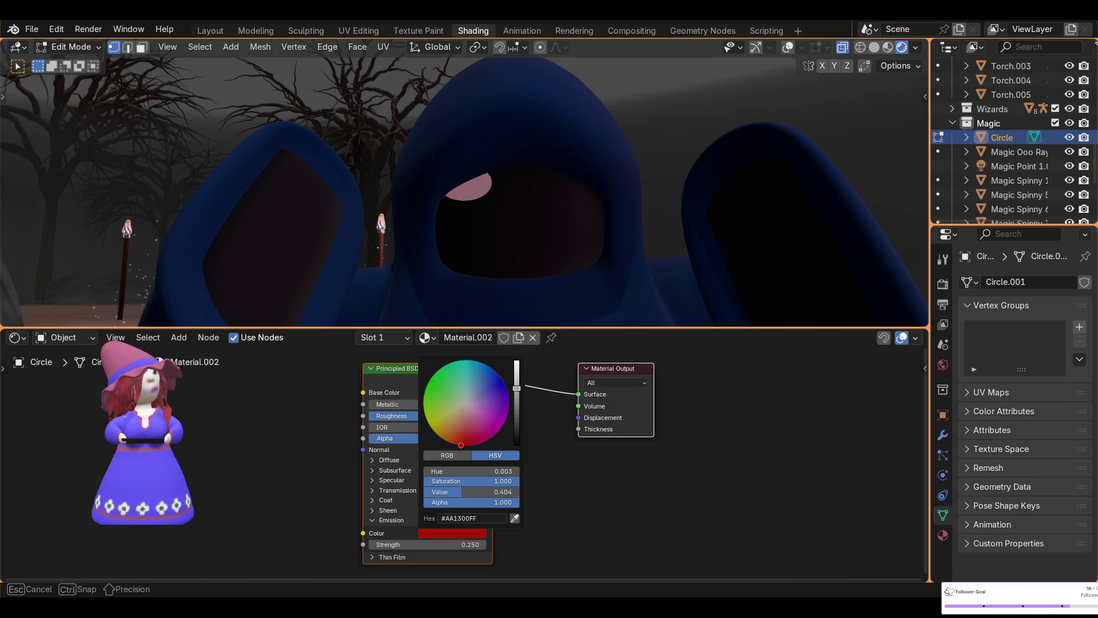
{"action": "mouse_move", "coordinate": [450, 544]}
{"action": "left_mouse_down"}
{"action": "mouse_move", "coordinate": [485, 544]}
{"action": "mouse_move", "coordinate": [452, 544]}
{"action": "left_mouse_up"}
{"action": "left_click", "coordinate": [453, 545]}
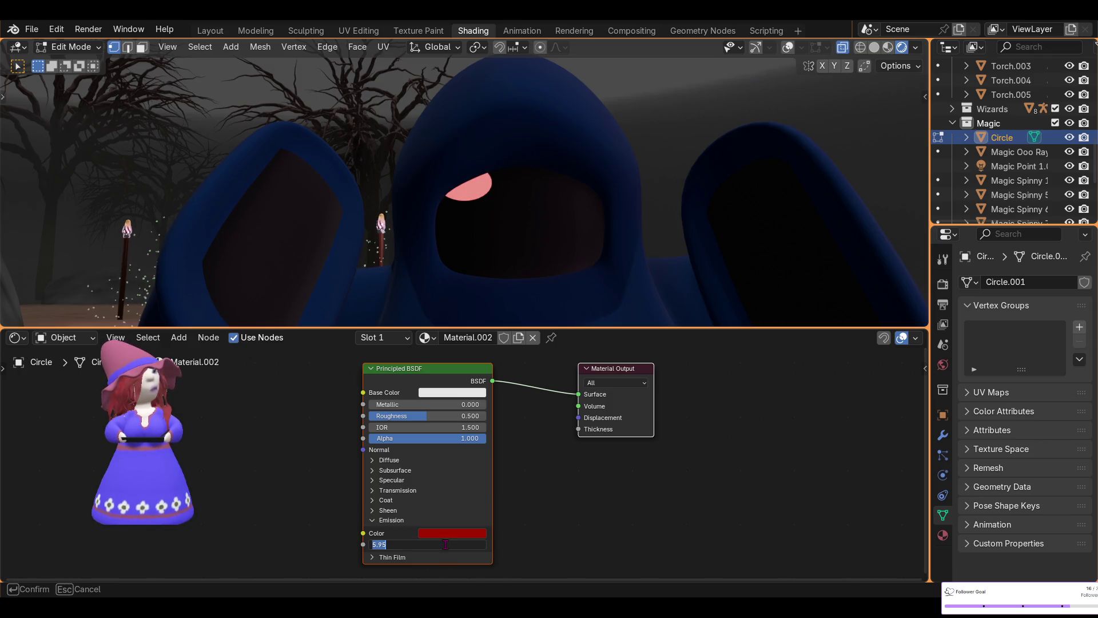
{"action": "type", "text": "6"}
{"action": "key", "text": "Return"}
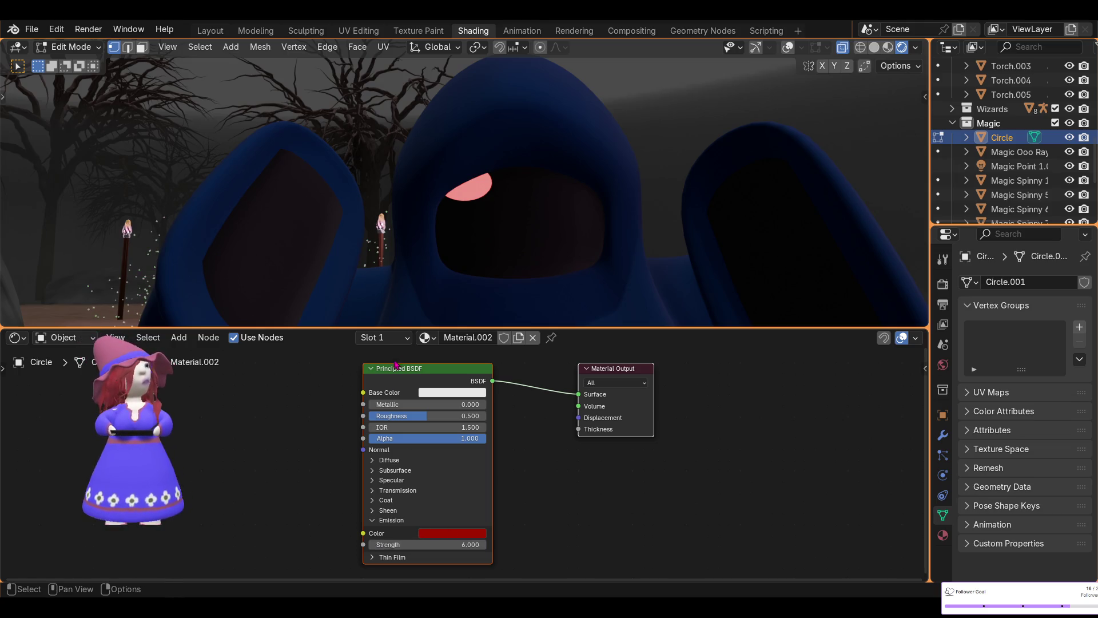
{"action": "left_click", "coordinate": [466, 393]}
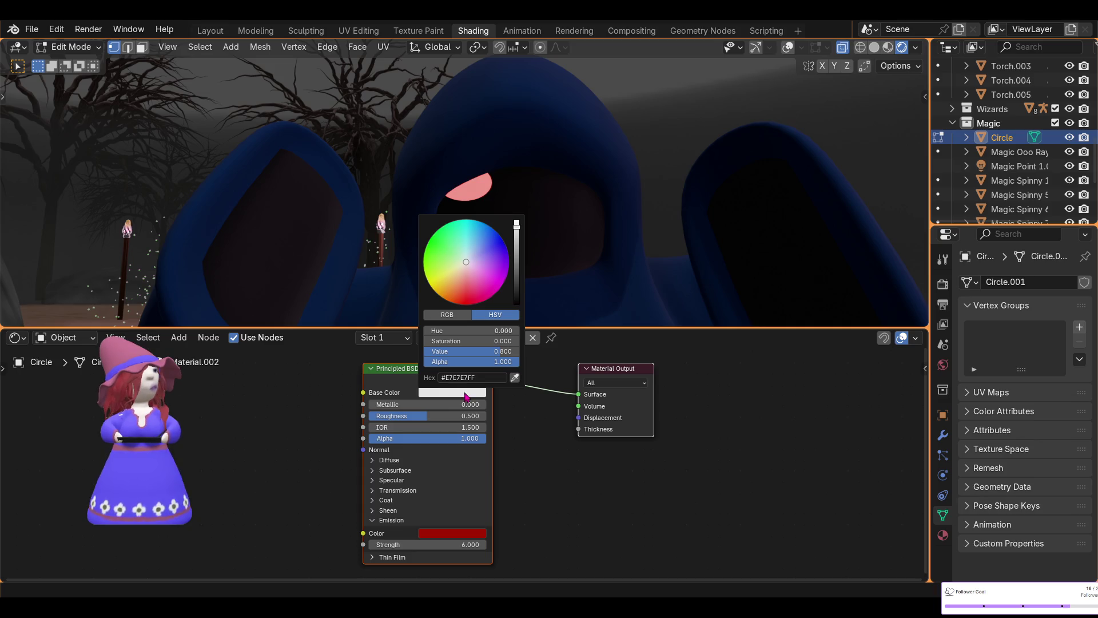
- Eyedrop the emission red into Base Color, nudge the glow hue and tweak Roughness
{"action": "left_click", "coordinate": [515, 379]}
{"action": "left_click", "coordinate": [468, 529]}
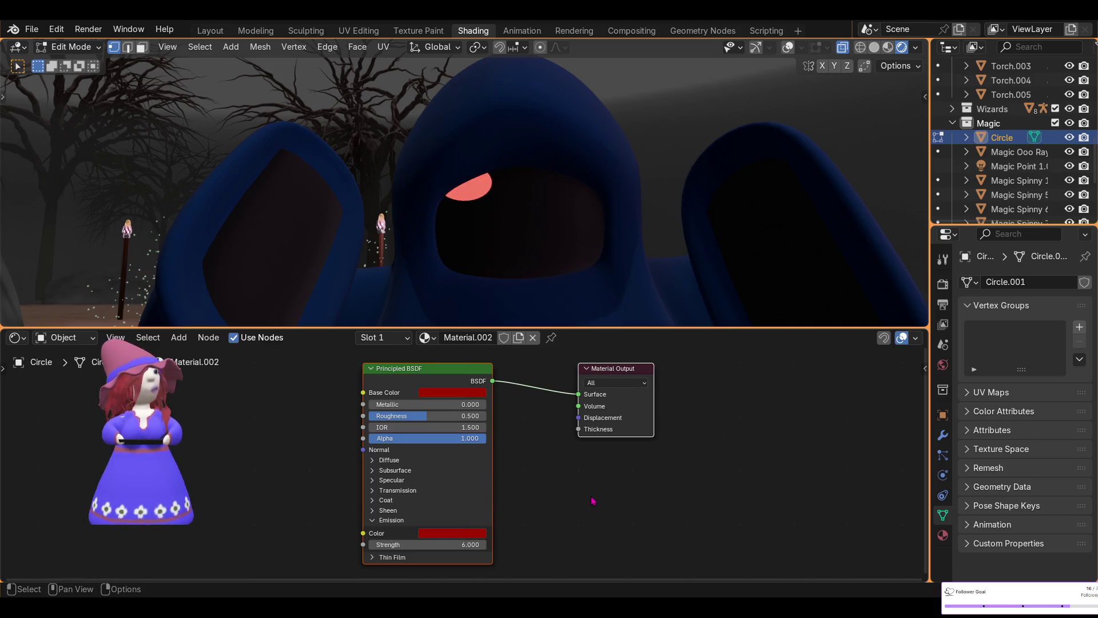
{"action": "left_click", "coordinate": [461, 535]}
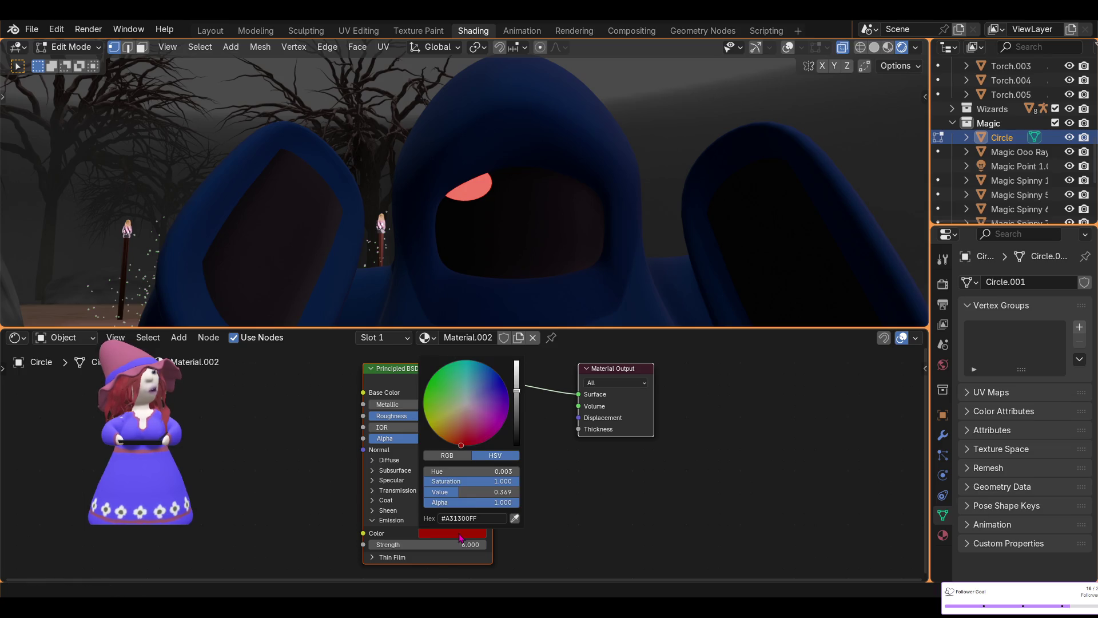
{"action": "left_click_drag", "start_coordinate": [461, 447], "coordinate": [467, 444]}
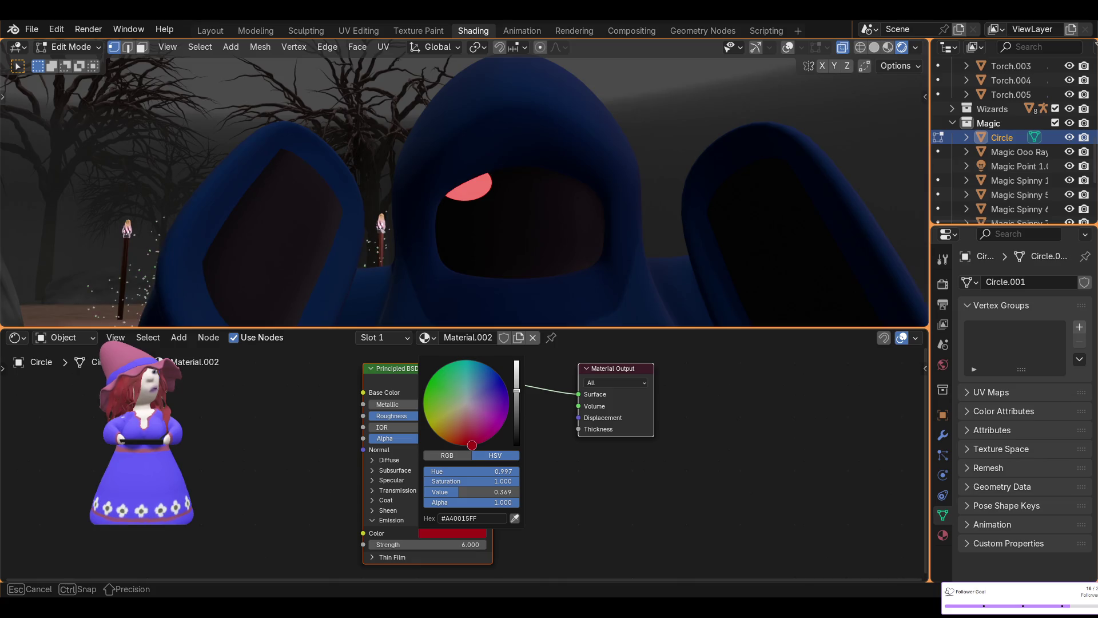
{"action": "left_click_drag", "start_coordinate": [472, 446], "coordinate": [473, 446]}
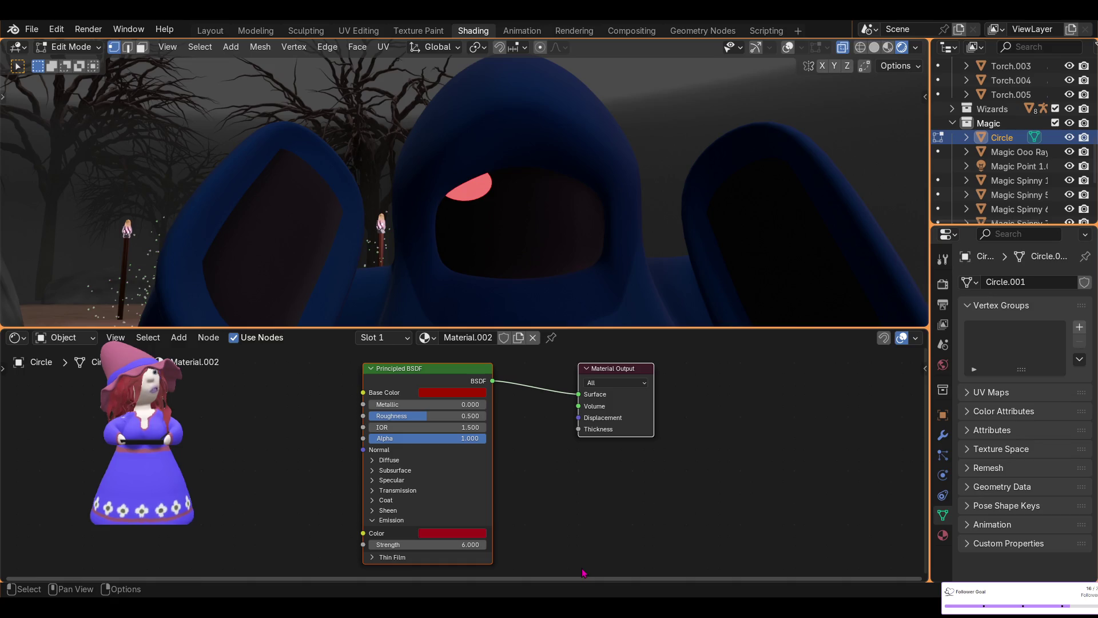
{"action": "mouse_move", "coordinate": [410, 421]}
{"action": "left_mouse_down"}
{"action": "mouse_move", "coordinate": [371, 439]}
{"action": "mouse_move", "coordinate": [499, 417]}
{"action": "mouse_move", "coordinate": [432, 415]}
{"action": "left_mouse_up"}
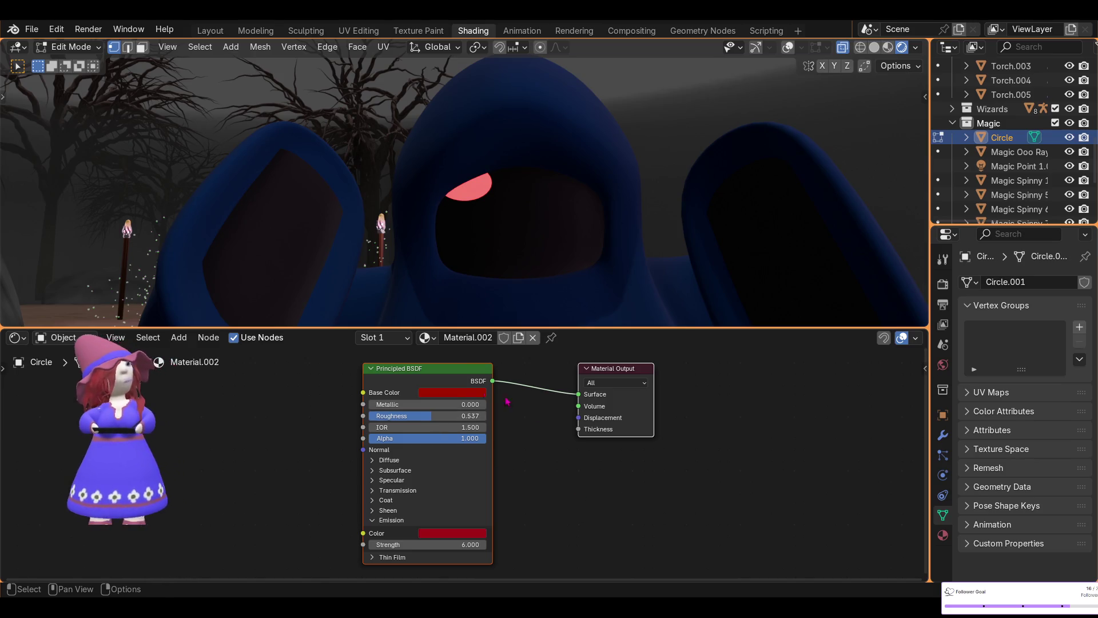
- Rename the material to 'Eyes' and return to the Layout workspace
{"action": "double_click", "coordinate": [474, 337]}
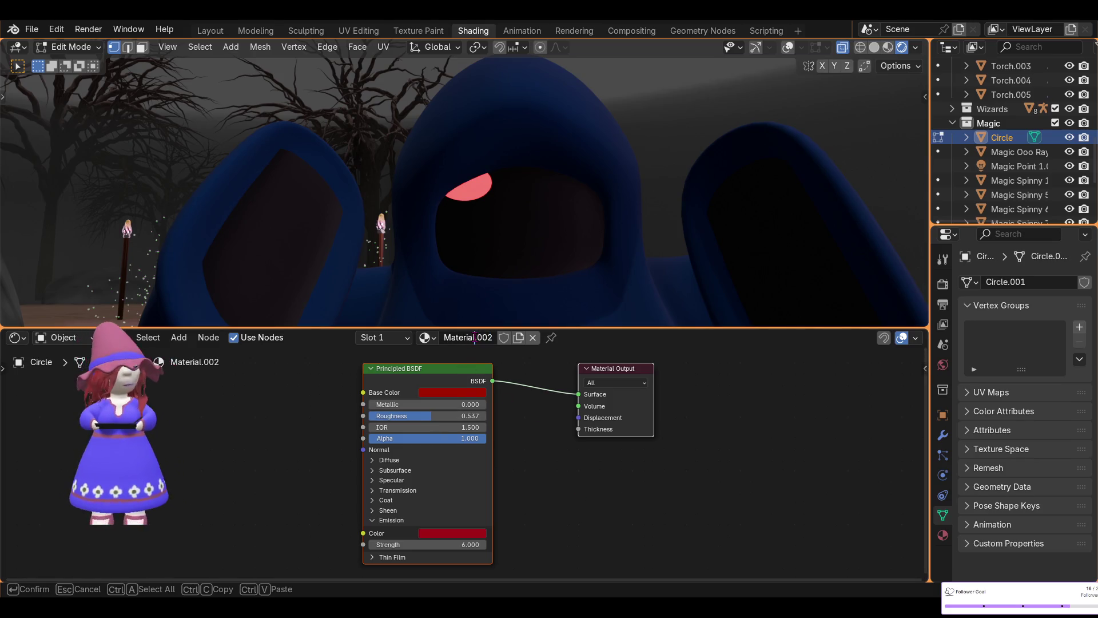
{"action": "key", "text": "BackSpace"}
{"action": "key", "text": "BackSpace"}
{"action": "key", "text": "BackSpace"}
{"action": "key", "text": "BackSpace"}
{"action": "key", "text": "BackSpace"}
{"action": "key", "text": "Delete"}
{"action": "key", "text": "Delete"}
{"action": "key", "text": "Delete"}
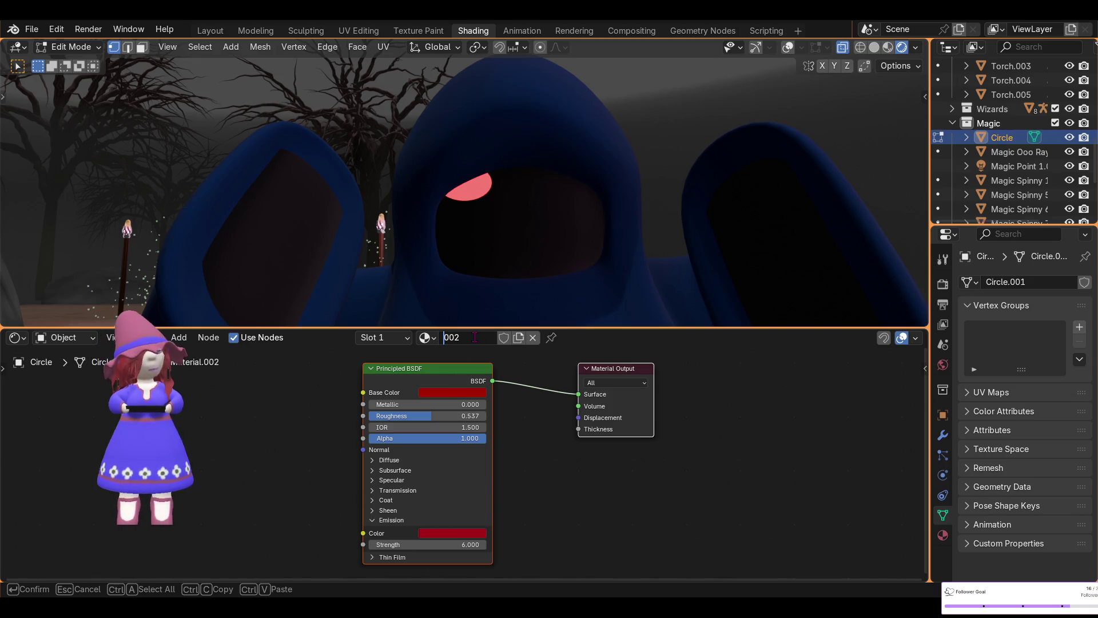
{"action": "type", "text": "Eyes"}
{"action": "key", "text": "Return"}
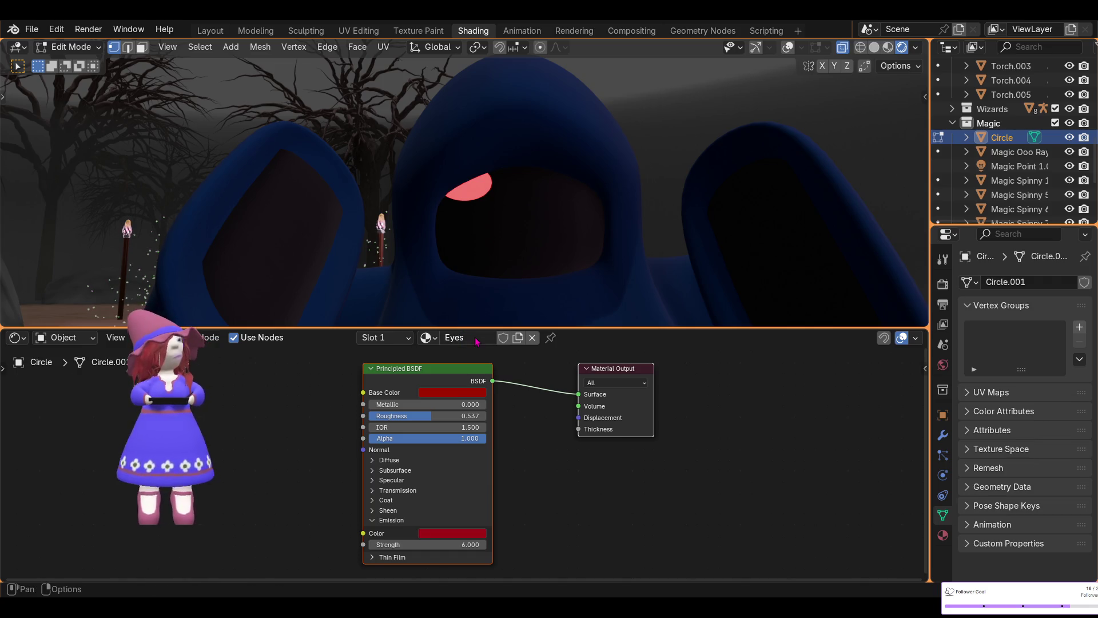
{"action": "left_click", "coordinate": [212, 31]}
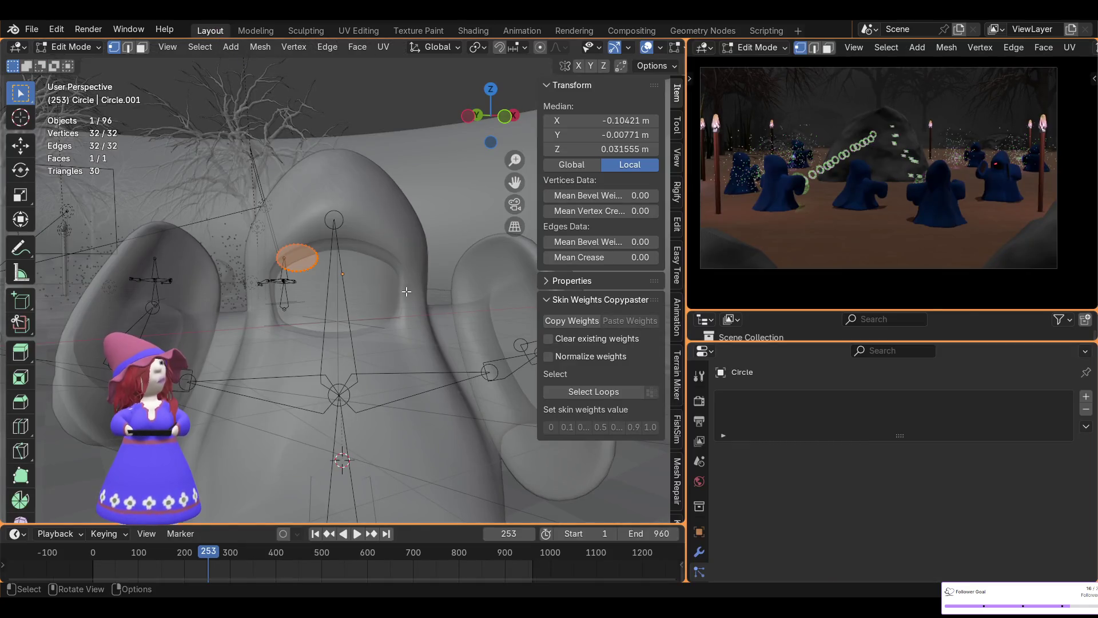
- From top view, shift the glowing eye horizontally across the face opening and begin shrinking it
{"action": "left_click", "coordinate": [492, 90]}
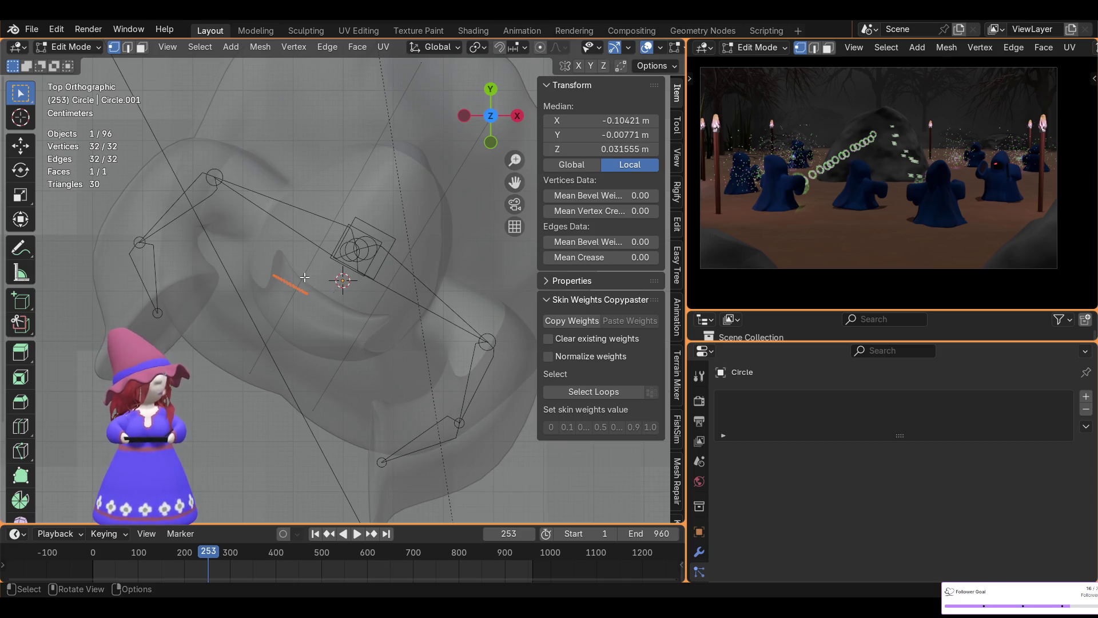
{"action": "key", "text": "g"}
{"action": "key", "text": "shift+z"}
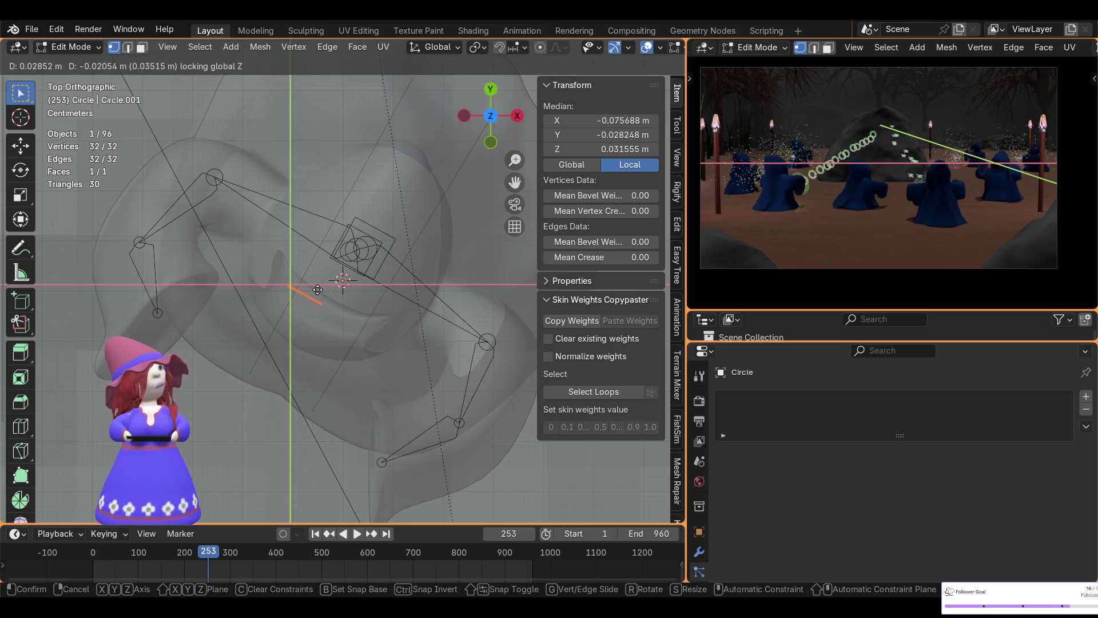
{"action": "left_click", "coordinate": [318, 289]}
{"action": "scroll", "coordinate": [981, 172], "scroll_direction": "up", "scroll_amount": 3}
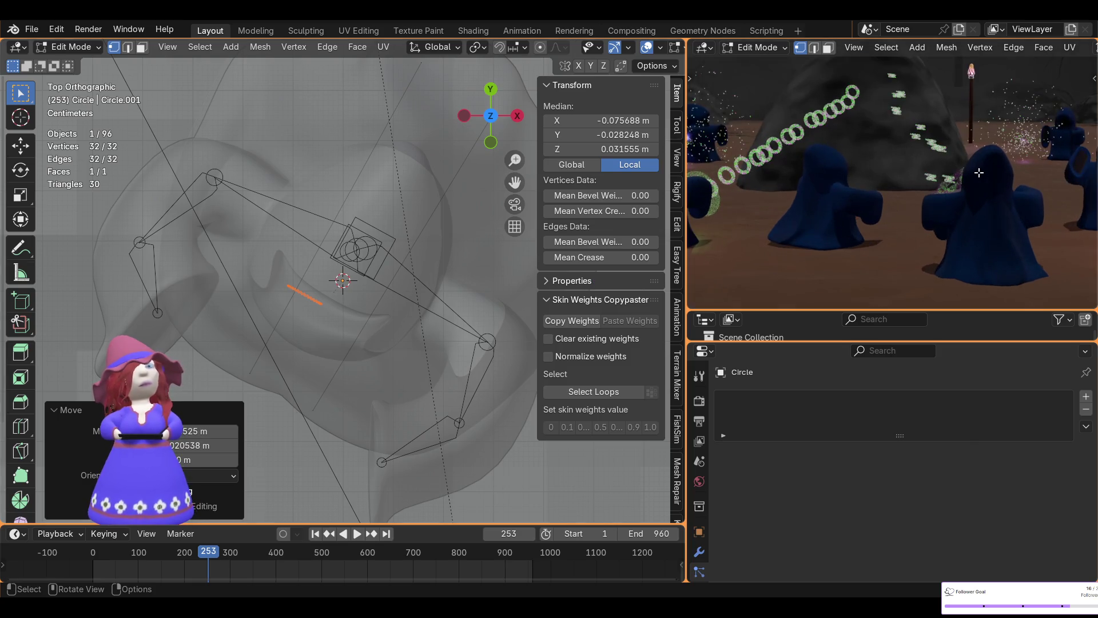
{"action": "mouse_move", "coordinate": [981, 172]}
{"action": "middle_mouse_down", "text": "shift"}
{"action": "mouse_move", "coordinate": [695, 197]}
{"action": "mouse_move", "coordinate": [962, 204]}
{"action": "middle_mouse_up", "text": "shift"}
{"action": "scroll", "coordinate": [694, 198], "scroll_direction": "up", "scroll_amount": 3}
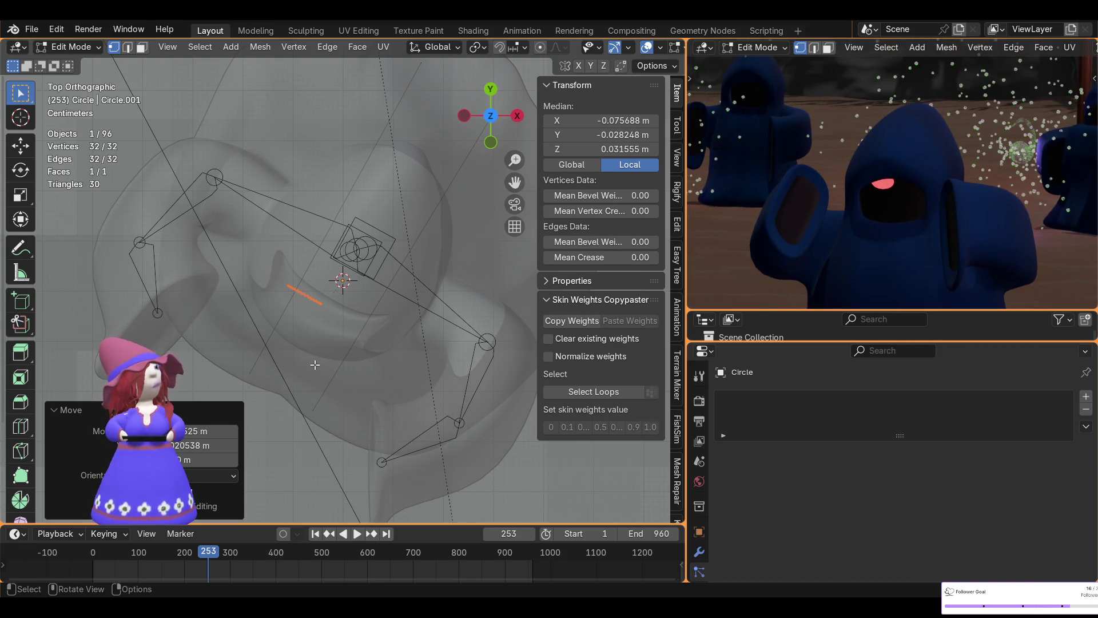
{"action": "middle_click_drag", "start_coordinate": [315, 365], "coordinate": [401, 253]}
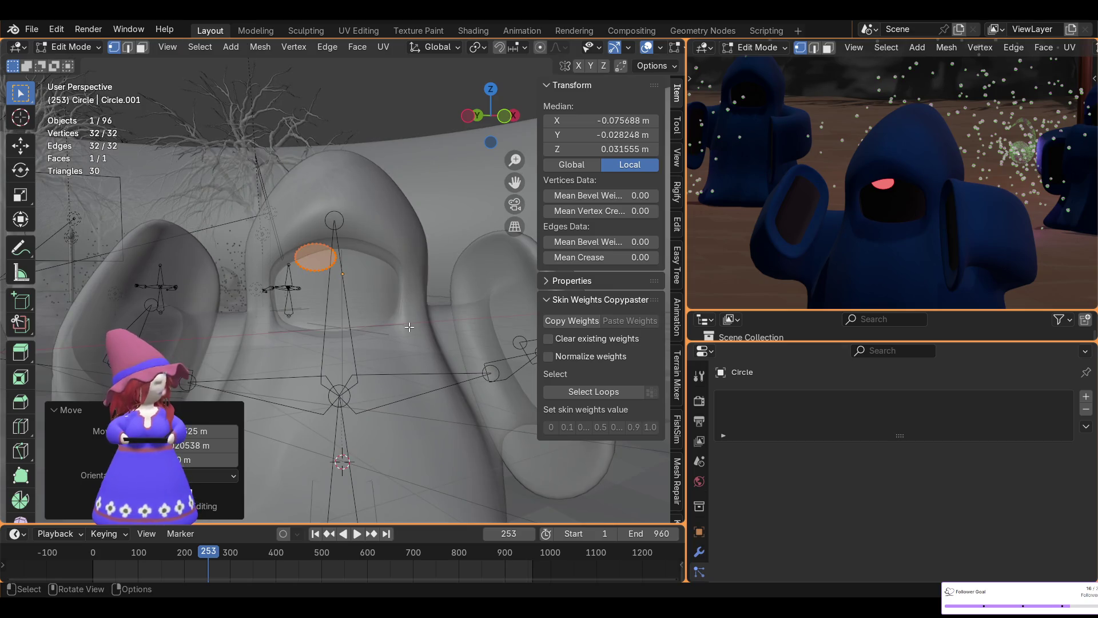
{"action": "key", "text": "s"}
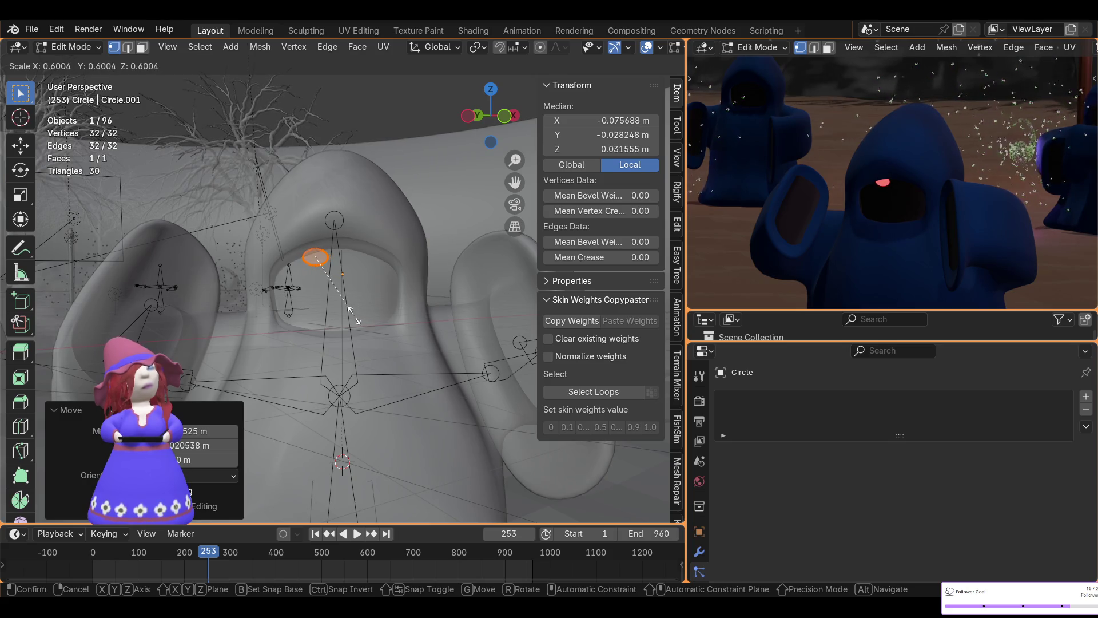
- Confirm the eye circle at 0.6 scale and lower it along Z about 7 mm inside the hood
{"action": "left_click", "coordinate": [359, 319]}
{"action": "middle_click_drag", "start_coordinate": [790, 259], "coordinate": [879, 229]}
{"action": "scroll", "coordinate": [879, 229], "scroll_direction": "down", "scroll_amount": 5}
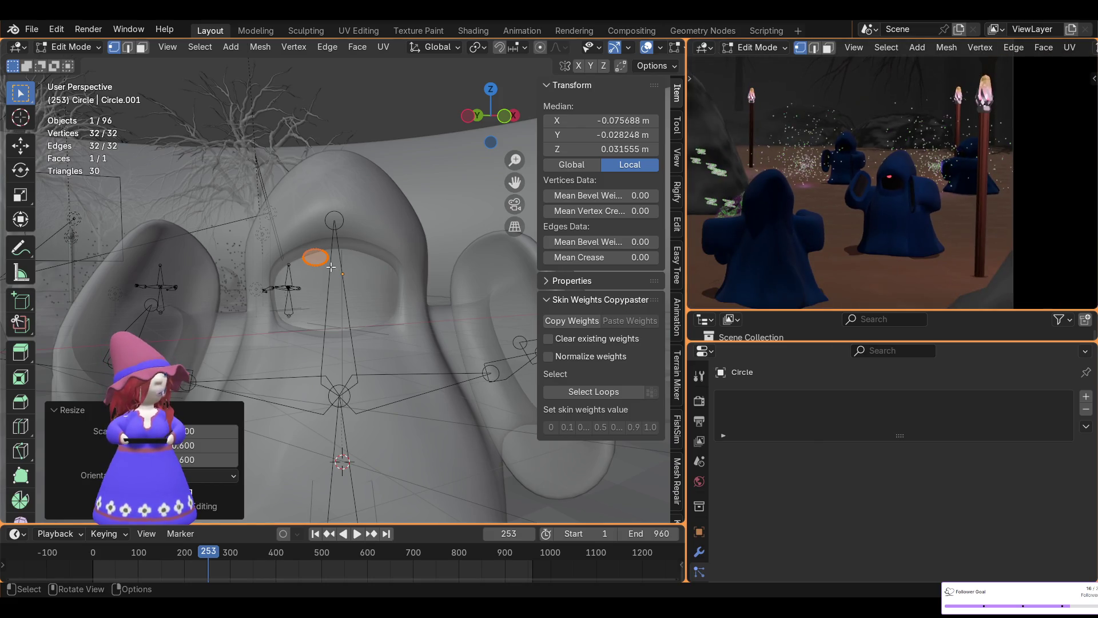
{"action": "key", "text": "g"}
{"action": "key", "text": "z"}
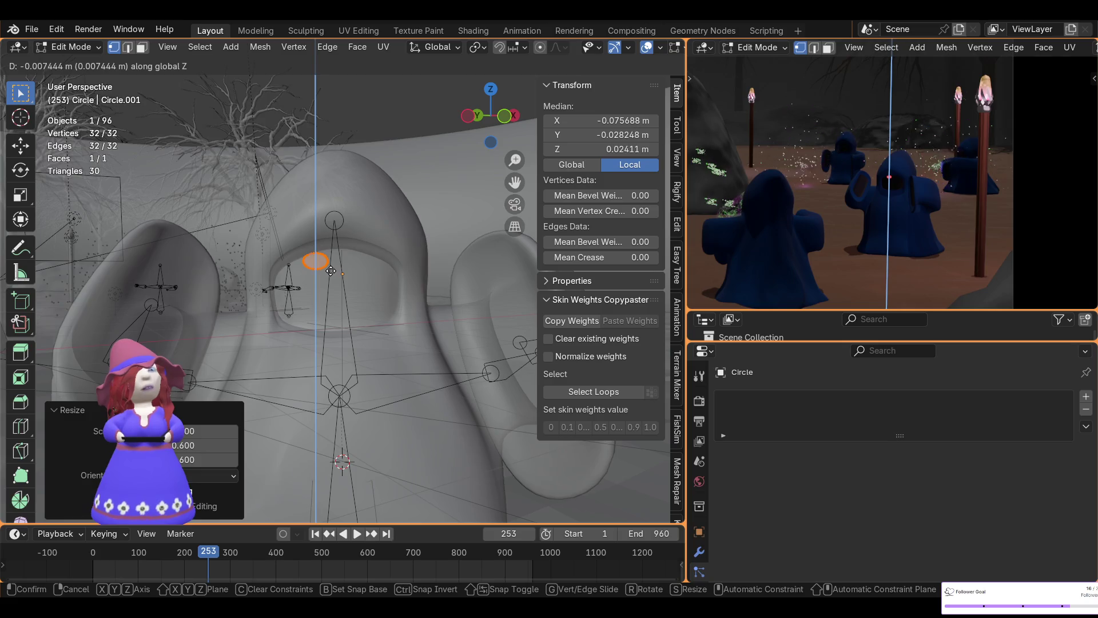
{"action": "left_click", "coordinate": [330, 271]}
{"action": "scroll", "coordinate": [761, 228], "scroll_direction": "up", "scroll_amount": 3}
{"action": "scroll", "coordinate": [787, 226], "scroll_direction": "up", "scroll_amount": 3}
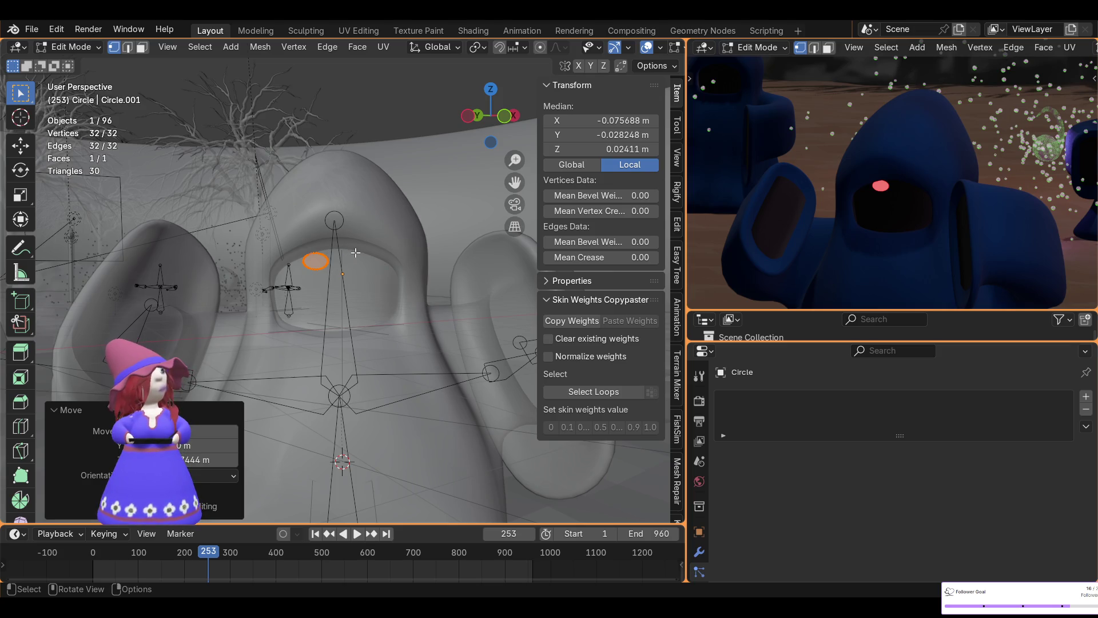
{"action": "mouse_move", "coordinate": [367, 251]}
{"action": "middle_mouse_down"}
{"action": "mouse_move", "coordinate": [359, 257]}
{"action": "mouse_move", "coordinate": [361, 246]}
{"action": "middle_mouse_up"}
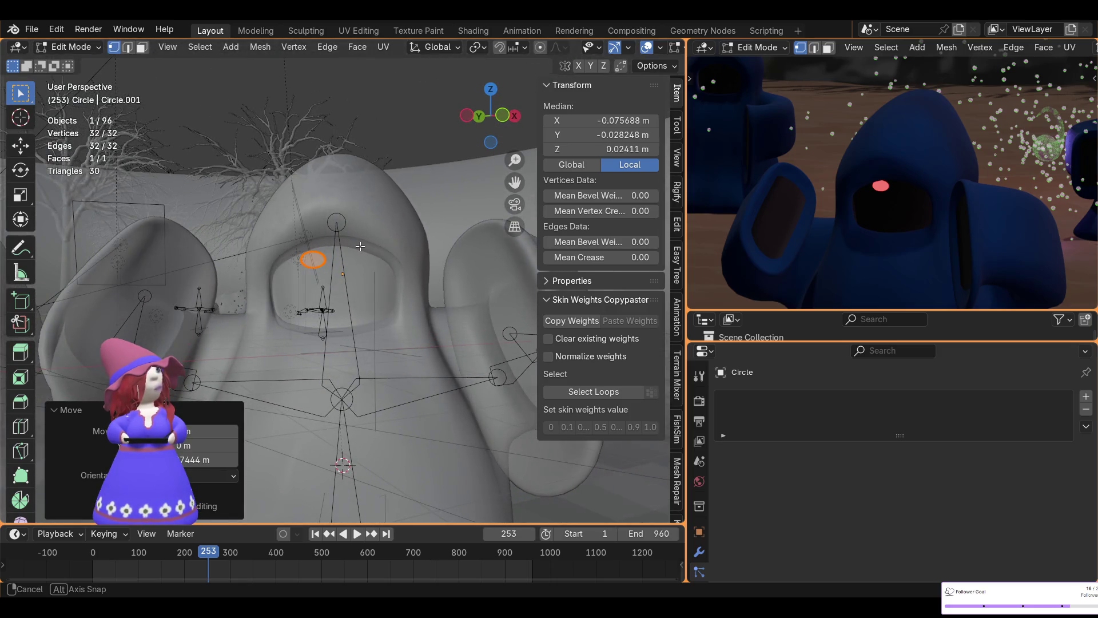
- With pivot set to Individual Origins, duplicate the eye circle and rotate the copy into a tilt
{"action": "left_click", "coordinate": [478, 47]}
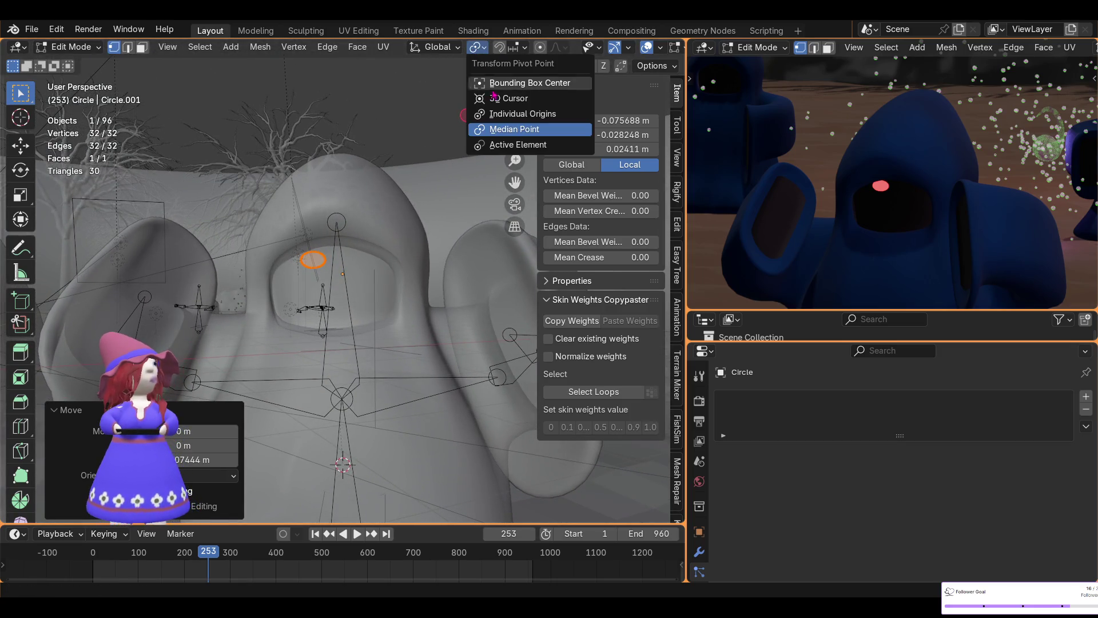
{"action": "left_click", "coordinate": [514, 114]}
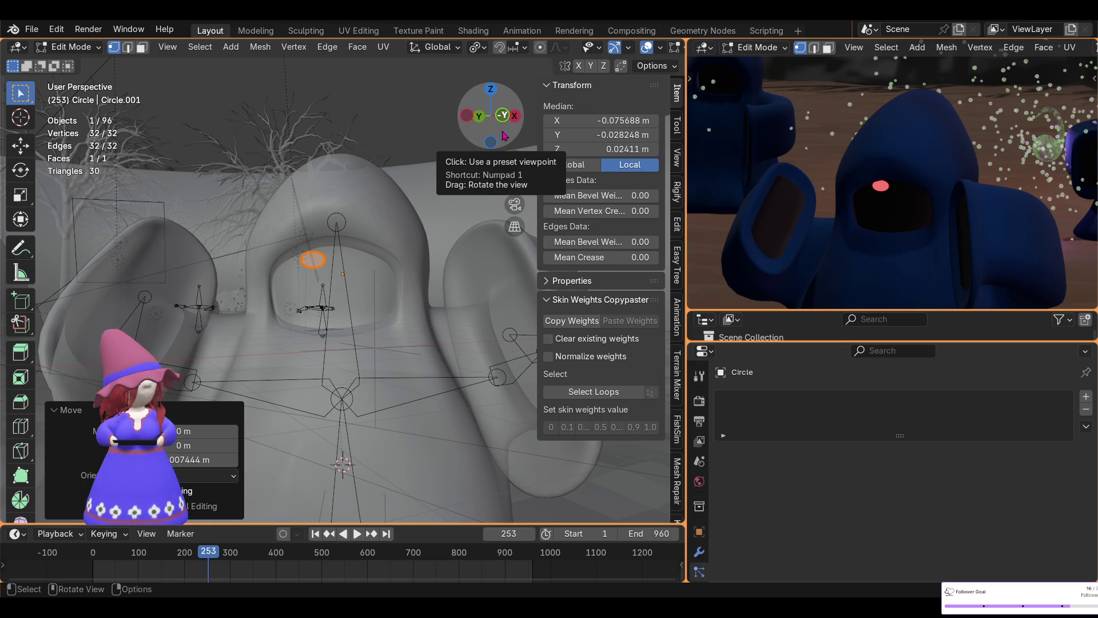
{"action": "key", "text": "shift"}
{"action": "key", "text": "shift+d"}
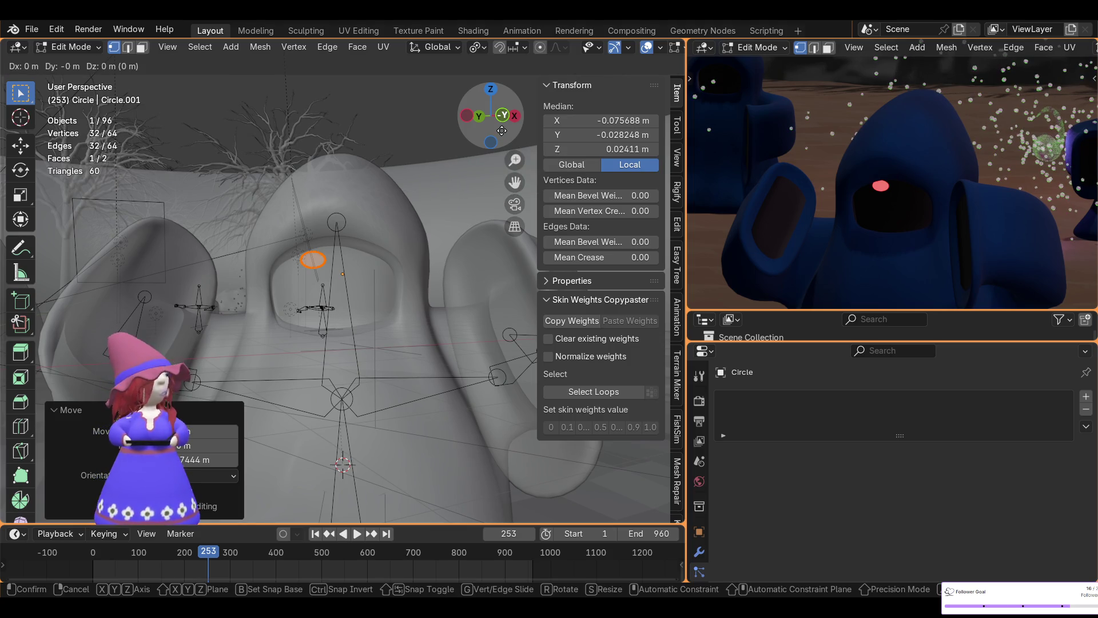
{"action": "key", "text": "r"}
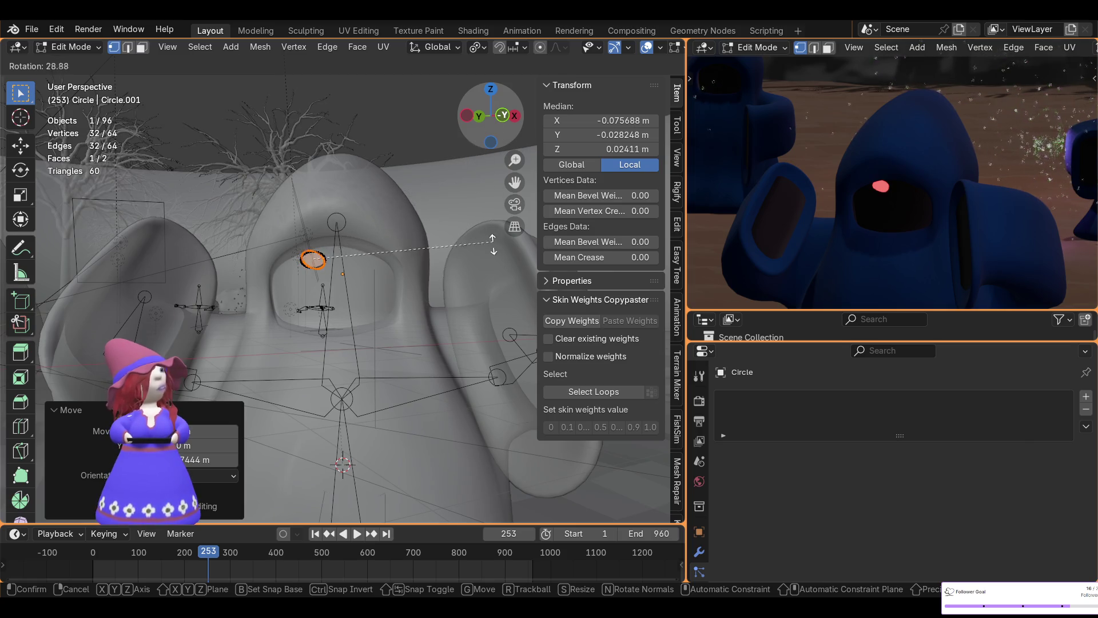
{"action": "left_click", "coordinate": [493, 244]}
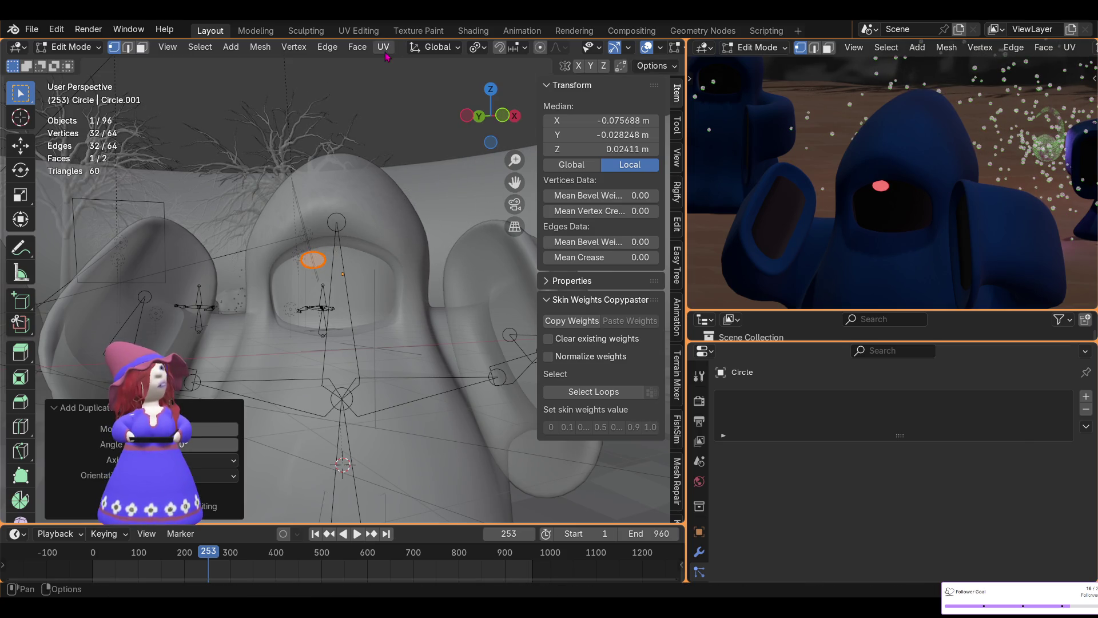
- Restore the pivot to Median Point and switch to the Top view over the hood
{"action": "left_click", "coordinate": [477, 46]}
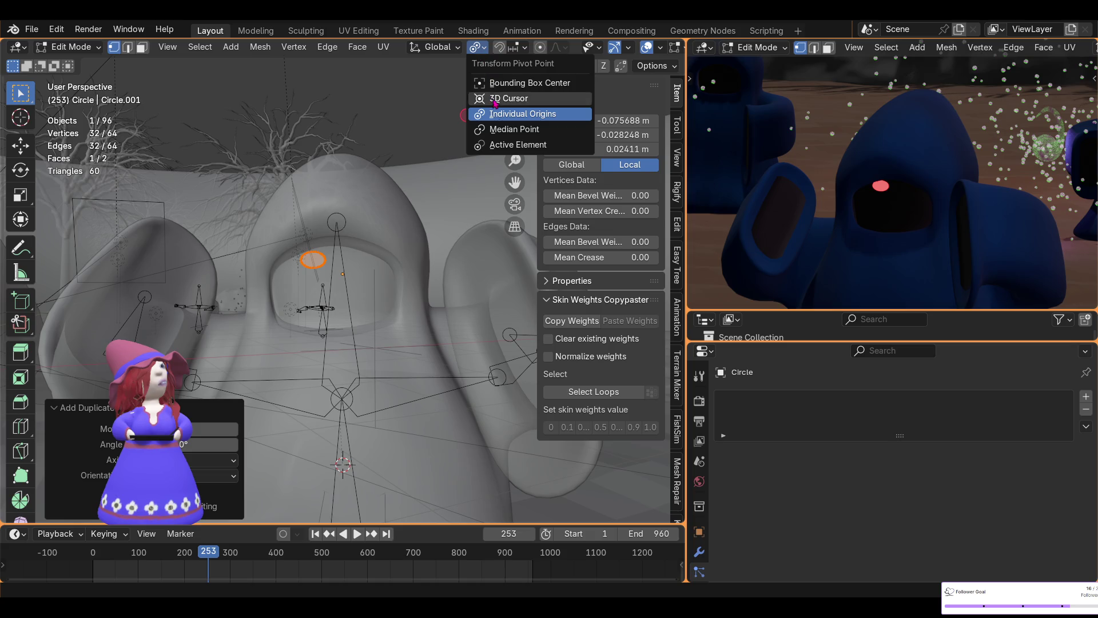
{"action": "left_click", "coordinate": [502, 130]}
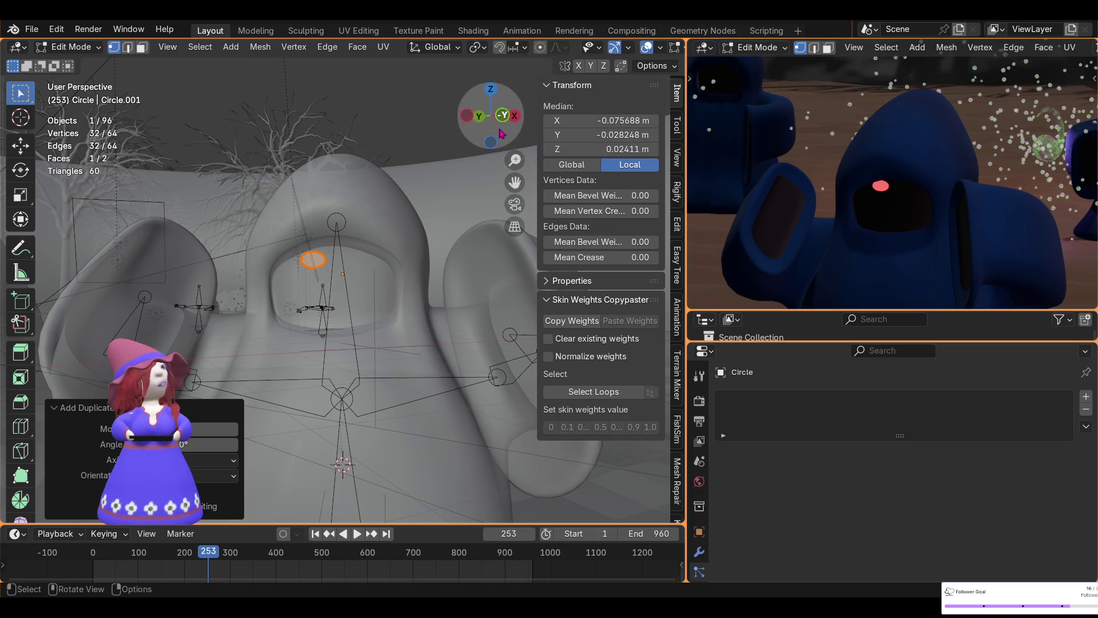
{"action": "key", "text": "s"}
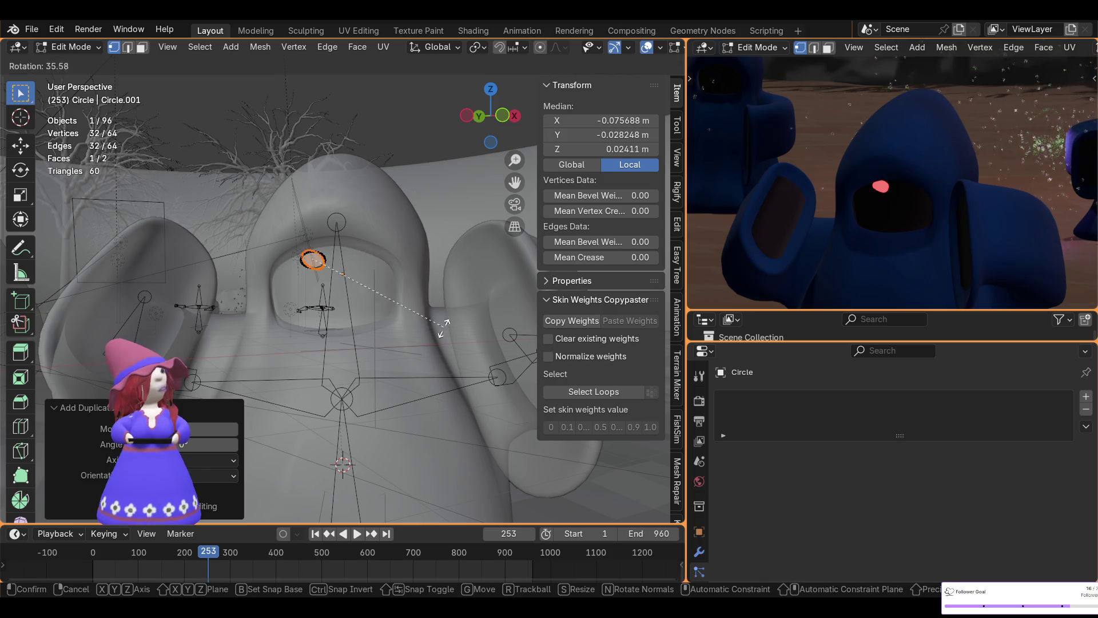
{"action": "key", "text": "Escape"}
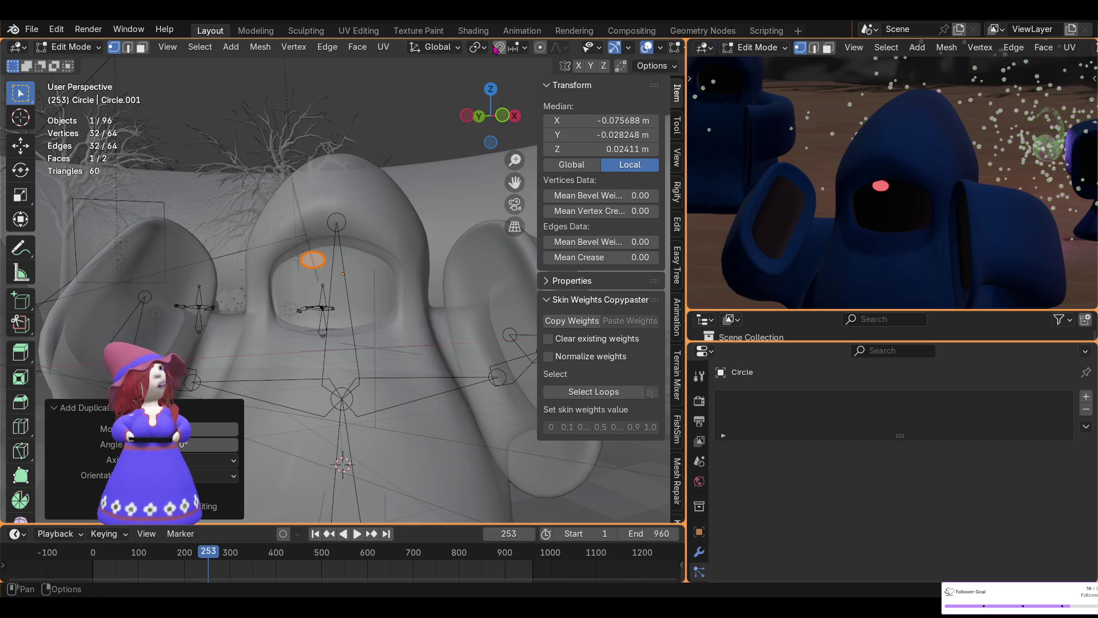
{"action": "left_click", "coordinate": [480, 48]}
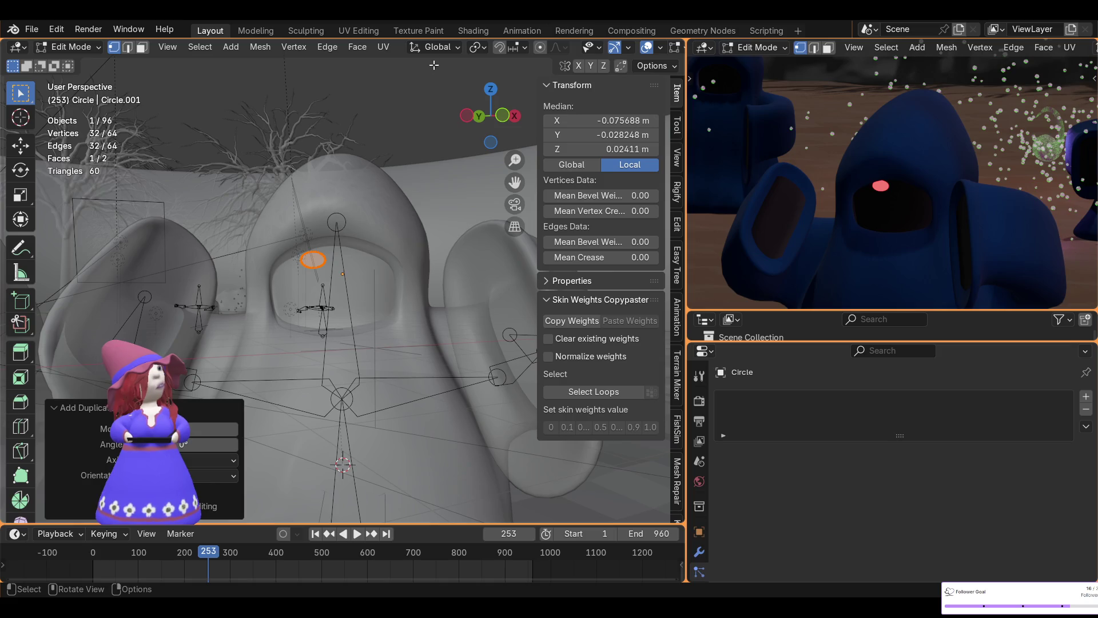
{"action": "left_click", "coordinate": [491, 90]}
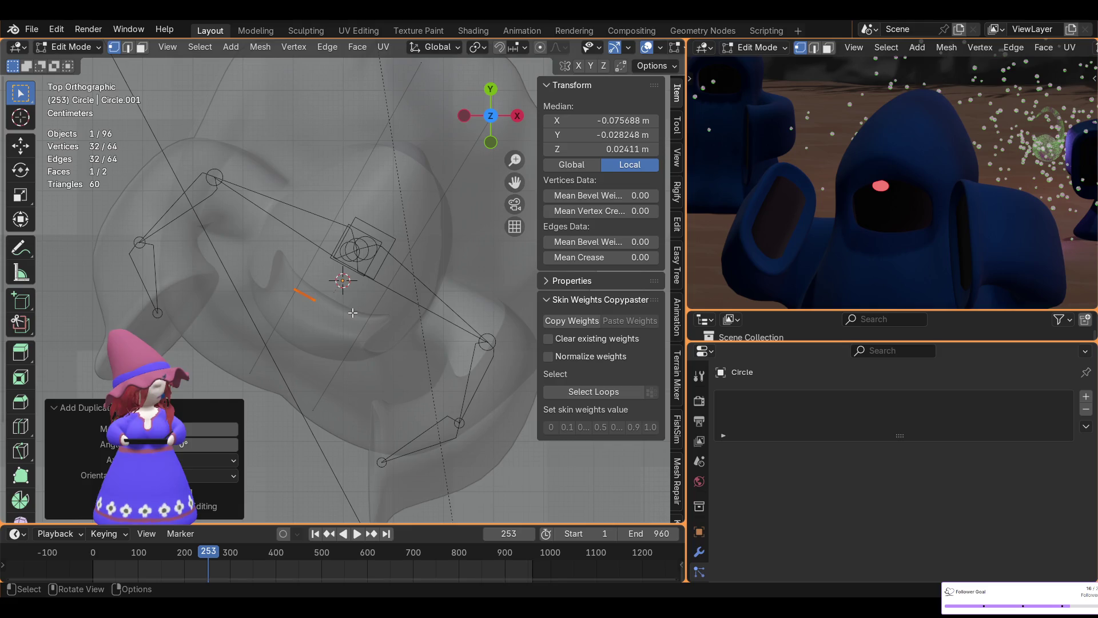
- Fill the second eye circle with a face (New Edge/Face from Vertices) in wireframe, then return to solid
{"action": "key", "text": "shift+z"}
{"action": "right_click", "coordinate": [353, 313]}
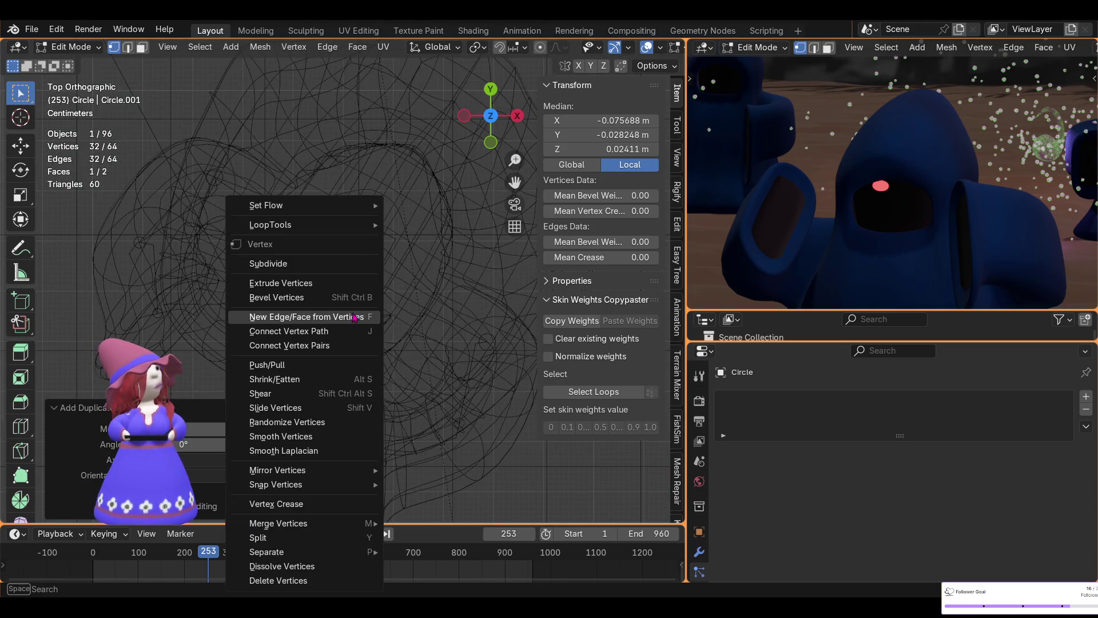
{"action": "left_click", "coordinate": [352, 317]}
{"action": "scroll", "coordinate": [531, 60], "scroll_direction": "down", "scroll_amount": 3}
{"action": "scroll", "coordinate": [530, 63], "scroll_direction": "down", "scroll_amount": 2}
{"action": "left_click", "coordinate": [634, 47]}
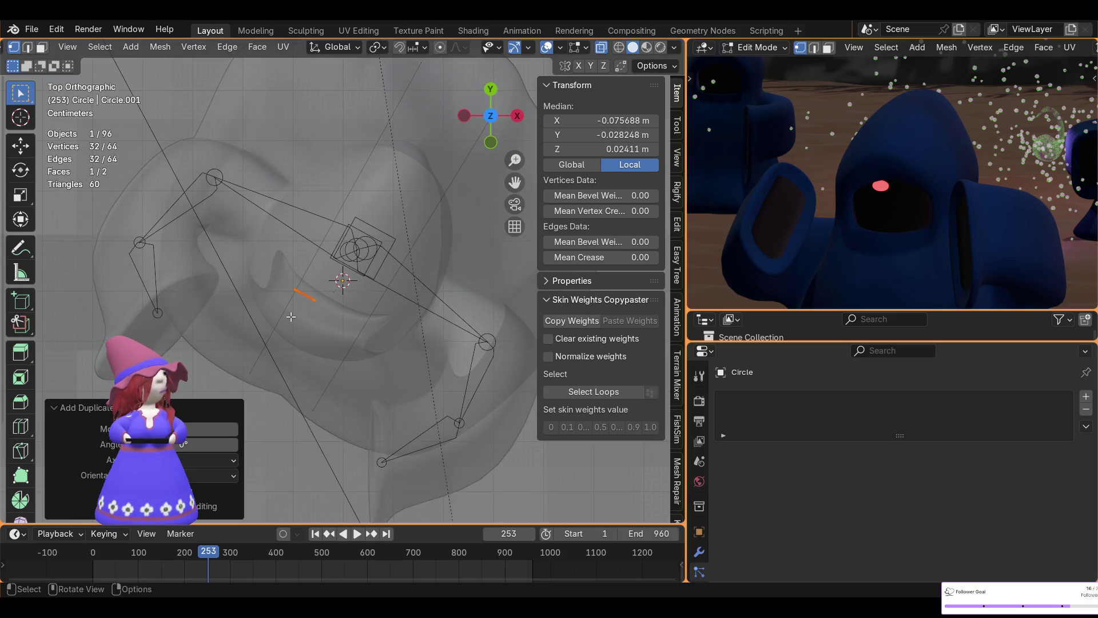
- Slide the second eye horizontally to sit beside the first inside the hood
{"action": "key", "text": "shift+d"}
{"action": "key", "text": "shift+z"}
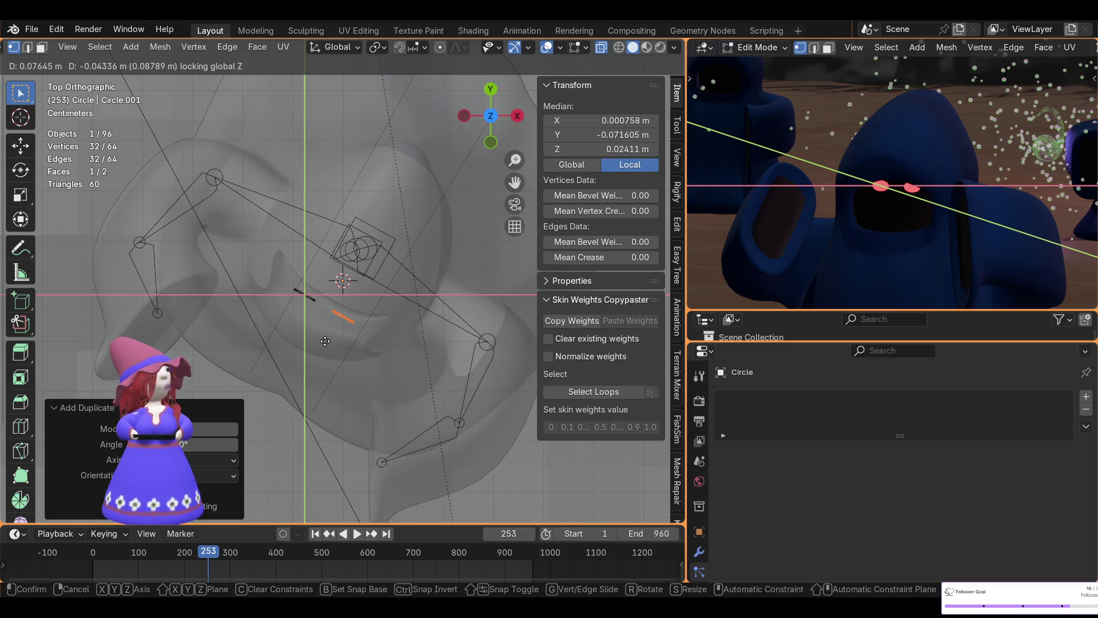
{"action": "left_click", "coordinate": [325, 340]}
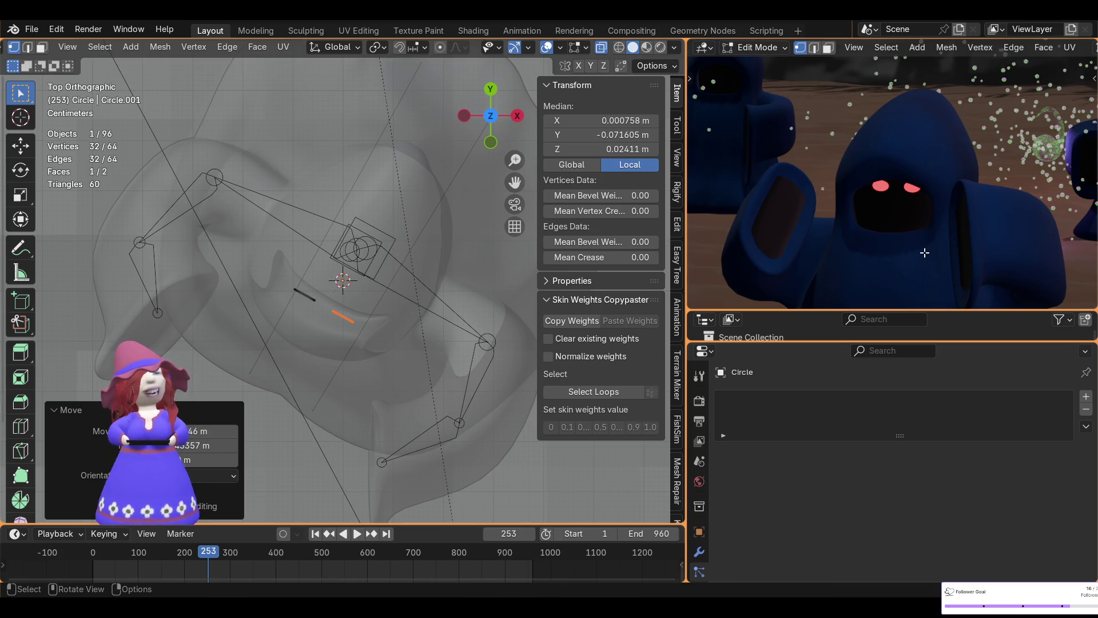
{"action": "mouse_move", "coordinate": [461, 362]}
{"action": "middle_mouse_down"}
{"action": "mouse_move", "coordinate": [429, 199]}
{"action": "mouse_move", "coordinate": [373, 174]}
{"action": "middle_mouse_up"}
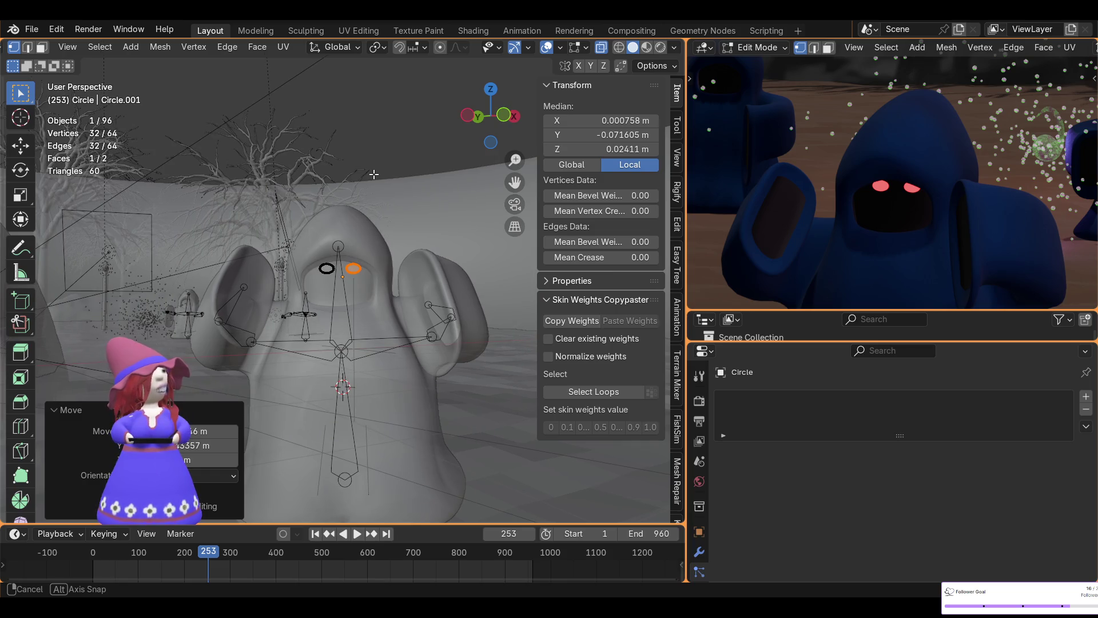
{"action": "middle_click_drag", "start_coordinate": [373, 174], "coordinate": [375, 175]}
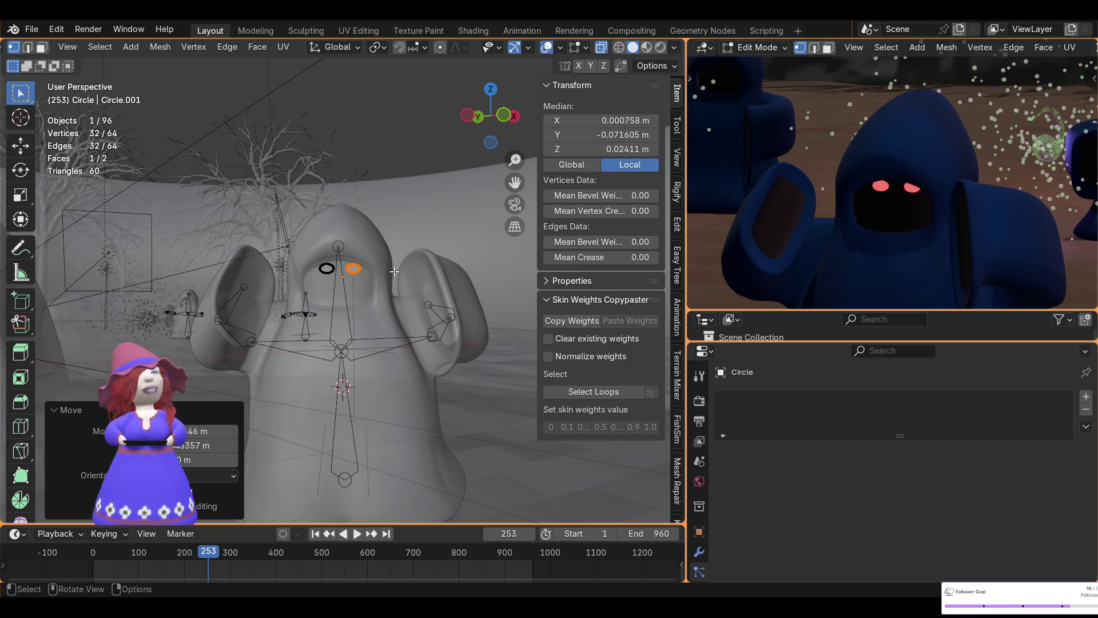
{"action": "scroll", "coordinate": [821, 254], "scroll_direction": "down", "scroll_amount": 2}
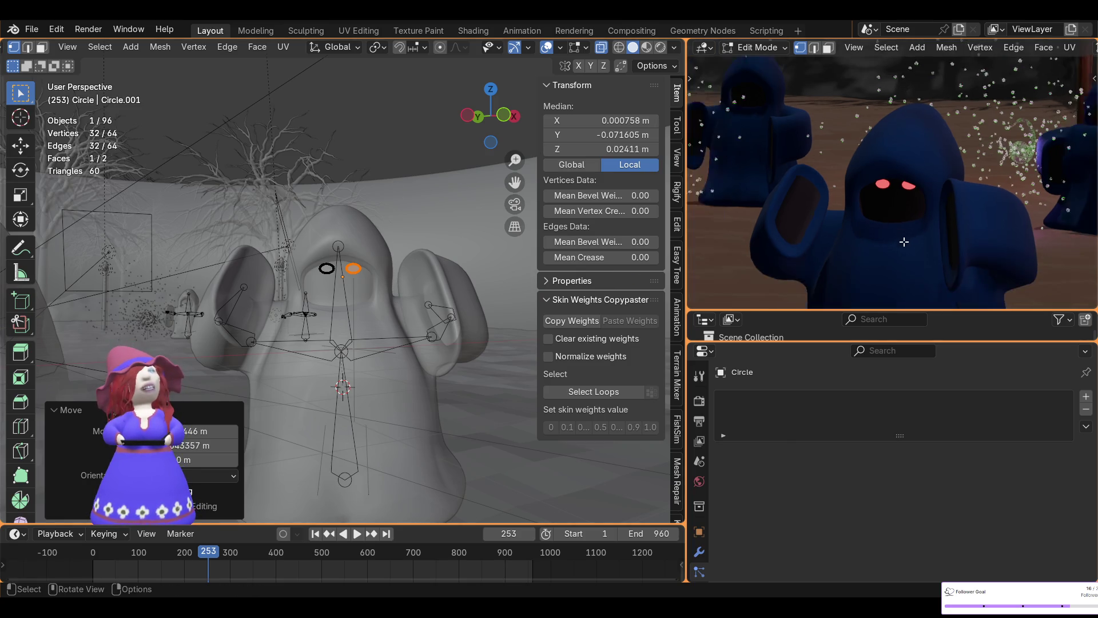
{"action": "scroll", "coordinate": [822, 253], "scroll_direction": "down", "scroll_amount": 2}
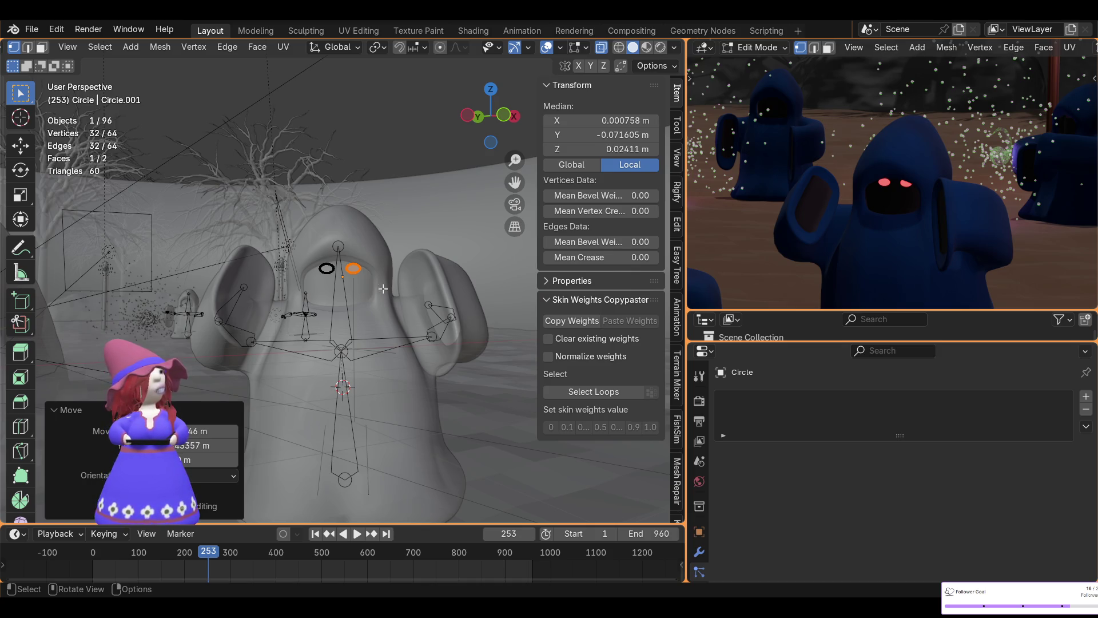
{"action": "key", "text": "r"}
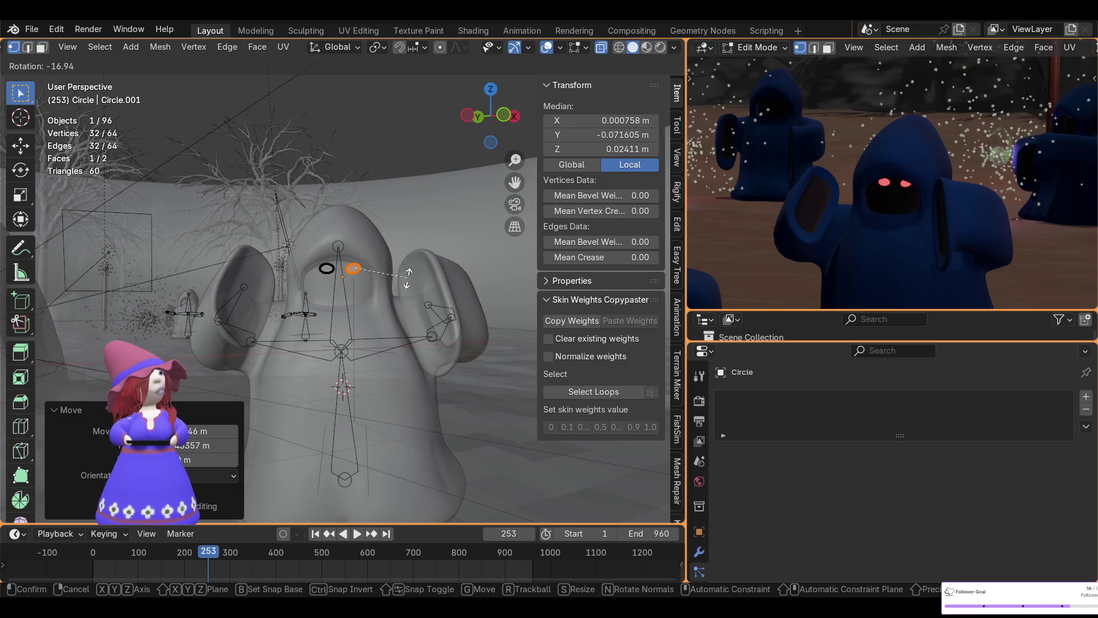
- Confirm the right eye's tilt and rotate the left eye oval by exactly 16°
{"action": "left_click", "coordinate": [408, 274]}
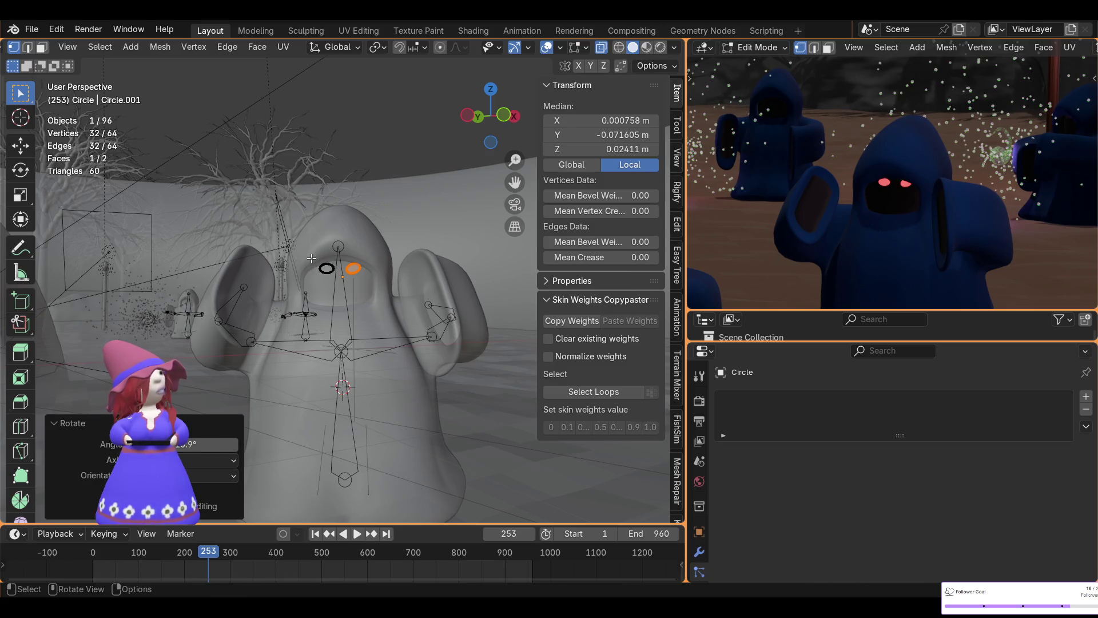
{"action": "left_click", "coordinate": [326, 268], "text": "alt"}
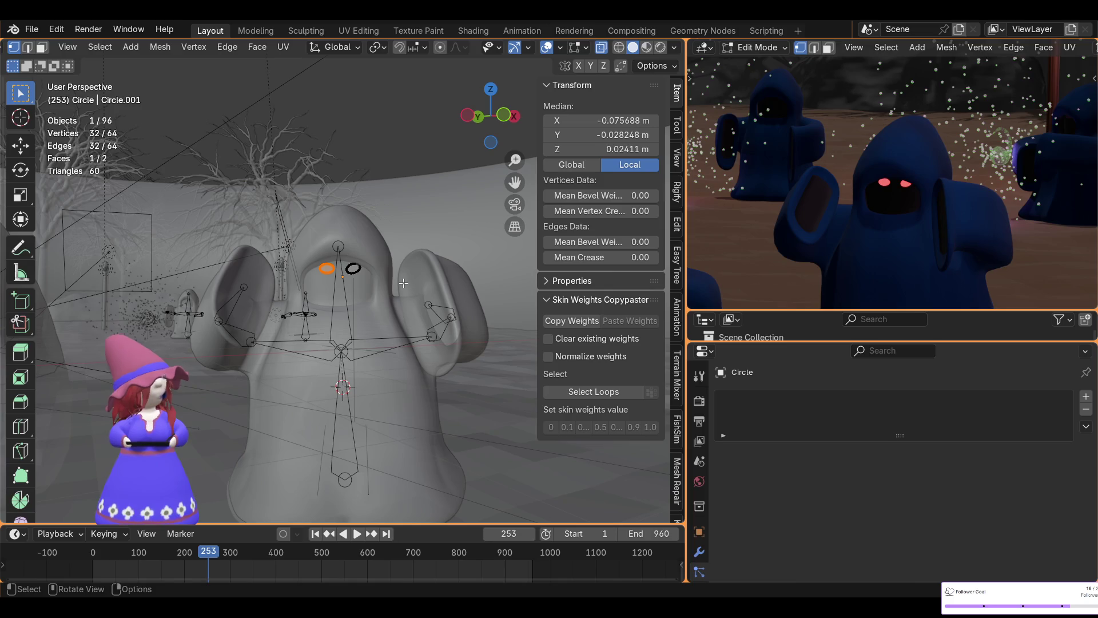
{"action": "key", "text": "r"}
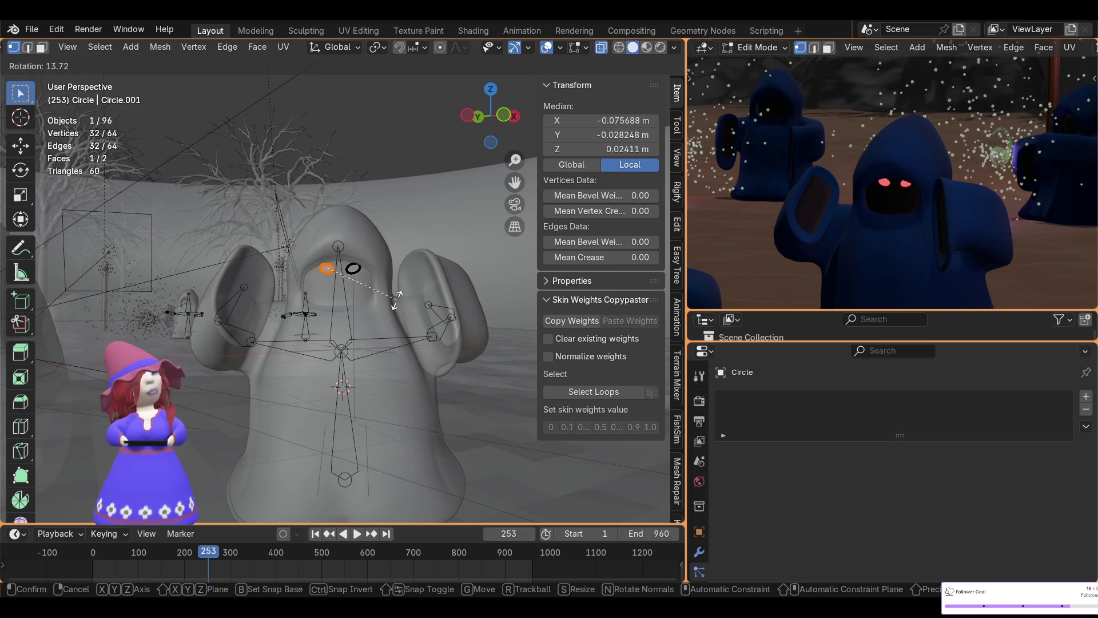
{"action": "left_click", "coordinate": [397, 296]}
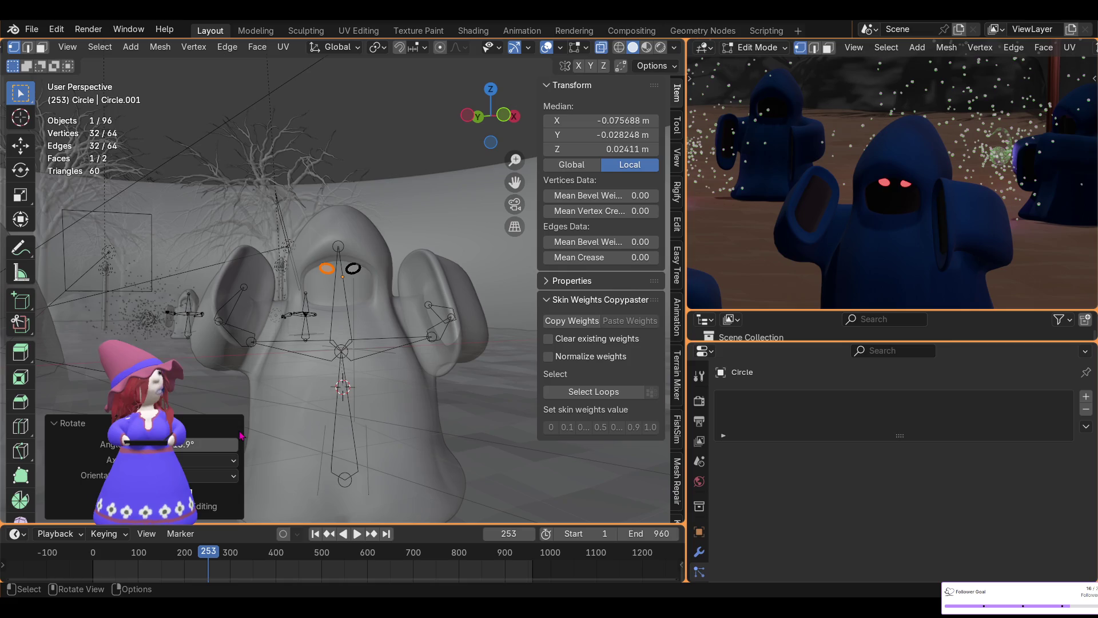
{"action": "left_click", "coordinate": [200, 445]}
{"action": "type", "text": "16"}
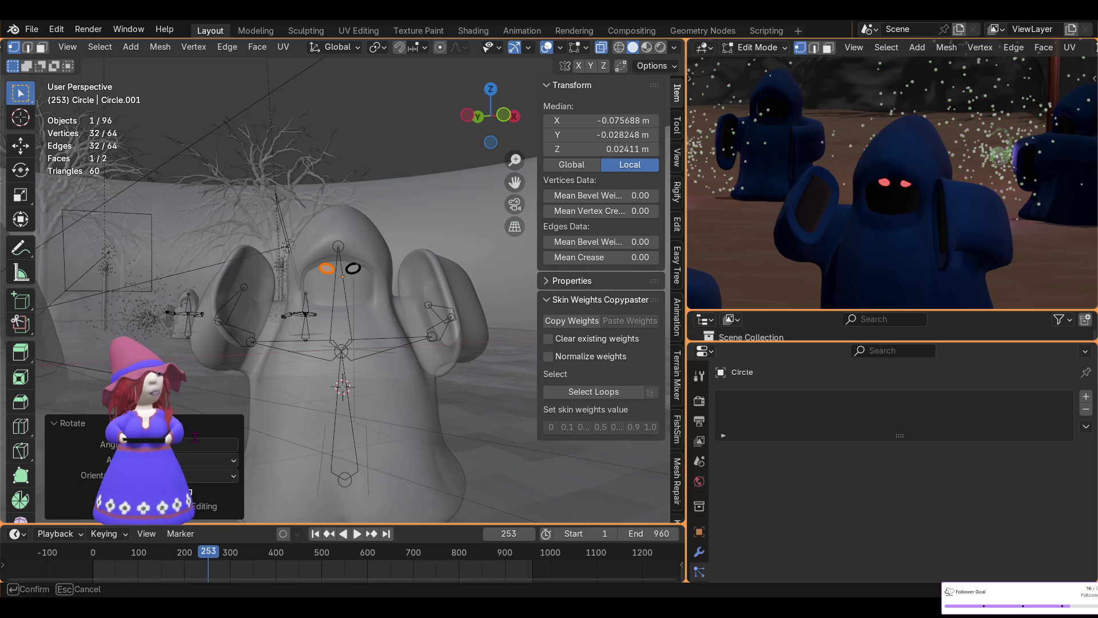
{"action": "key", "text": "Return"}
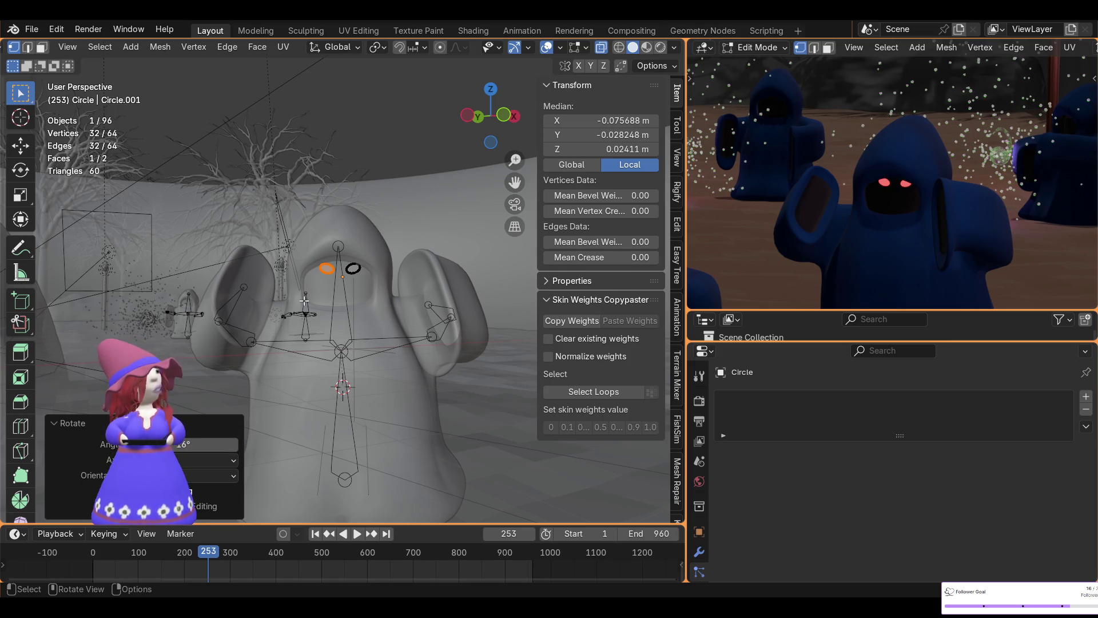
{"action": "scroll", "coordinate": [304, 298], "scroll_direction": "up", "scroll_amount": 3}
{"action": "scroll", "coordinate": [304, 298], "scroll_direction": "up", "scroll_amount": 2}
{"action": "scroll", "coordinate": [313, 298], "scroll_direction": "up", "scroll_amount": 1}
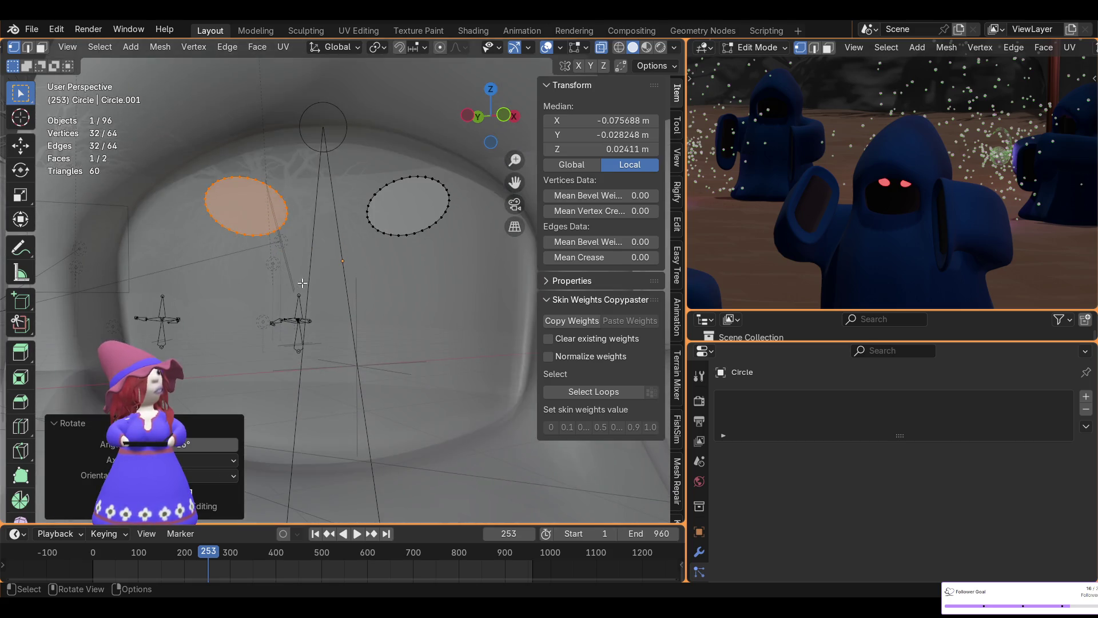
{"action": "key", "text": "b"}
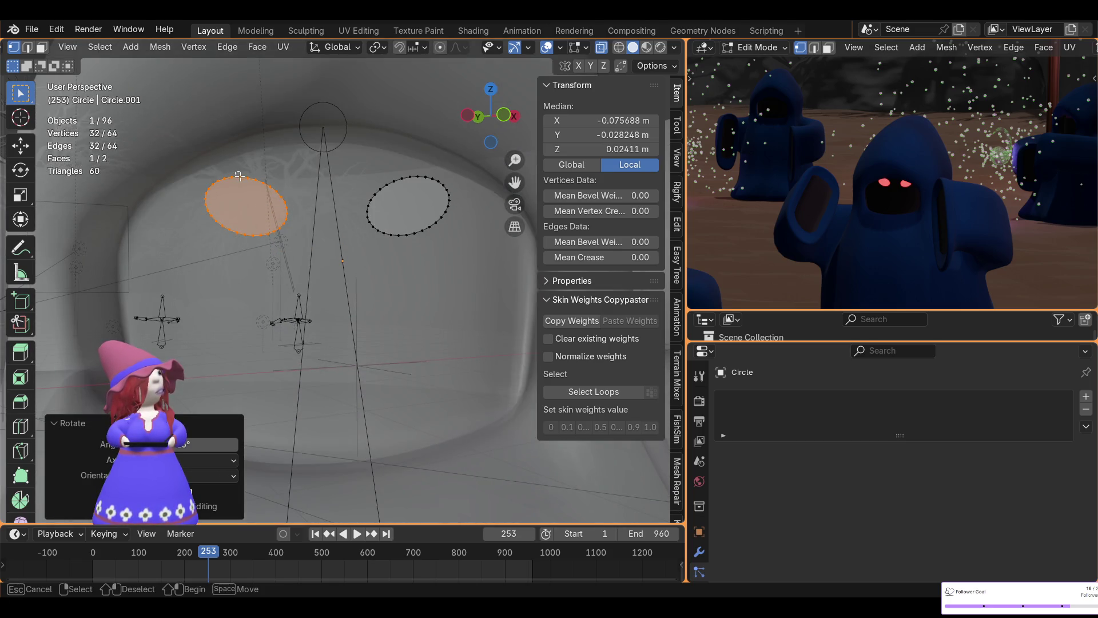
{"action": "left_click_drag", "start_coordinate": [242, 179], "coordinate": [408, 190]}
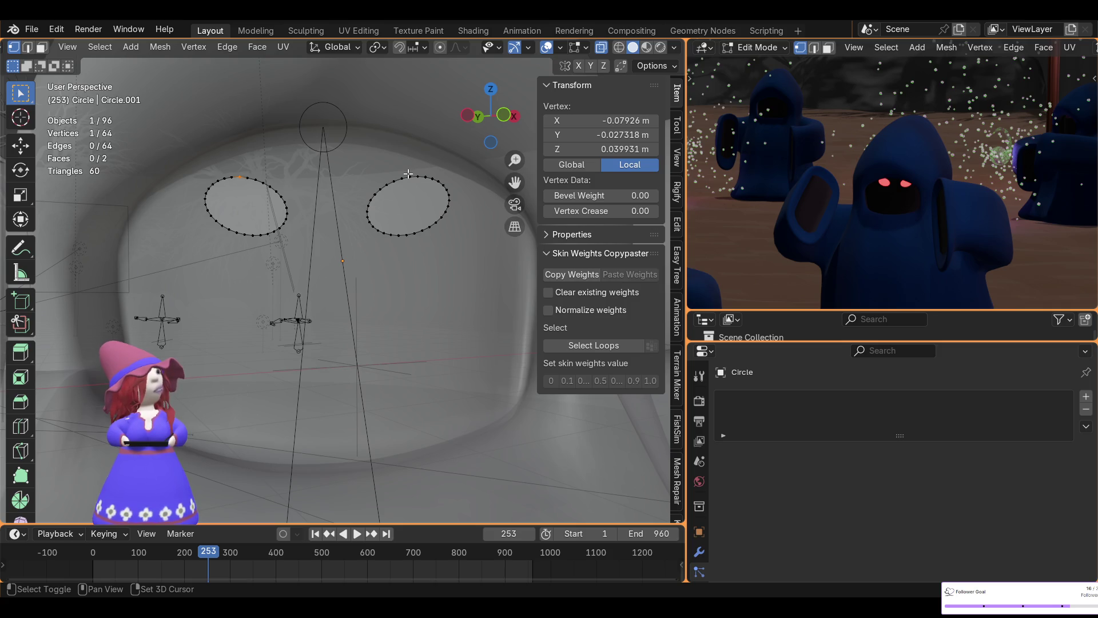
- With proportional editing, pull both eyes' top vertices down along Z for flattened angry upper edges
{"action": "left_click", "coordinate": [418, 177], "text": "shift"}
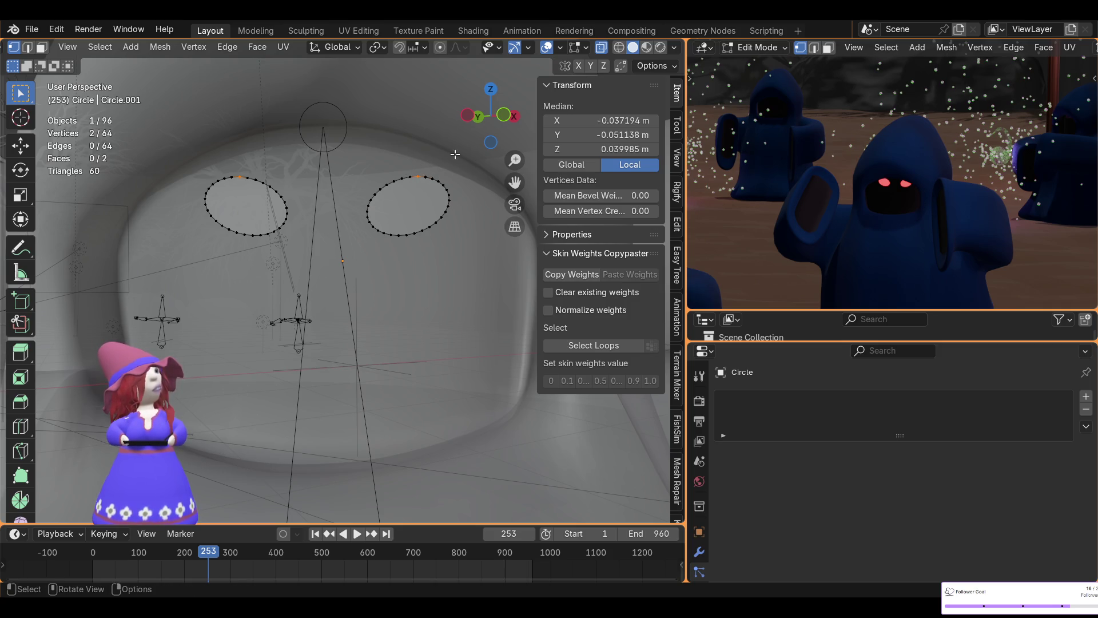
{"action": "left_click", "coordinate": [440, 47]}
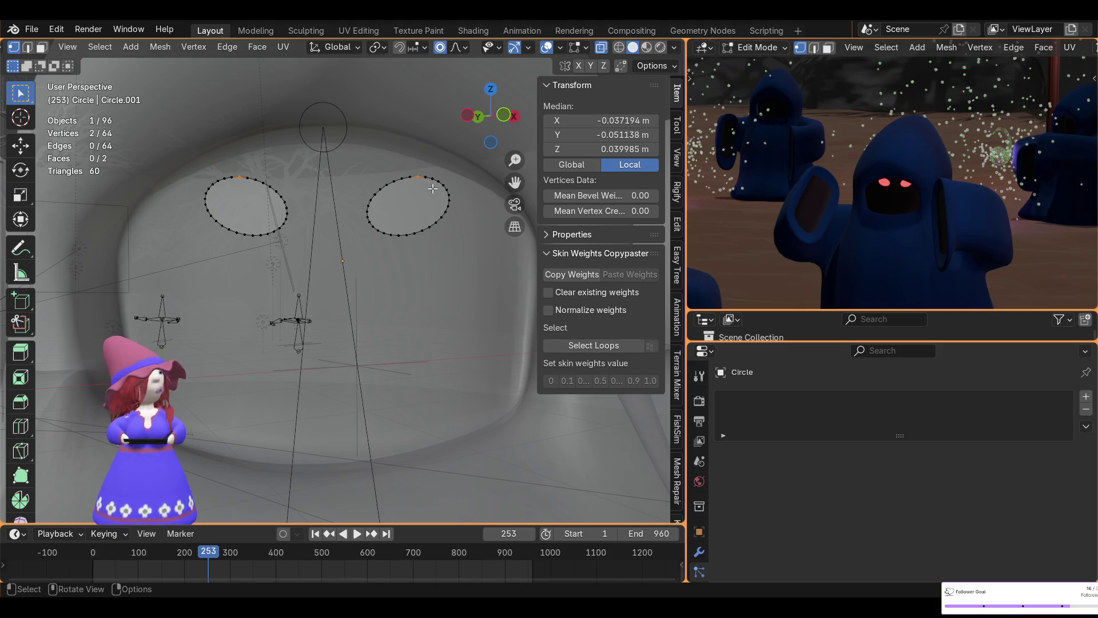
{"action": "key", "text": "g"}
{"action": "key", "text": "z"}
{"action": "scroll", "coordinate": [432, 189], "scroll_direction": "up", "scroll_amount": 2}
{"action": "scroll", "coordinate": [432, 188], "scroll_direction": "up", "scroll_amount": 3}
{"action": "scroll", "coordinate": [432, 188], "scroll_direction": "up", "scroll_amount": 3}
{"action": "scroll", "coordinate": [432, 188], "scroll_direction": "up", "scroll_amount": 10}
{"action": "scroll", "coordinate": [432, 188], "scroll_direction": "up", "scroll_amount": 3}
{"action": "scroll", "coordinate": [432, 188], "scroll_direction": "up", "scroll_amount": 2}
{"action": "scroll", "coordinate": [432, 188], "scroll_direction": "up", "scroll_amount": 3}
{"action": "scroll", "coordinate": [434, 189], "scroll_direction": "up", "scroll_amount": 2}
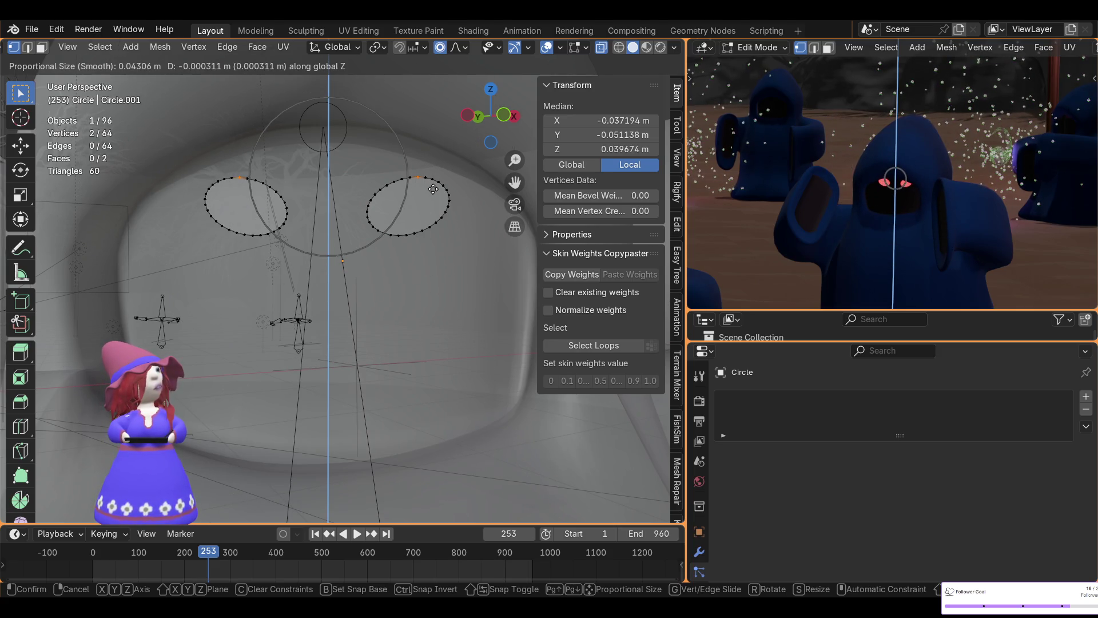
{"action": "scroll", "coordinate": [435, 198], "scroll_direction": "up", "scroll_amount": 2}
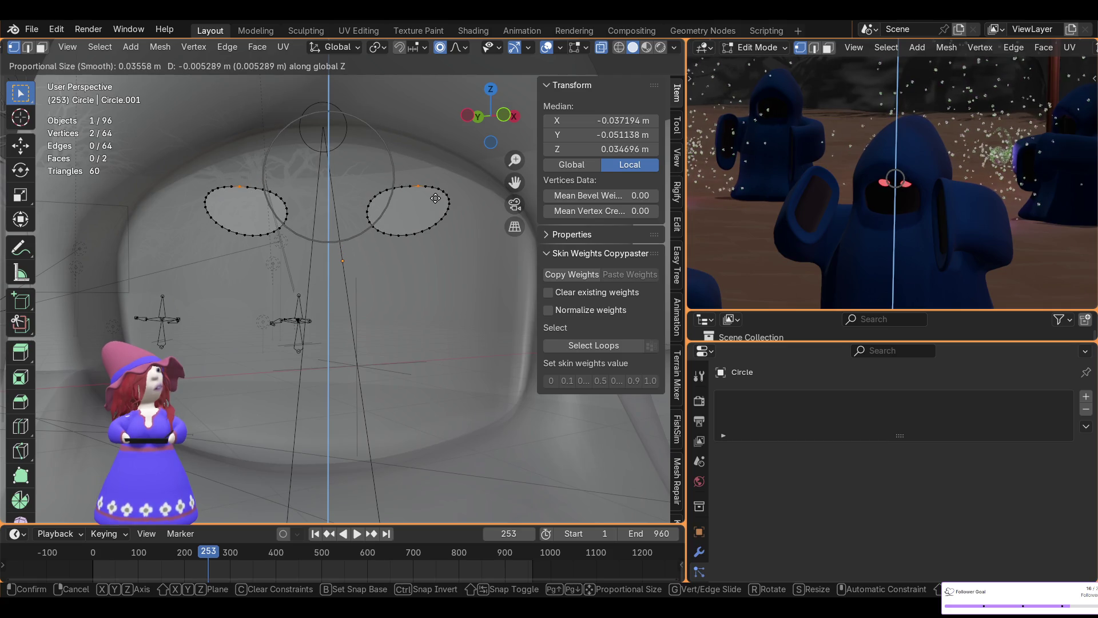
{"action": "scroll", "coordinate": [436, 199], "scroll_direction": "up", "scroll_amount": 1}
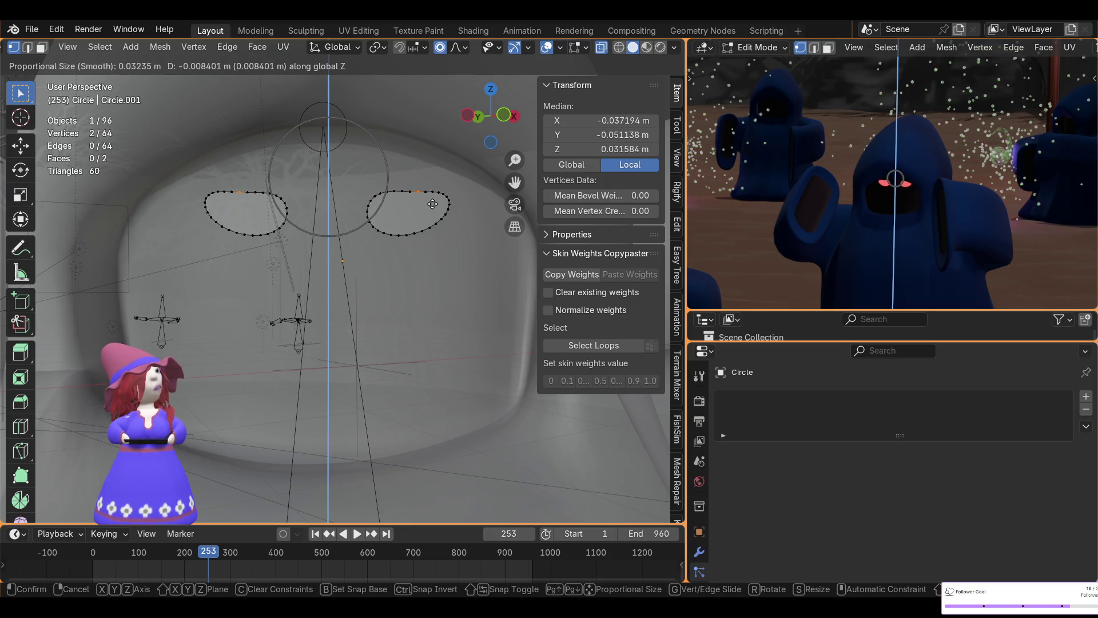
{"action": "left_click", "coordinate": [432, 204]}
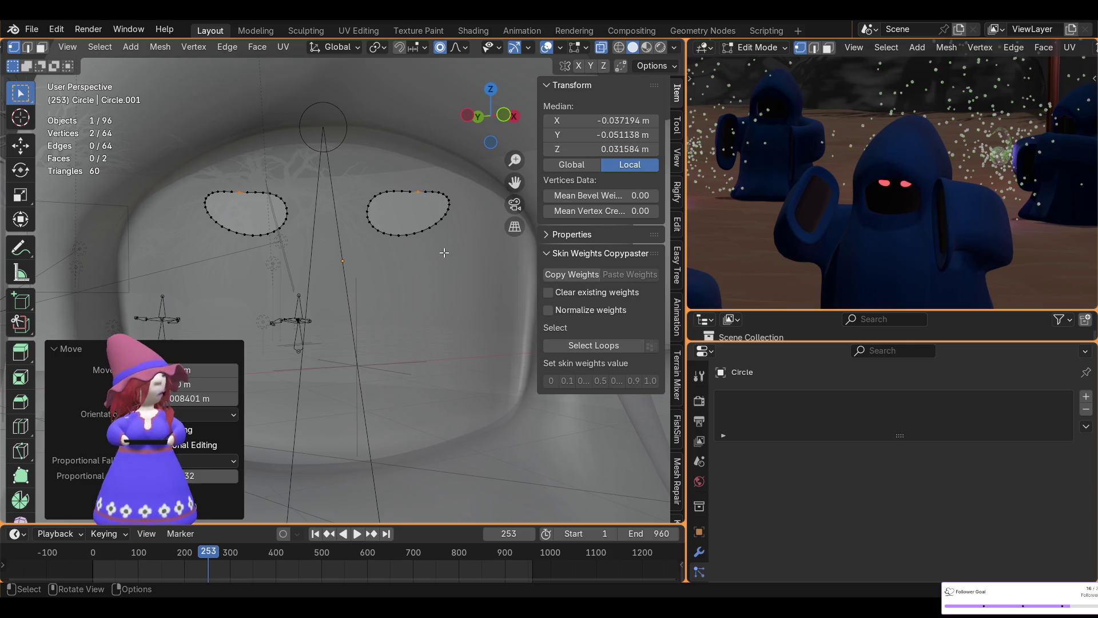
{"action": "key", "text": "a"}
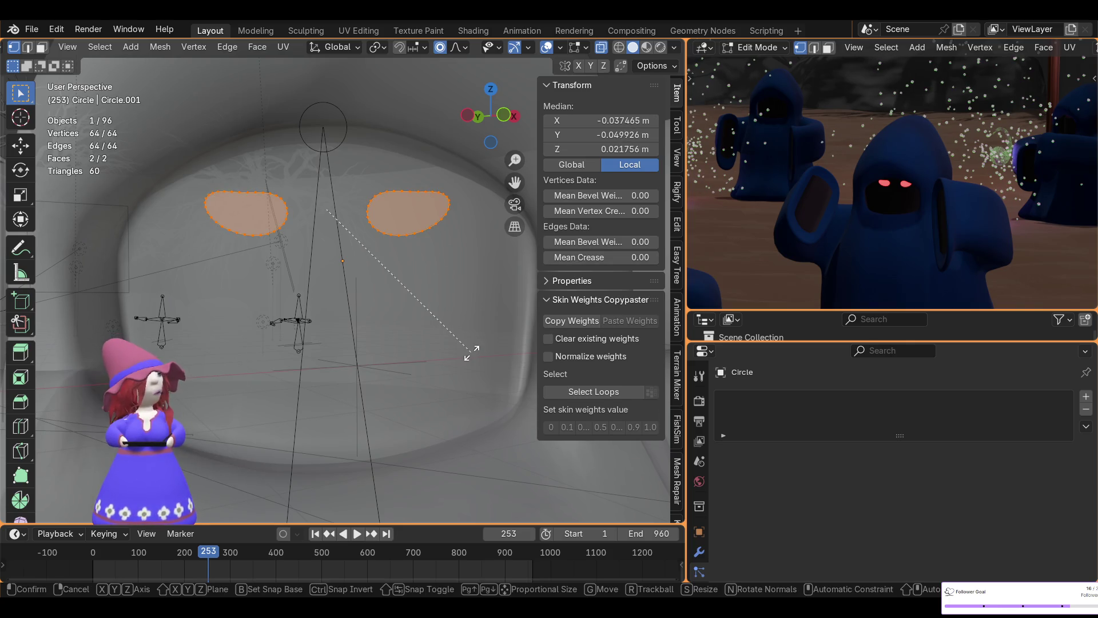
- Rotate both eyes together, then try rotating the right eye alone and cancel it
{"action": "key", "text": "r"}
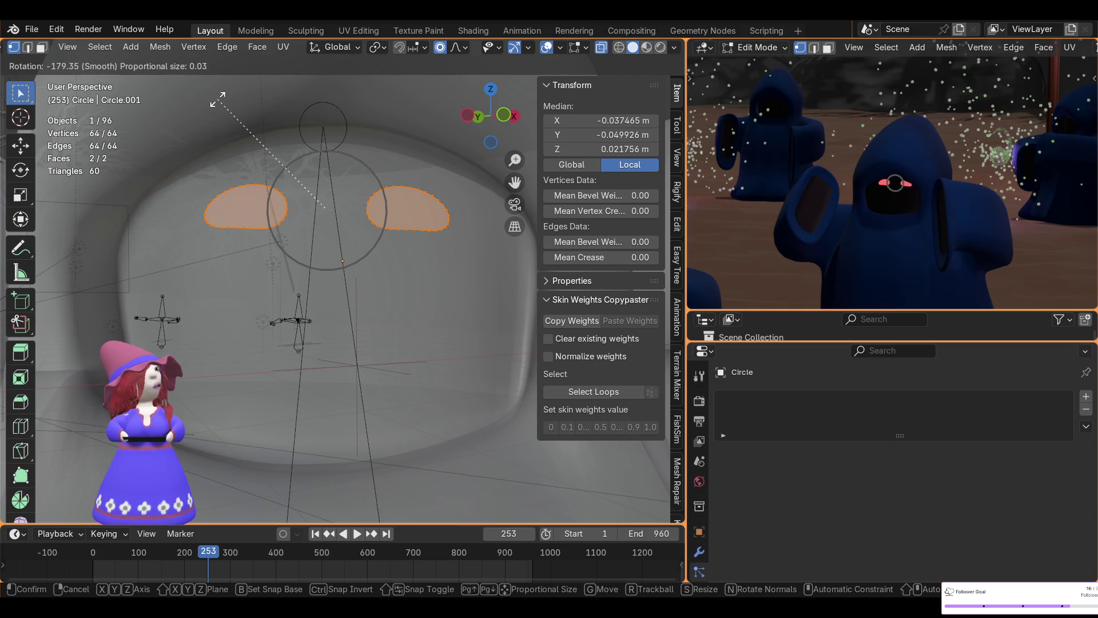
{"action": "left_click", "coordinate": [218, 99]}
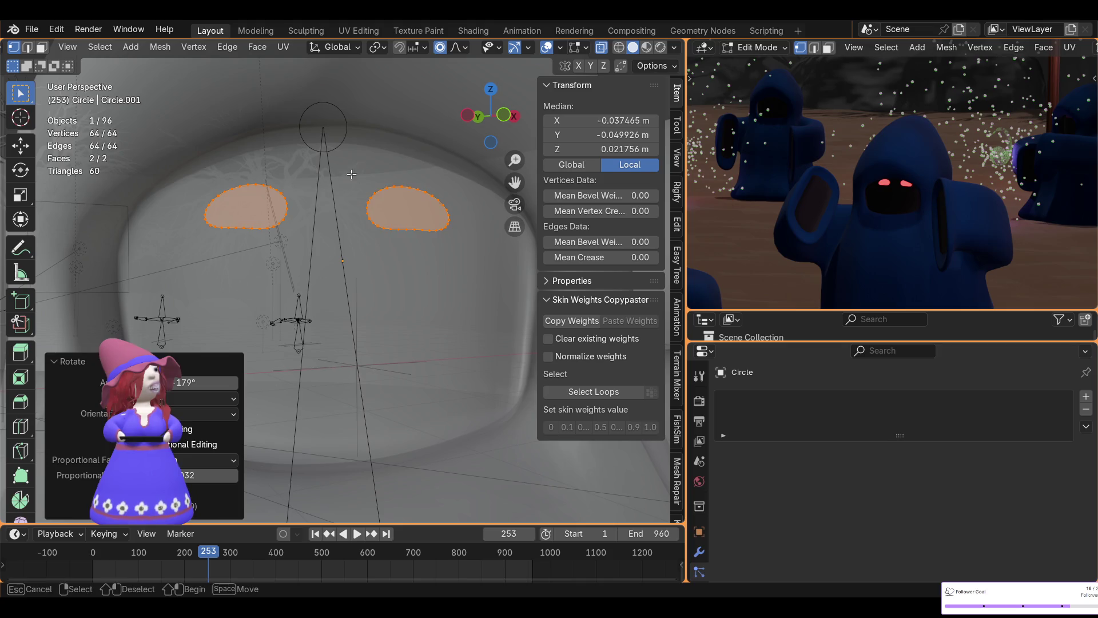
{"action": "left_click", "coordinate": [472, 273]}
{"action": "key", "text": "r"}
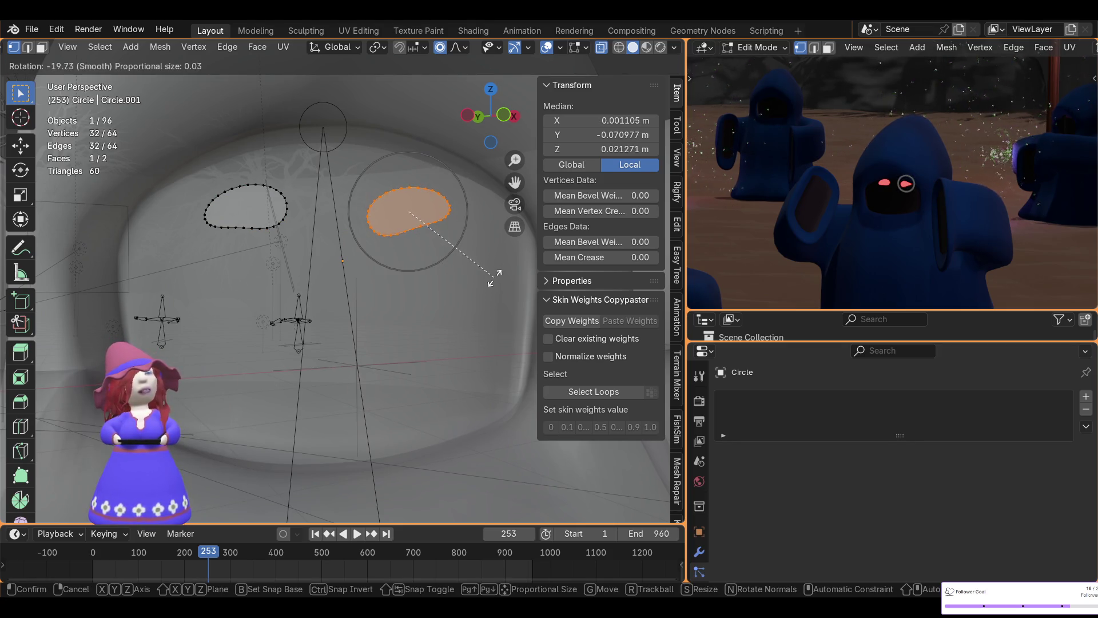
{"action": "right_click", "coordinate": [493, 280]}
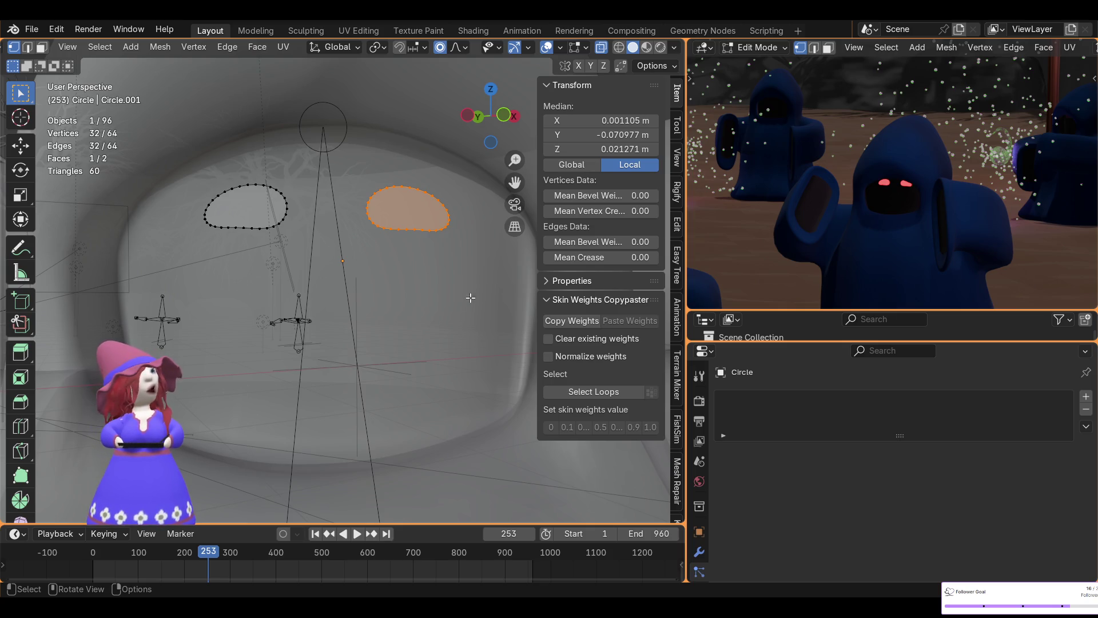
- Give the right eye a steeper tilt of about 31° and start rotating it further on its own
{"action": "key", "text": "r"}
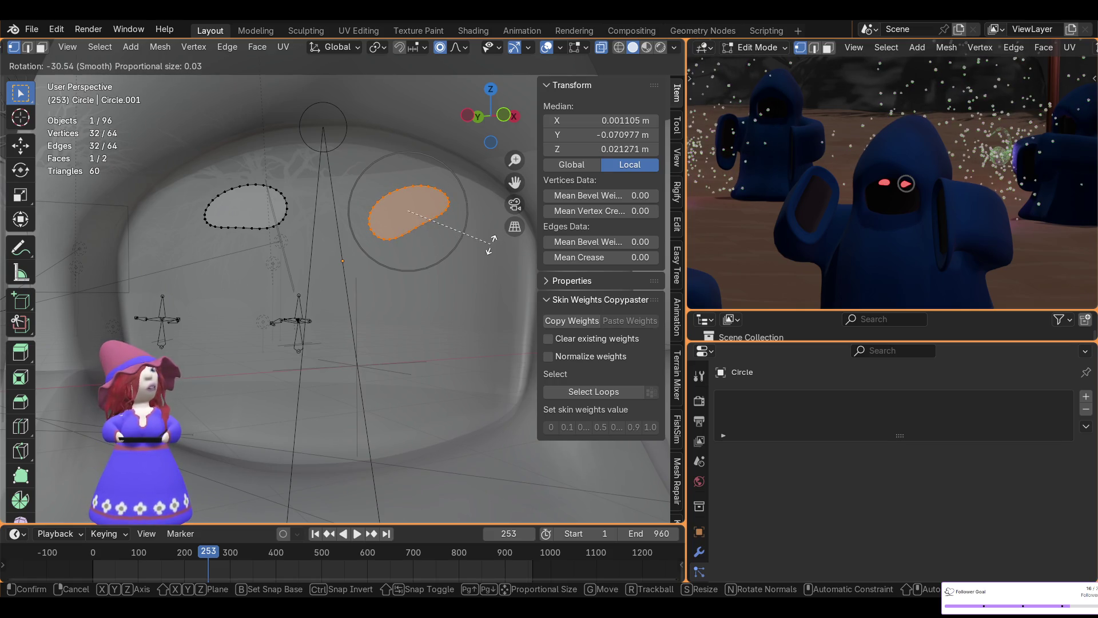
{"action": "left_click", "coordinate": [491, 244]}
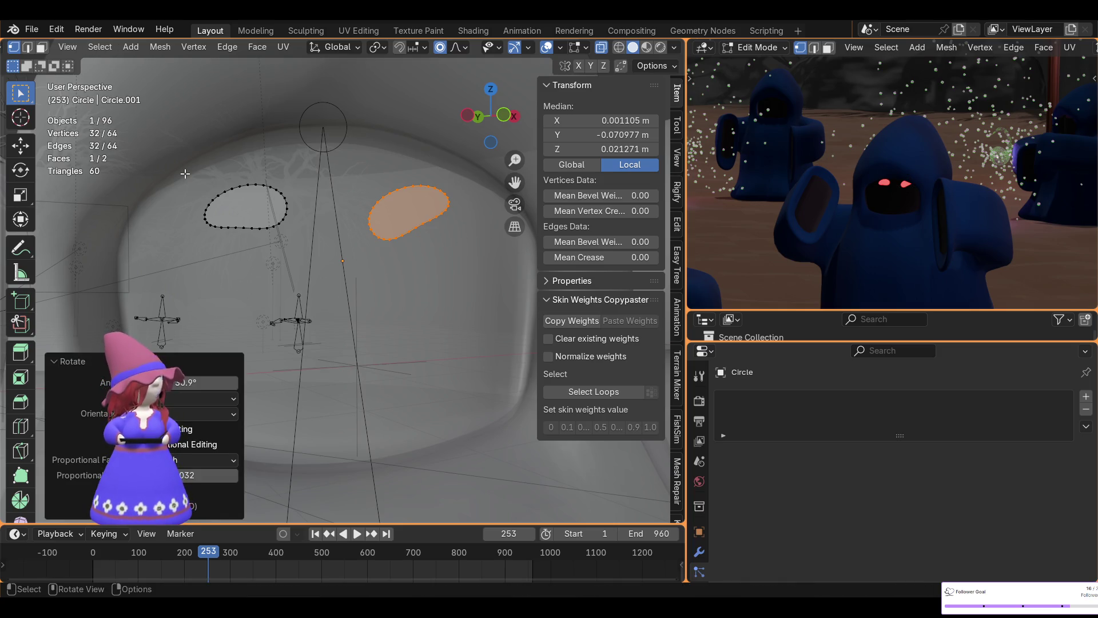
{"action": "key", "text": "a"}
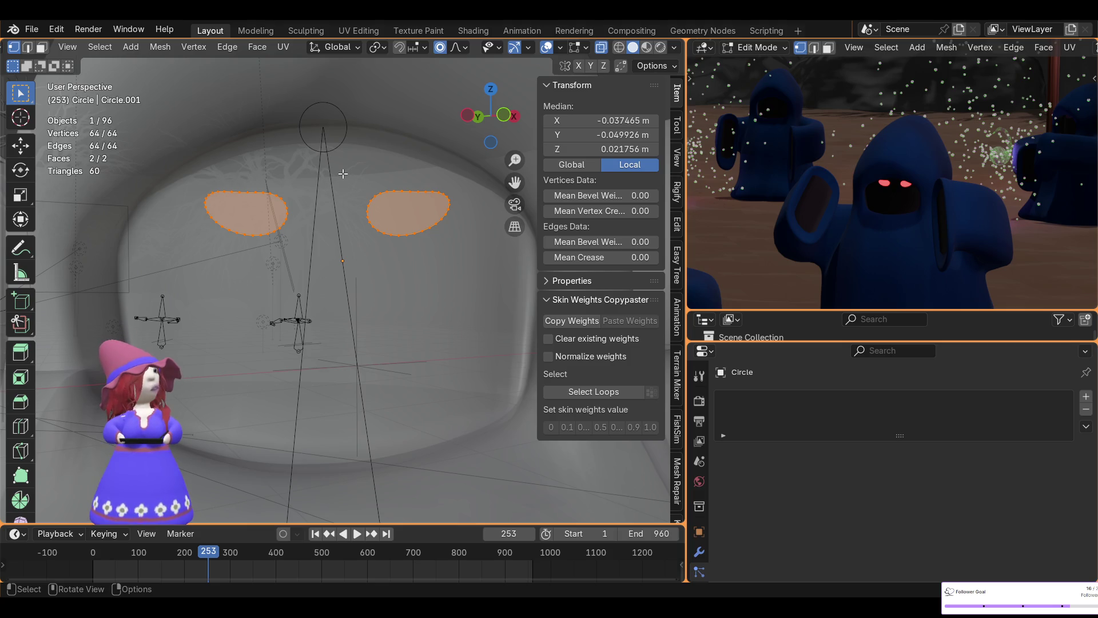
{"action": "left_click_drag", "start_coordinate": [342, 174], "coordinate": [448, 339], "text": "ctrl"}
{"action": "key", "text": "r"}
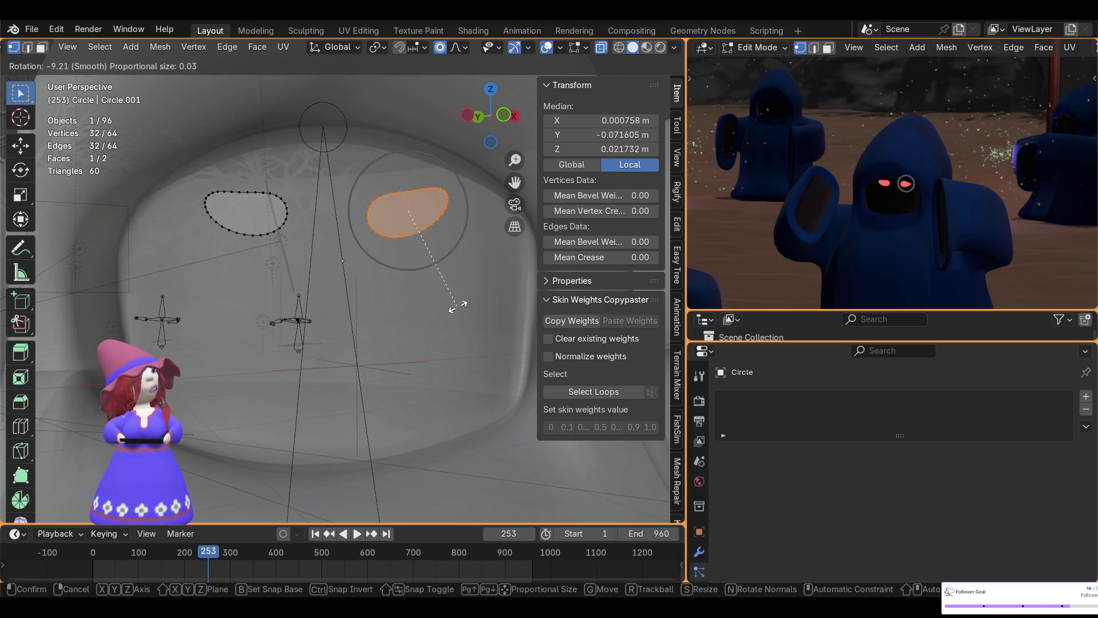